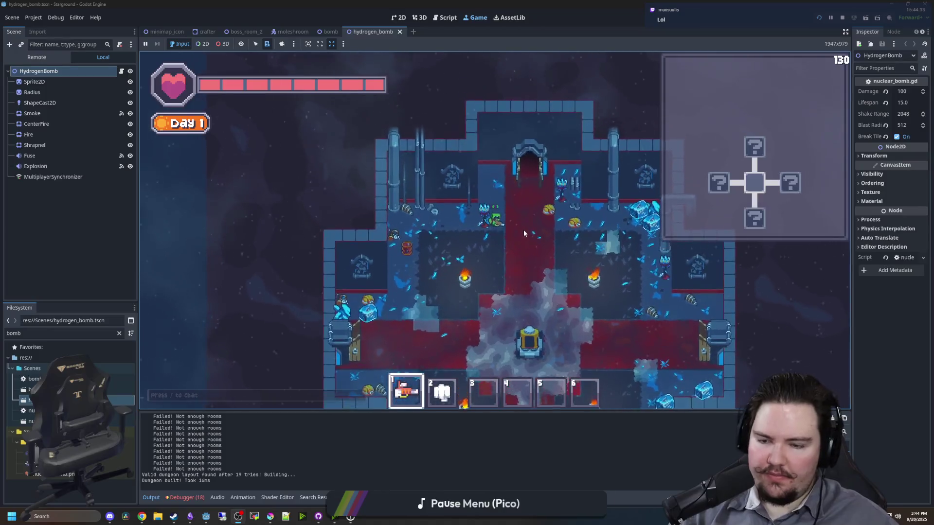
Enable god mode with the /god chat command, then zoom the camera to look at the fog
type("ess")
key("Return")
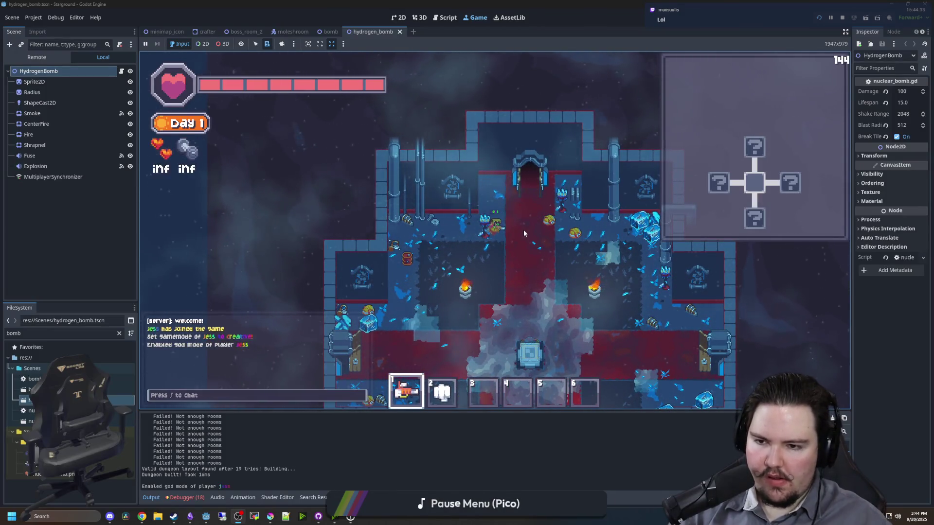
scroll("down", 3)
scroll("down", 3)
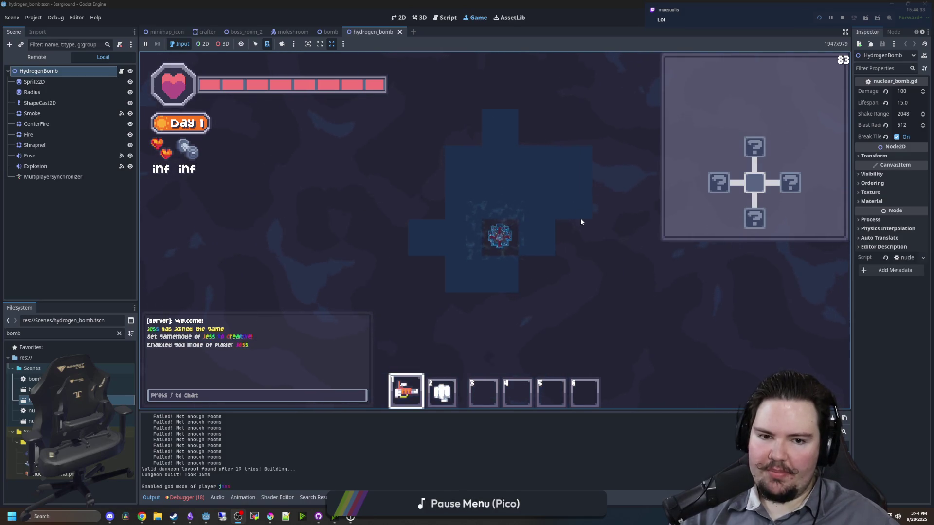
scroll("up", 3)
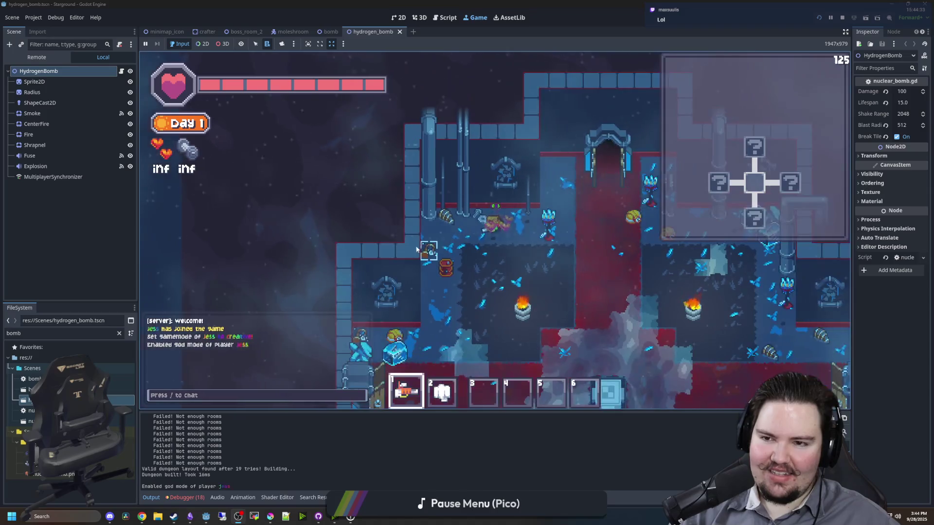
scroll("down", 3)
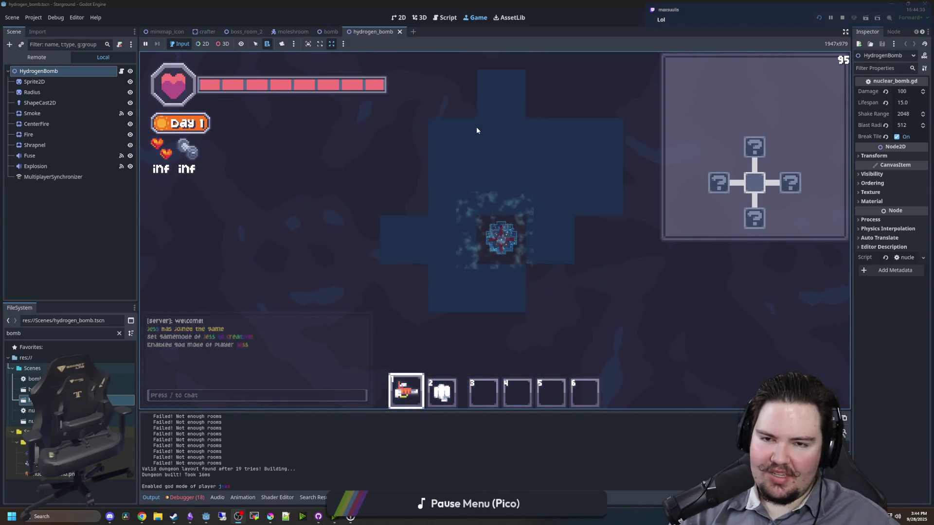
scroll("up", 3)
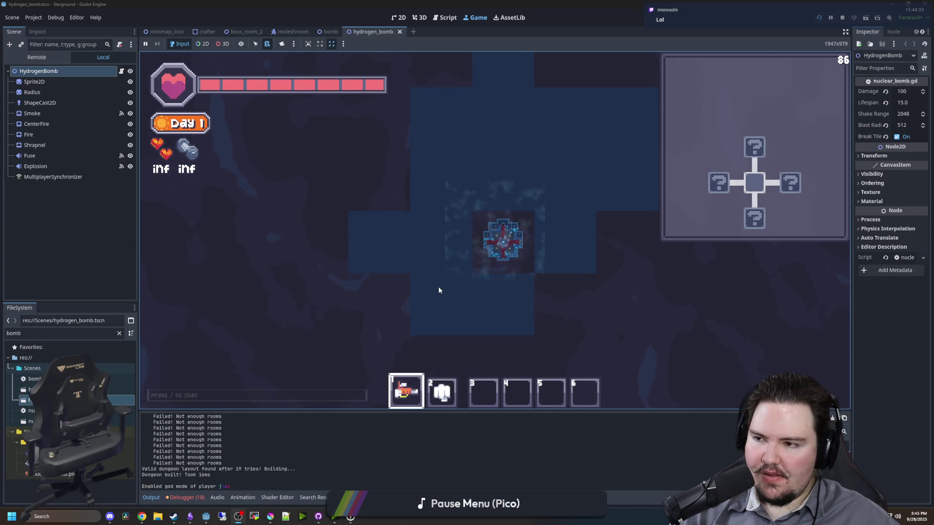
scroll("up", 3)
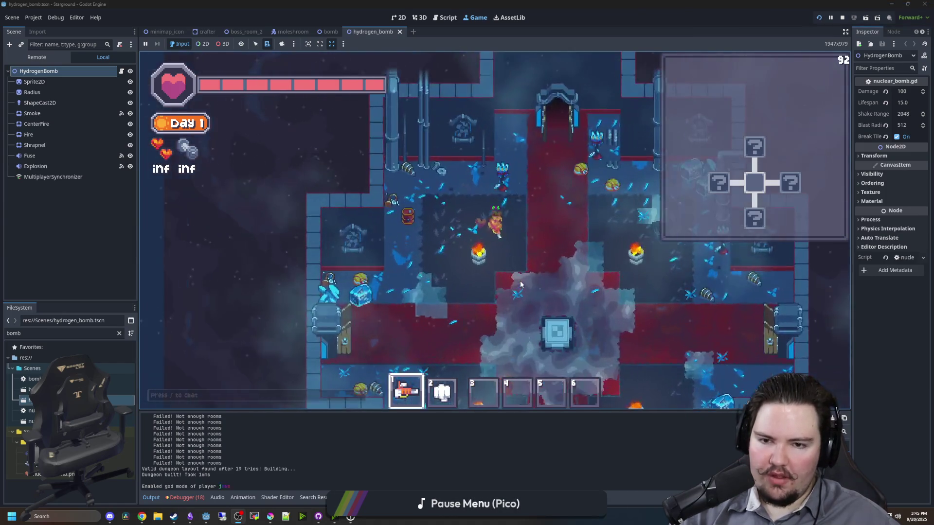
scroll("down", 3)
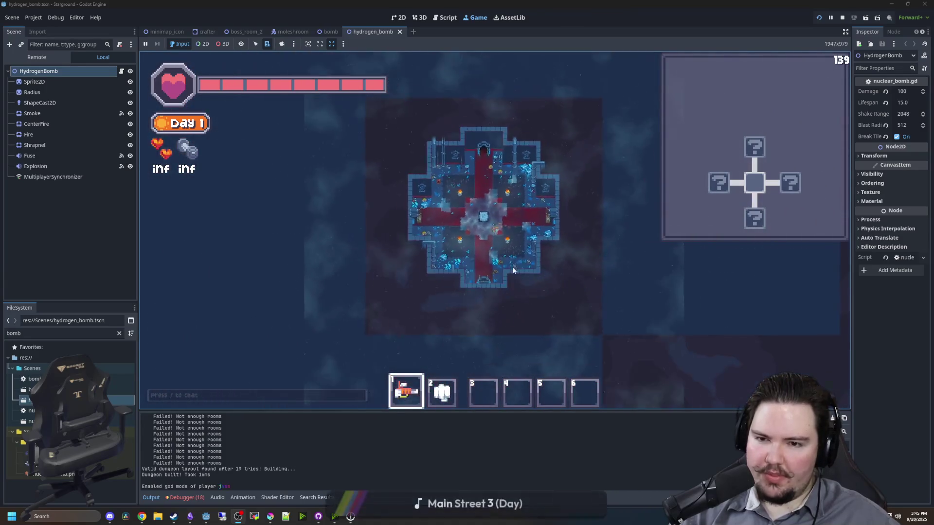
scroll("down", 3)
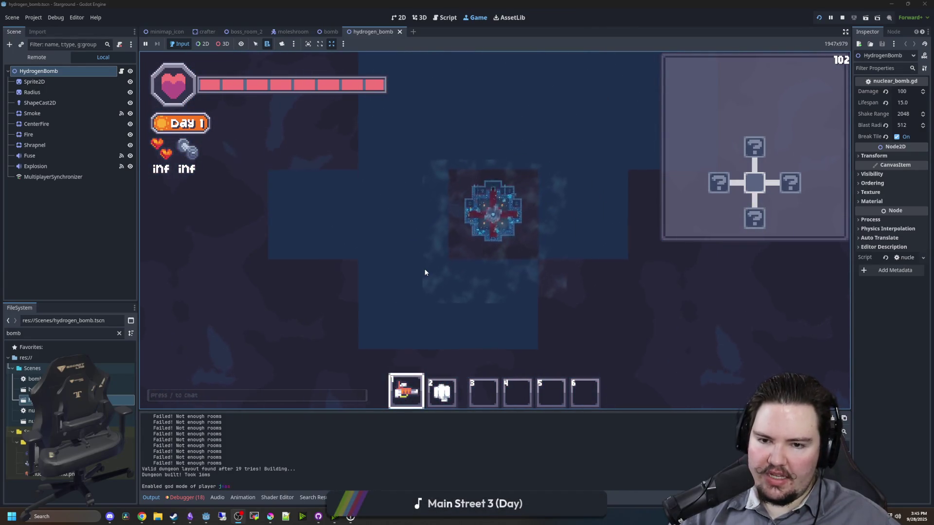
Zoom the game camera in and out to inspect the fog around the crater room
scroll("up", 3)
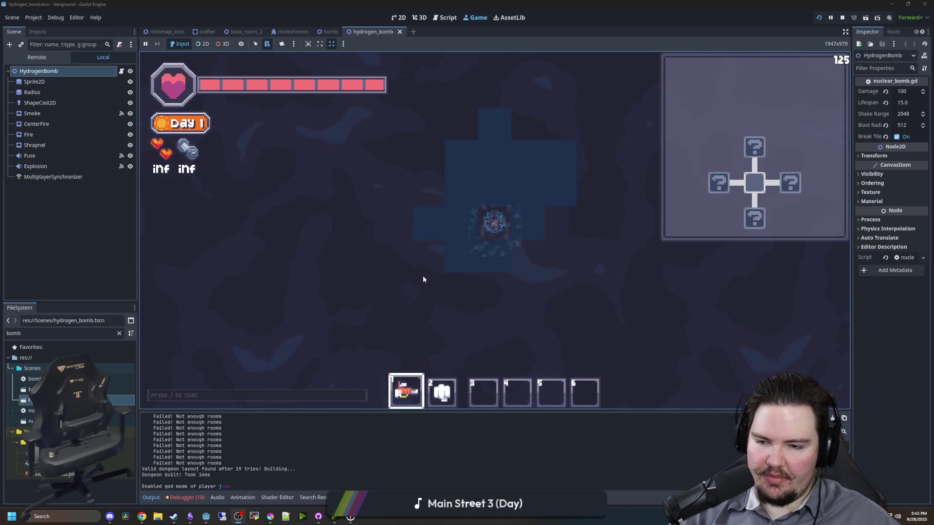
scroll("down", 3)
scroll("up", 3)
scroll("down", 3)
scroll("up", 3)
scroll("down", 3)
scroll("up", 3)
scroll("down", 3)
scroll("up", 3)
scroll("up", 3)
Walk the player up, left and then down into the bombed crater room
key("a")
key("w")
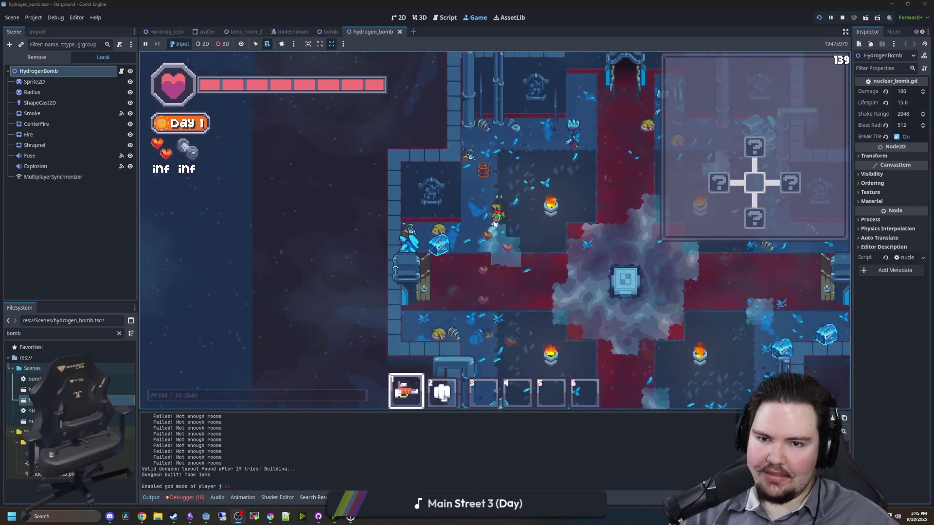
key("d")
key("s")
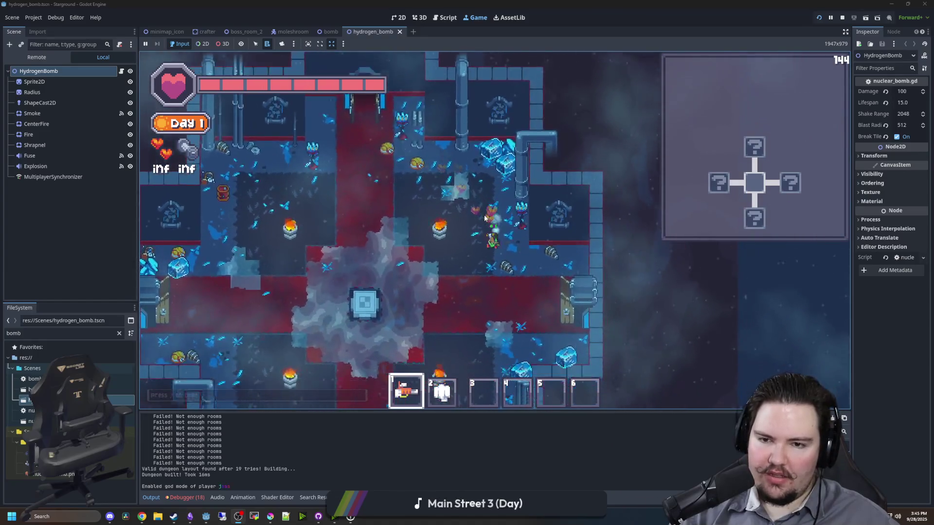
scroll("down", 3)
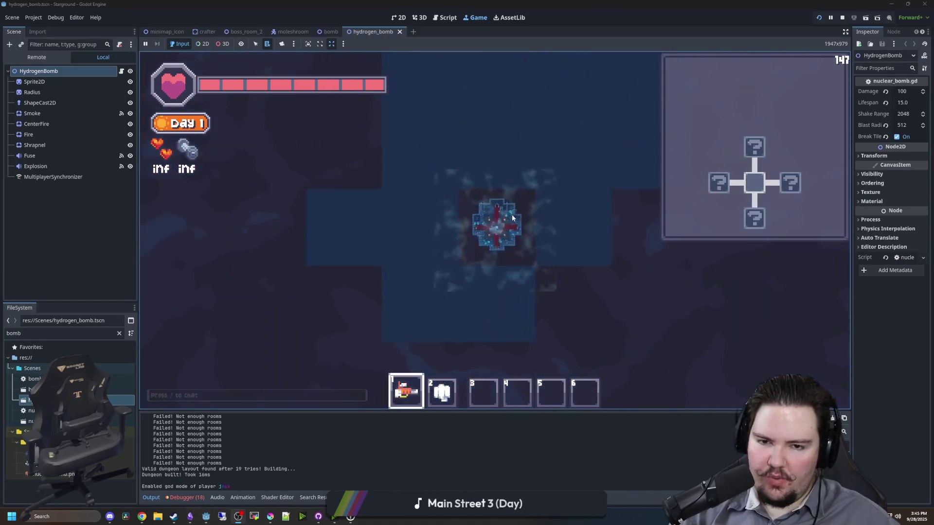
scroll("up", 3)
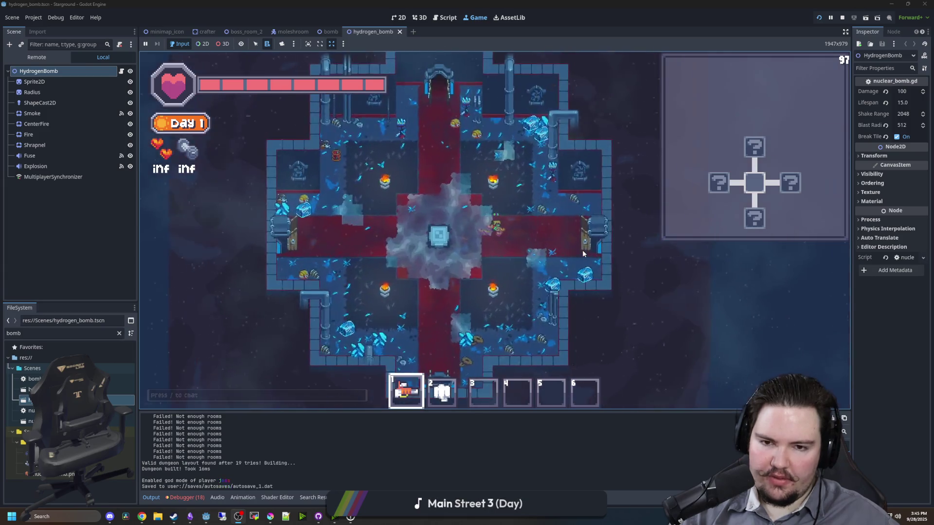
Walk right into the next room, equip hotbar slot 2, then roam down, left and up
key("d")
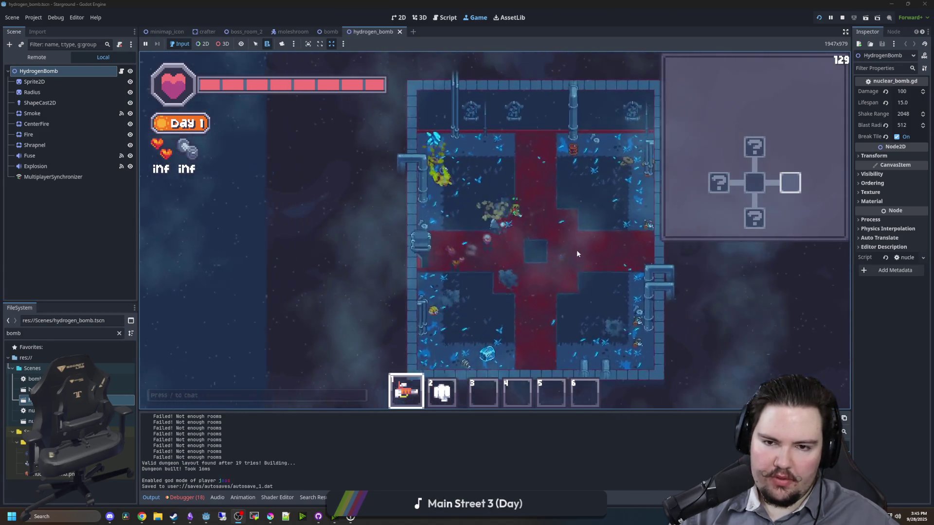
key("2")
key("s")
key("a")
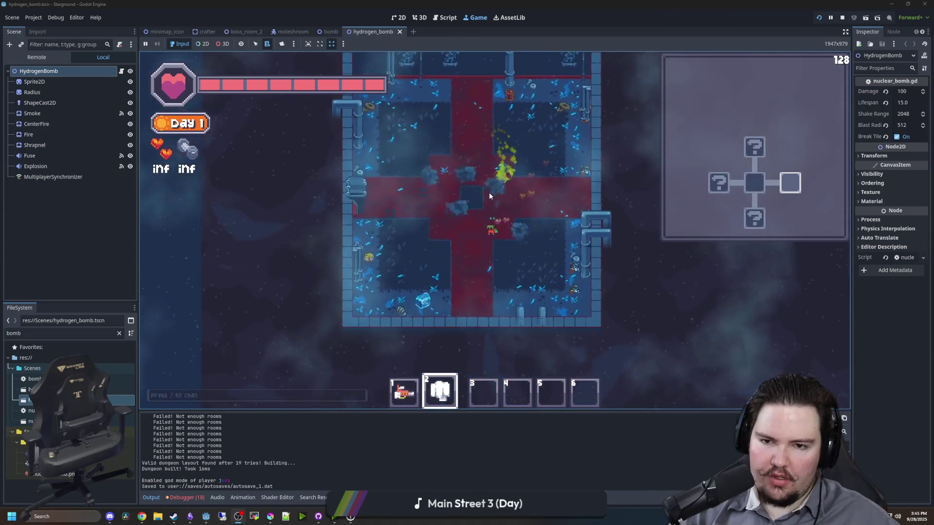
key("w")
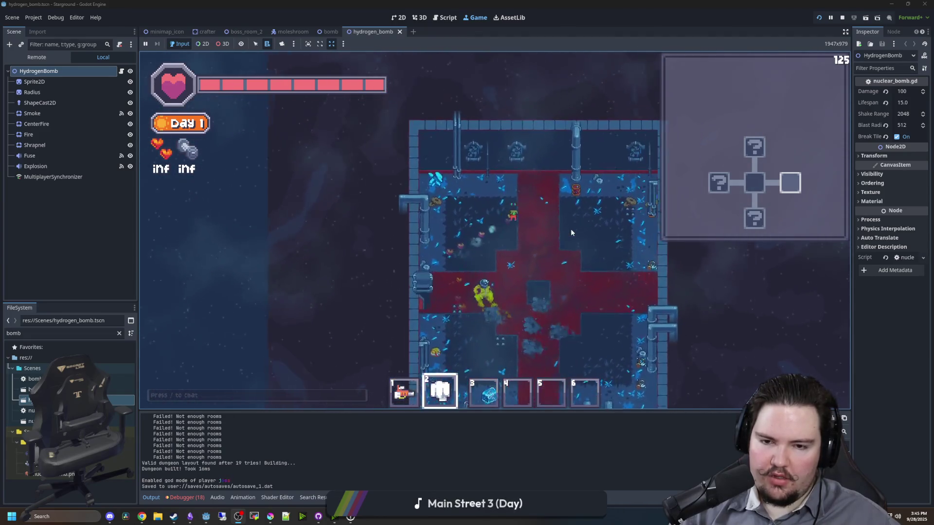
key("s")
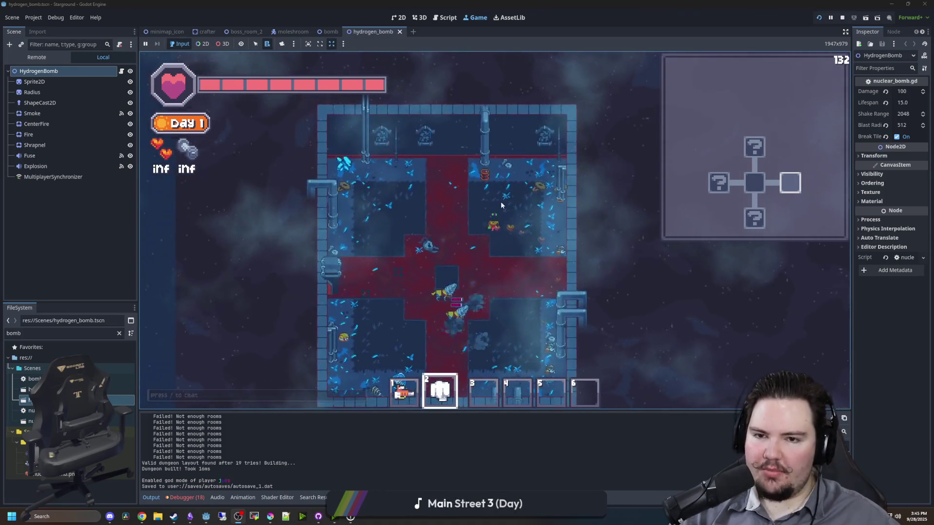
scroll("down", 3)
scroll("down", 3)
Move the player up out of the room and back down, zooming out to reveal the map
key("w")
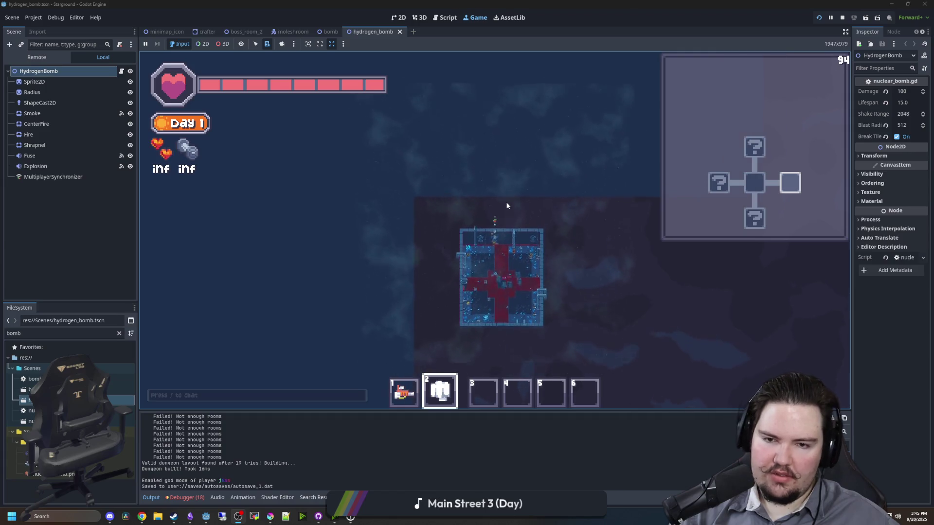
key("w")
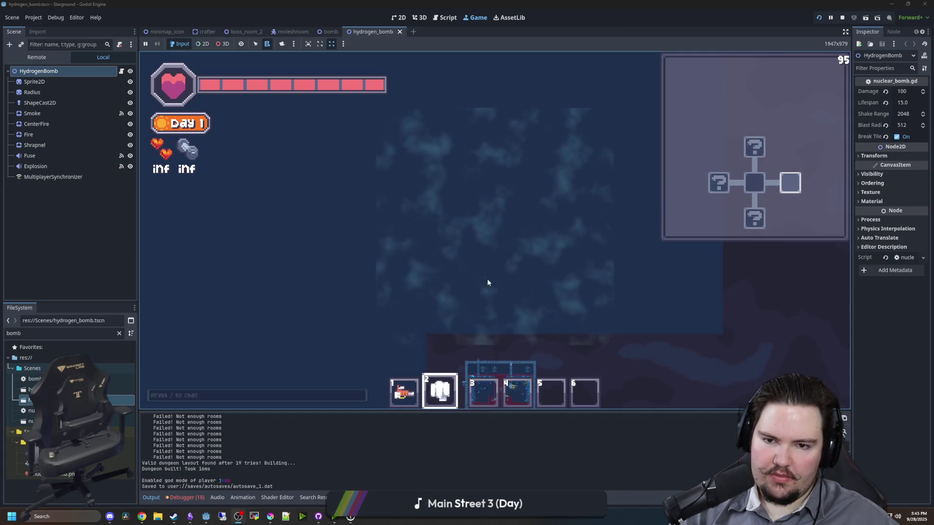
scroll("down", 3)
key("s")
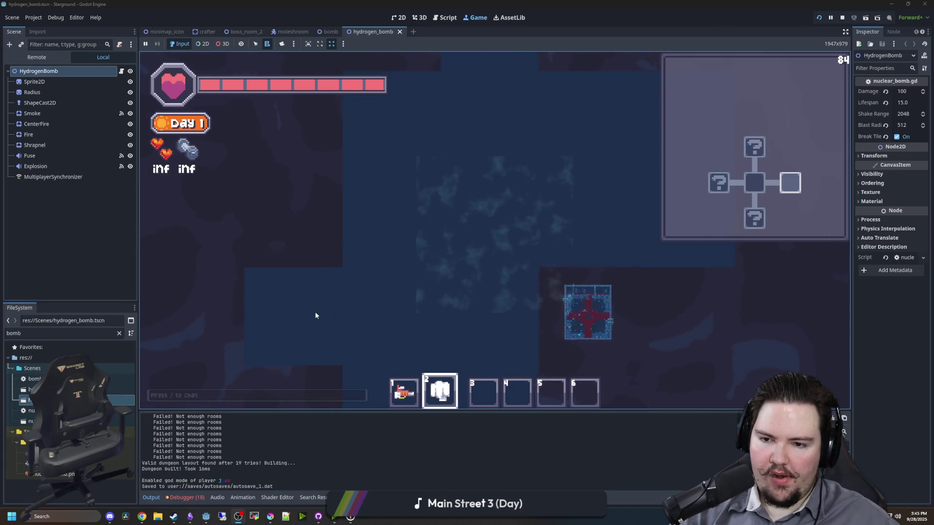
key("s")
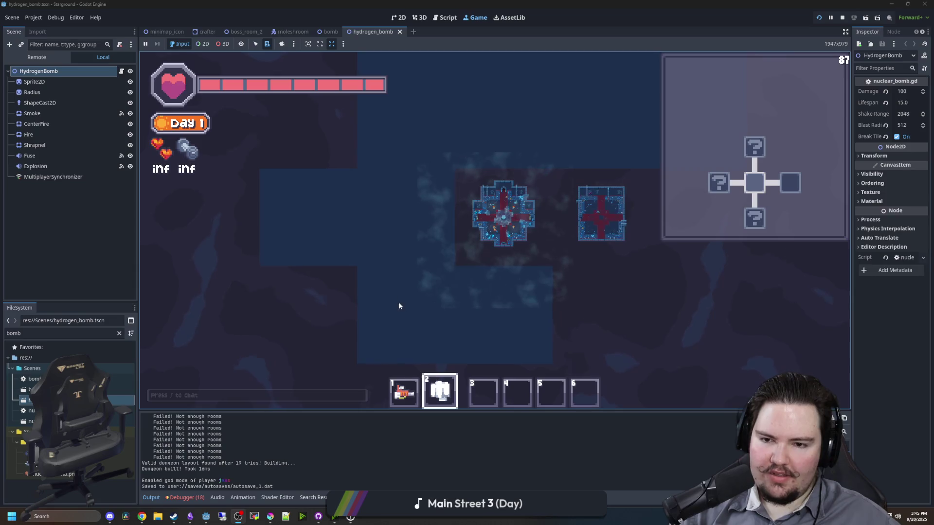
scroll("down", 3)
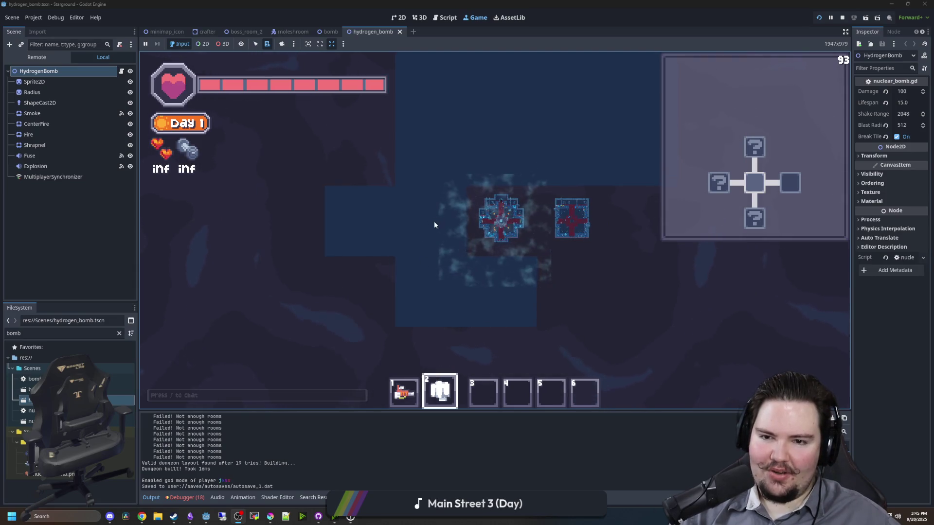
scroll("down", 3)
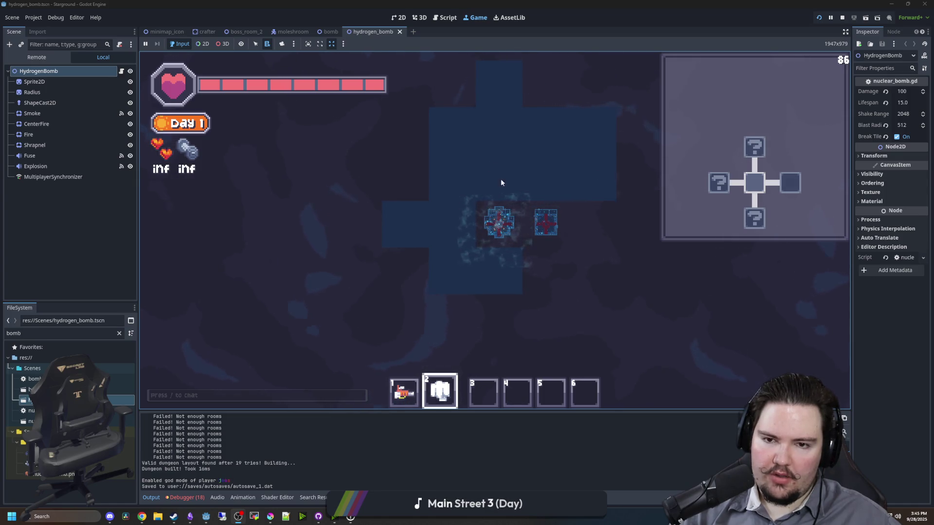
scroll("up", 3)
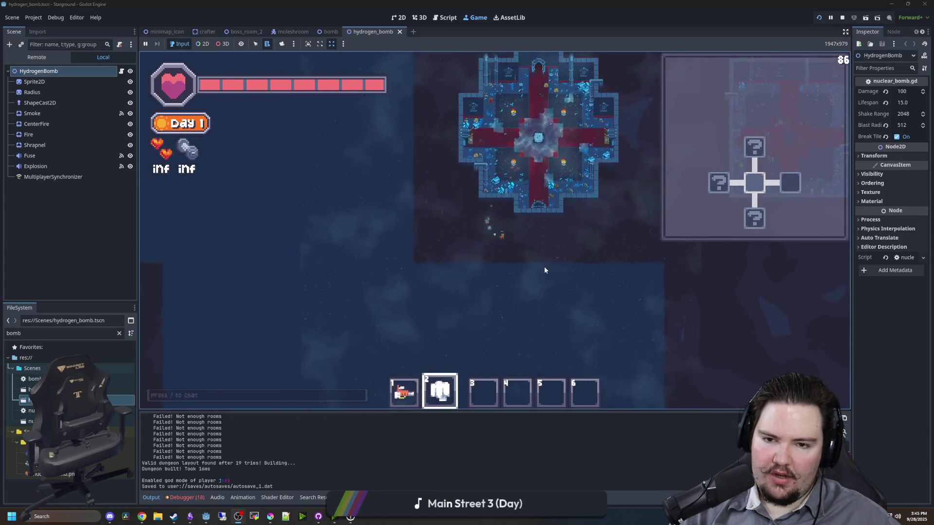
Enter the room below, clear its enemies, head right, and show the F3 debug overlay
key("s")
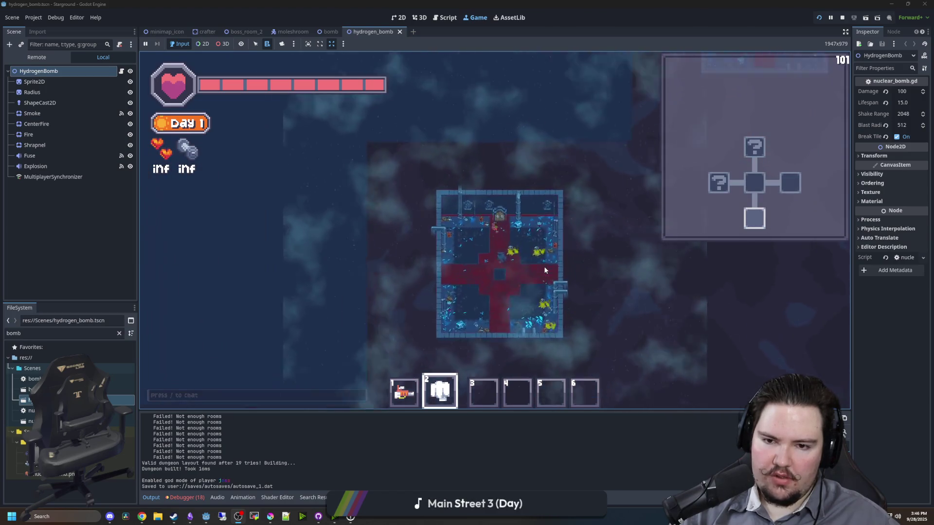
key("s")
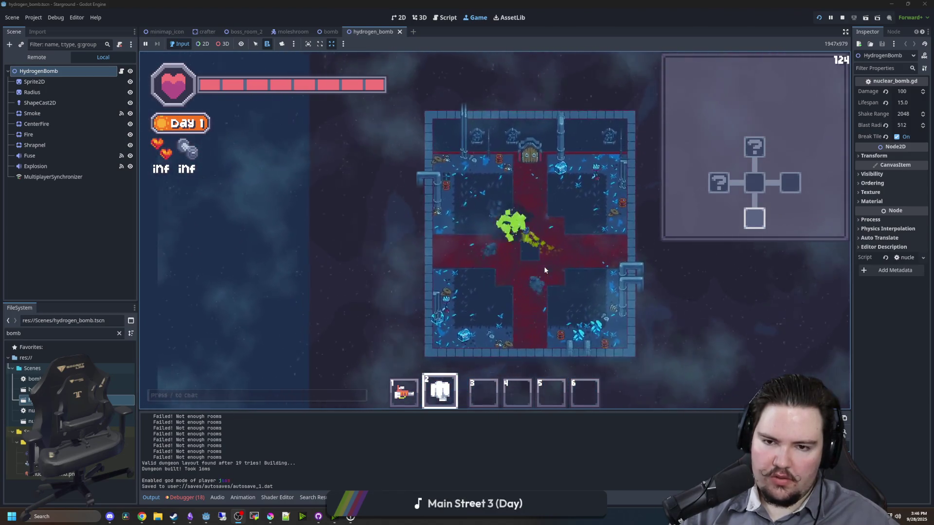
scroll("down", 3)
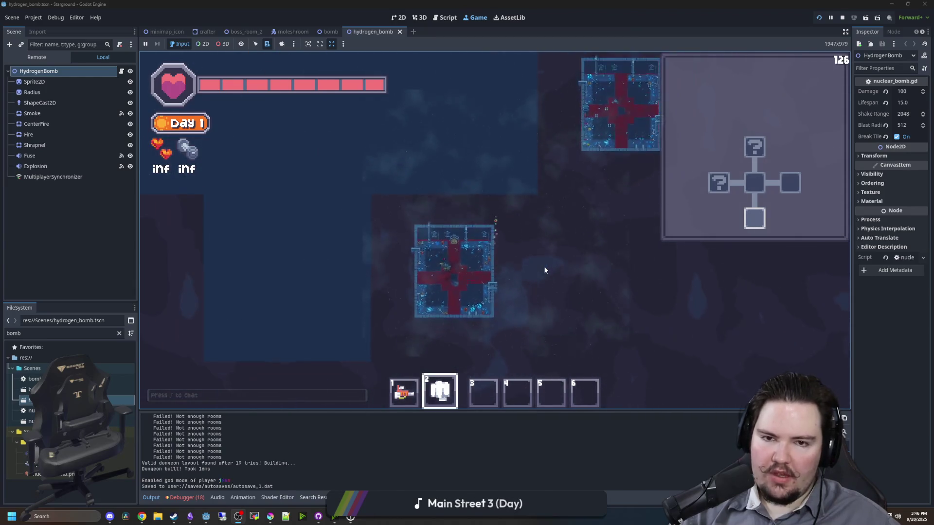
scroll("up", 3)
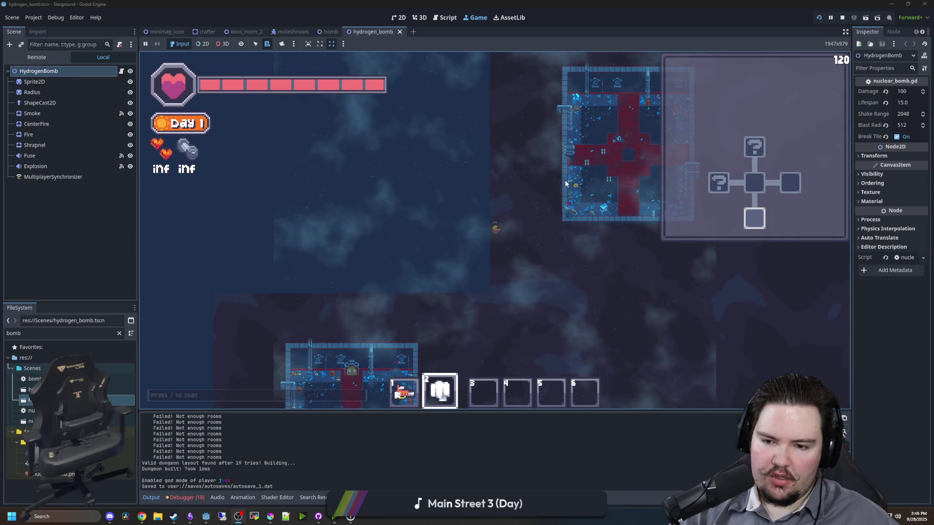
key("d")
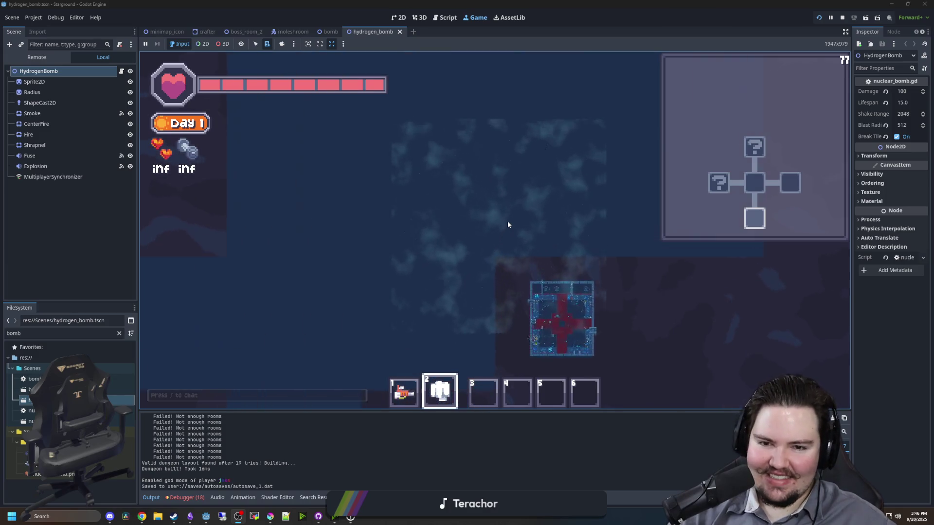
key("F3")
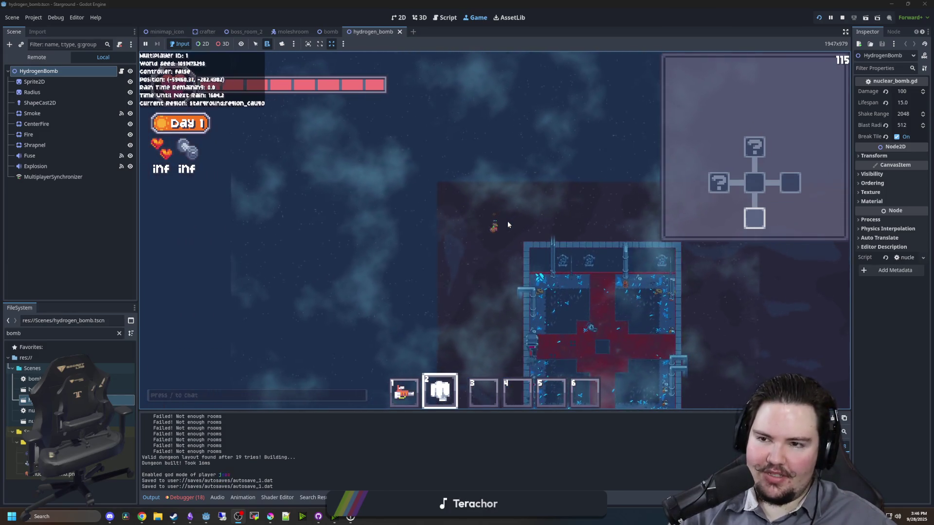
key("F3")
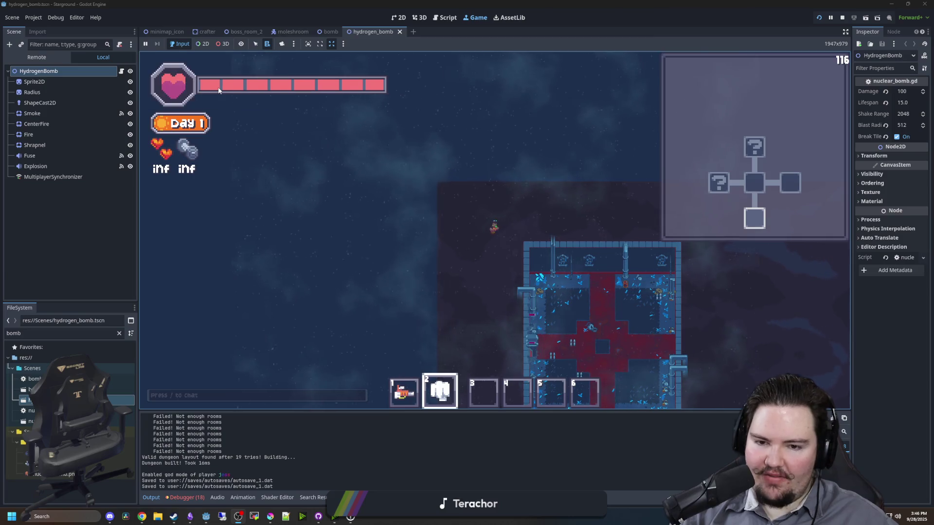
key("F3")
scroll("down", 3)
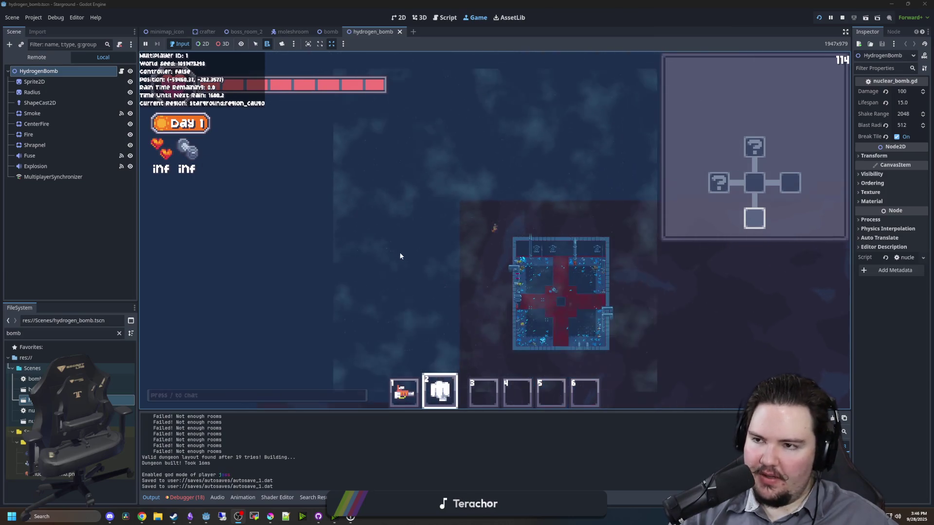
left_click(119, 334)
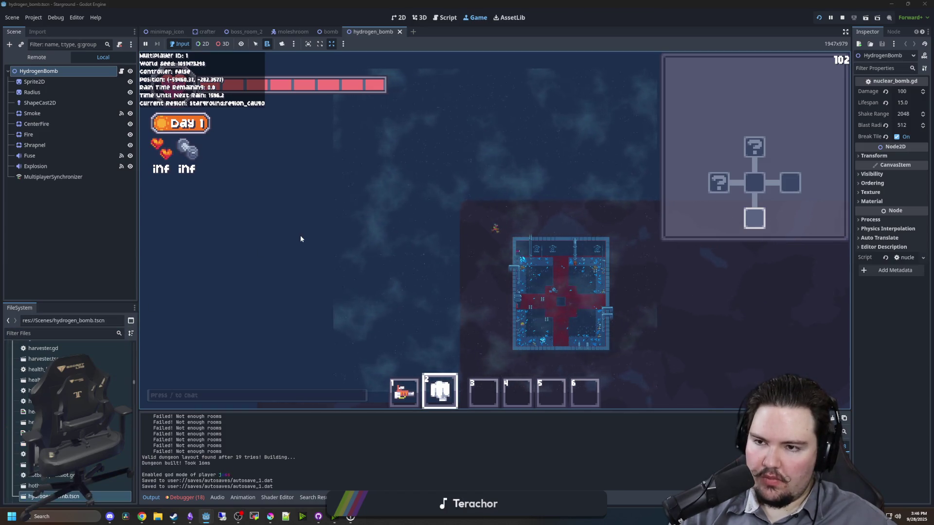
key("d")
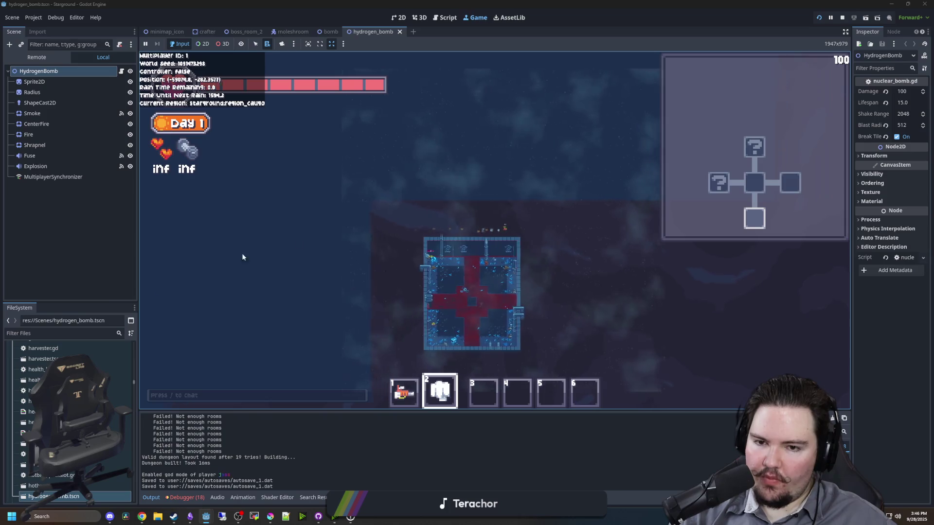
key("s")
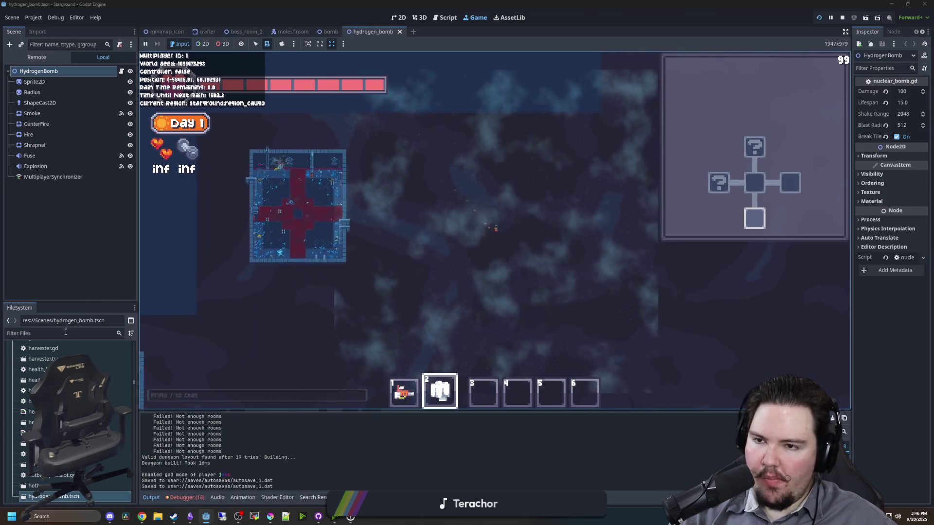
key("w")
key("F3")
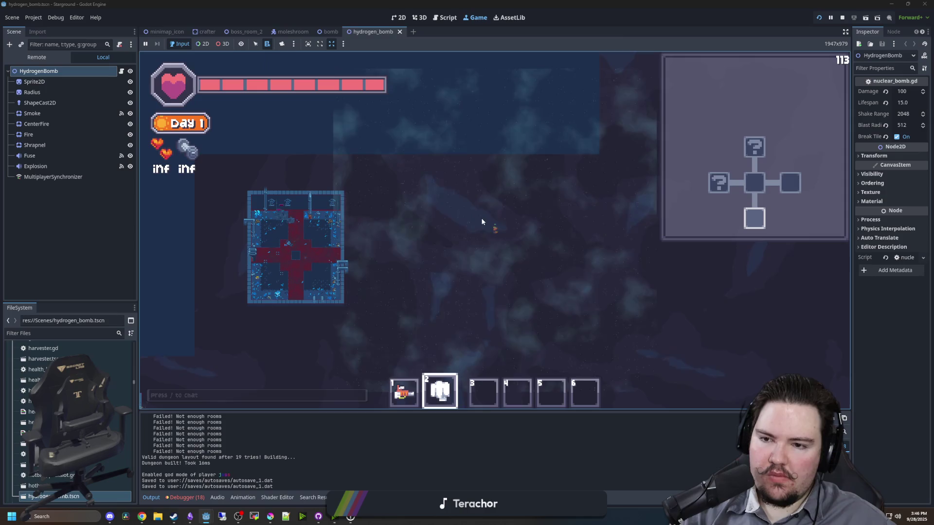
left_click(83, 334)
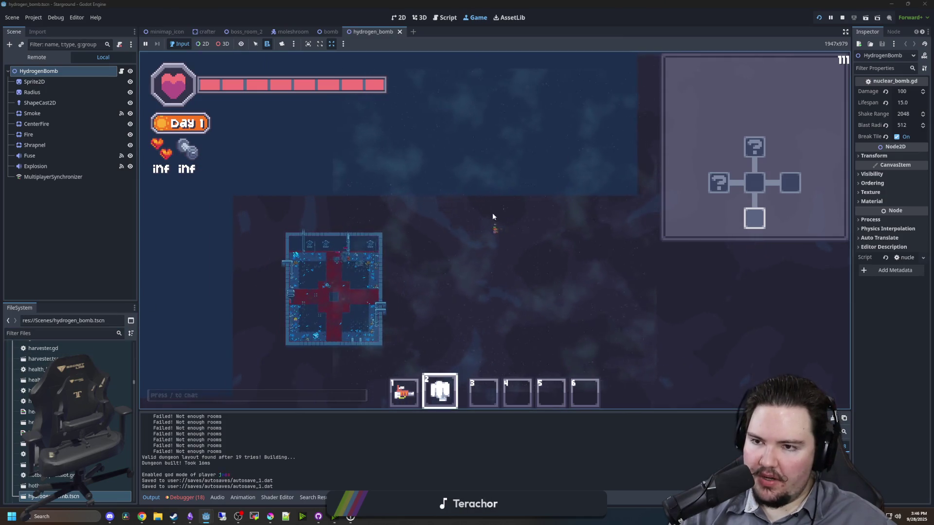
left_click(428, 253)
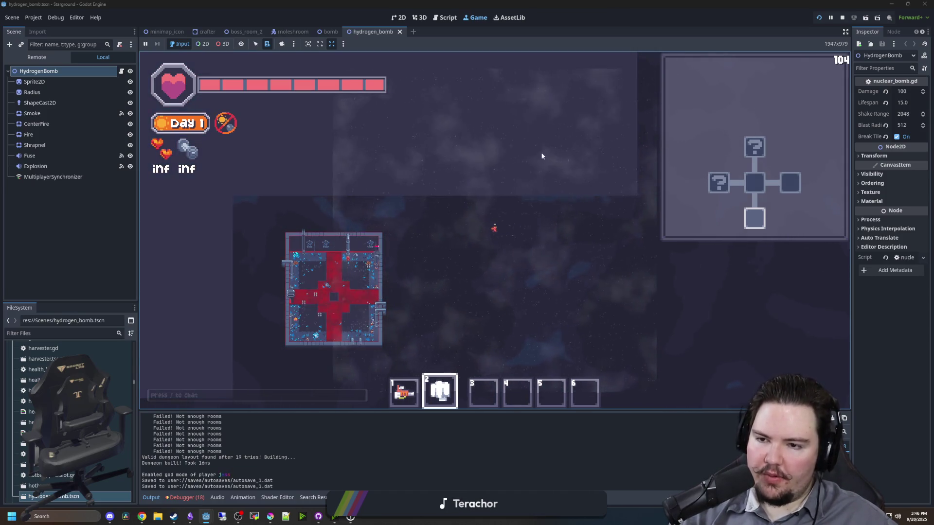
key("1")
key("d")
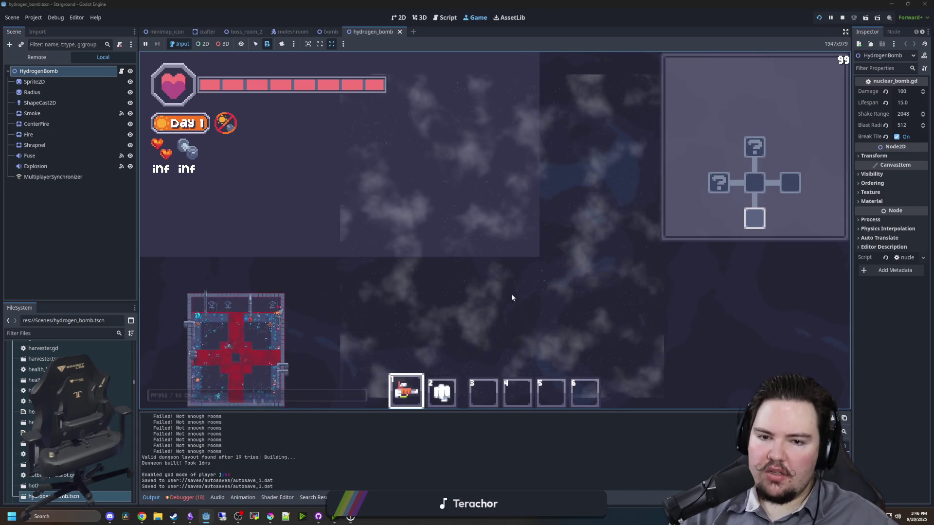
key("a")
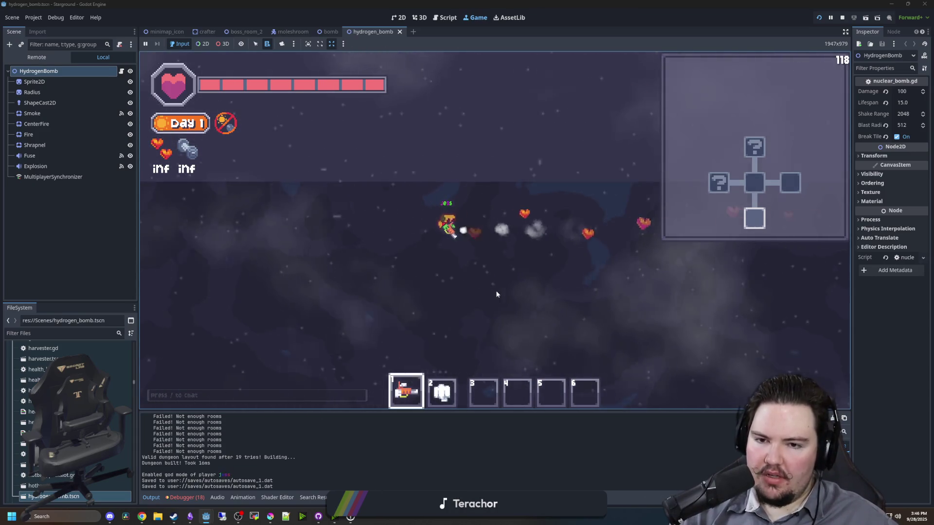
key("s")
key("a")
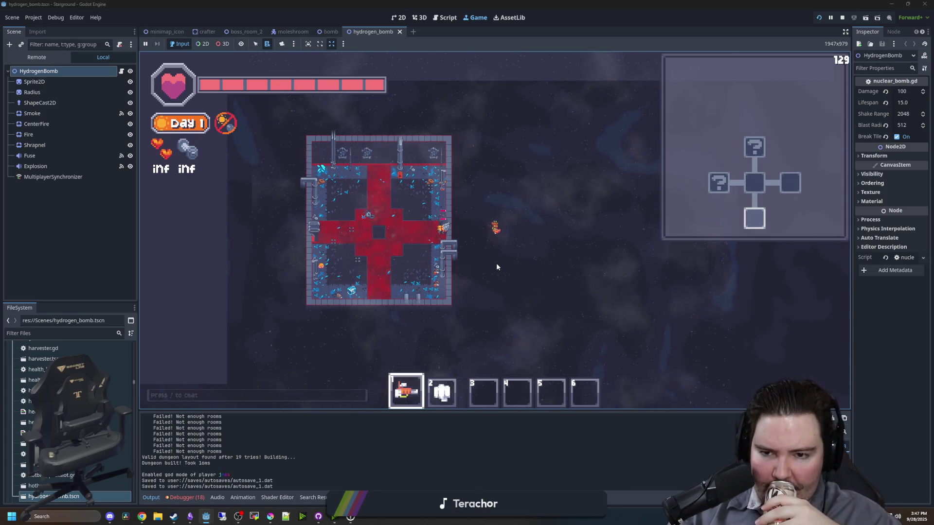
key("2")
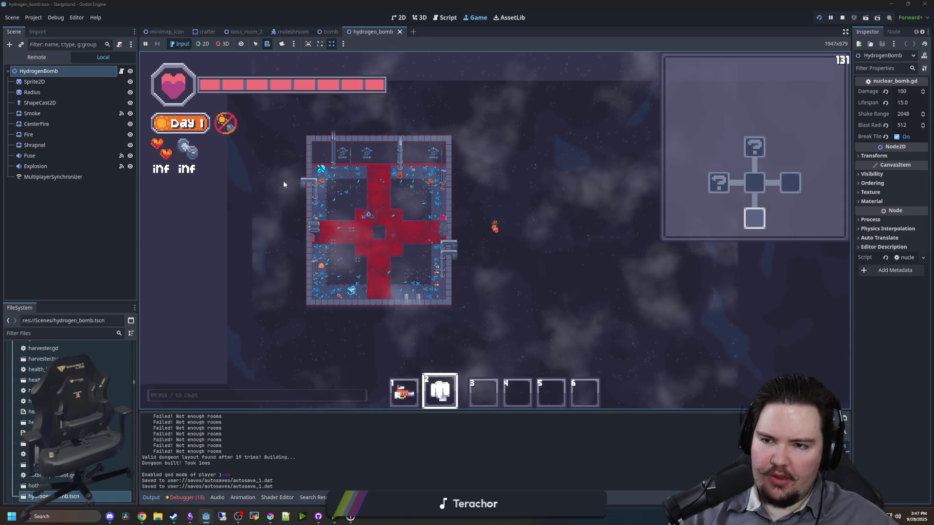
key("1")
key("d")
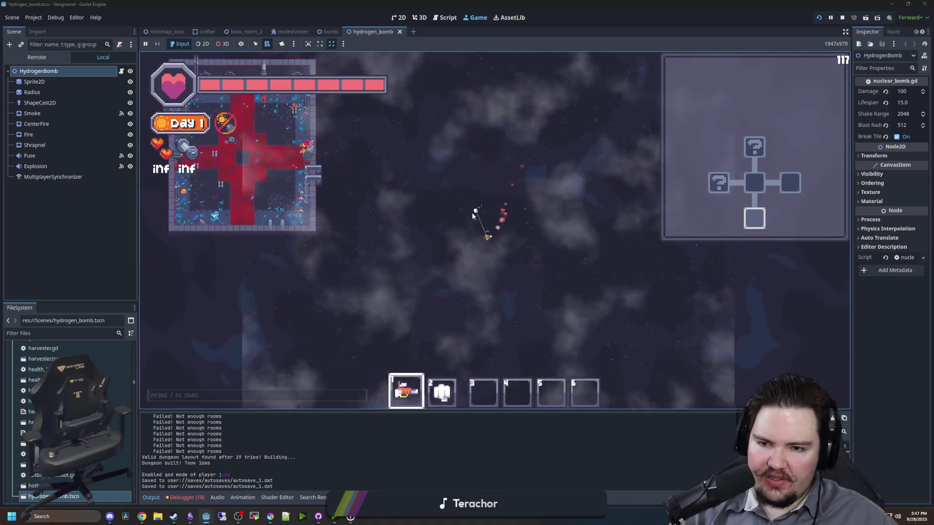
left_click(381, 224)
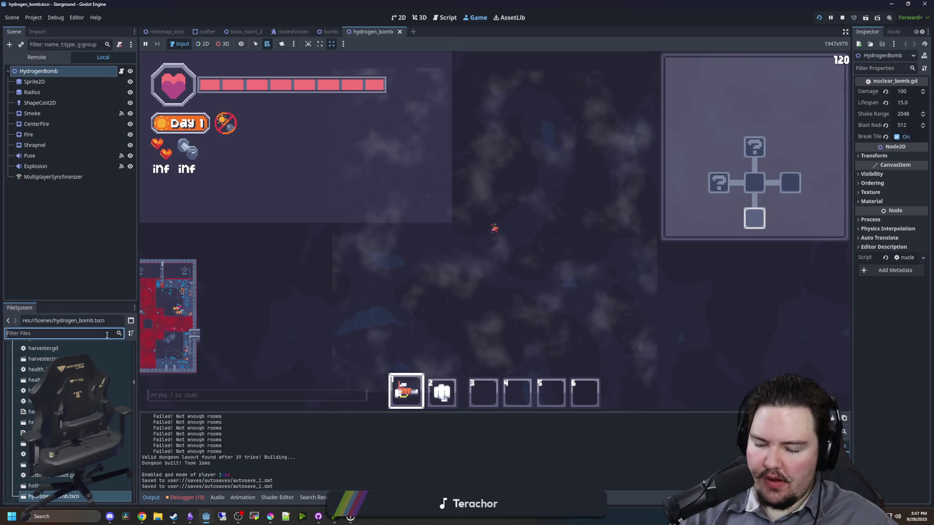
Filter the FileSystem for 'player' and open player.tscn from Favorites
type("oil")
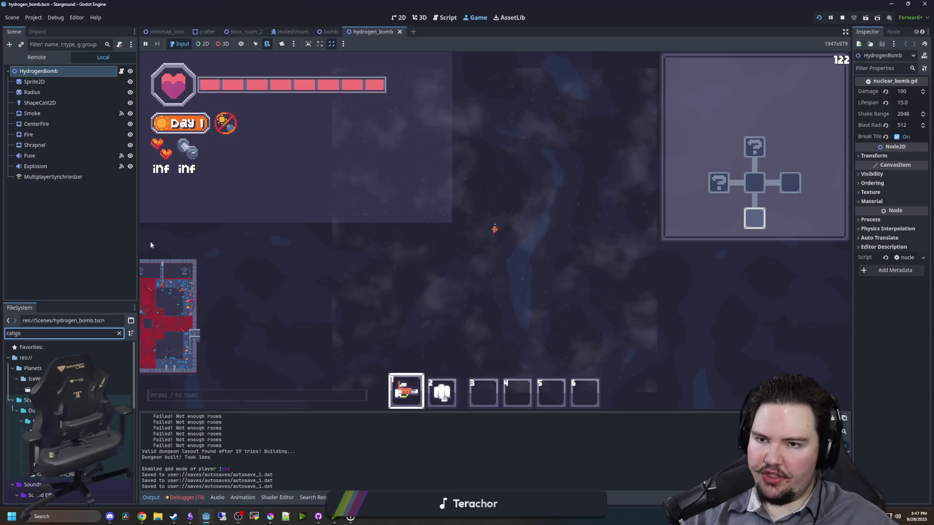
left_click(118, 334)
type("player")
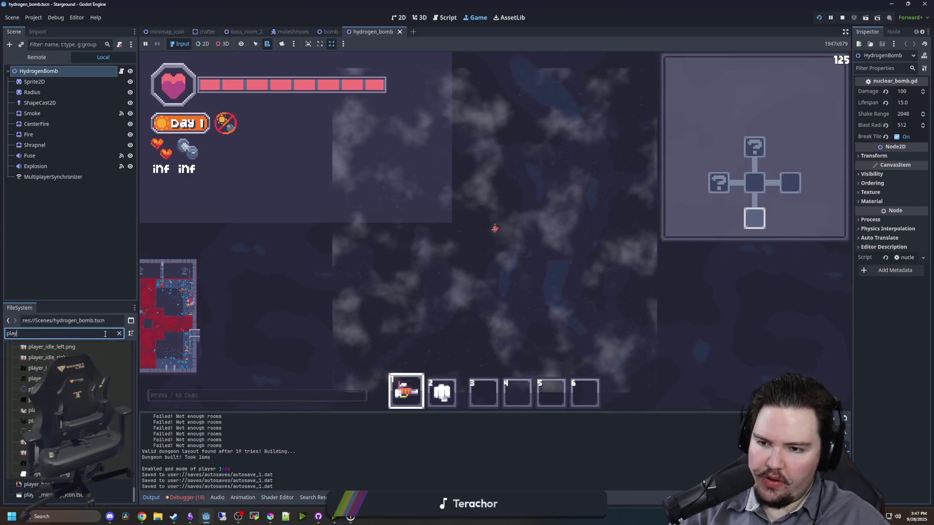
left_click(35, 368)
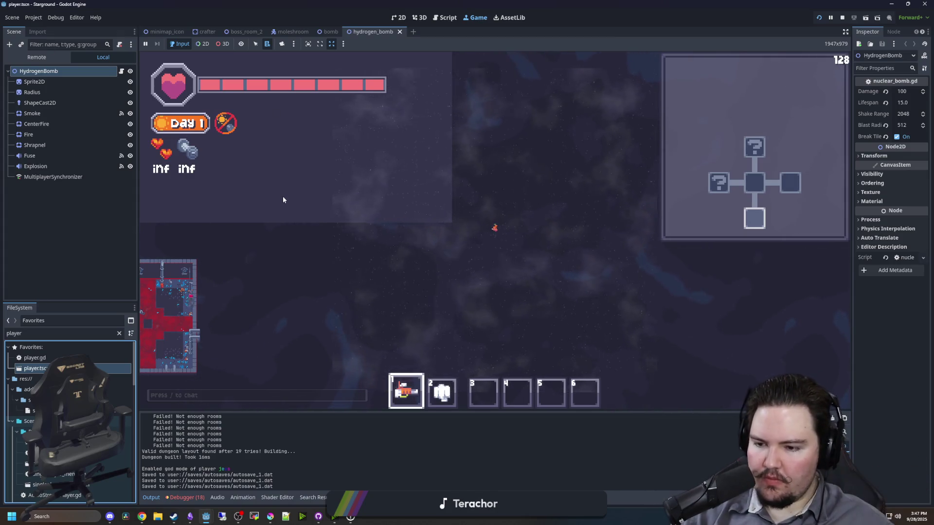
key("Return")
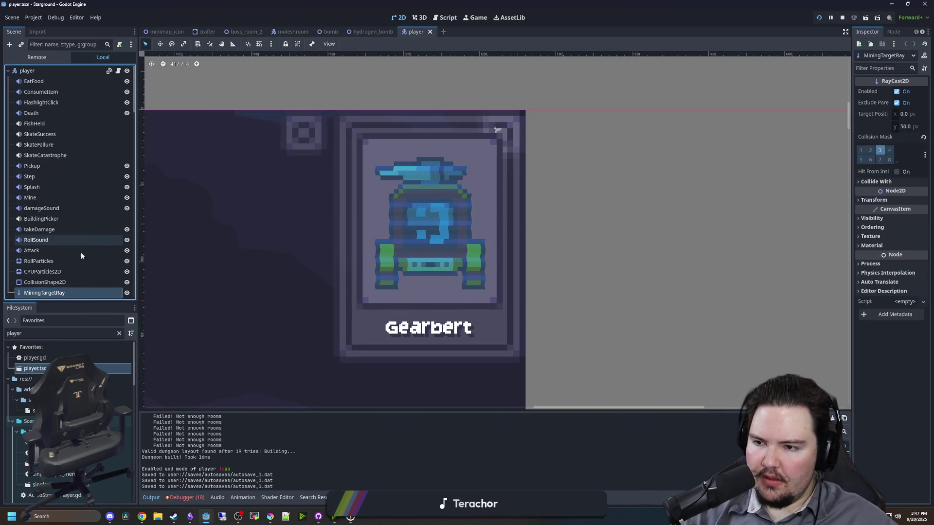
Clear the file filter and expand BackgroundCanvas to show Space, Dust, Opis and Caligo
scroll("down", 3)
left_click(119, 333)
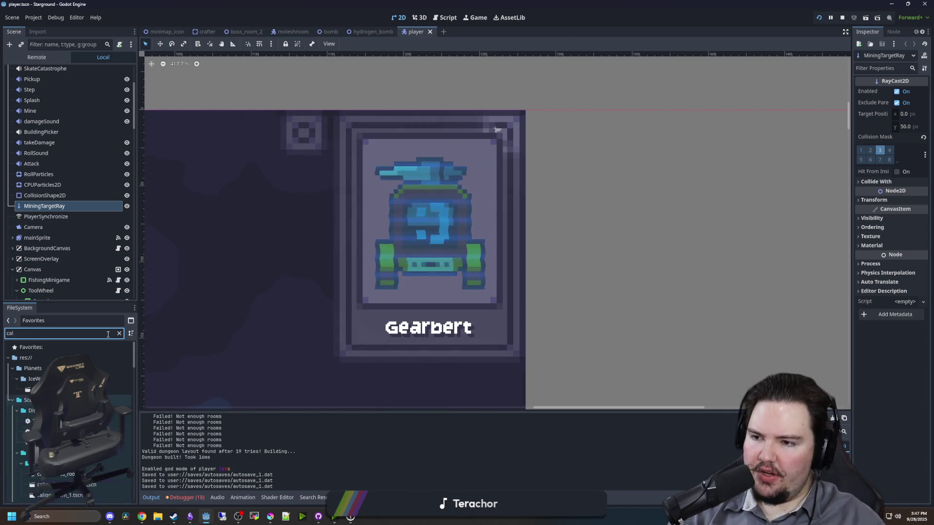
scroll("down", 3)
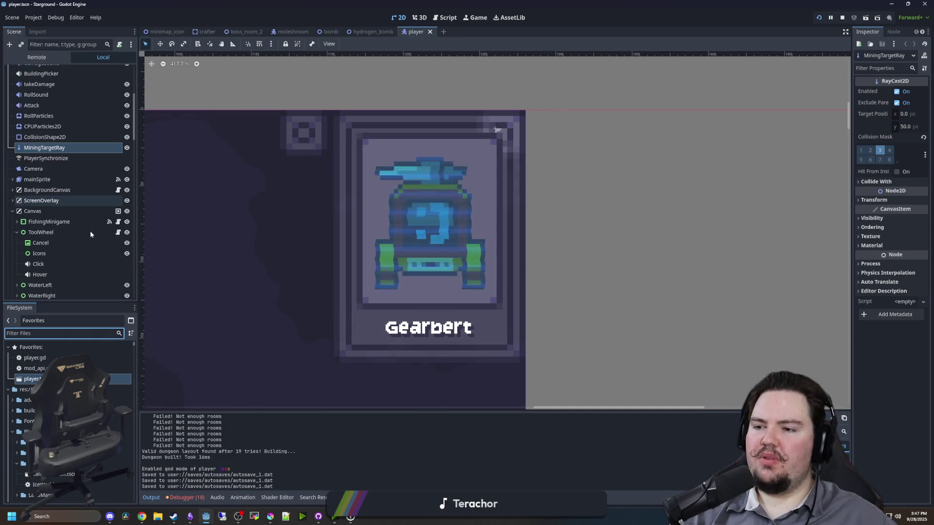
scroll("down", 3)
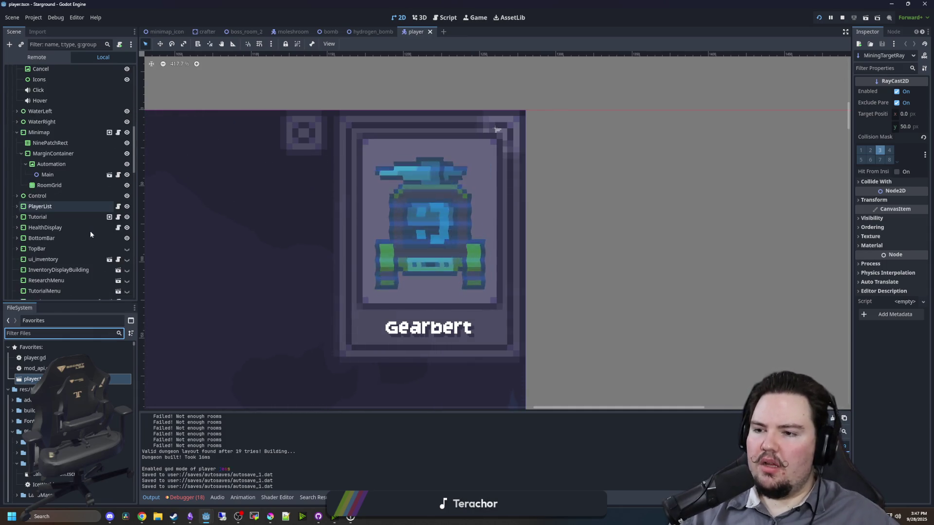
scroll("down", 3)
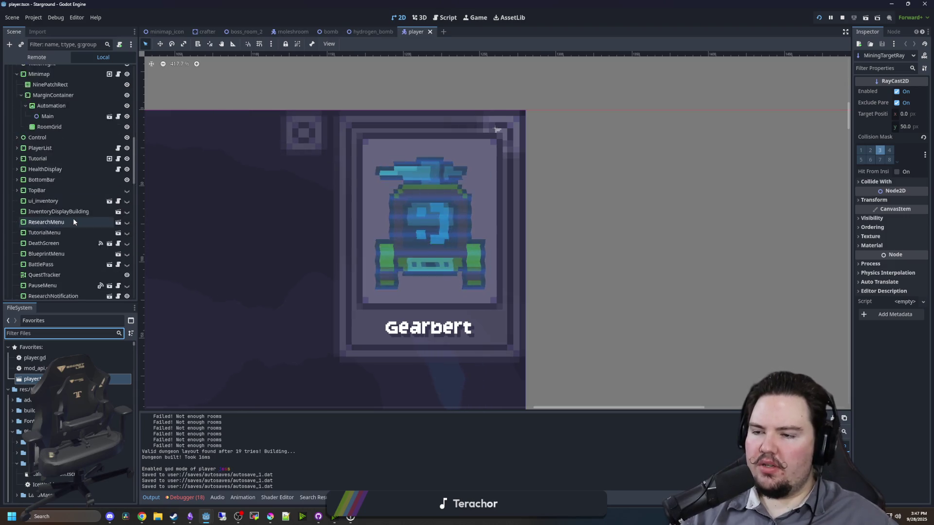
scroll("down", 3)
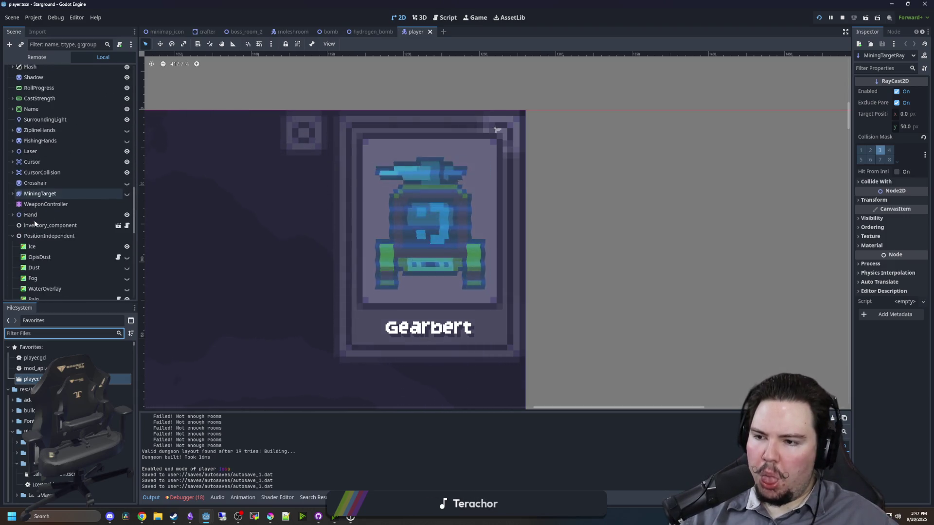
scroll("down", 3)
scroll("down", 3)
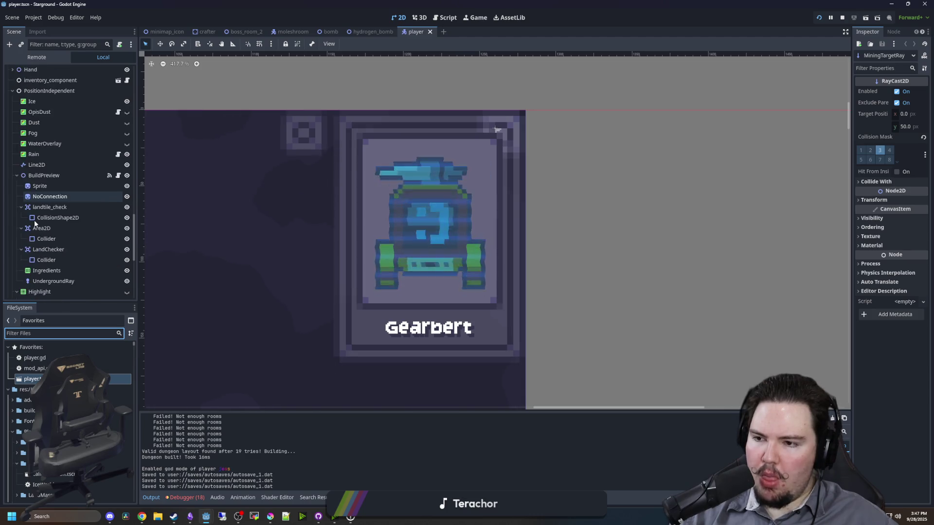
scroll("down", 3)
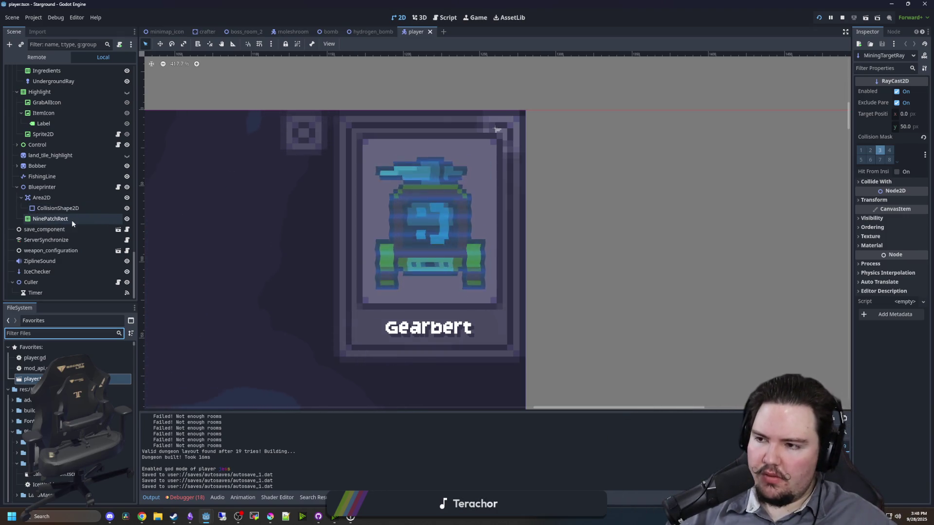
scroll("up", 3)
scroll("up", 3)
scroll("up", 3)
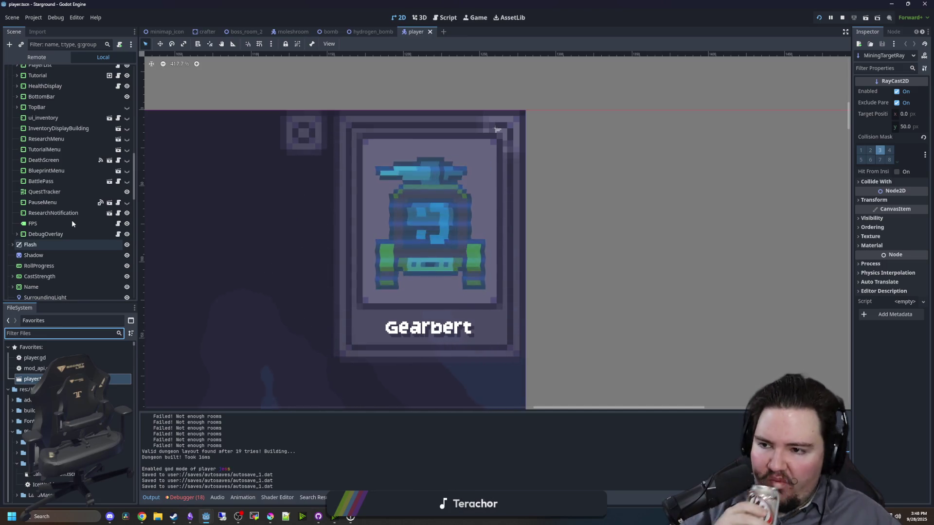
scroll("up", 3)
scroll("up", 3)
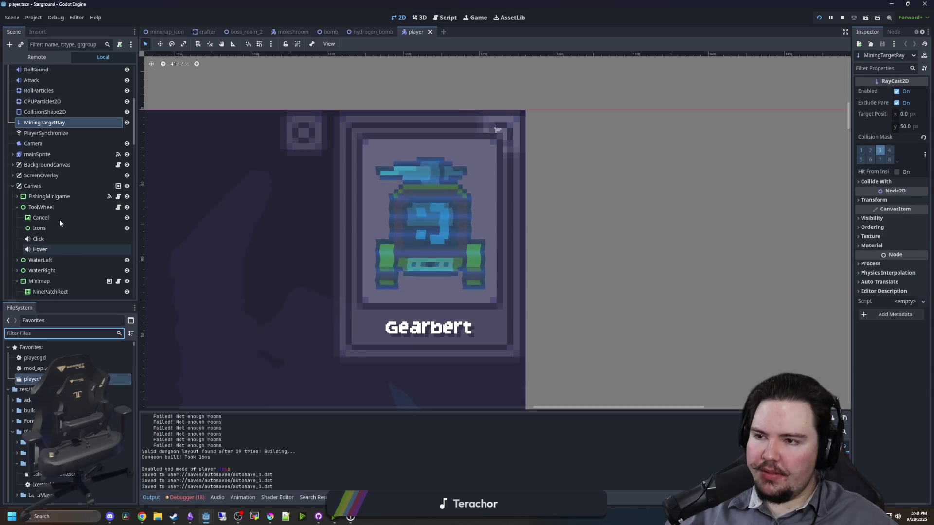
left_click(11, 166)
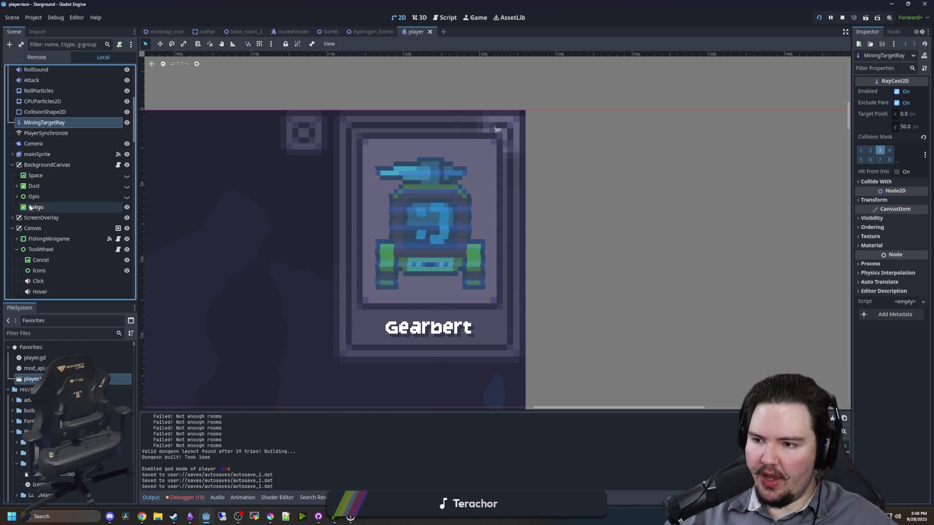
Select the Caligo layer, enlarge the panels to read its oil.gdshader, then switch to the Game view
left_click(36, 206)
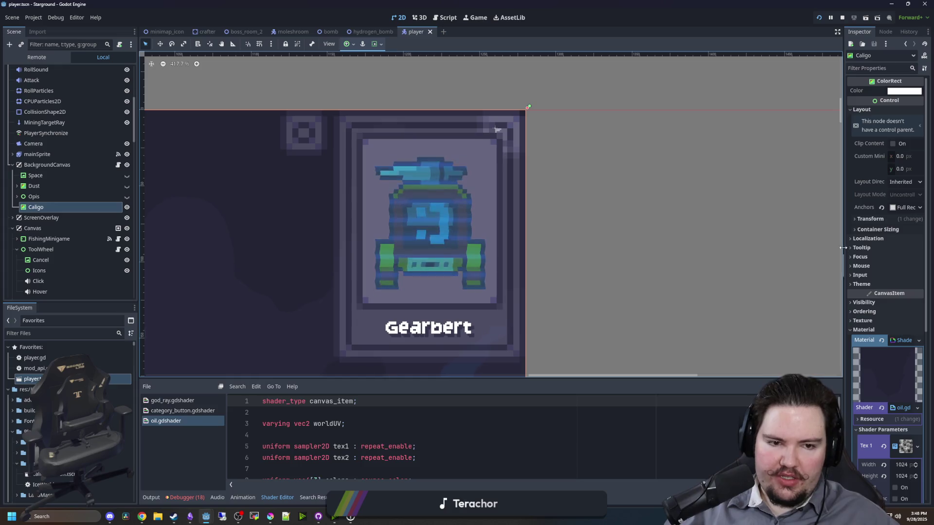
left_click_drag(846, 247, 696, 254)
scroll("down", 3)
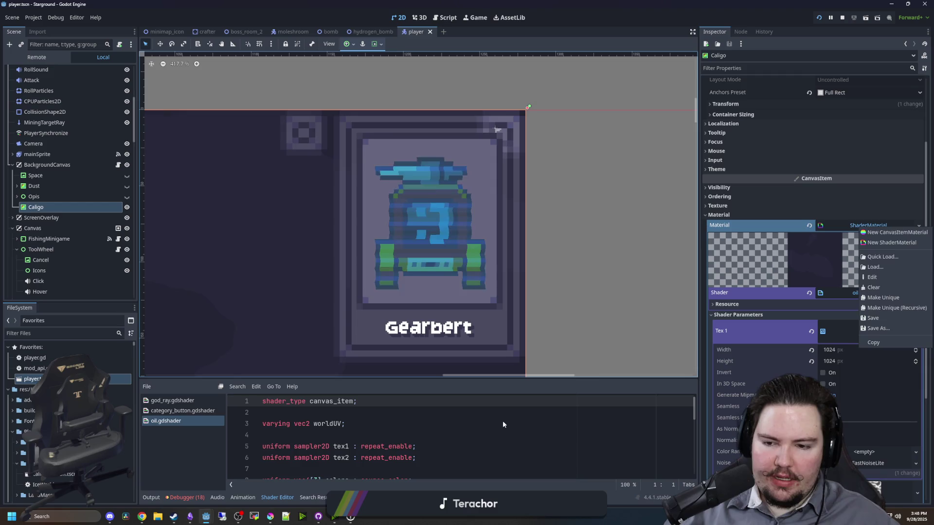
scroll("down", 3)
left_click(432, 425)
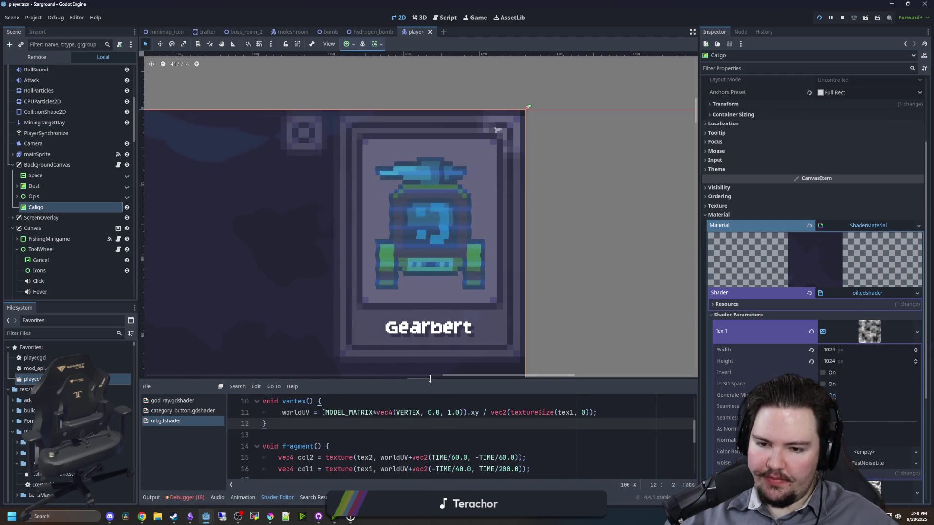
left_click_drag(434, 377, 434, 358)
scroll("down", 3)
scroll("down", 3)
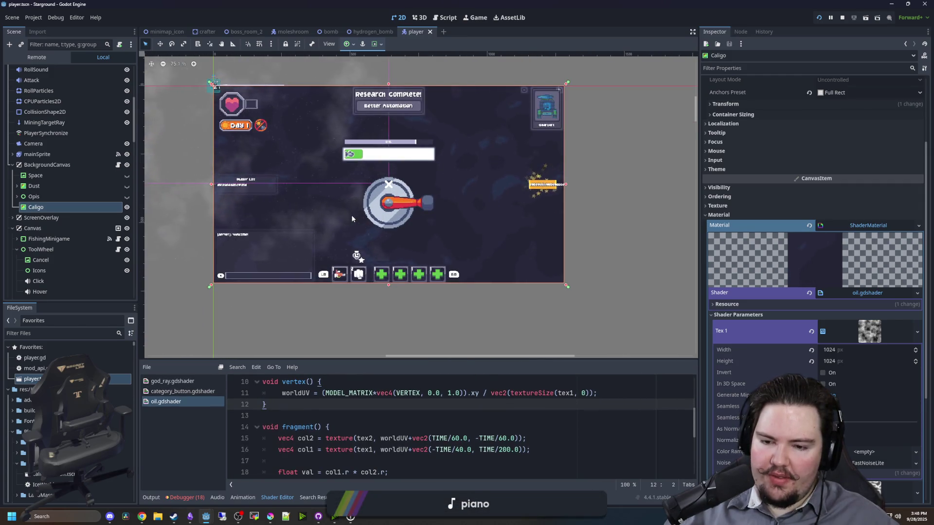
scroll("up", 3)
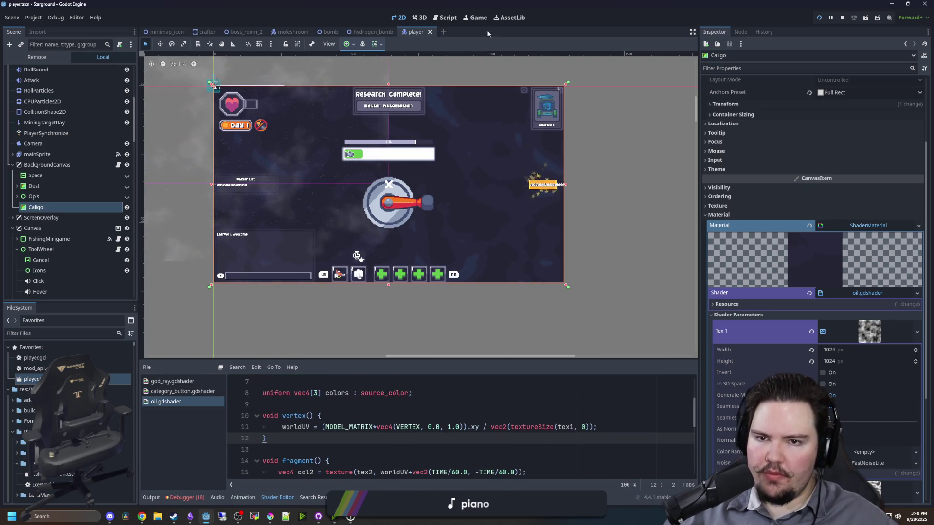
left_click(476, 18)
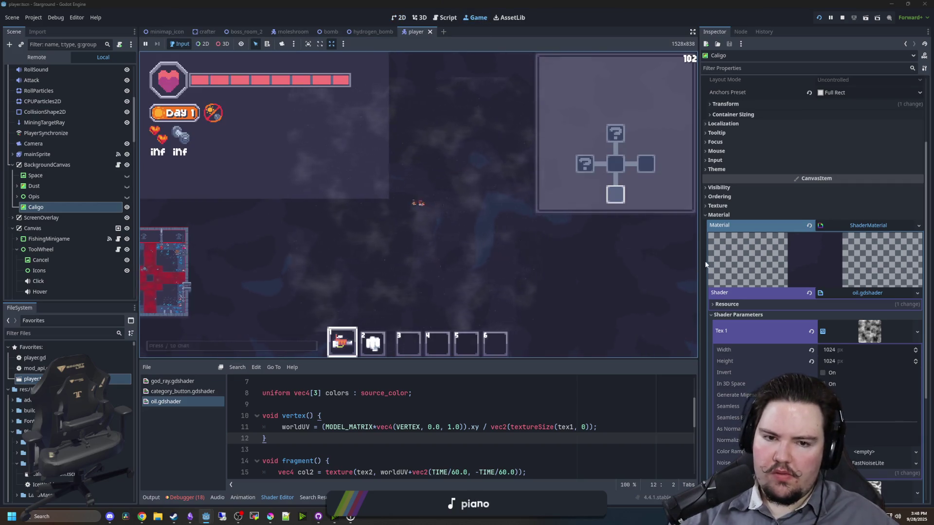
Widen the Inspector, review Caligo's Tex 1 settings and expand its Visibility properties
left_click_drag(700, 265, 759, 250)
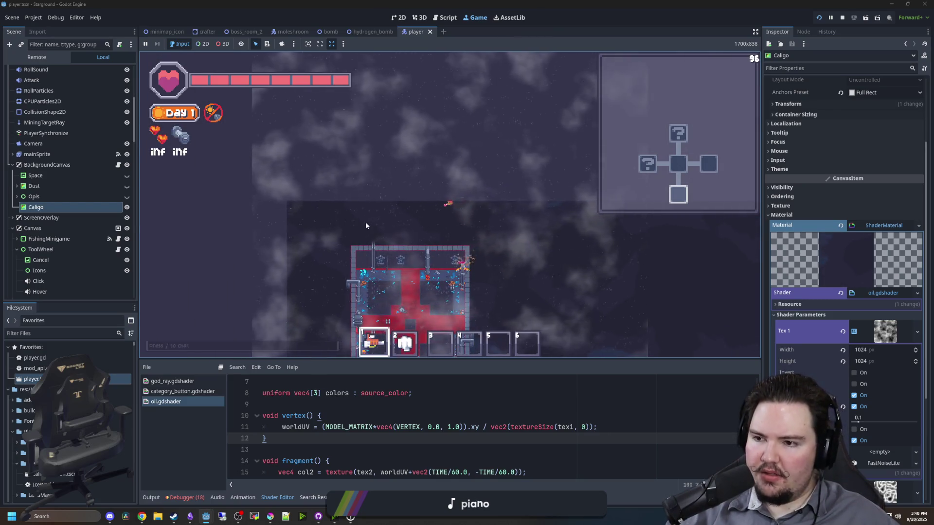
scroll("down", 3)
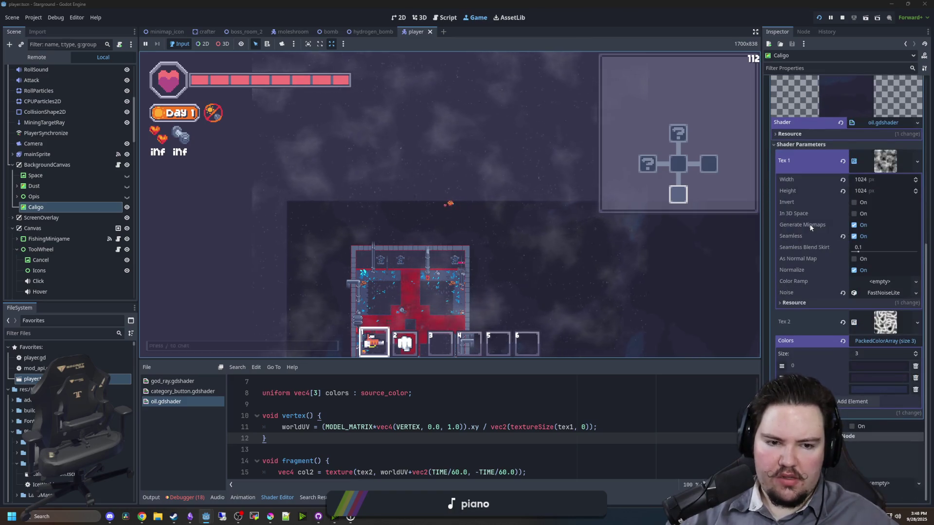
scroll("up", 3)
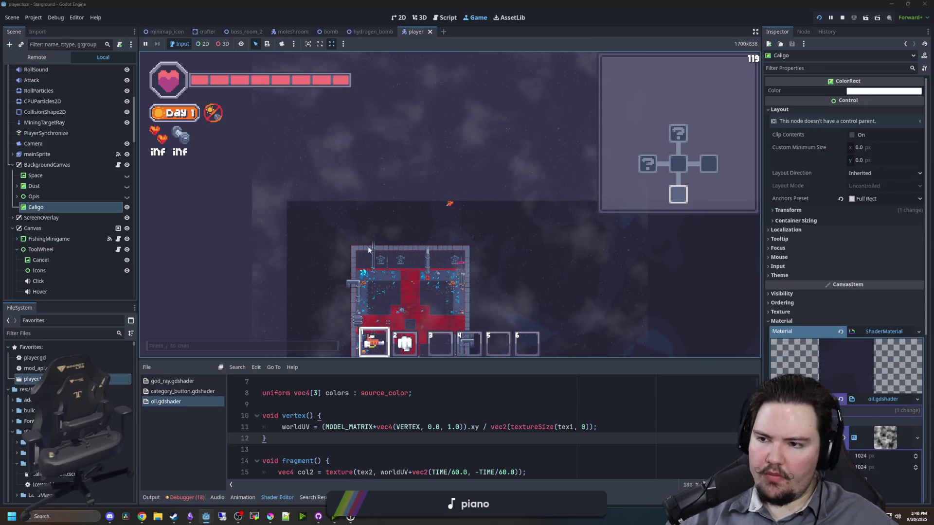
left_click(36, 207)
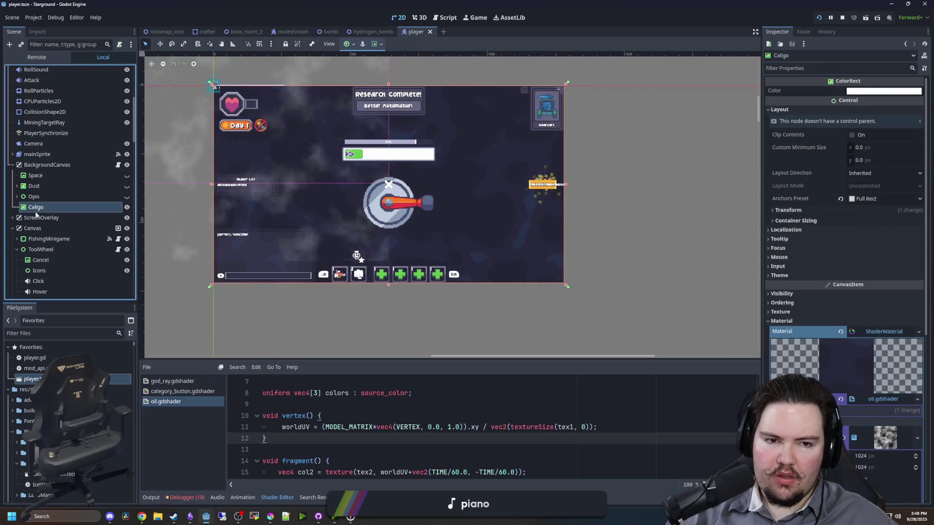
left_click(787, 294)
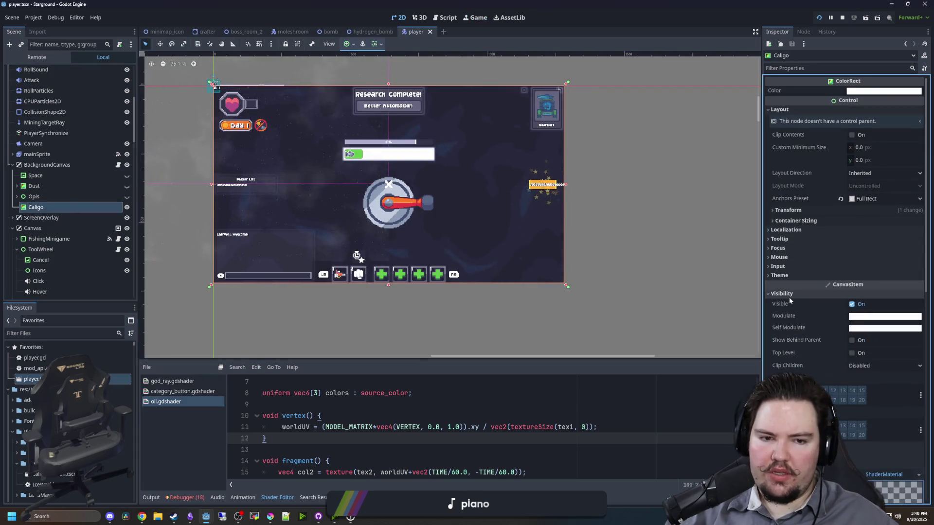
scroll("down", 3)
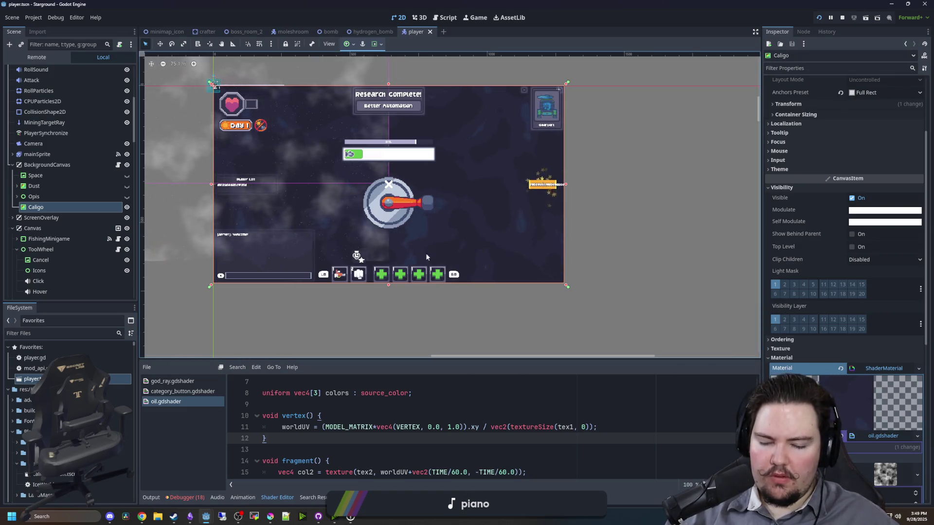
Fly the ship down and left toward another base in the running game, then return to 2D
left_click(474, 17)
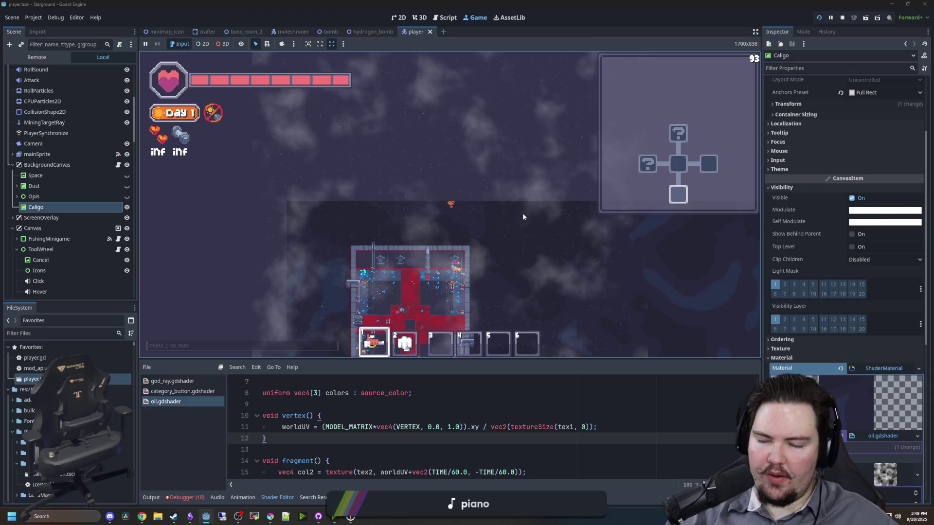
key("a")
key("s")
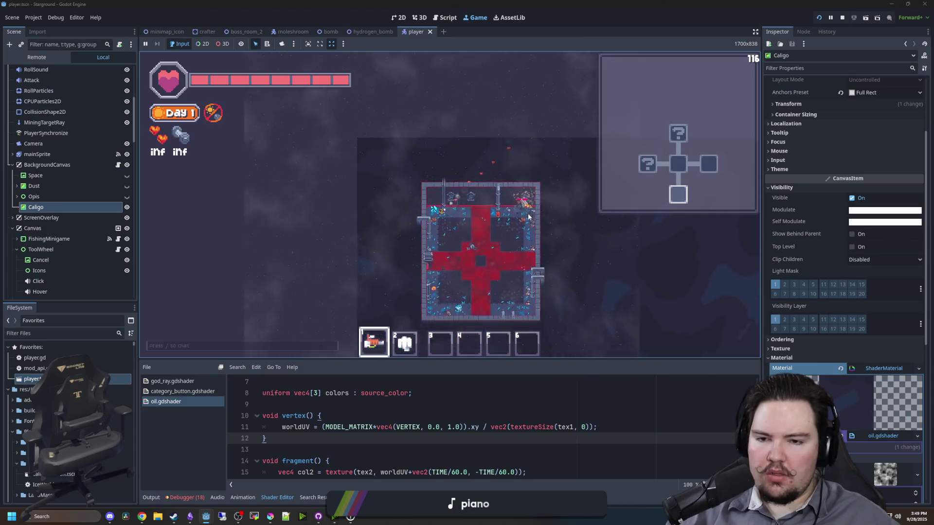
key("a")
key("s")
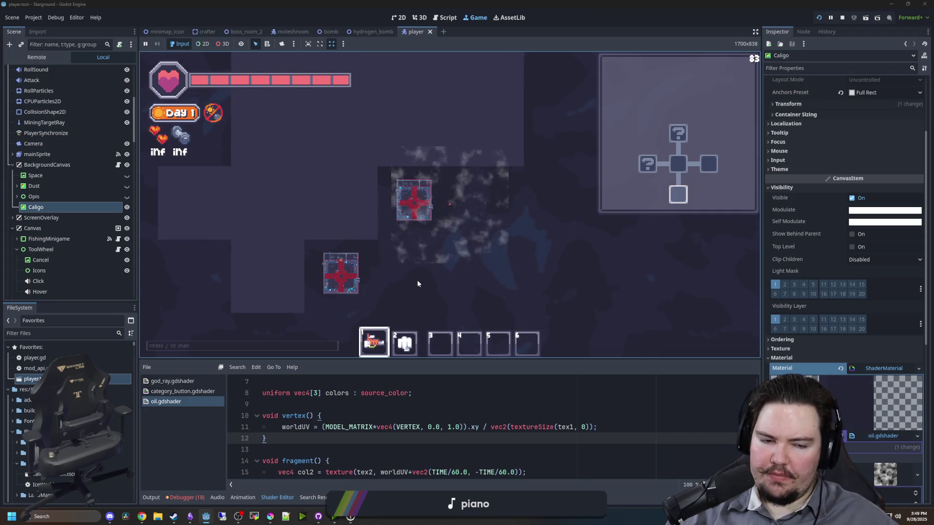
left_click(61, 206)
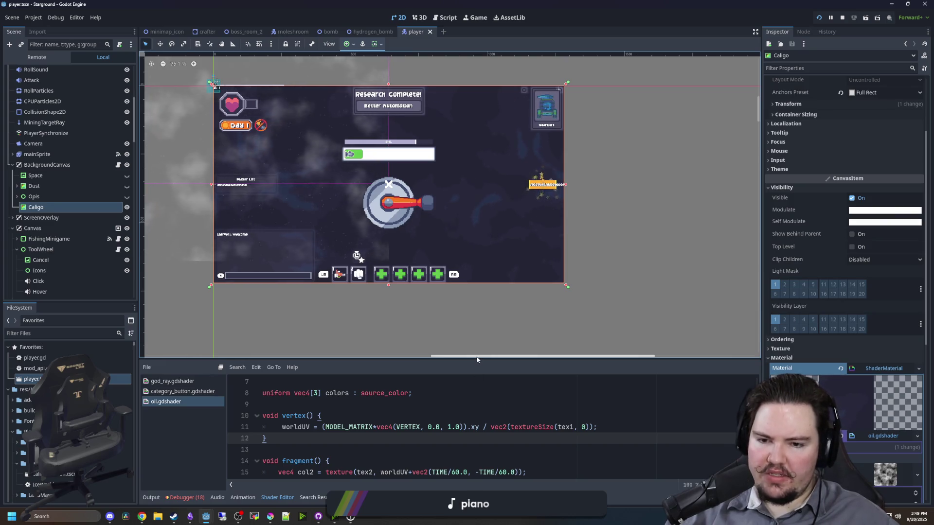
Replace worldUV with SCREEN_UV in the col2 texture lookup of oil.gdshader
left_click_drag(478, 361, 478, 316)
scroll("down", 3)
scroll("up", 3)
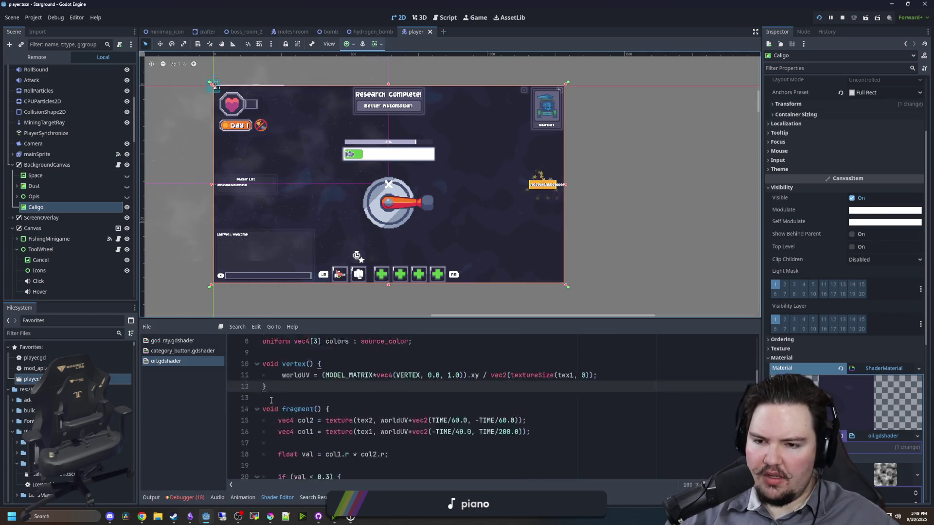
left_click(281, 409)
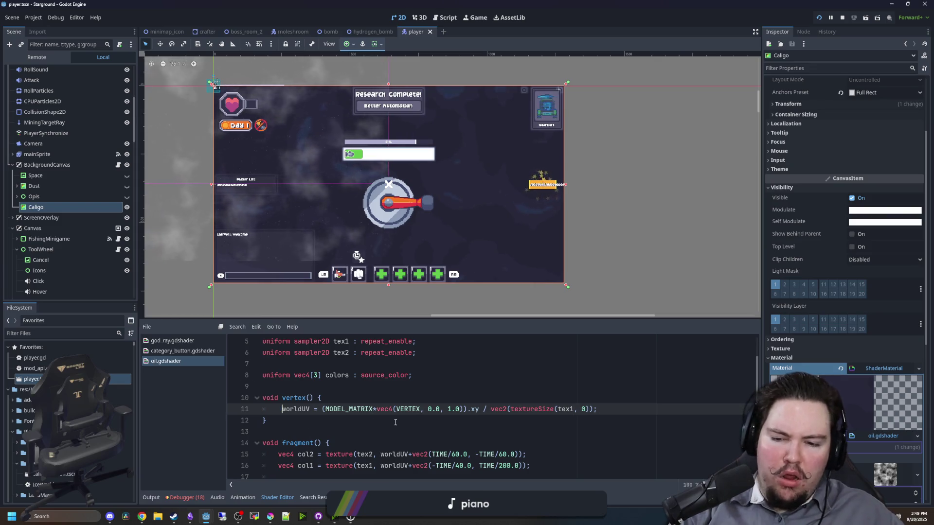
scroll("down", 3)
double_click(397, 387)
type("SCREEN_UV")
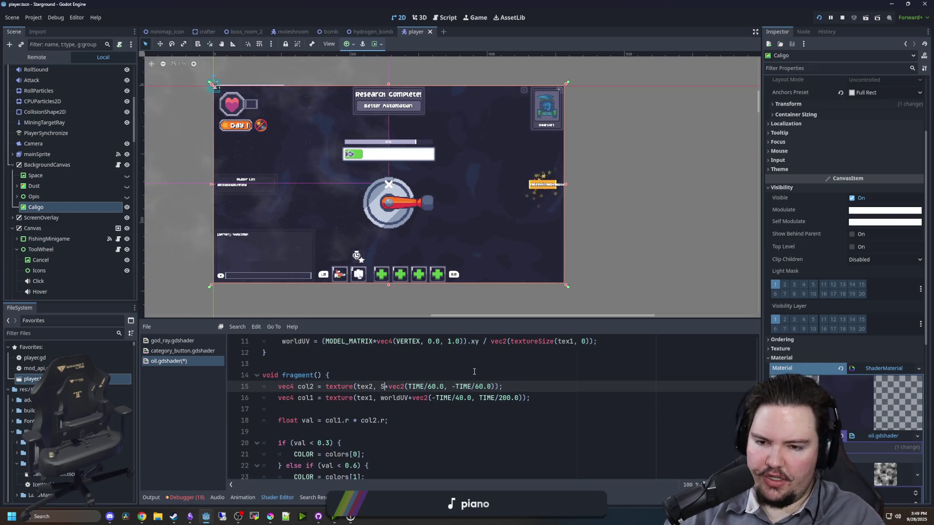
key("Escape")
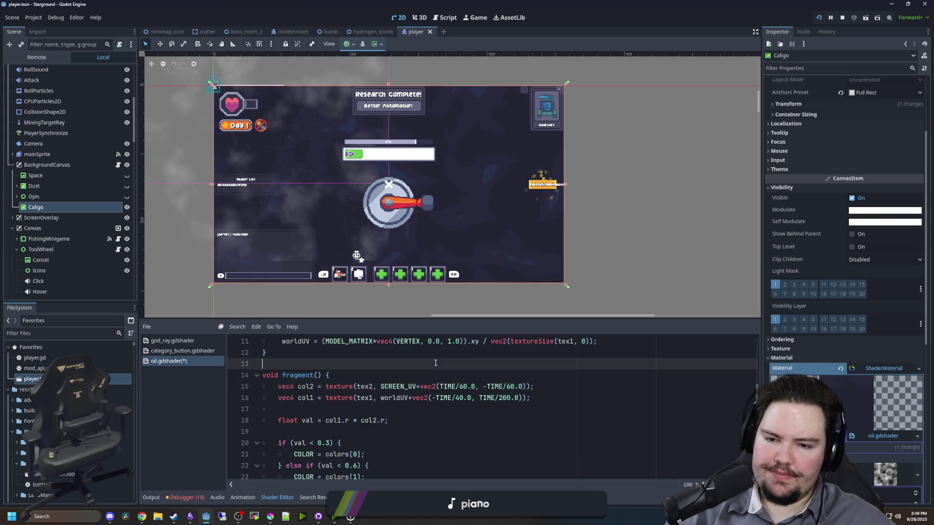
Replace worldUV with SCREEN_UV in the col1 lookup too, and save the shader
double_click(398, 387)
key("ctrl+c")
double_click(398, 398)
key("ctrl+v")
left_click(412, 372)
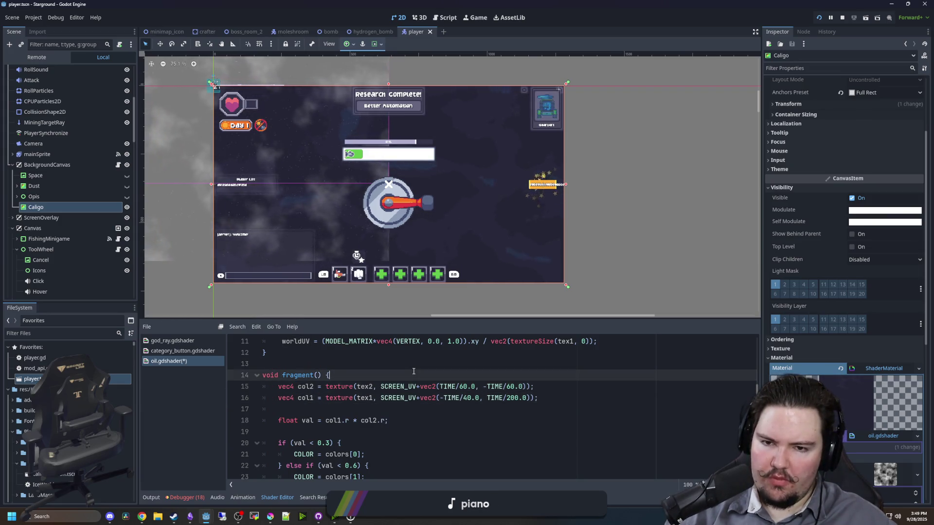
scroll("up", 3)
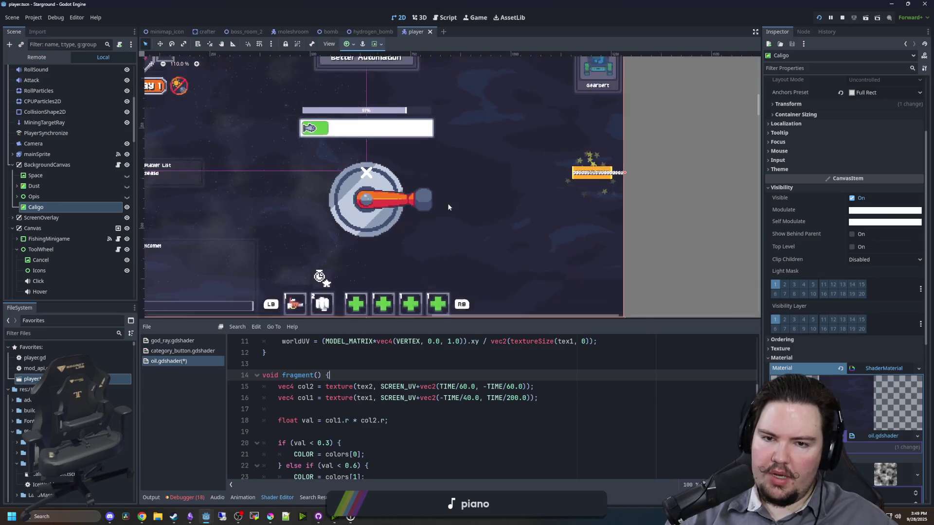
scroll("up", 3)
key("ctrl+s")
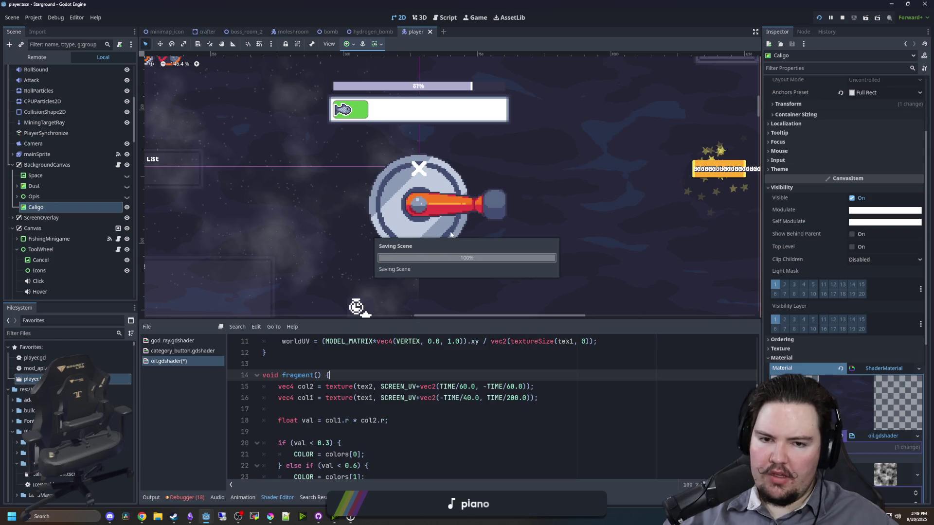
Enlarge the shader code panel and place the caret at the start of fragment()
scroll("down", 3)
left_click_drag(441, 319, 456, 350)
scroll("down", 3)
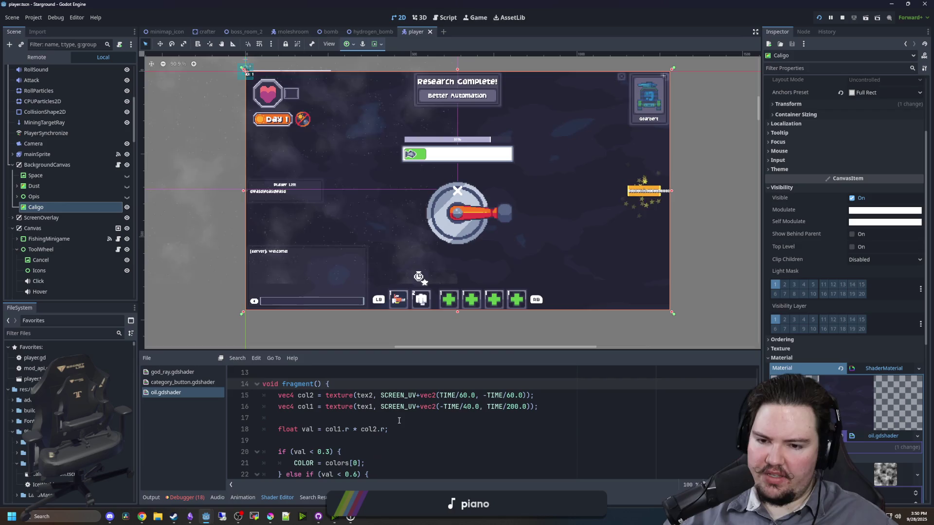
left_click(400, 422)
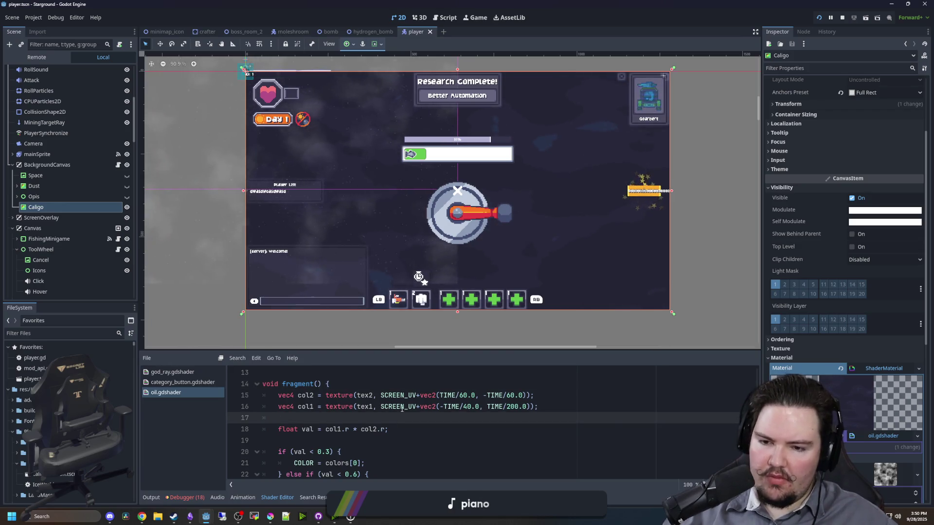
scroll("up", 3)
left_click(403, 411)
left_click(348, 417)
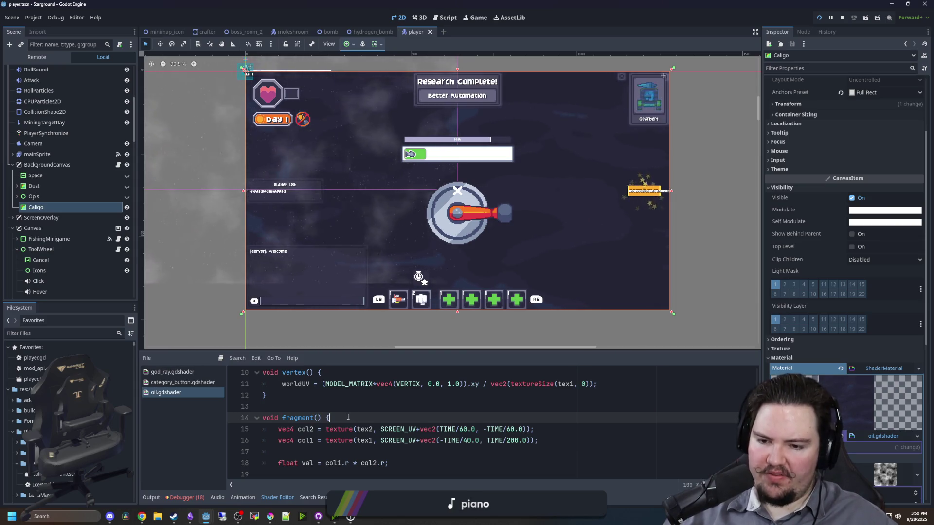
Add a line declaring uvFix = SCREEN_PIXEL_SIZE at the start of fragment()
key("Return")
key("Return")
key("Up")
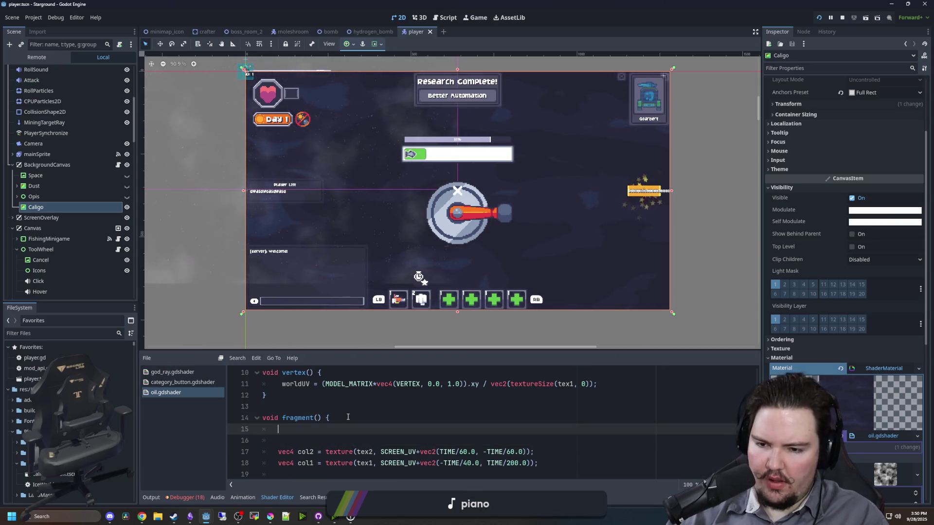
key("BackSpace")
key("BackSpace")
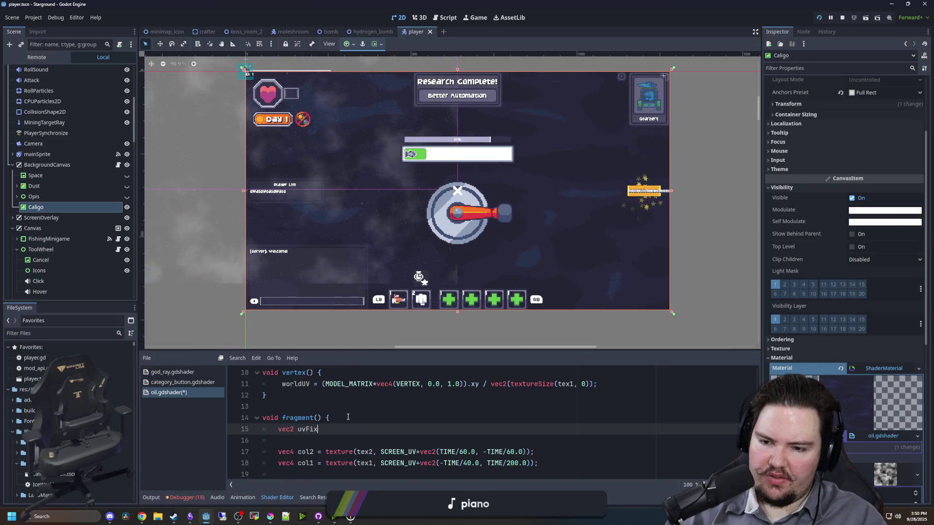
type("SCR")
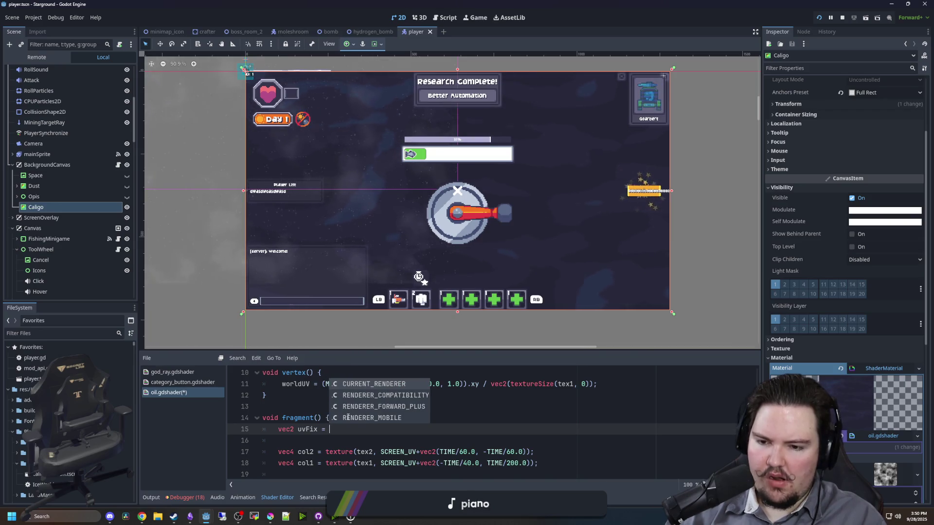
key("Escape")
key("BackSpace")
key("BackSpace")
type("EN_")
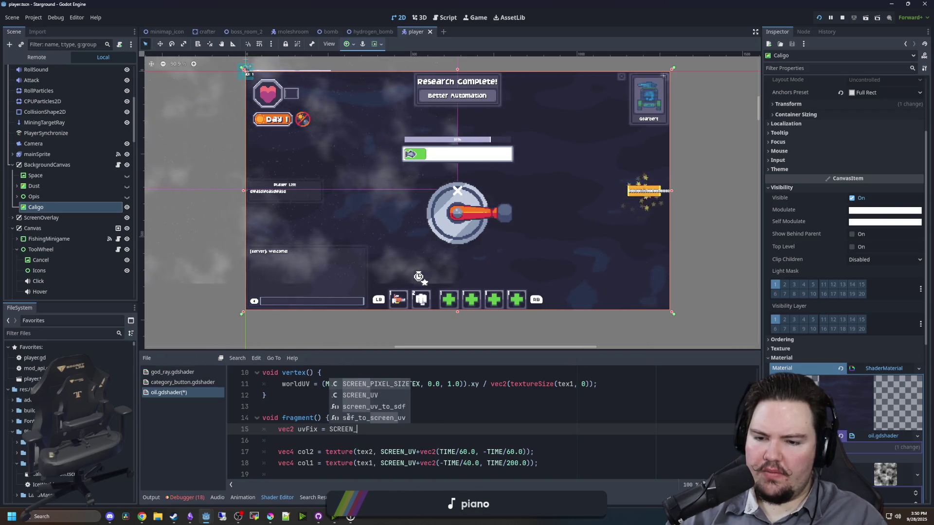
key("Return")
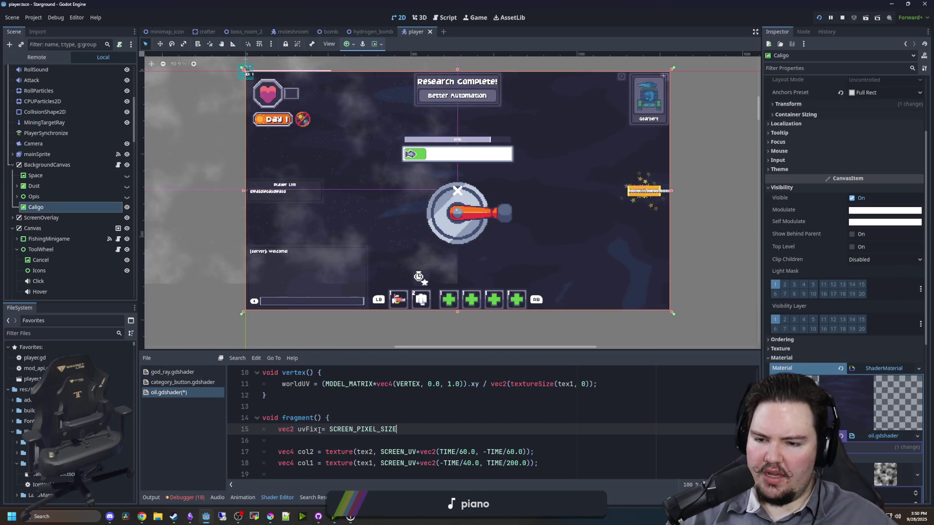
Edit the line 18 tex1 lookup to use uvFix, resizing the scene preview to check the fog
scroll("down", 3)
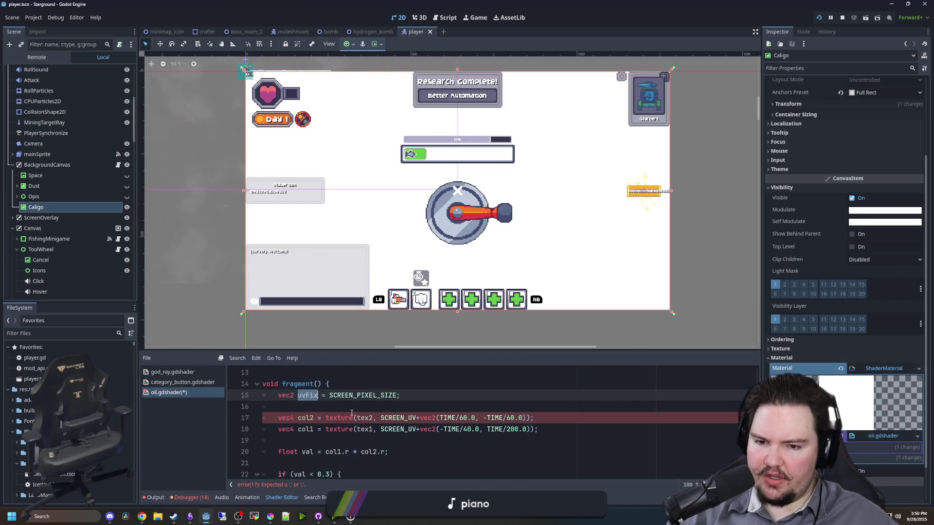
left_click(416, 418)
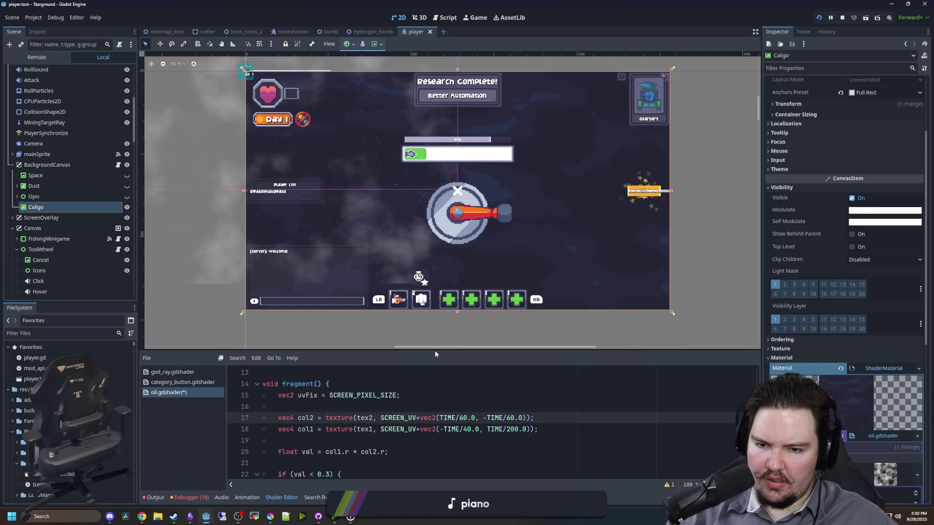
left_click_drag(438, 354, 438, 258)
key("Down")
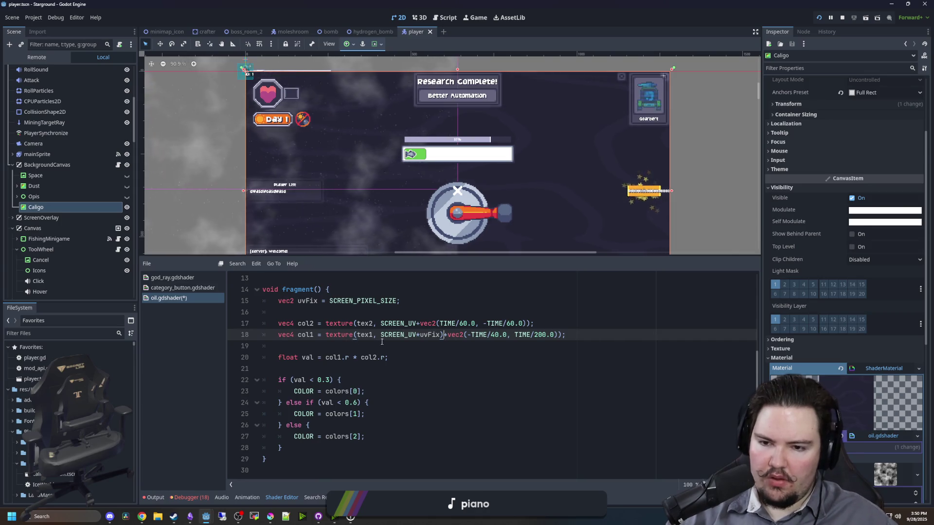
left_click(381, 336)
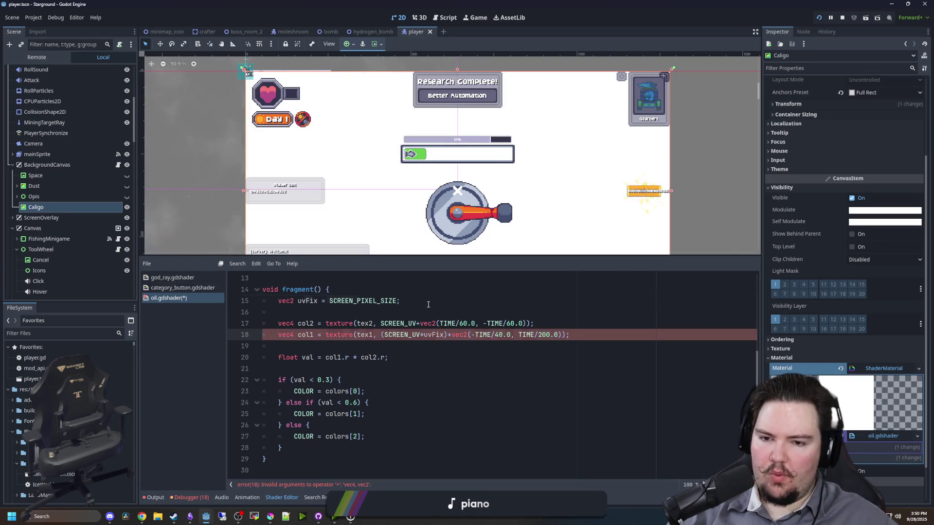
left_click(428, 304)
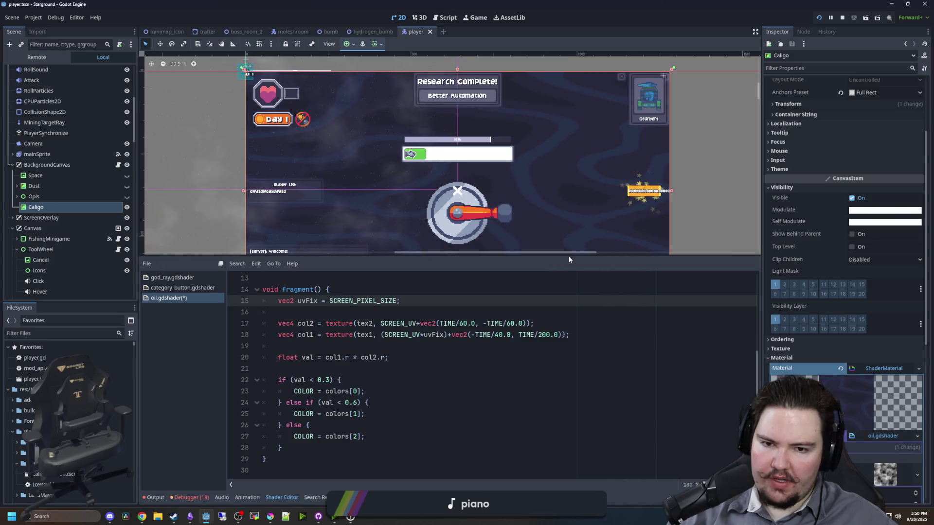
left_click_drag(569, 260, 552, 261)
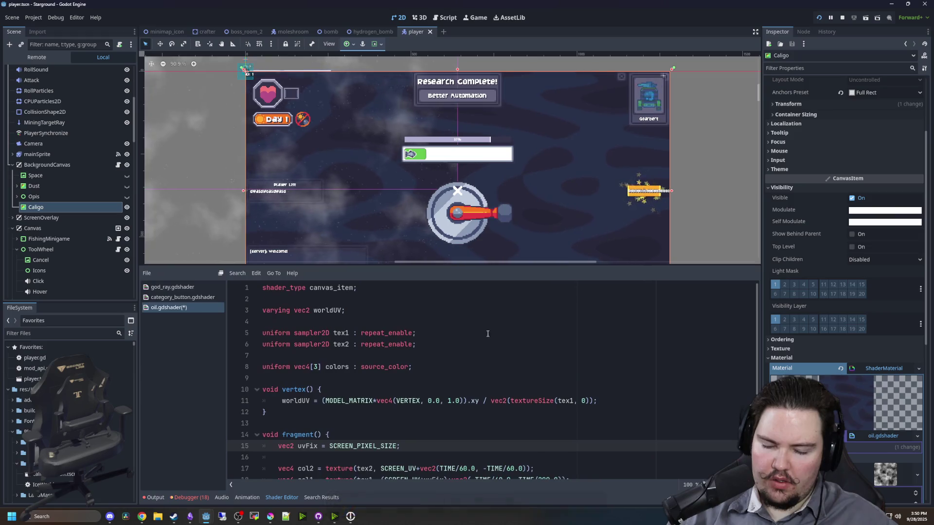
scroll("down", 3)
Change line 18 so tex1 samples SCREEN_UV / uvFix, then open a browser window
left_click(424, 446)
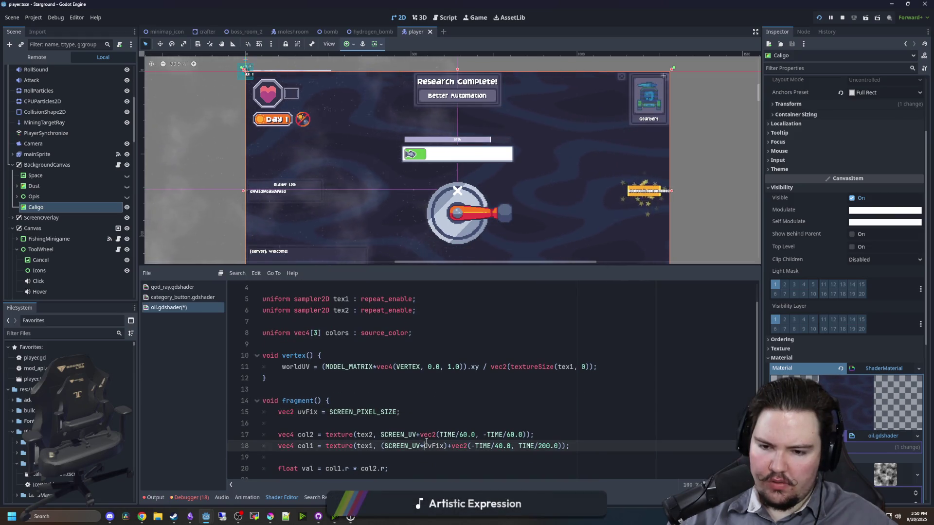
left_click(446, 405)
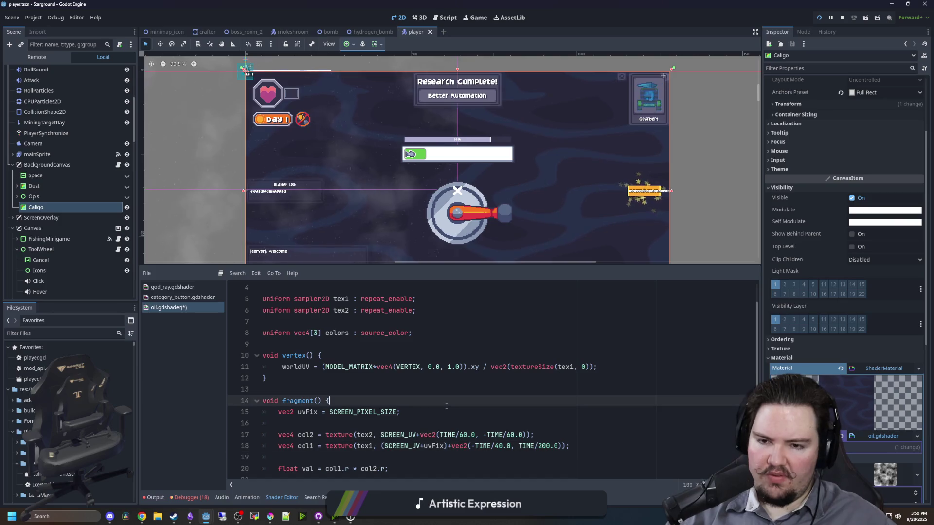
left_click_drag(521, 269, 501, 272)
scroll("down", 3)
left_click(424, 419)
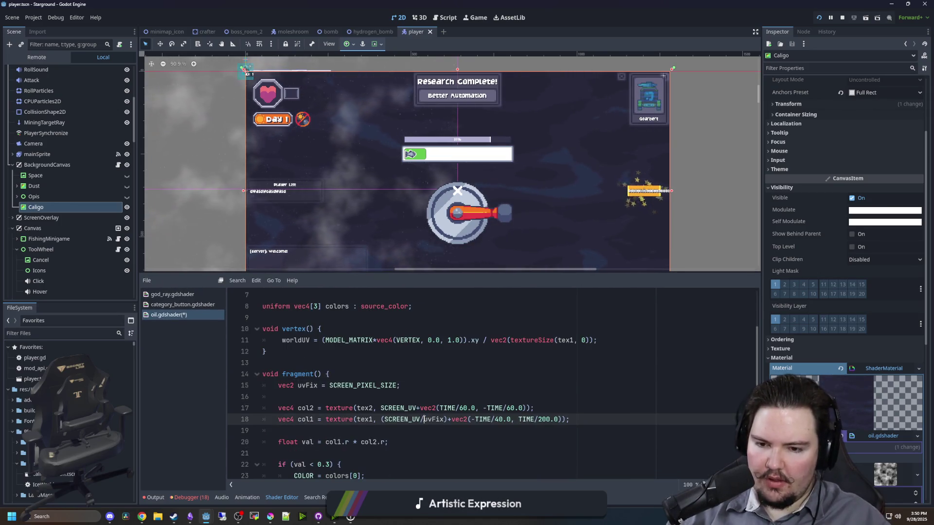
left_click(451, 391)
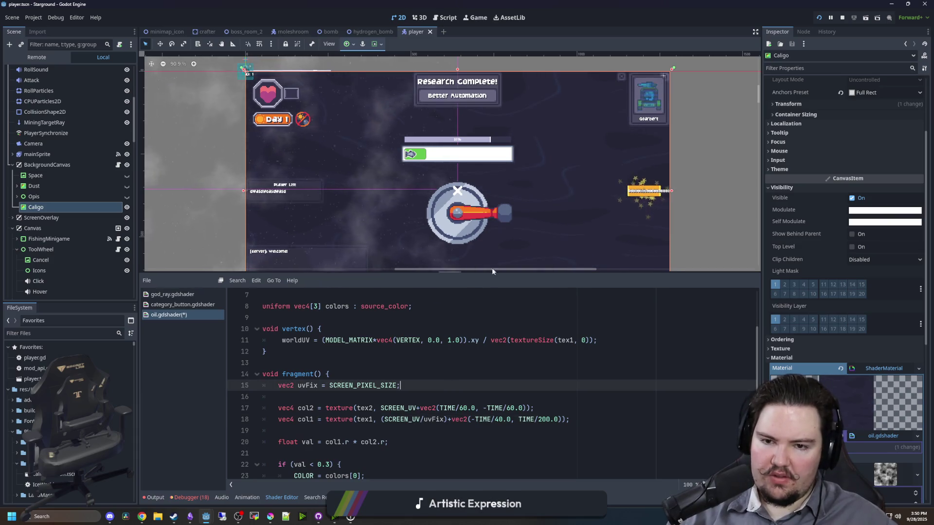
left_click_drag(493, 271, 499, 224)
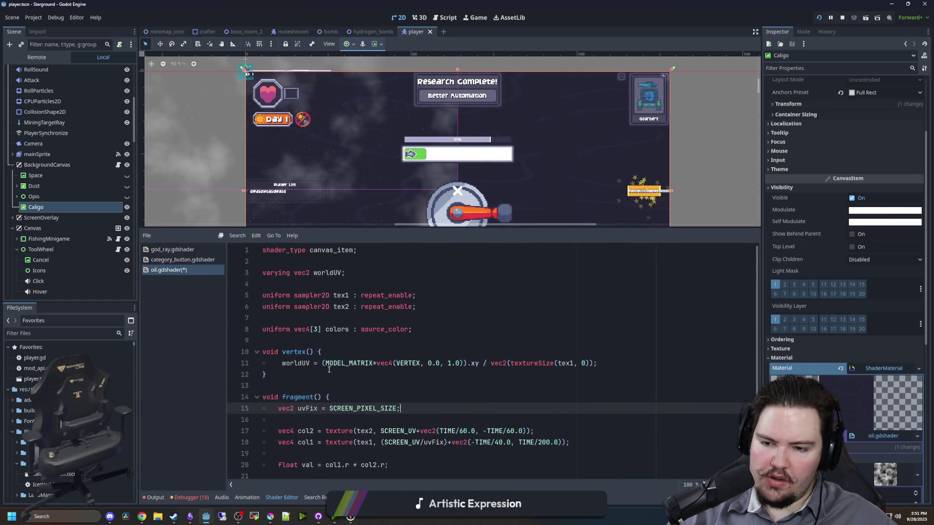
scroll("down", 3)
left_click(273, 351)
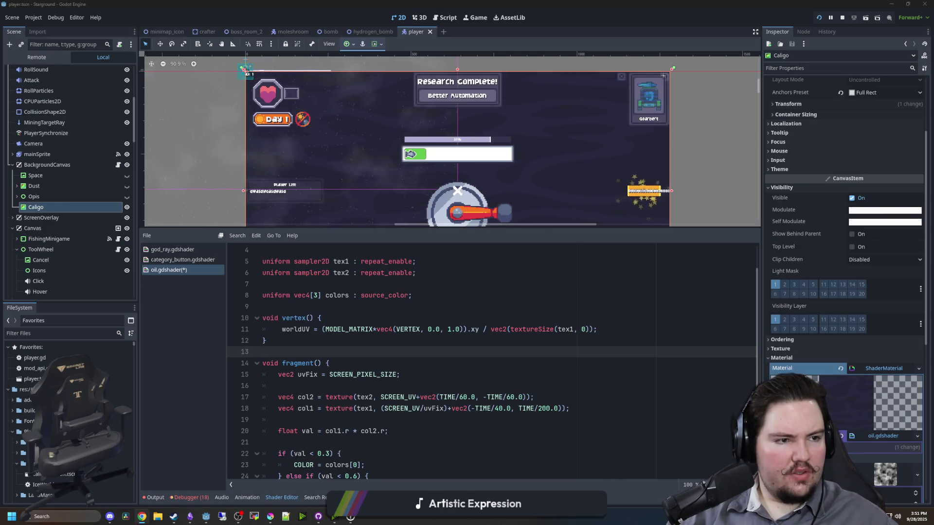
key("super+3")
Search the web for 'GODOT SHADER SCaling with window size' and browse the results
type("GODOT")
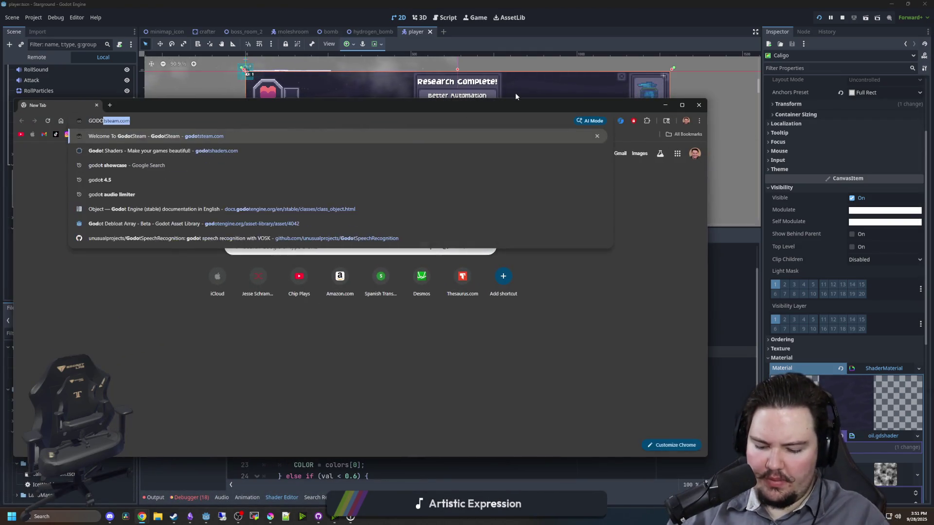
type(" SHADER SCaling w")
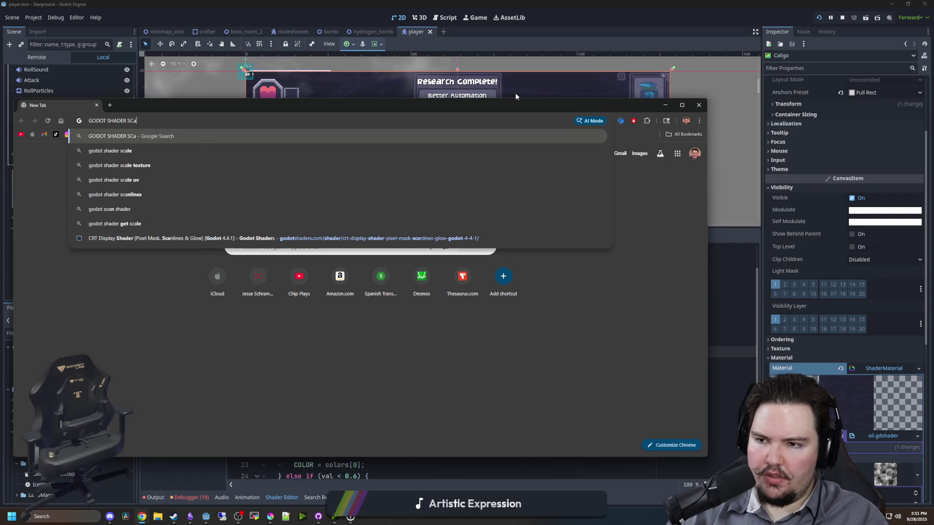
type("ith window size")
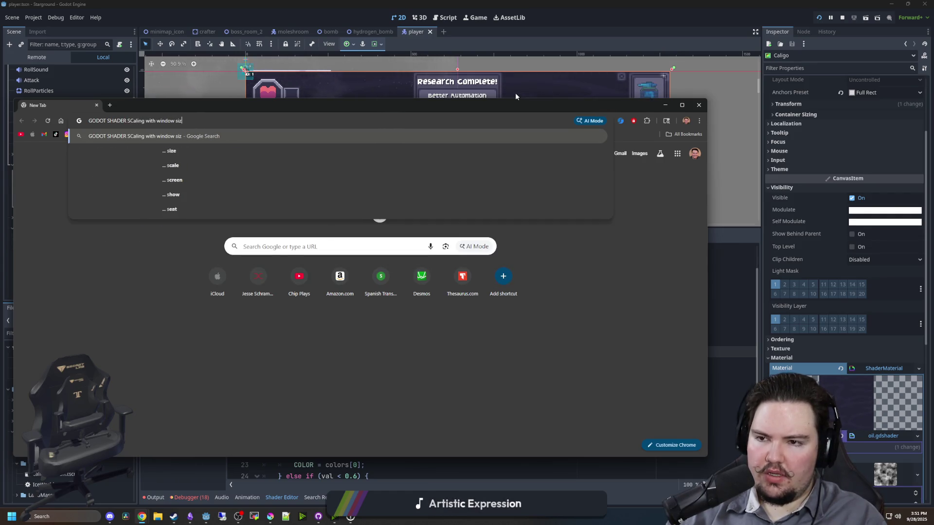
key("Return")
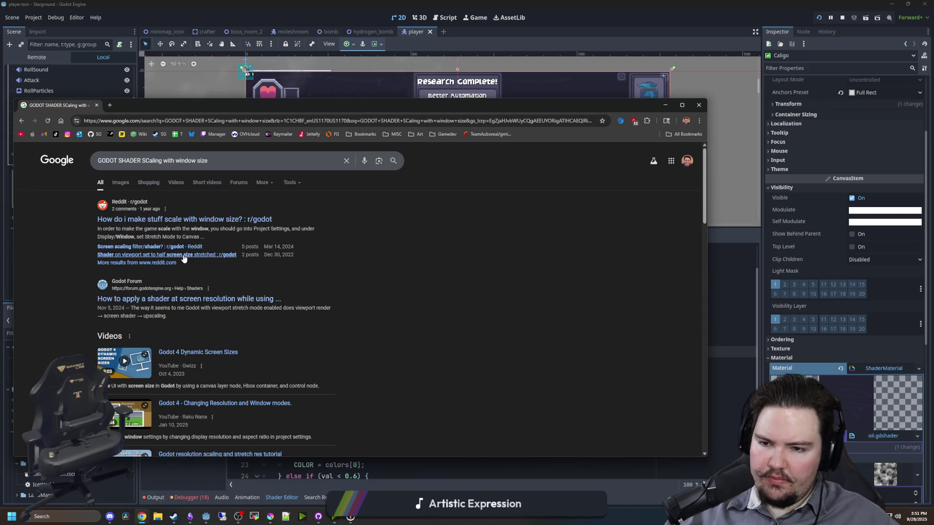
scroll("down", 3)
scroll("down", 3)
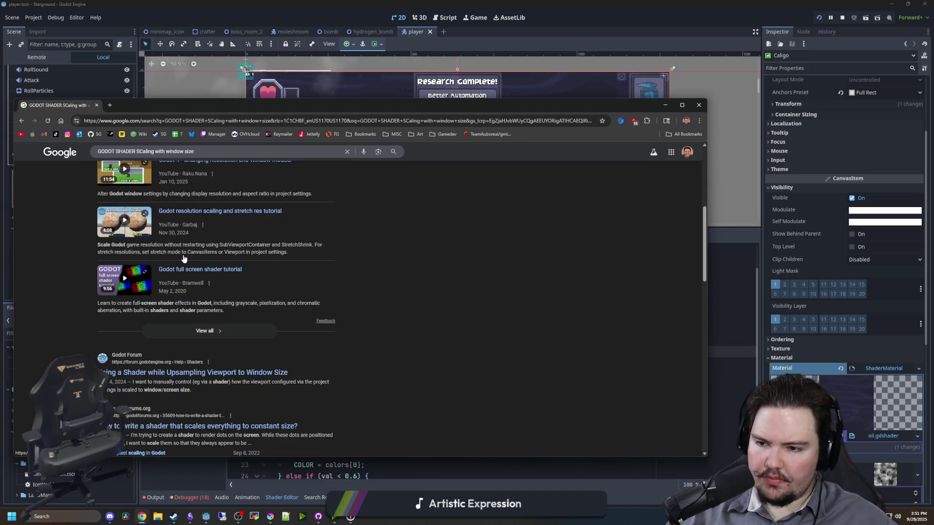
scroll("down", 3)
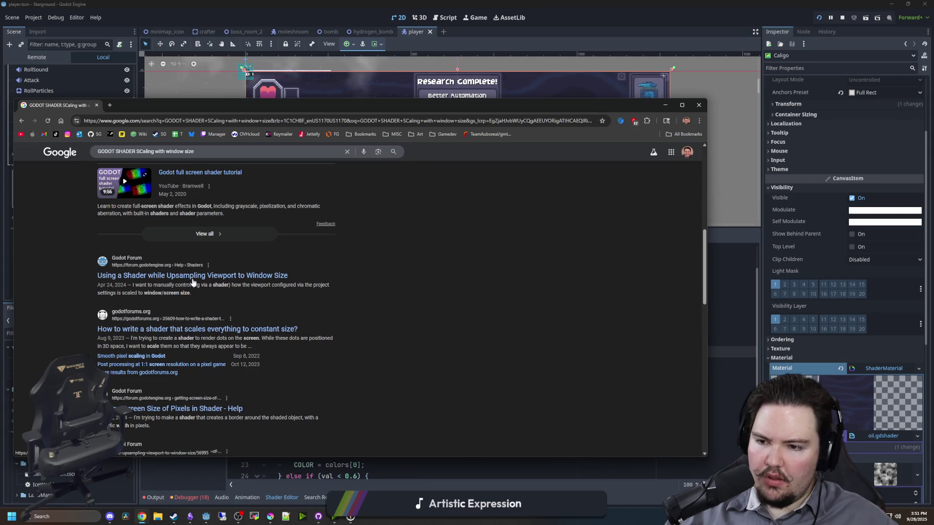
scroll("down", 3)
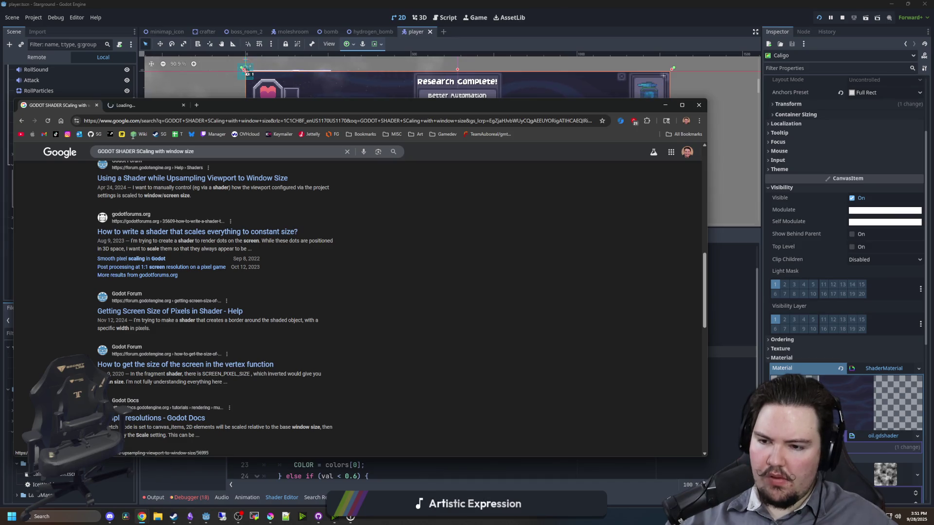
Read the Godot forum thread on getting screen size in the vertex function, then return to Godot
key("ctrl+Tab")
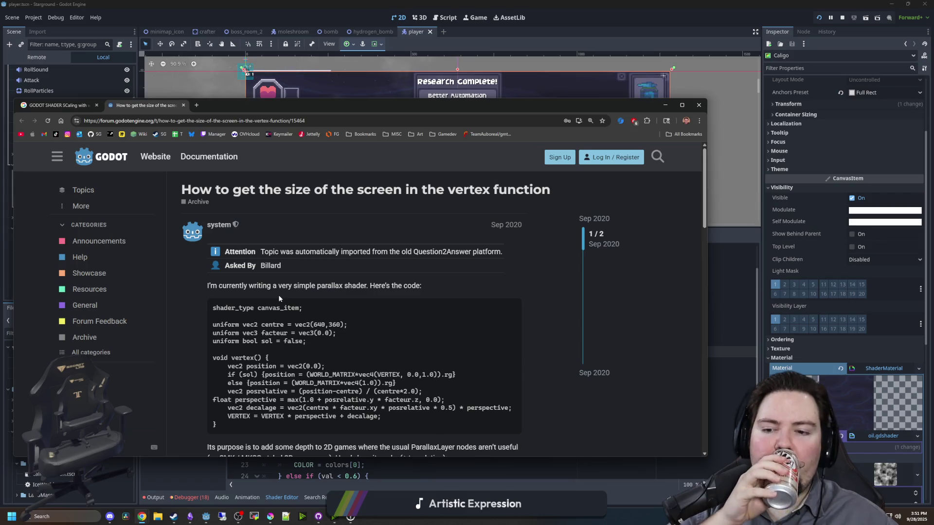
scroll("down", 3)
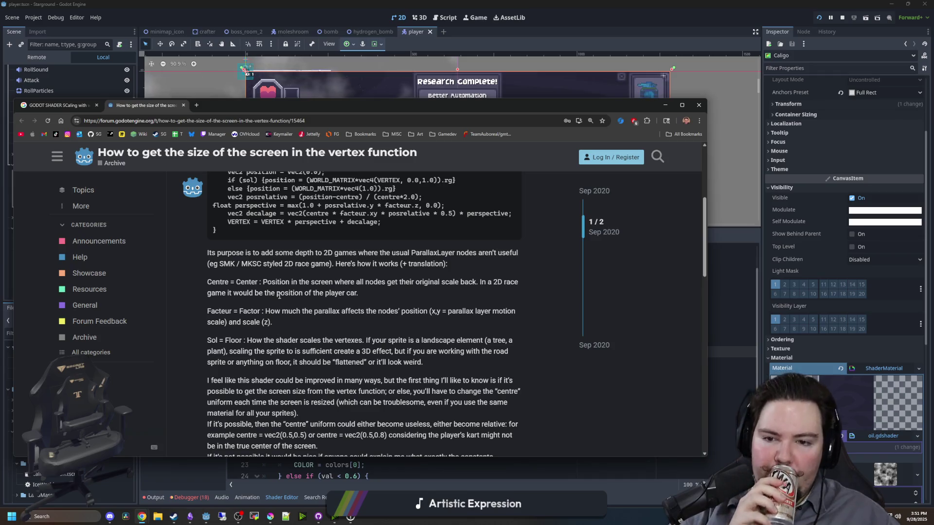
scroll("down", 3)
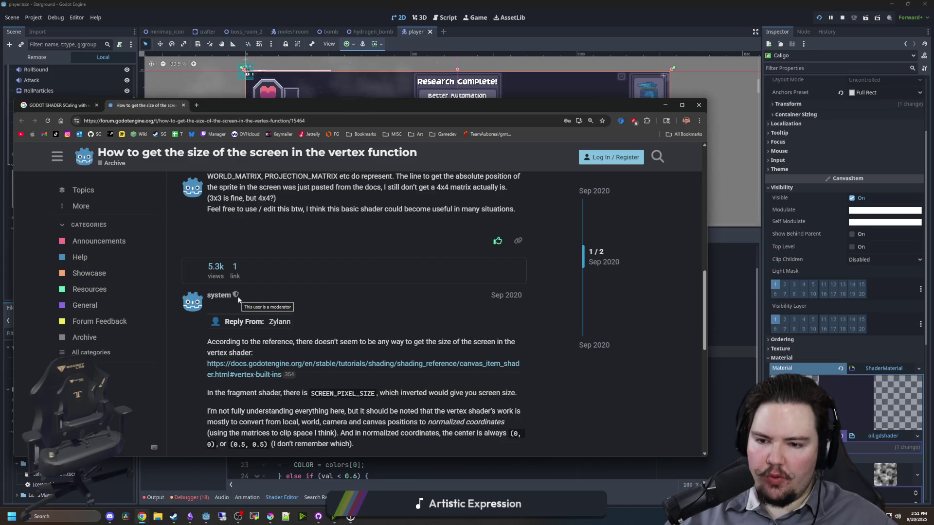
scroll("down", 3)
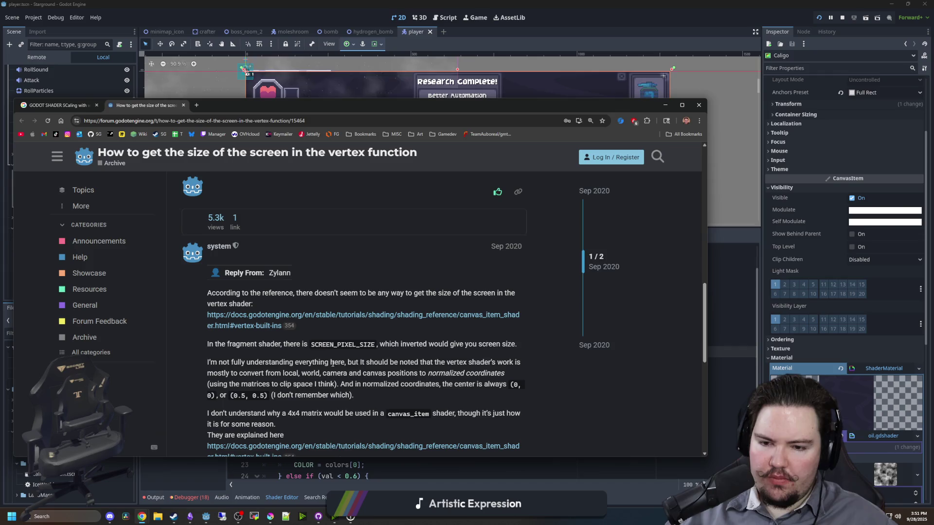
scroll("down", 3)
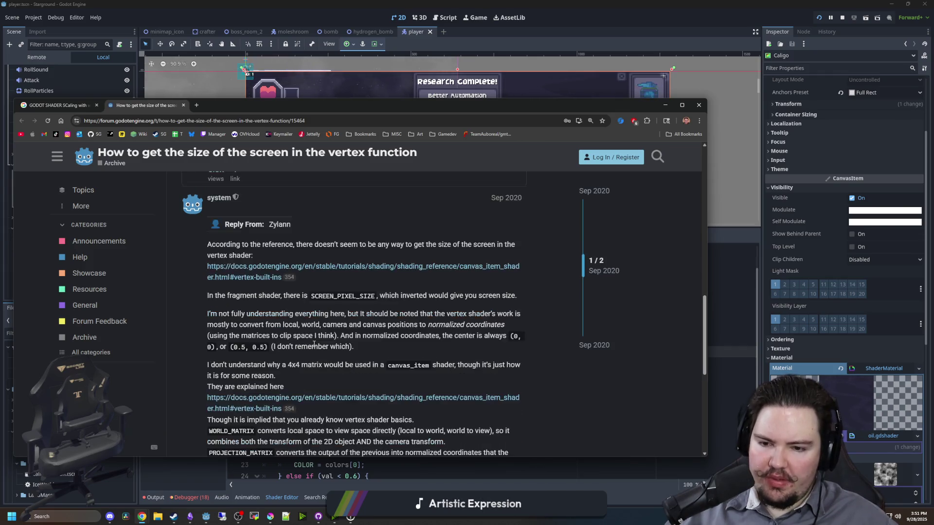
left_click(705, 302)
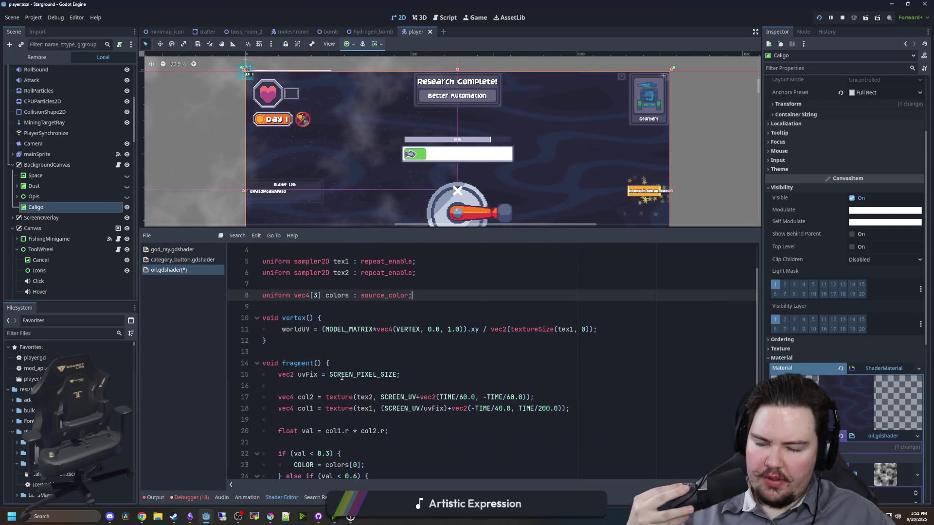
Add a screen_uv_to_sdf(SCREEN_UV) expression on a new line below the uvFix declaration
double_click(342, 376)
left_click(404, 375)
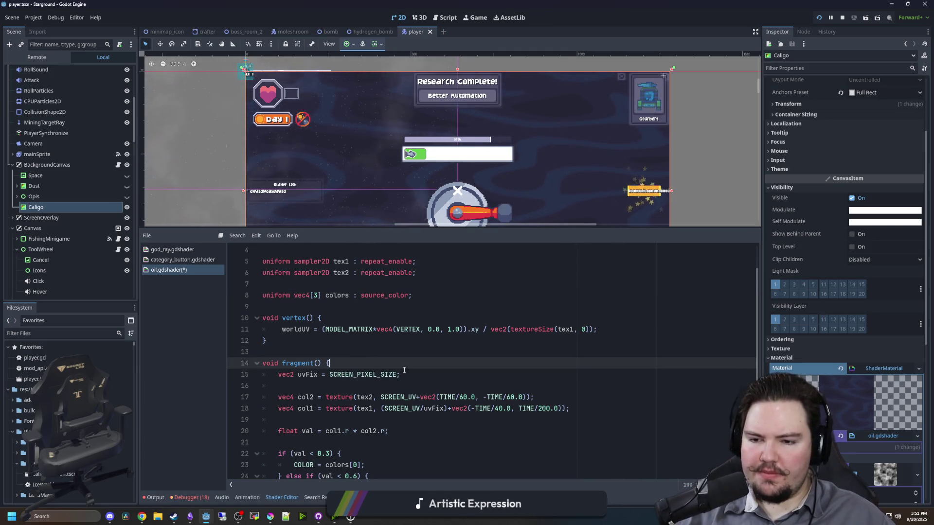
key("Return")
type("SCREEN")
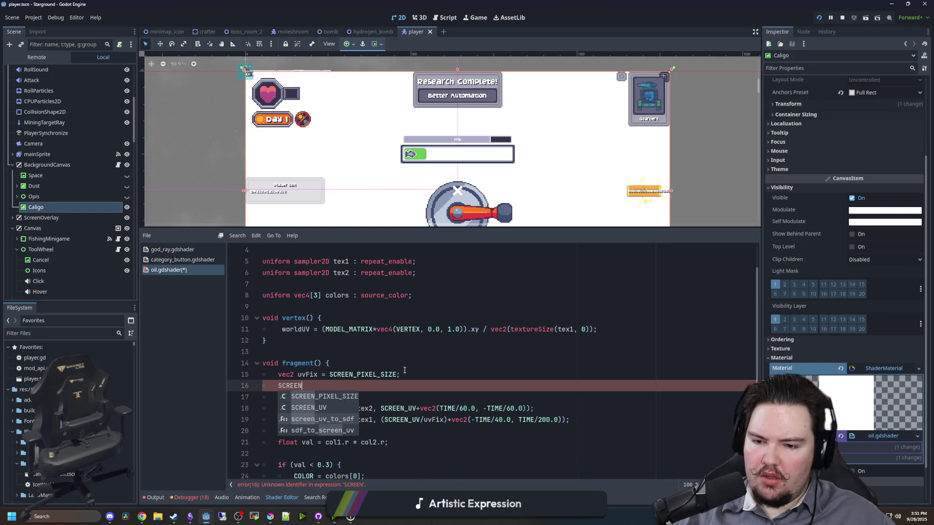
key("Down")
key("Down")
key("Return")
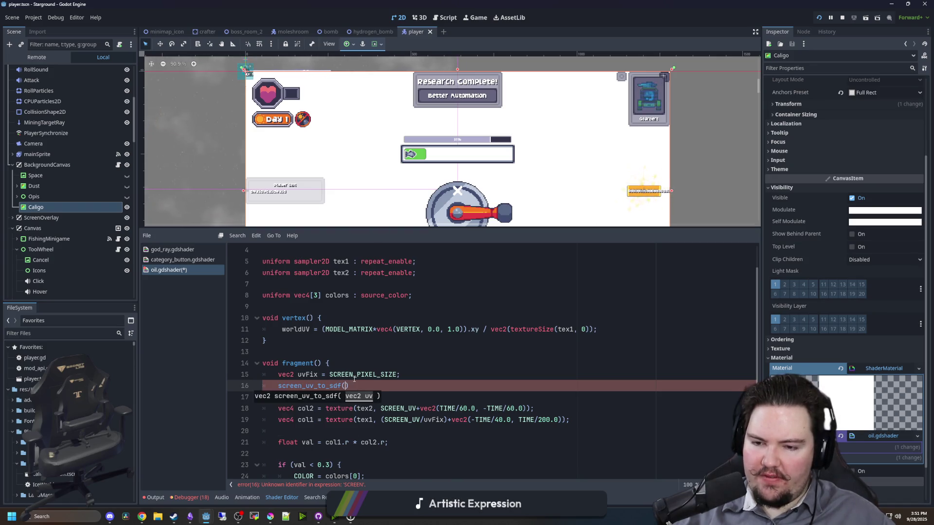
key("BackSpace")
key("BackSpace")
type("SC")
Move the screen_uv_to_sdf(SCREEN_UV) call into the line 18 lookup in place of SCREEN_UV
left_click(441, 366)
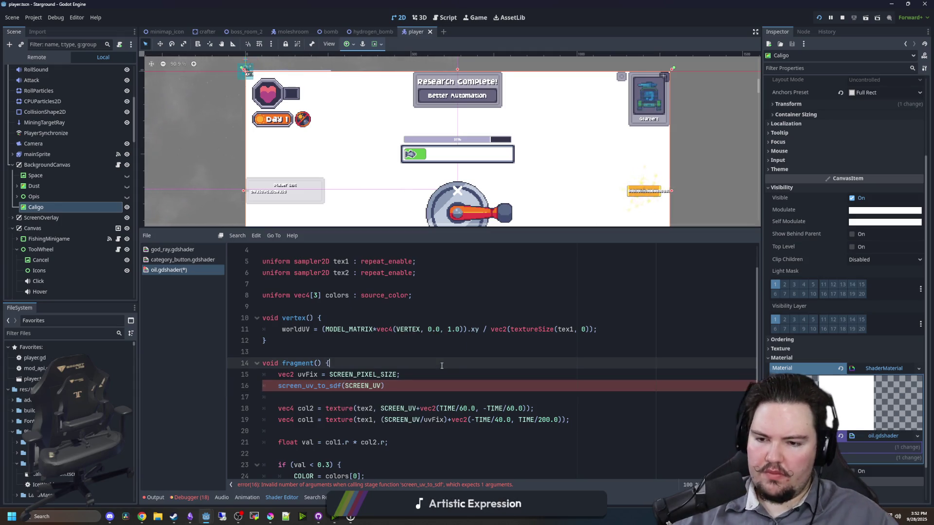
left_click_drag(385, 386, 277, 386)
key("ctrl+x")
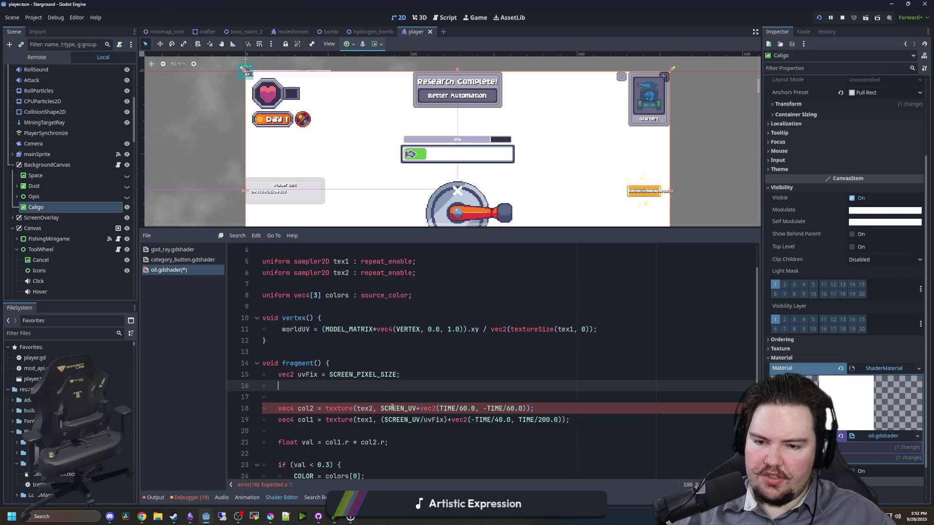
double_click(398, 409)
key("ctrl+v")
left_click(401, 397)
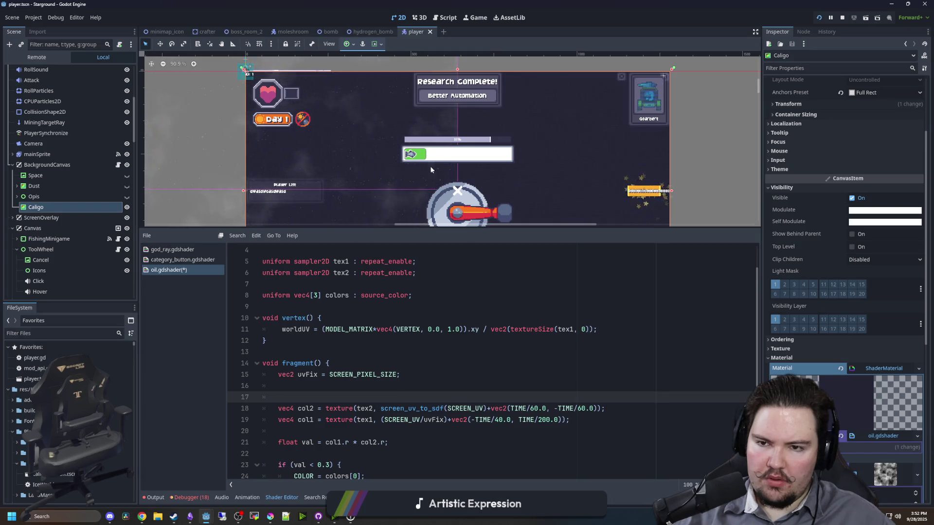
scroll("up", 3)
scroll("down", 3)
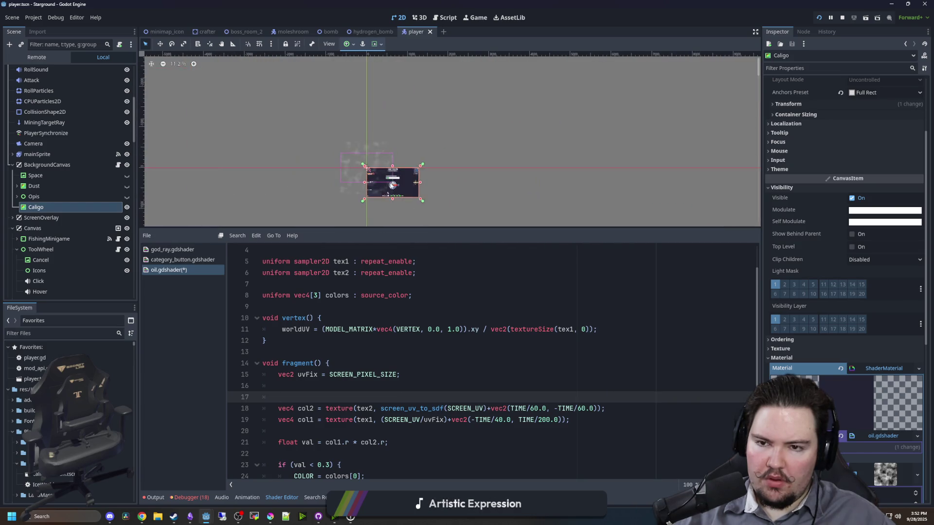
Replace (SCREEN_UV/uvFix) on line 19 with screen_uv_to_sdf(SCREEN_UV)
scroll("up", 3)
left_click_drag(428, 230, 447, 247)
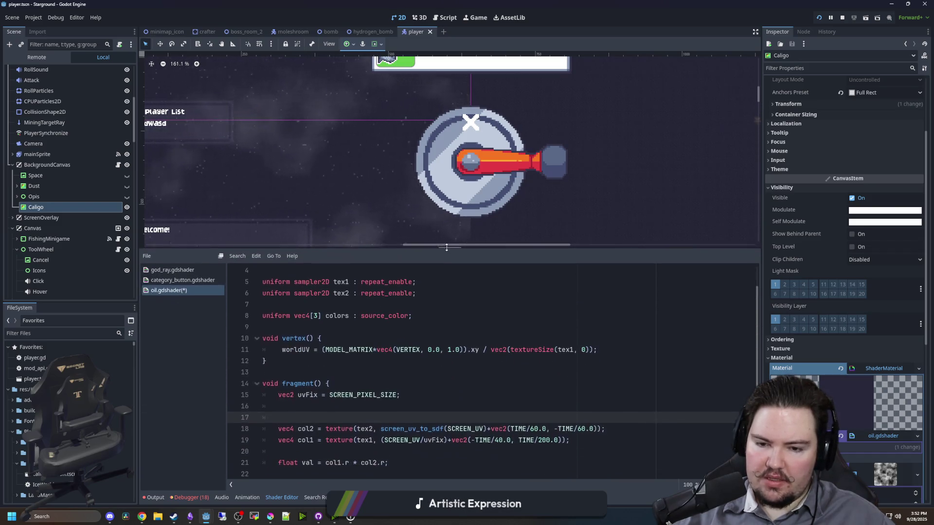
scroll("down", 3)
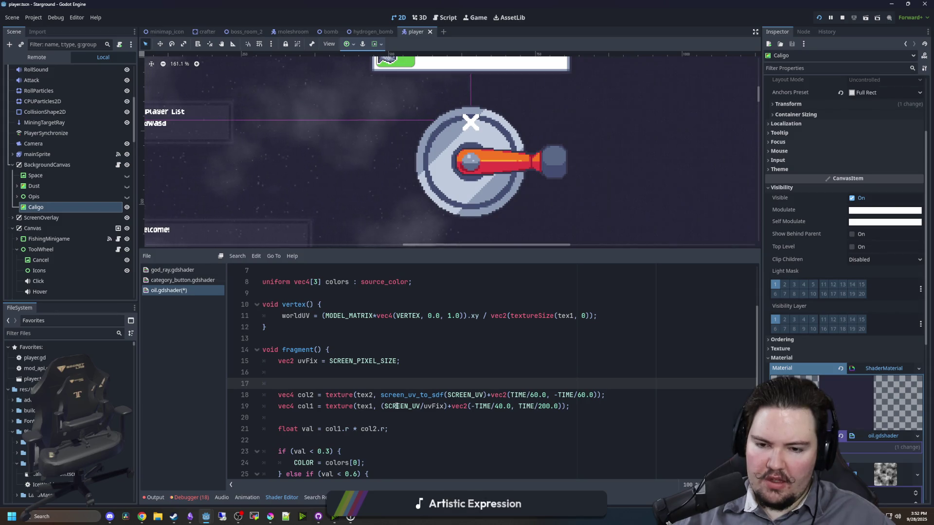
left_click(418, 418)
left_click(446, 406)
left_click_drag(447, 406, 381, 406)
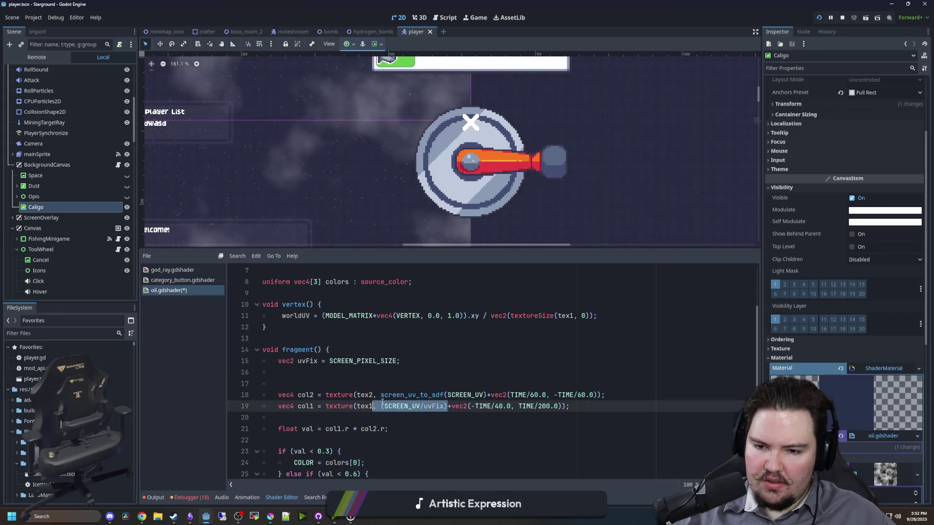
key("ctrl+v")
left_click(403, 377)
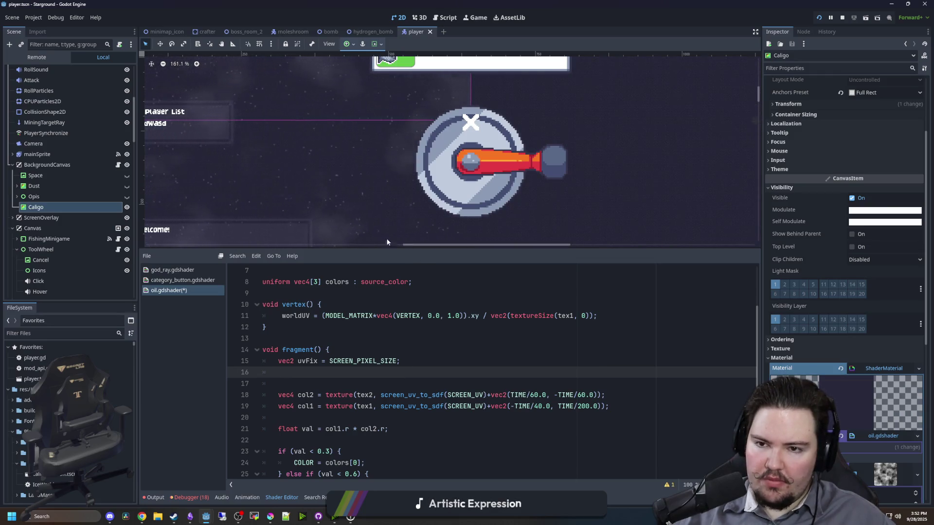
Inspect the fog in an enlarged scene preview, then restore space for the shader code
scroll("up", 3)
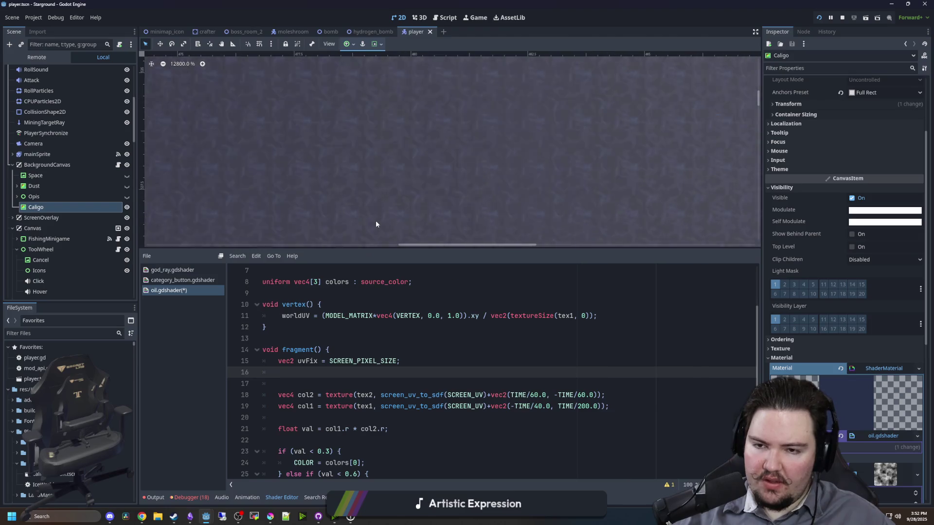
scroll("down", 3)
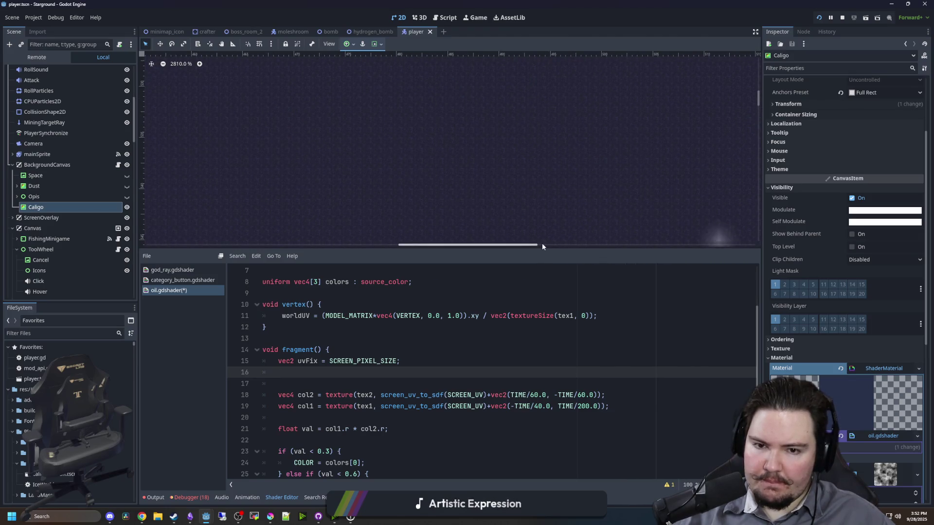
left_click_drag(533, 251, 496, 319)
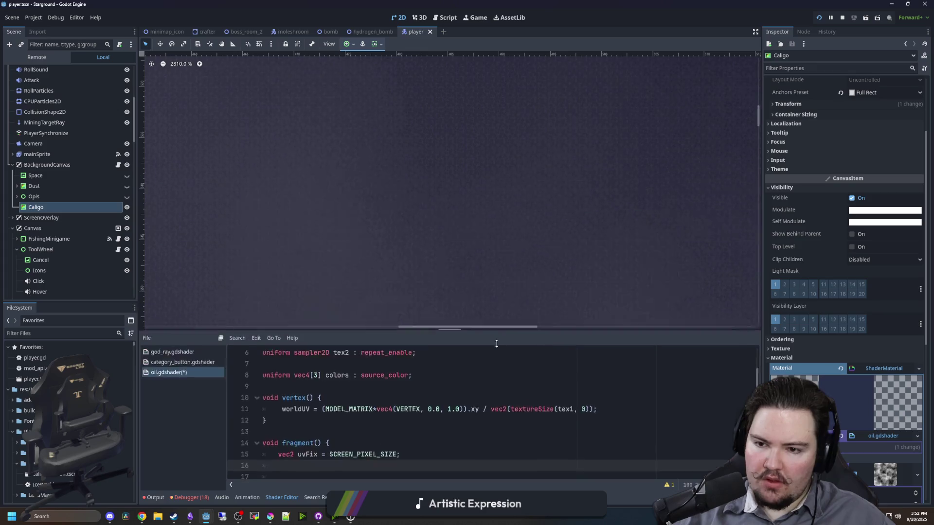
scroll("down", 3)
scroll("down", 3)
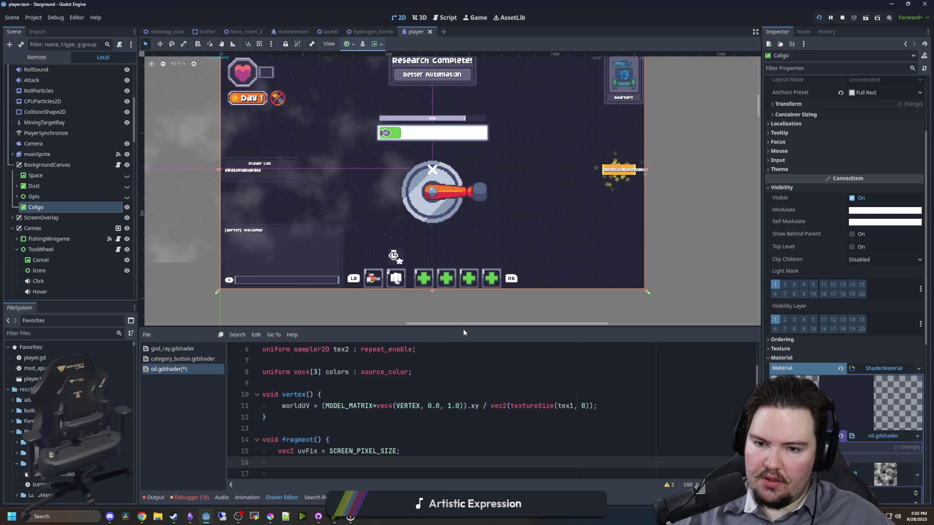
left_click_drag(456, 327, 451, 249)
scroll("up", 3)
scroll("up", 3)
scroll("up", 3)
scroll("up", 3)
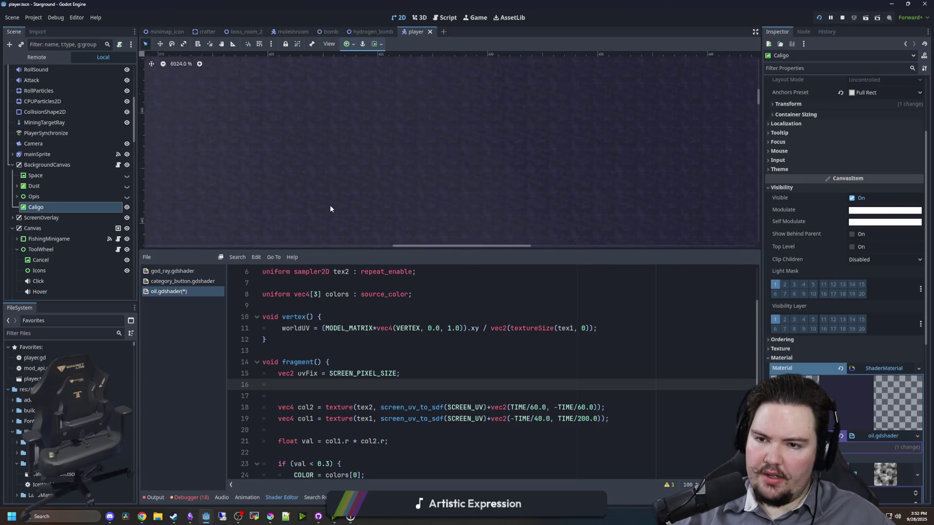
scroll("down", 3)
scroll("up", 3)
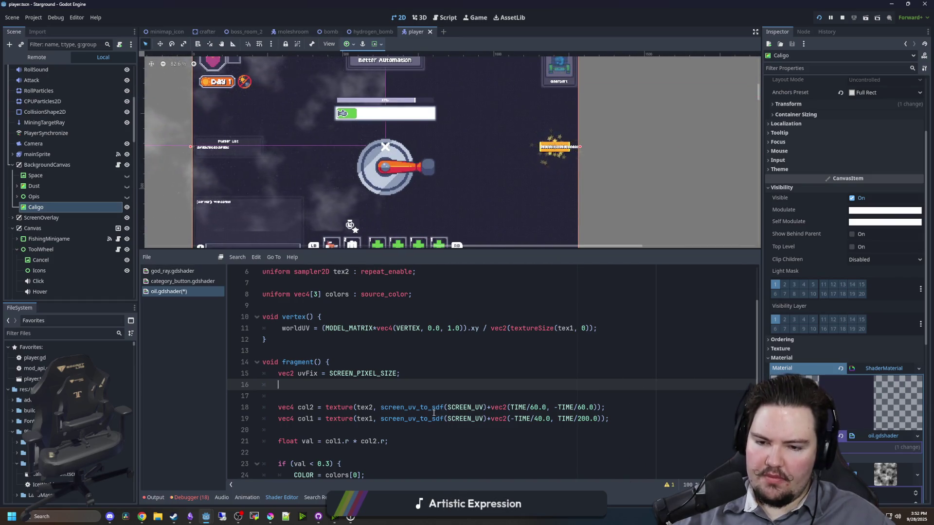
Scale SCREEN_UV in the second fog lookup on line 18 by a factor of 1000.0
left_click(476, 408)
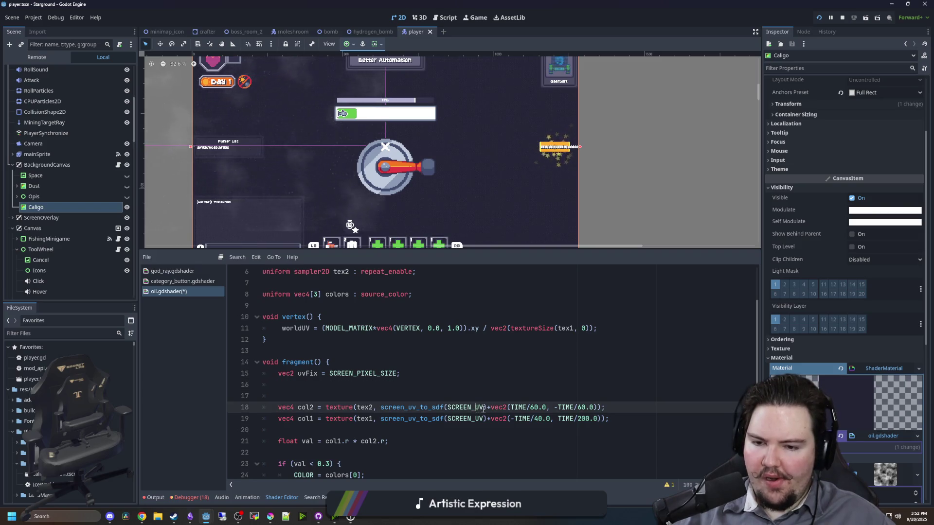
type("*10.0")
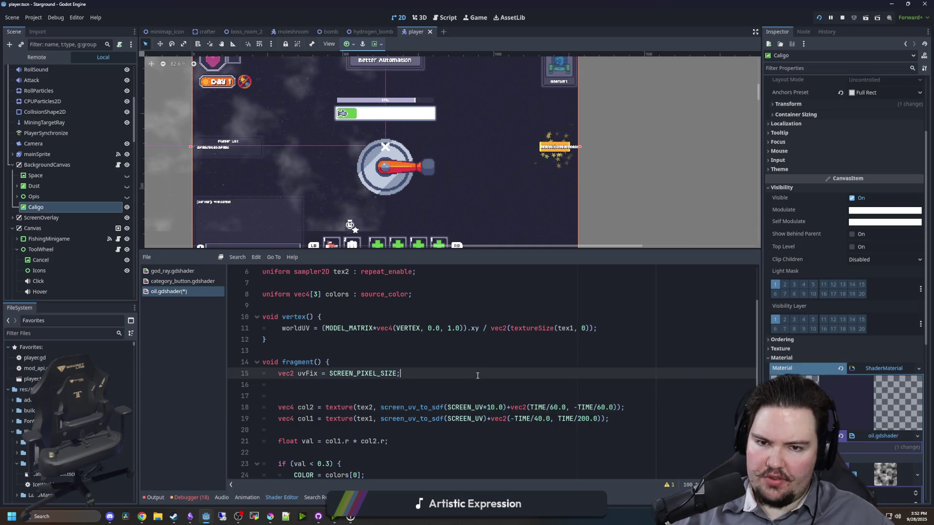
left_click(488, 407)
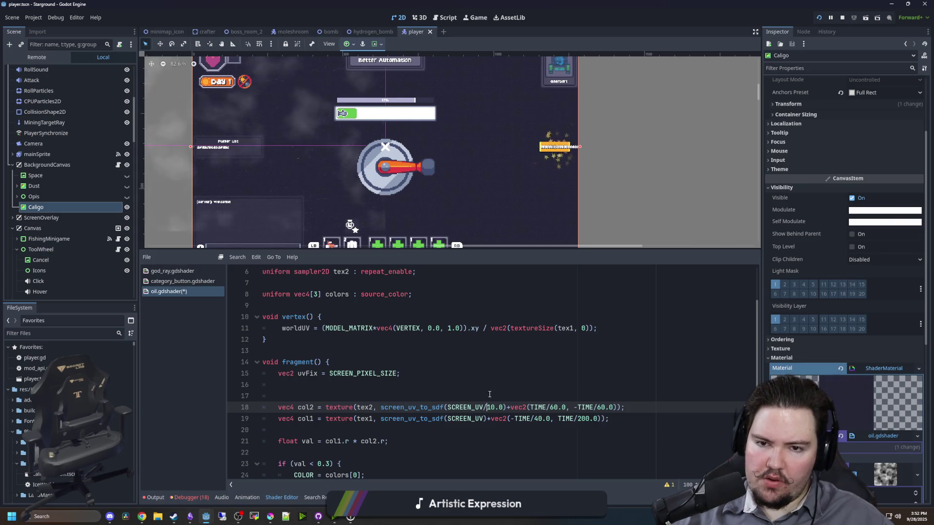
left_click(494, 407)
type("0")
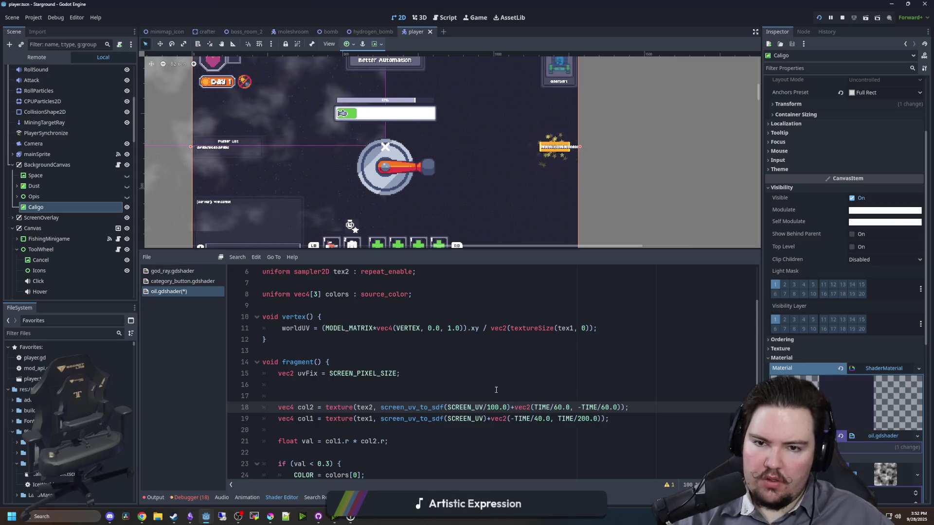
scroll("up", 3)
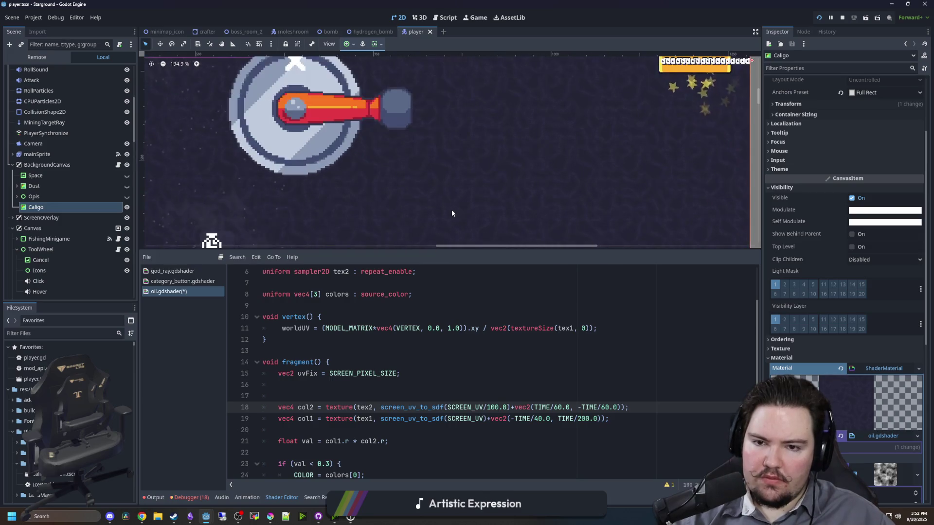
type("0")
scroll("down", 3)
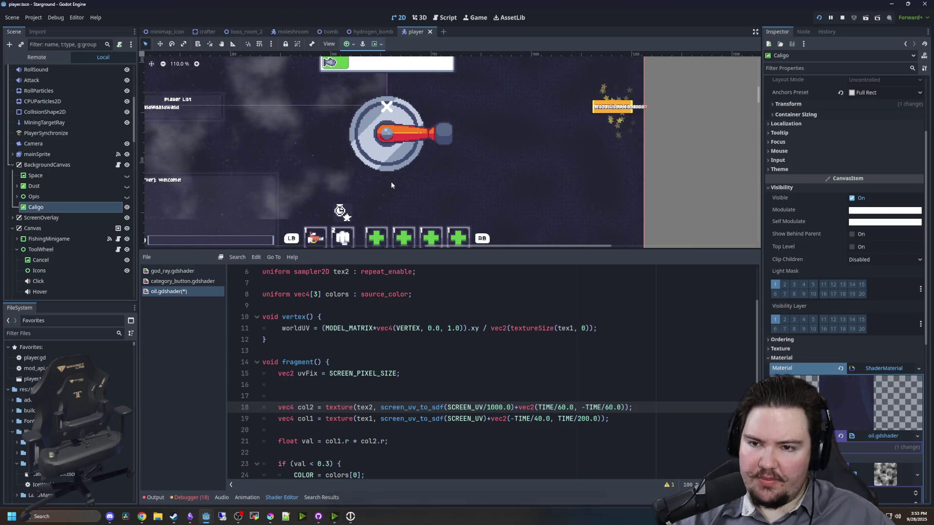
scroll("up", 3)
scroll("up", 3)
scroll("down", 3)
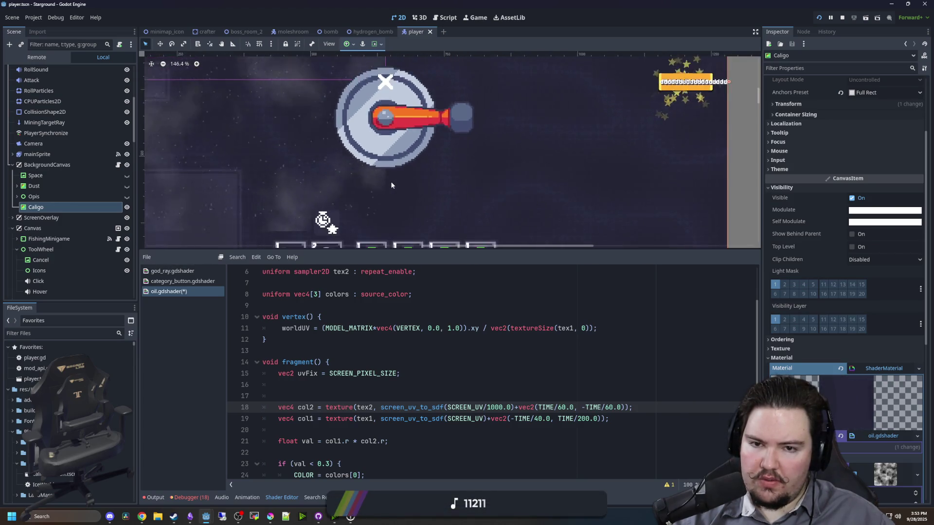
scroll("up", 3)
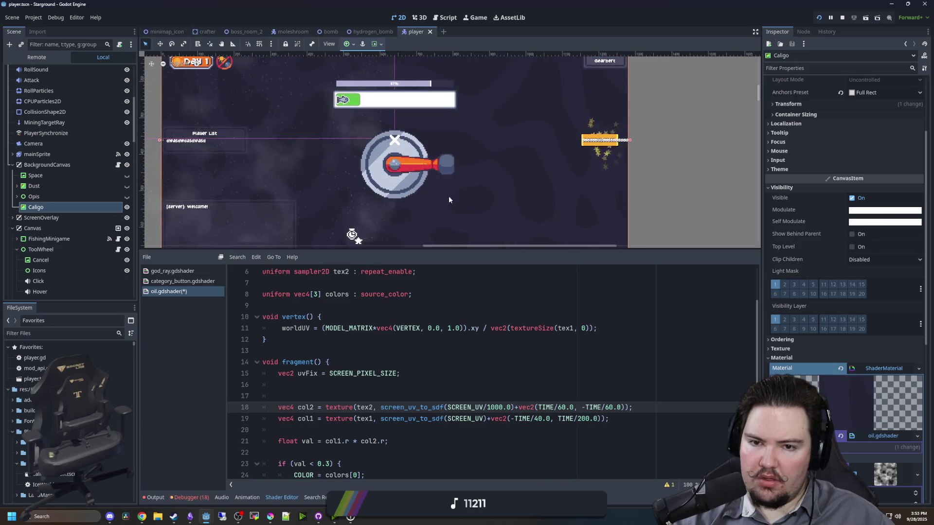
left_click_drag(458, 249, 461, 239)
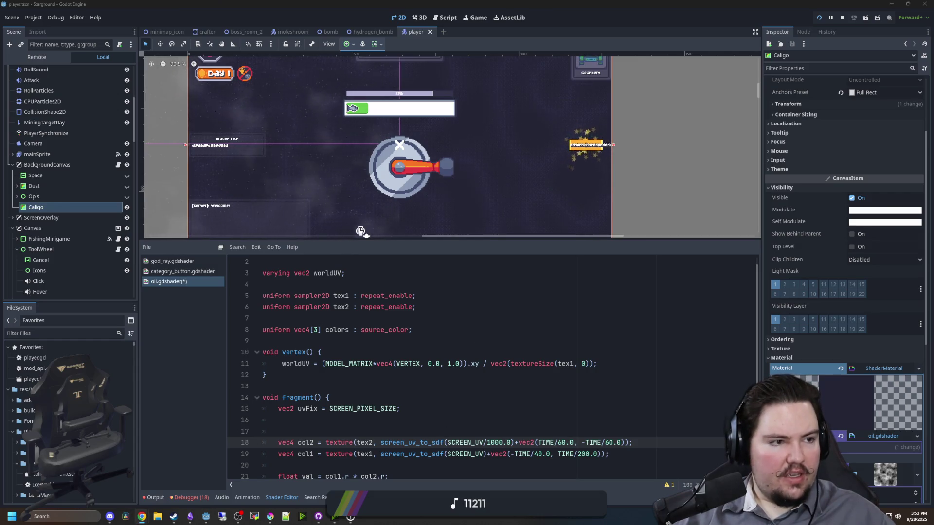
key("super+3")
Search Google for 'screenuv_to_sdf' and correct the query to screen_uv_to_sdf
type("screenuv_to_sdf")
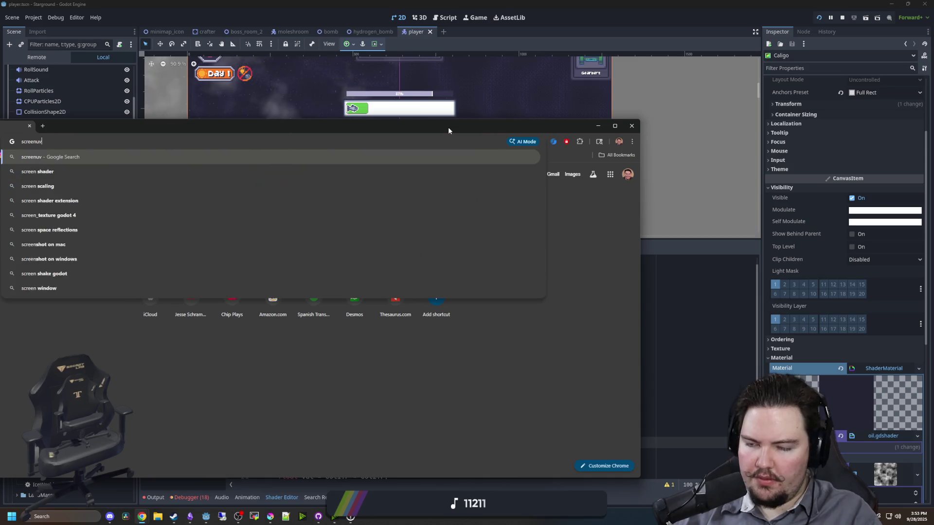
key("Return")
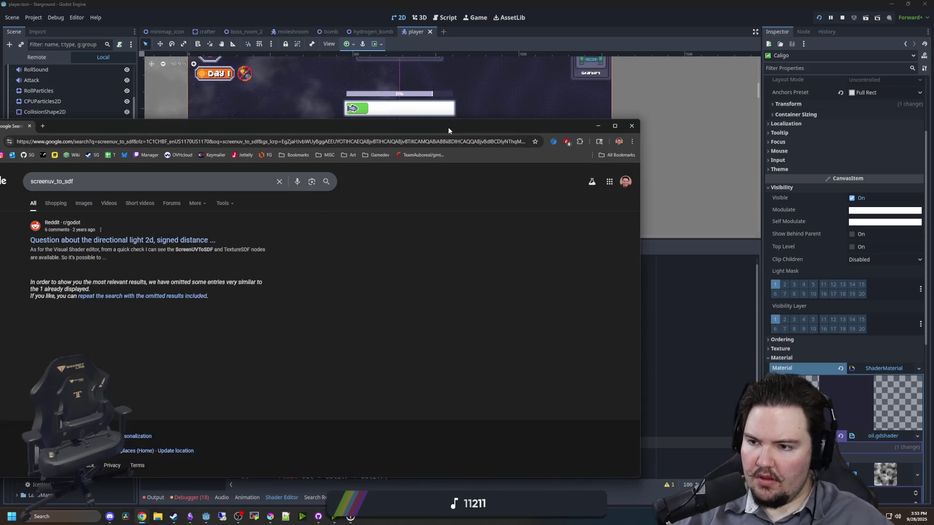
key("super+Down")
left_click_drag(325, 88, 375, 87)
left_click(264, 142)
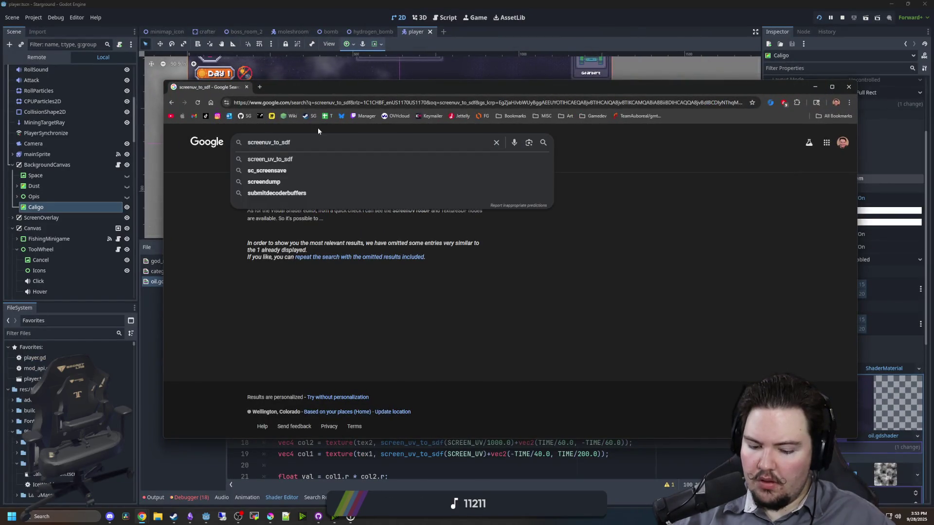
type("_\\")
key("Return")
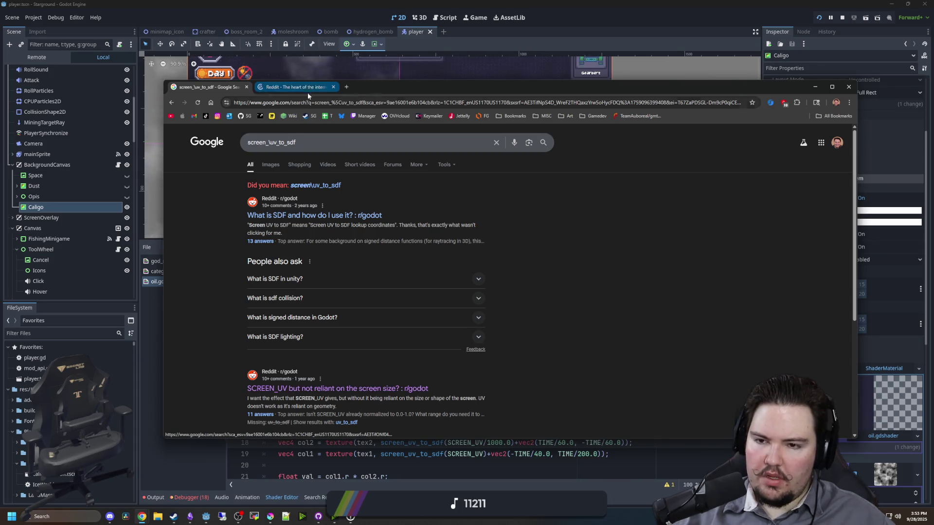
Expand the Reddit post about SCREEN_UV and scroll down to its shader code example
left_click(292, 86)
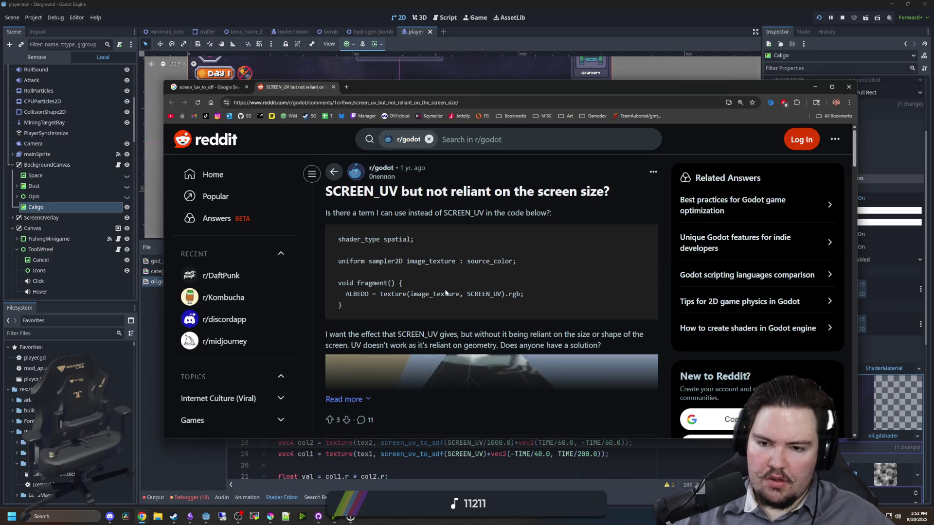
left_click(359, 397)
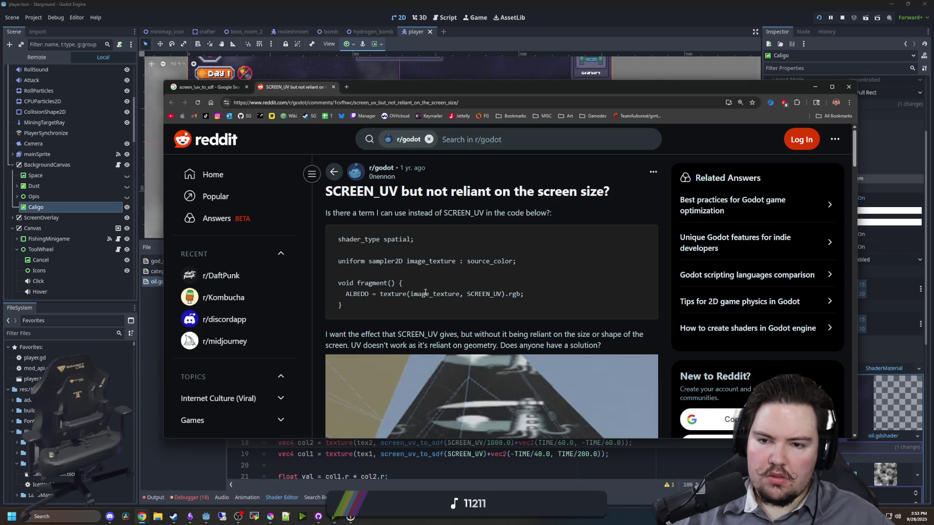
scroll("down", 3)
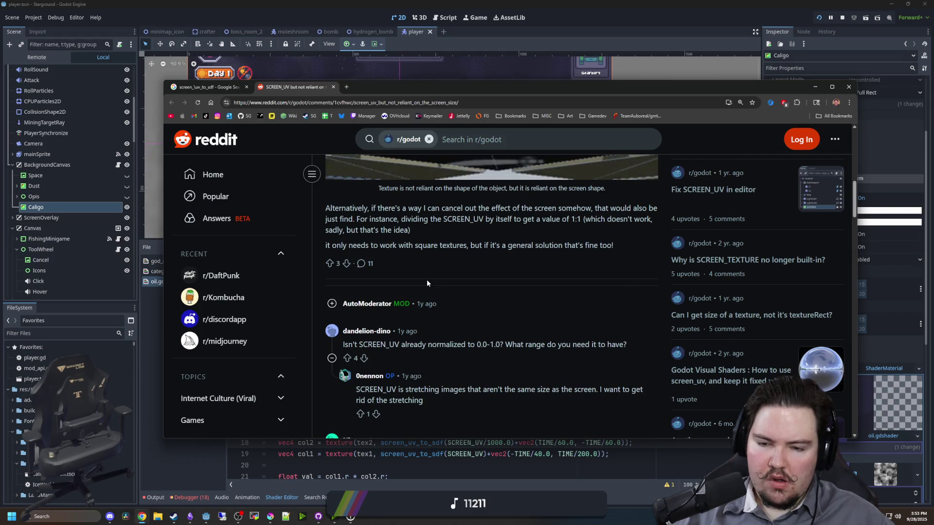
scroll("down", 3)
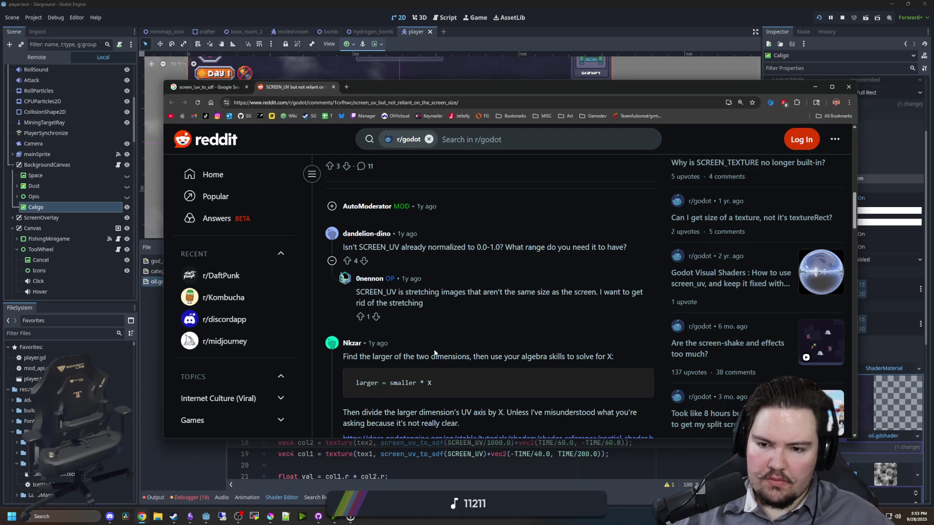
scroll("down", 3)
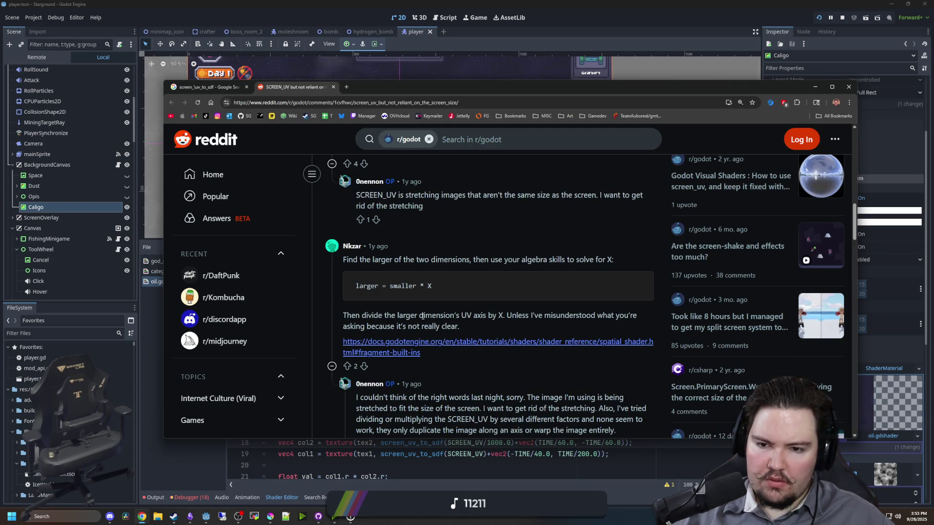
scroll("down", 3)
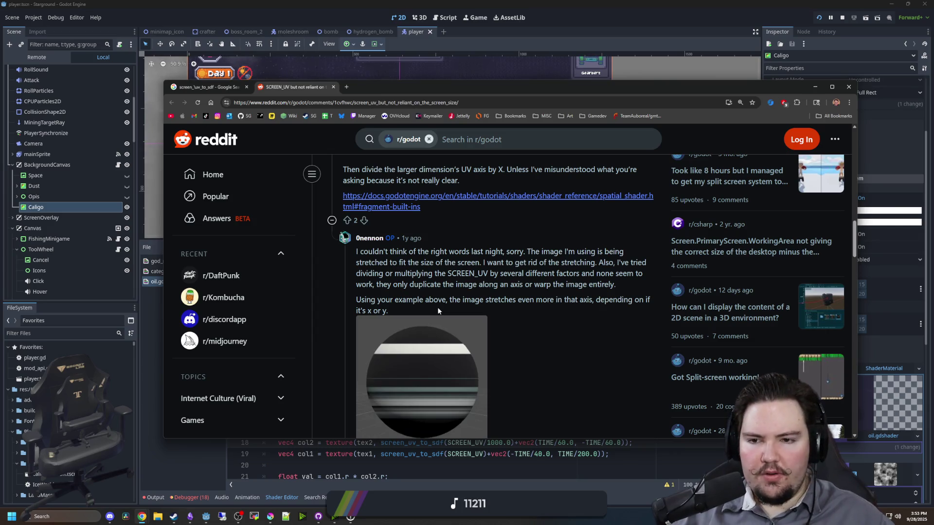
scroll("down", 3)
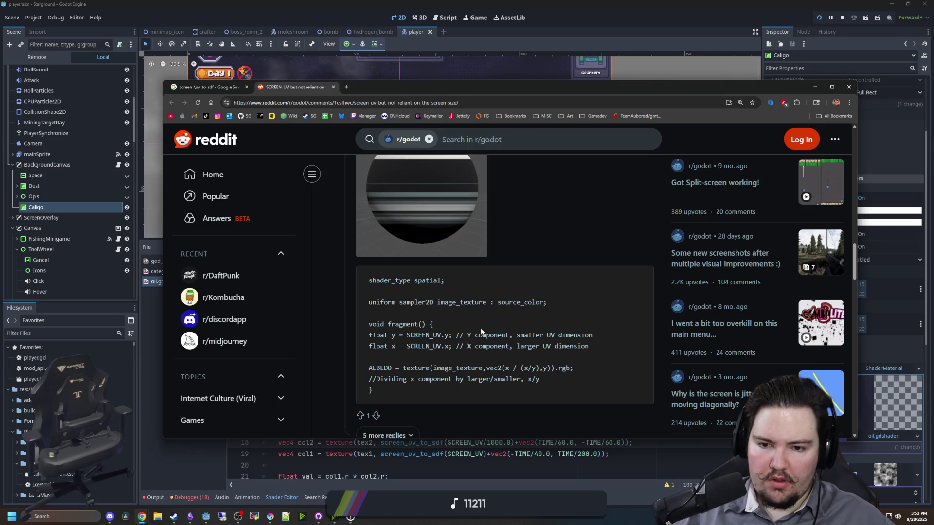
scroll("down", 3)
scroll("up", 3)
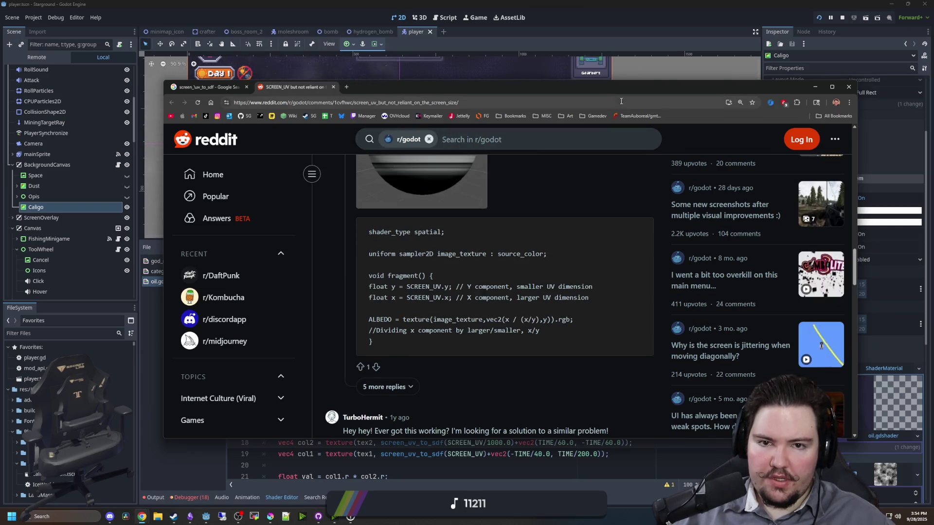
Minimize the Chrome window to get back to the oil.gdshader editor
left_click_drag(659, 92, 667, 94)
left_click(823, 90)
scroll("down", 3)
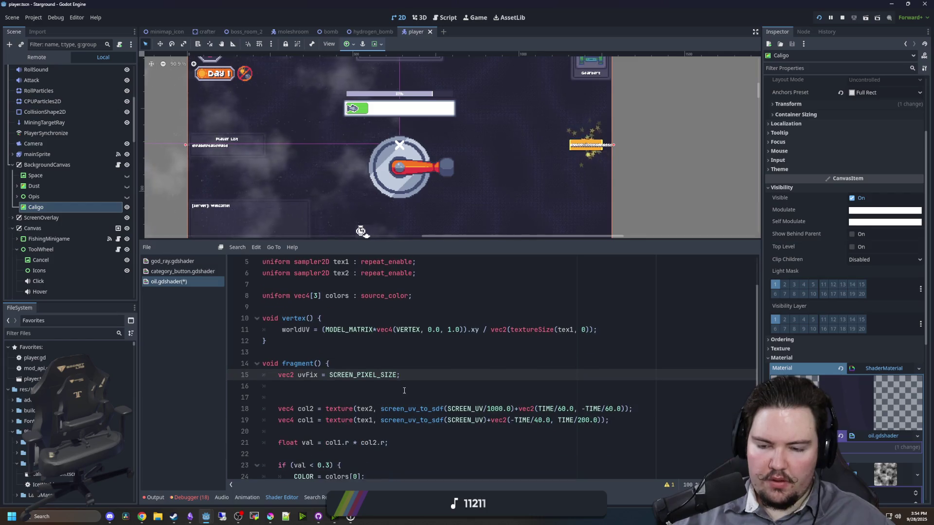
Add 'float x = SCREEN_UV.x;' and 'float y = SCREEN_UV.y;' at the top of fragment()
double_click(474, 408)
left_click(375, 362)
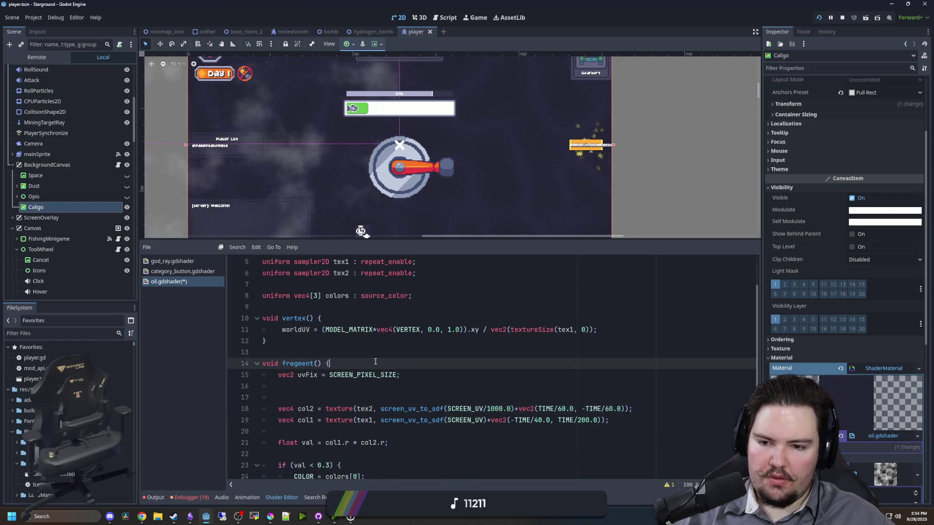
key("Return")
key("Return")
key("Up")
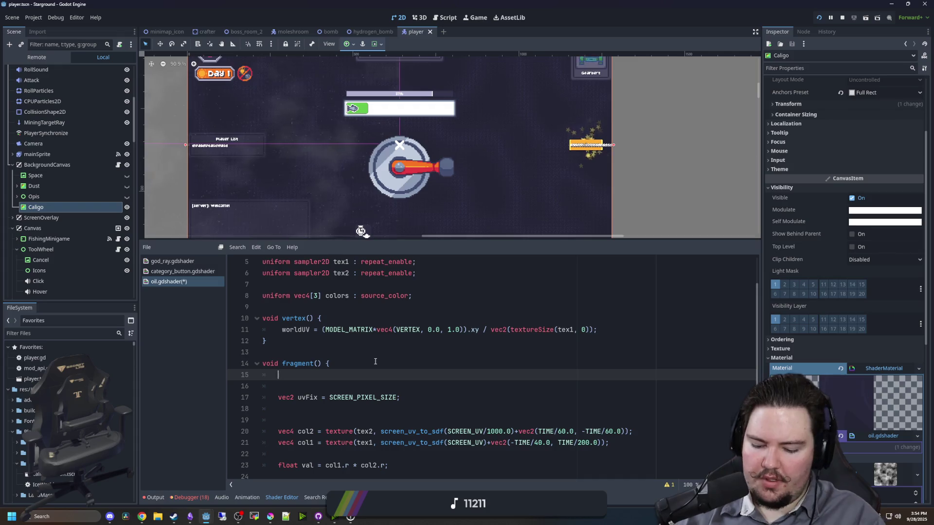
type("t x = ")
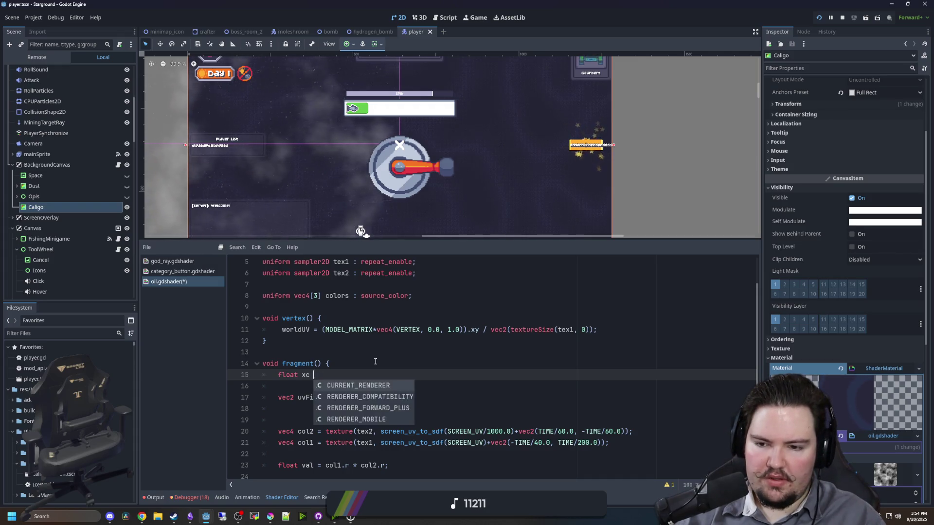
type("SCREEN_UV.x;")
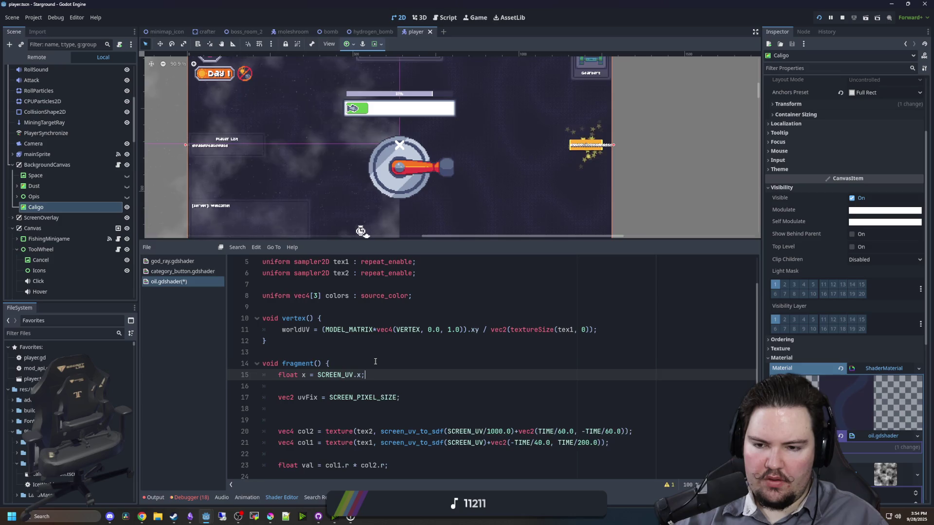
key("Return")
type("float y = SCREEN_UV")
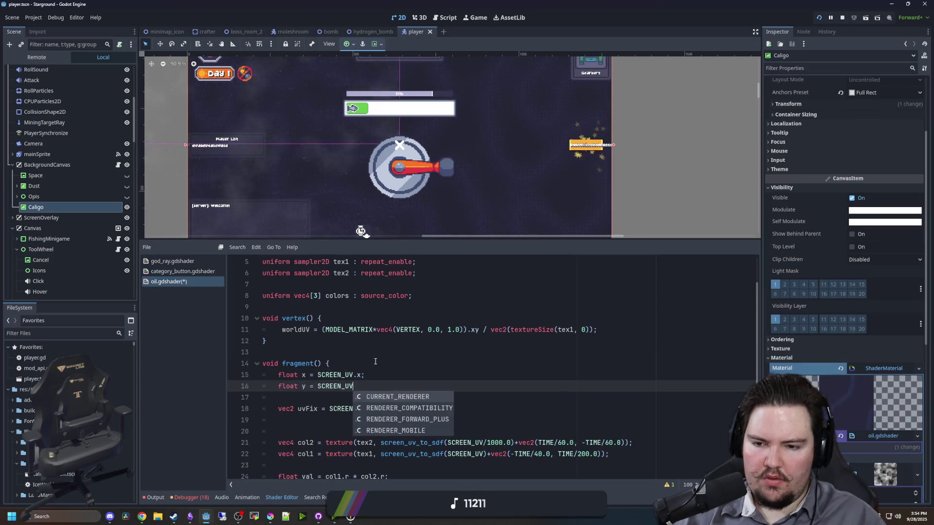
type(".y;")
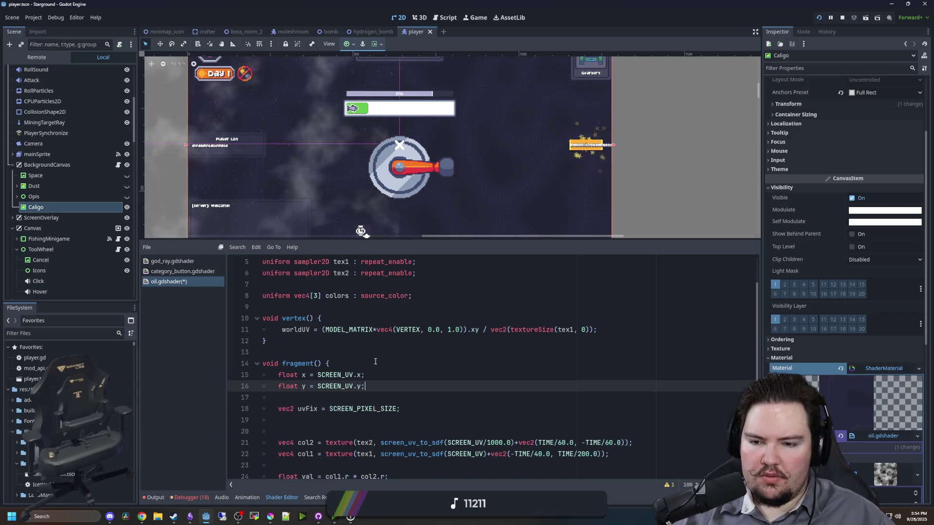
Replace SCREEN_PIXEL_SIZE in the uvFix line with vec2(x / (x/y), y), fixing the Vec2 capitalisation
double_click(370, 408)
key("BackSpace")
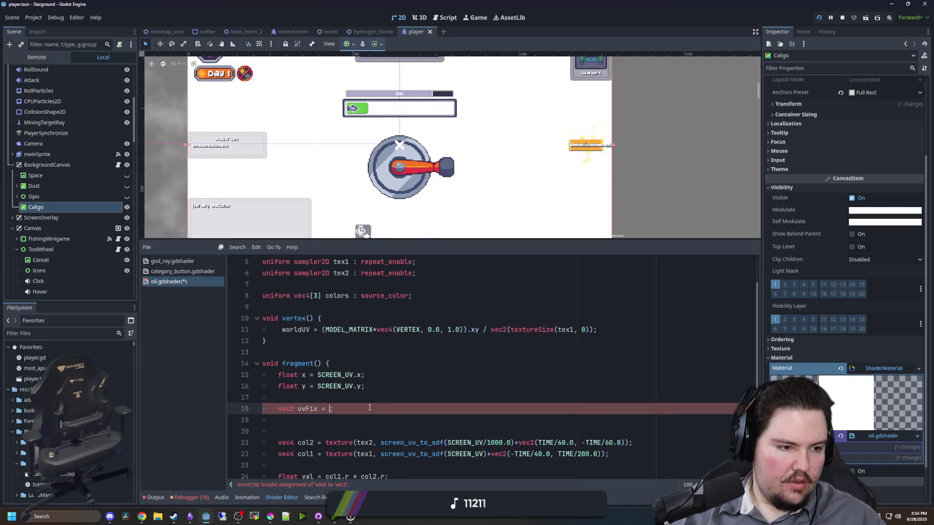
type("x/y")
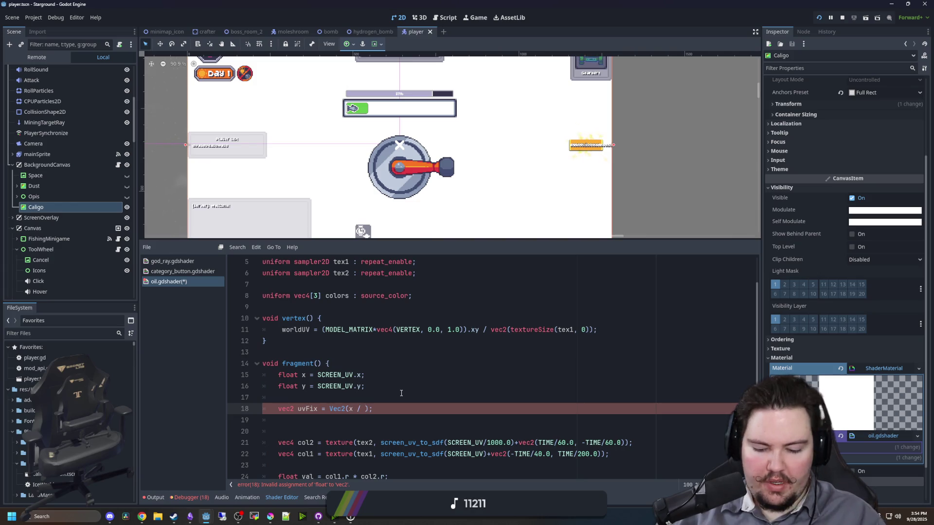
type("/y), y")
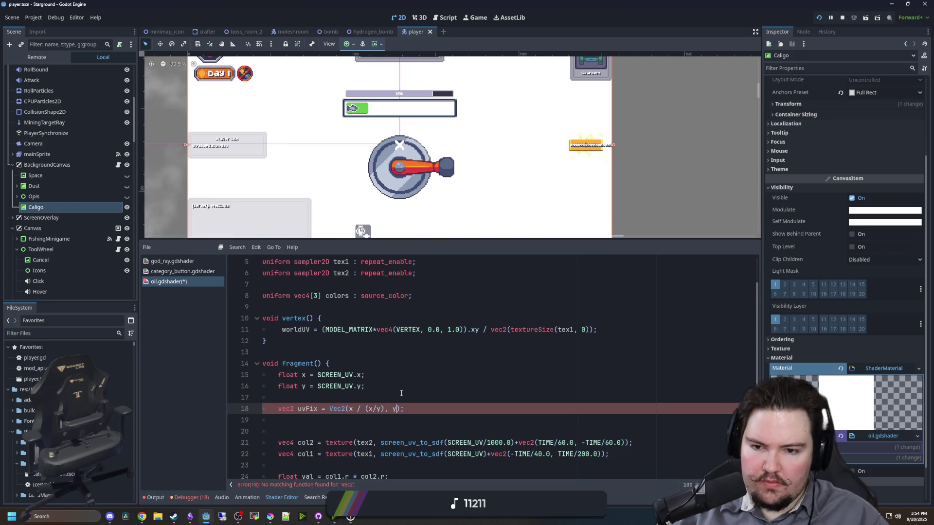
left_click(347, 398)
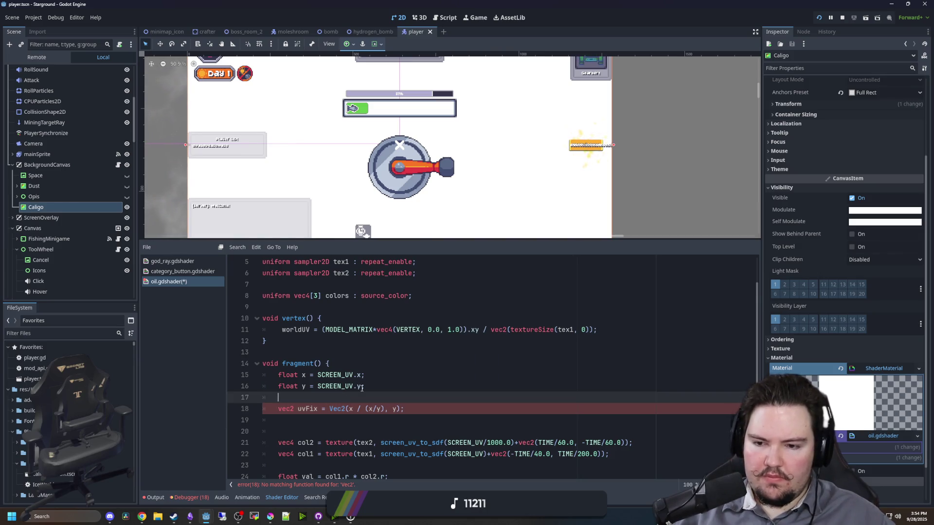
left_click(333, 409)
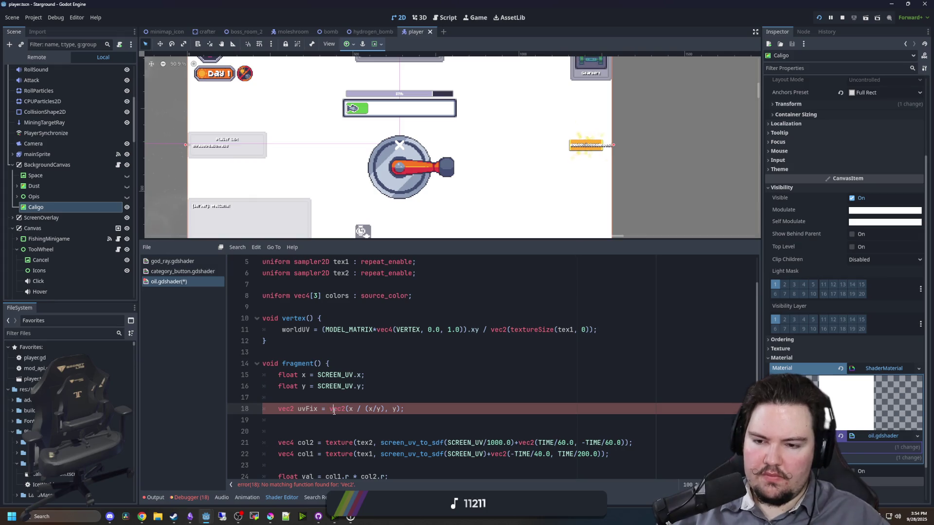
key("BackSpace")
type("v")
Select the screen_uv_to_sdf call in the line 21 texture lookup for replacement
double_click(314, 408)
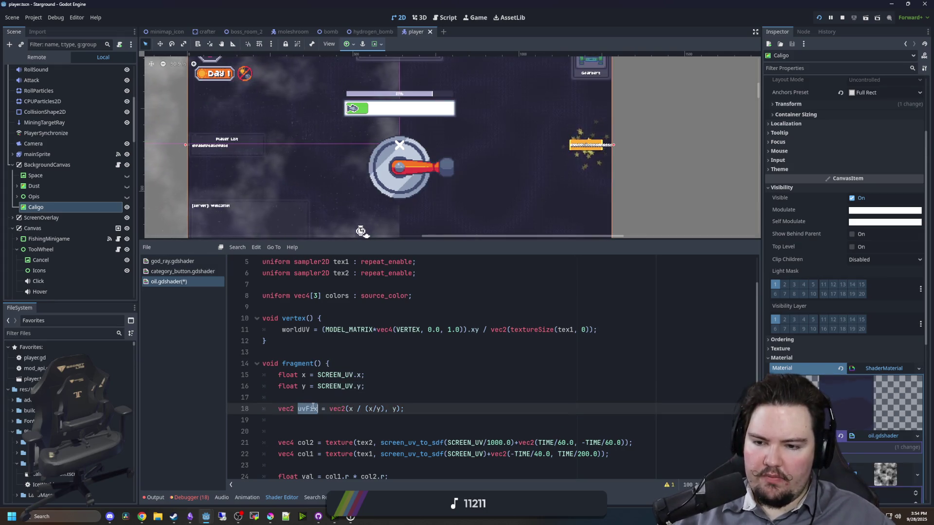
scroll("down", 3)
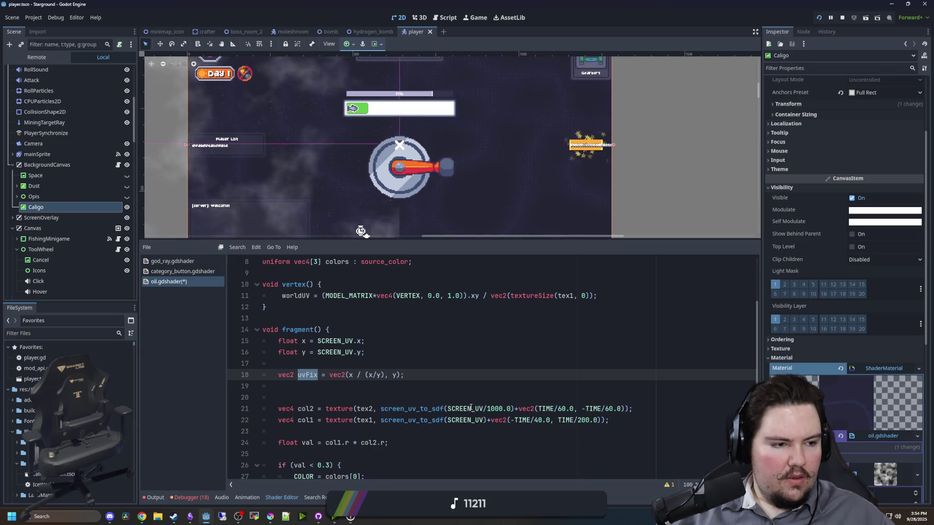
double_click(471, 408)
key("Down")
key("Down")
key("Down")
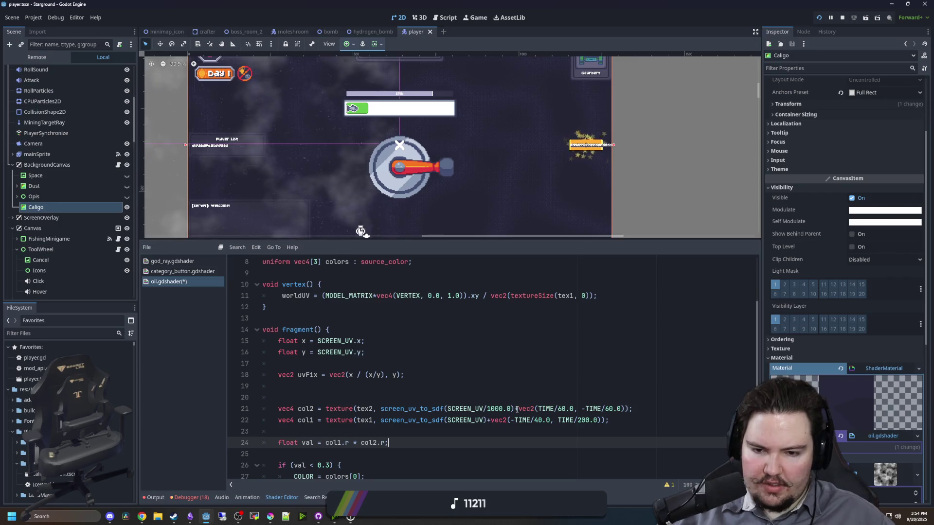
left_click_drag(515, 409, 383, 409)
Replace the screen_uv_to_sdf calls in both fog lookups with uvFix
type("uvFix")
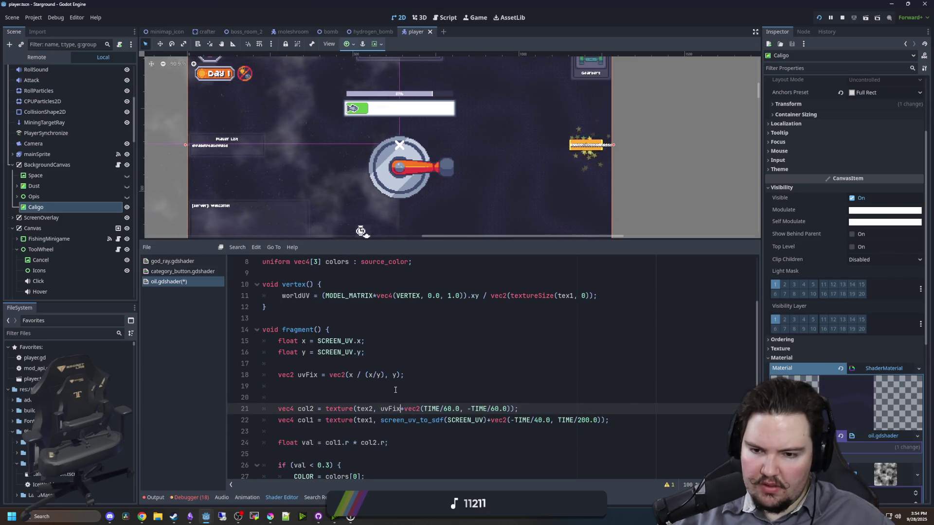
left_click(488, 420)
left_click_drag(488, 420, 380, 420)
type("uvFix")
Simplify the uvFix expression to x/y
left_click(395, 384)
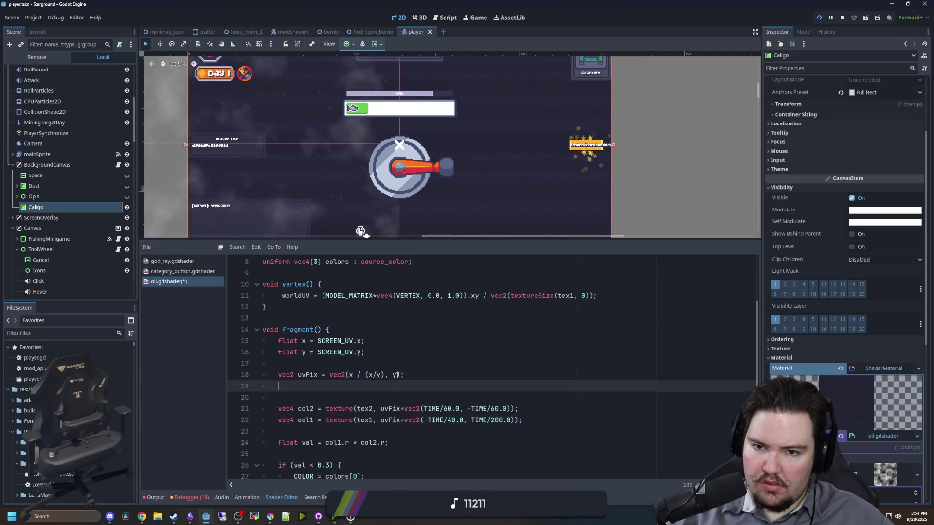
scroll("down", 3)
scroll("down", 3)
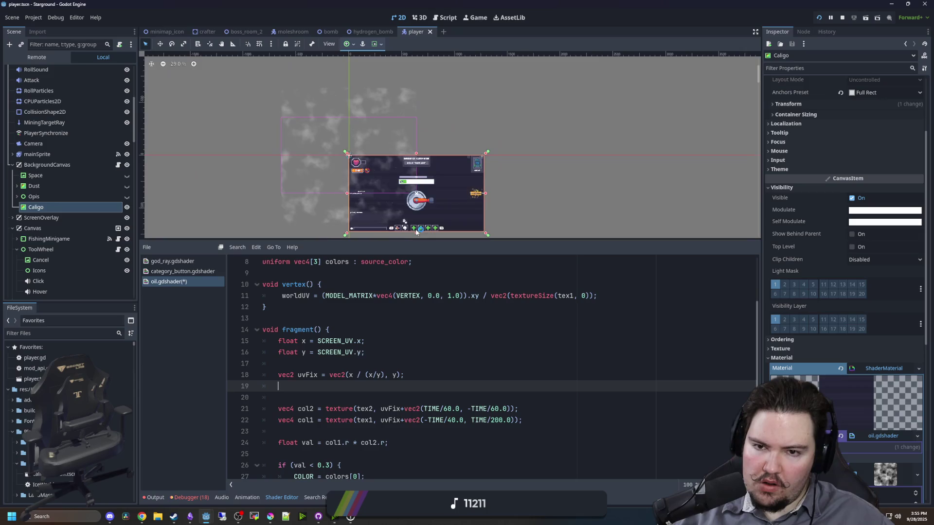
scroll("up", 3)
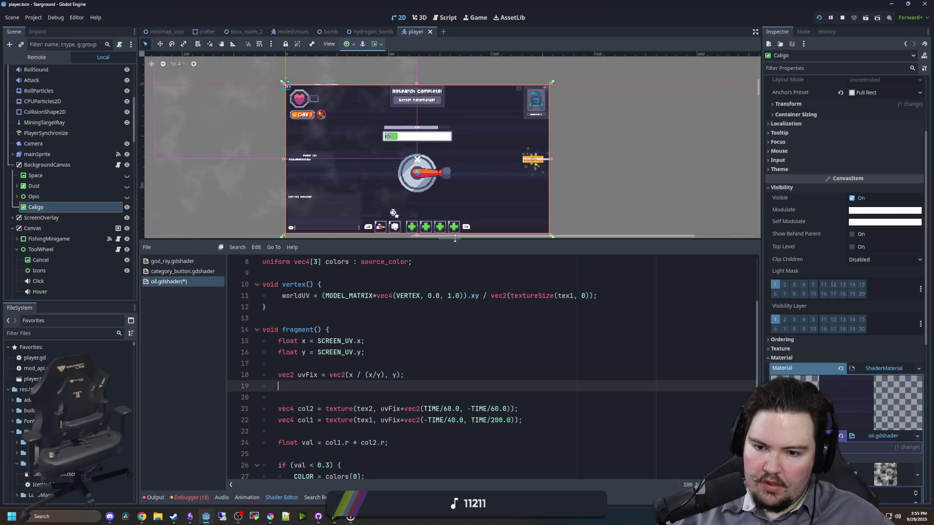
left_click(351, 363)
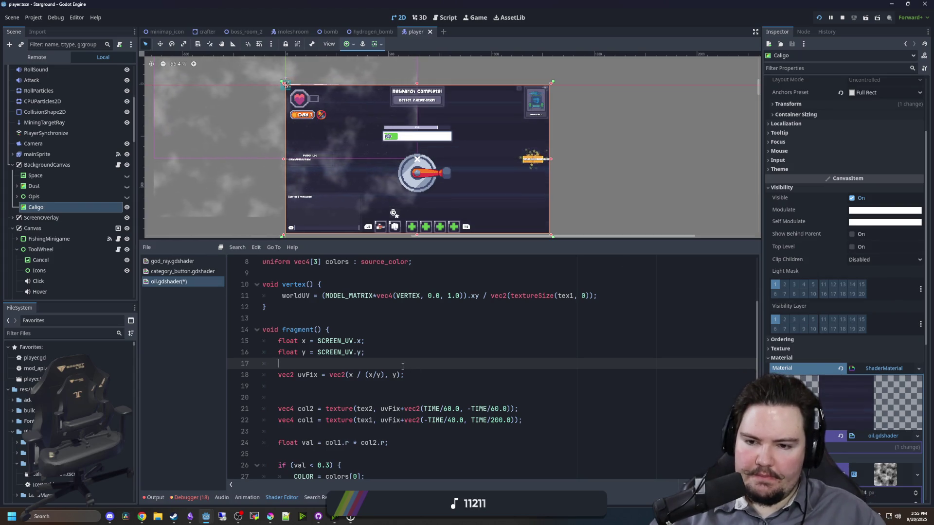
scroll("up", 3)
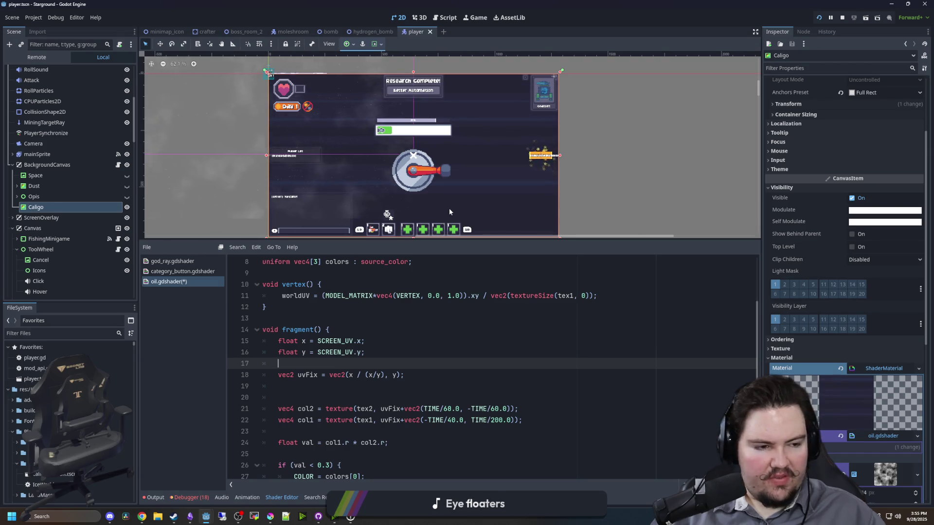
scroll("down", 3)
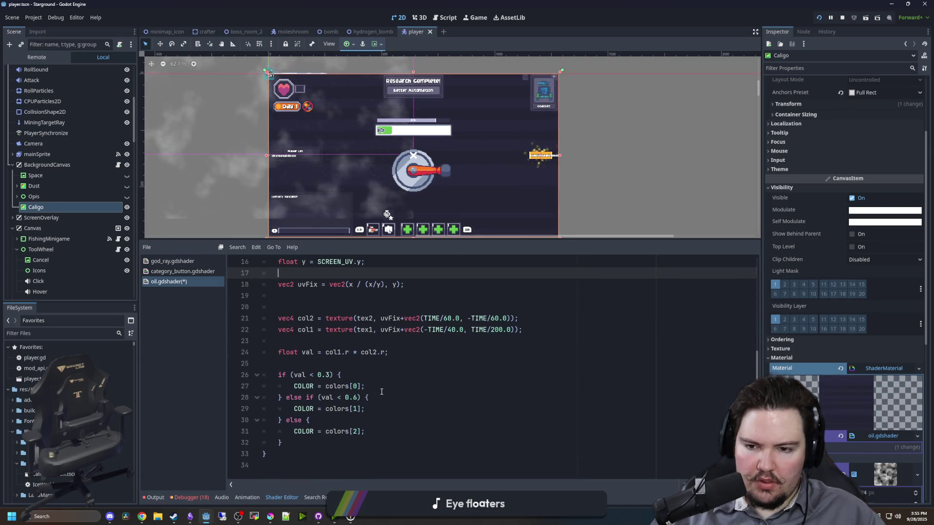
scroll("up", 3)
left_click(374, 369)
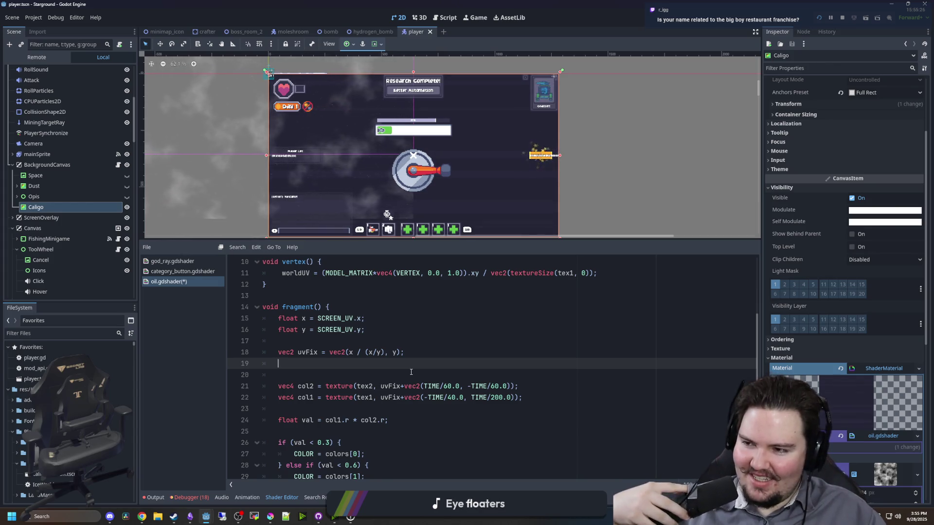
left_click_drag(396, 352, 351, 352)
key("BackSpace")
key("BackSpace")
key("BackSpace")
key("BackSpace")
type("x/y")
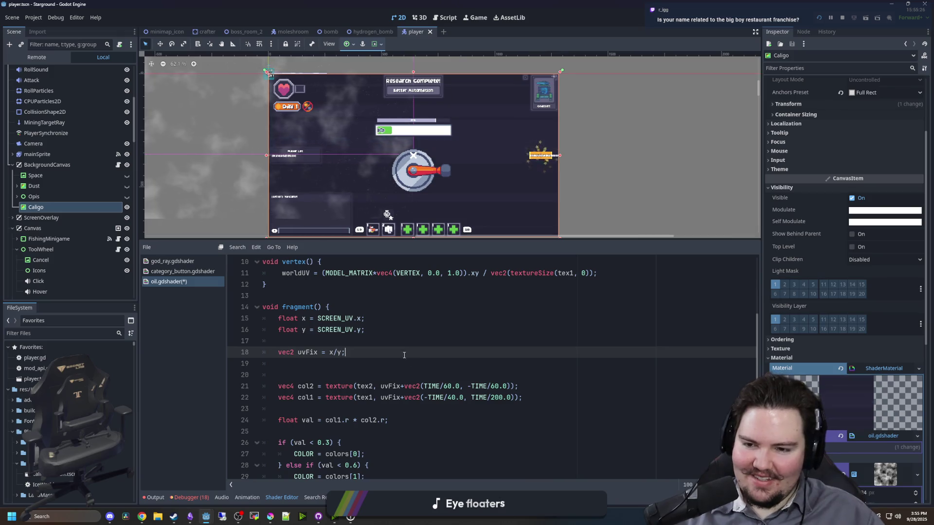
Make the first lookup sample SCREEN_UV*uvFix and declare uvFix as a float
left_click(381, 386)
type("SCR")
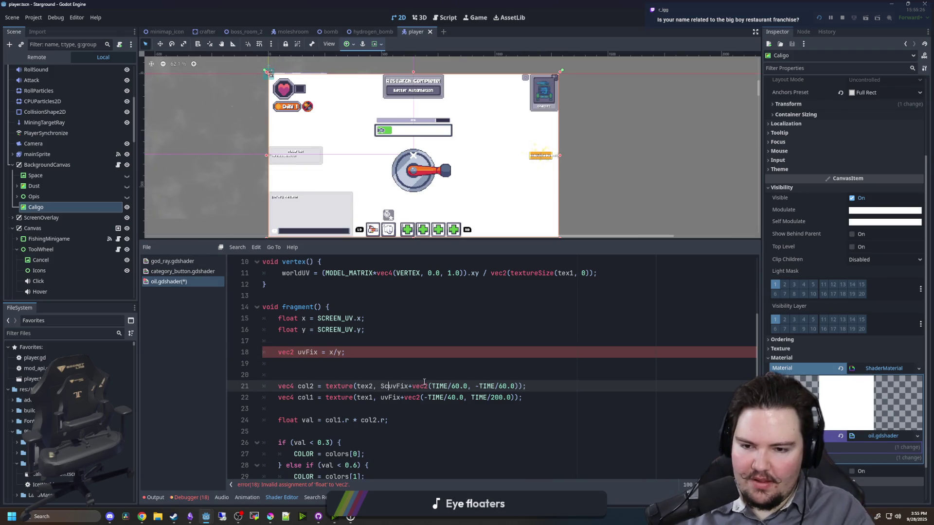
type("EEN_UV*")
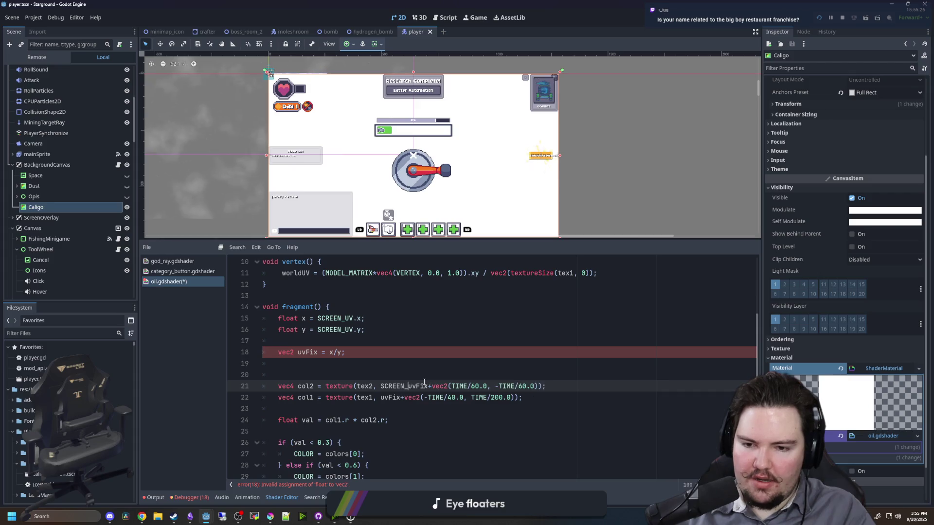
left_click(437, 377)
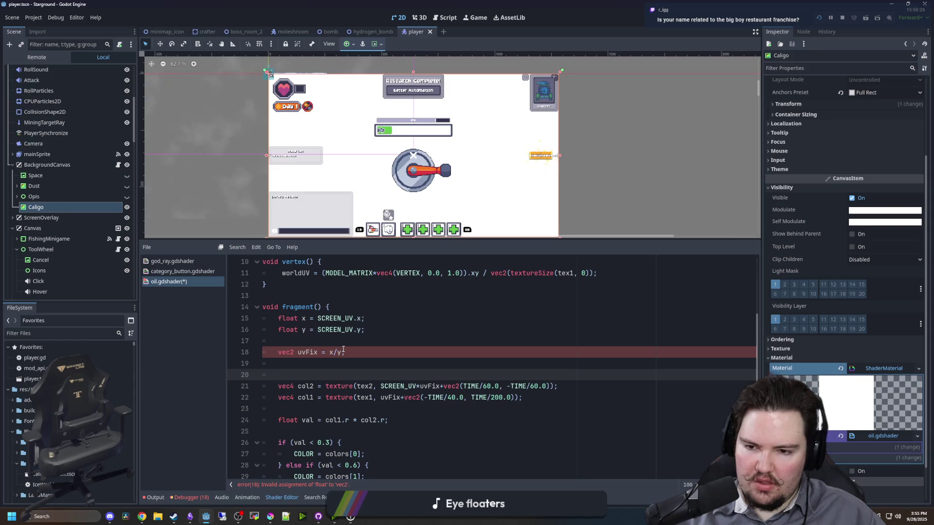
left_click(293, 351)
key("BackSpace")
key("BackSpace")
type("loat")
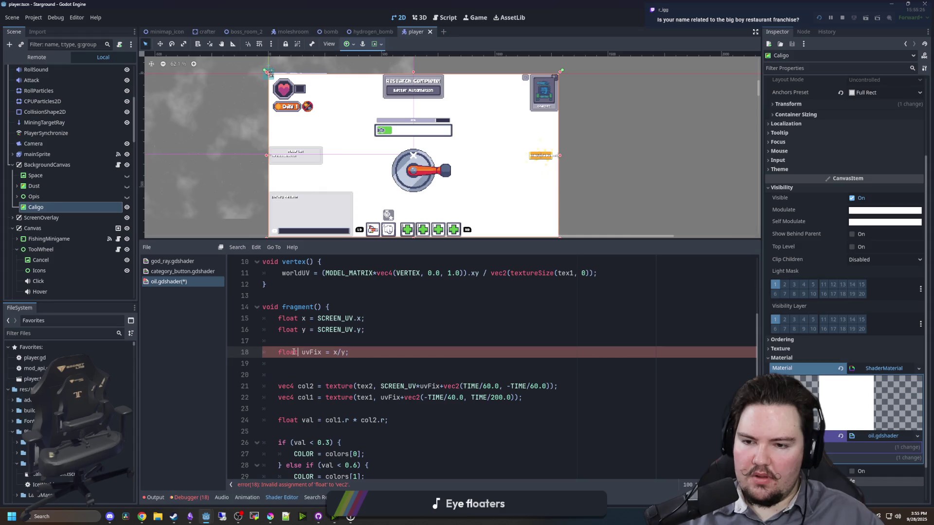
left_click(341, 336)
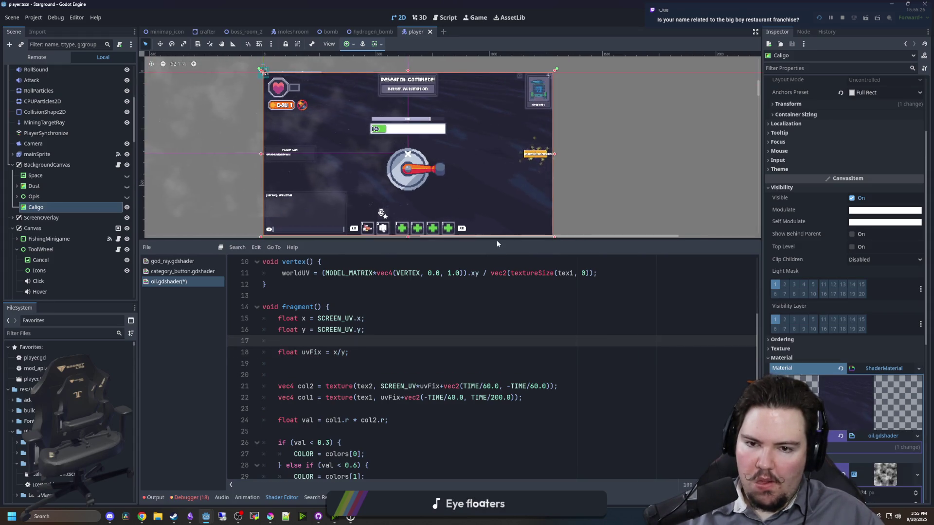
Change the second fog lookup to sample SCREEN_UV*uvFix as well
left_click_drag(497, 240, 499, 222)
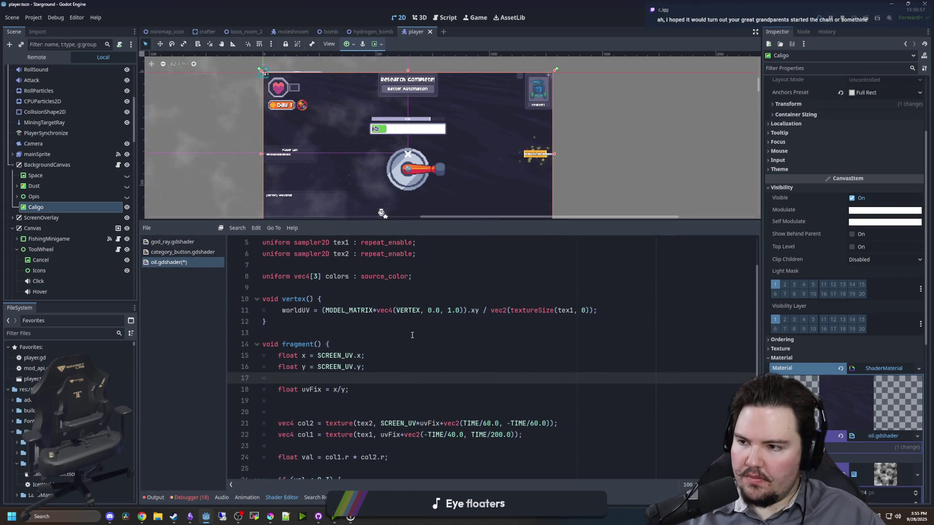
scroll("down", 3)
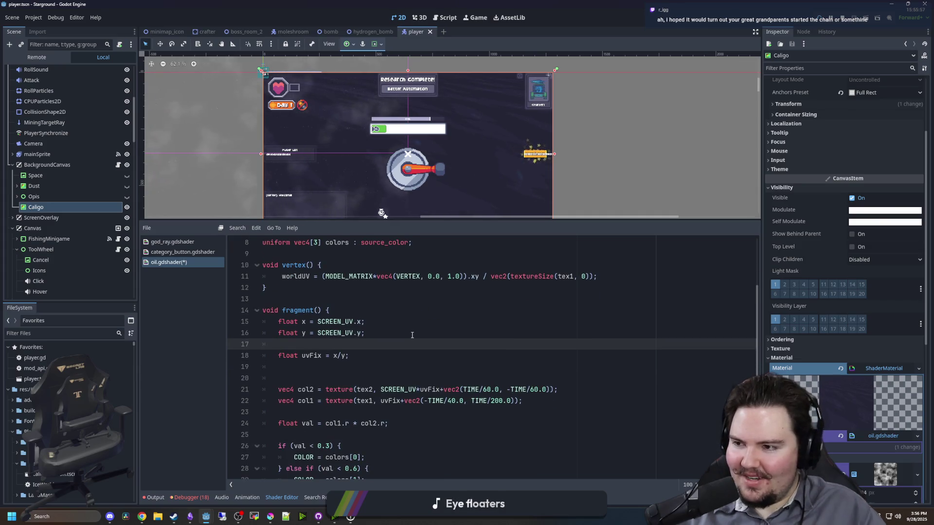
left_click_drag(440, 390, 415, 390)
left_click(381, 401)
type("Scre")
type("en_uv")
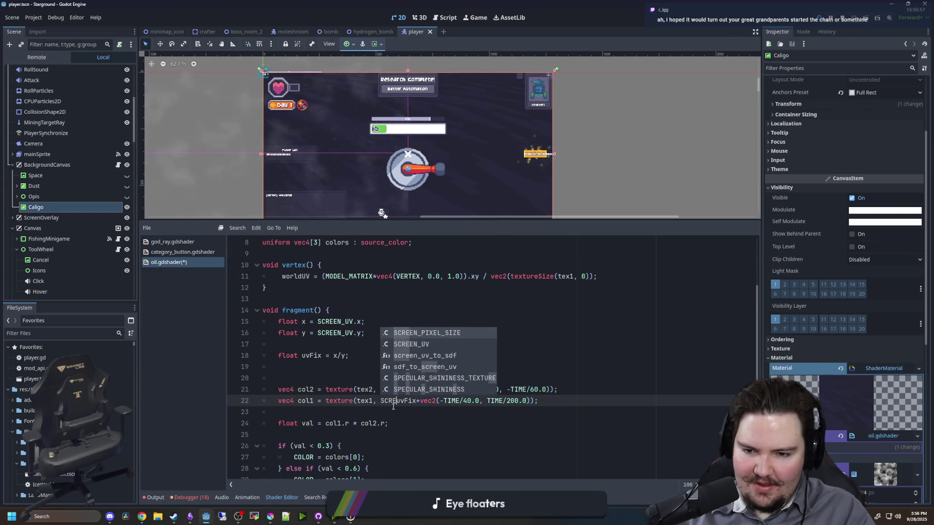
key("Return")
type("*")
left_click(392, 357)
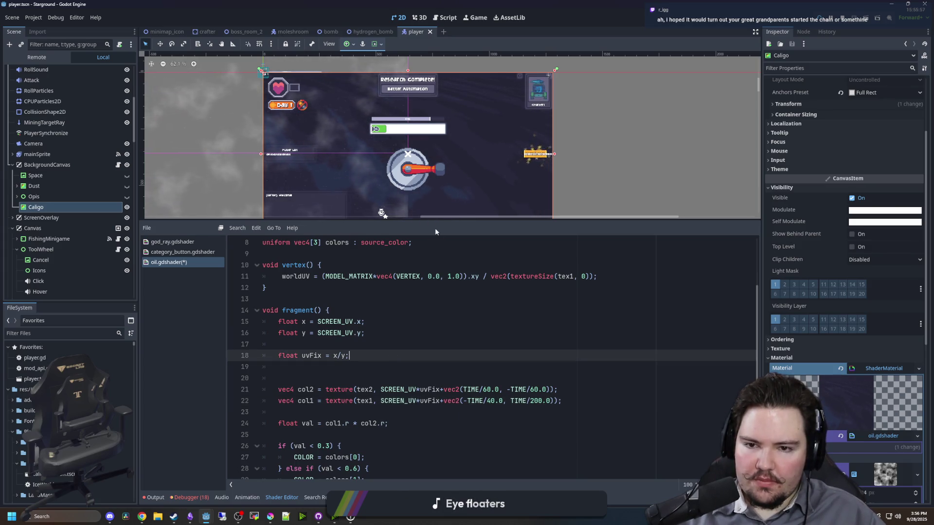
left_click_drag(447, 217, 456, 276)
scroll("up", 3)
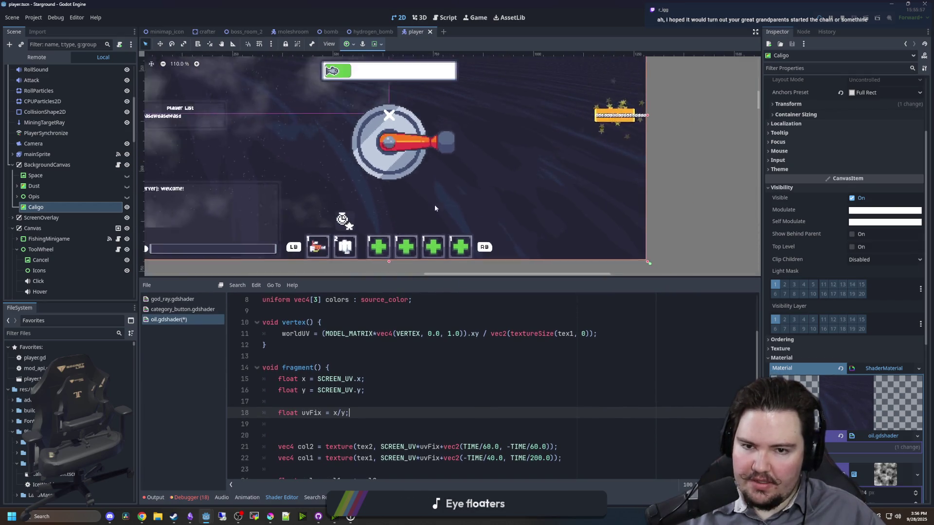
scroll("down", 3)
scroll("down", 3)
scroll("up", 3)
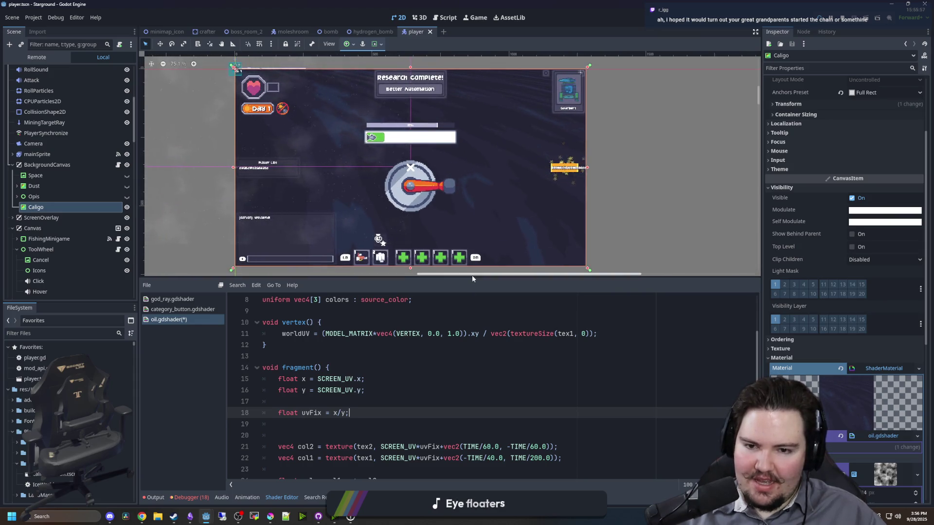
left_click_drag(472, 280, 485, 234)
left_click(435, 337)
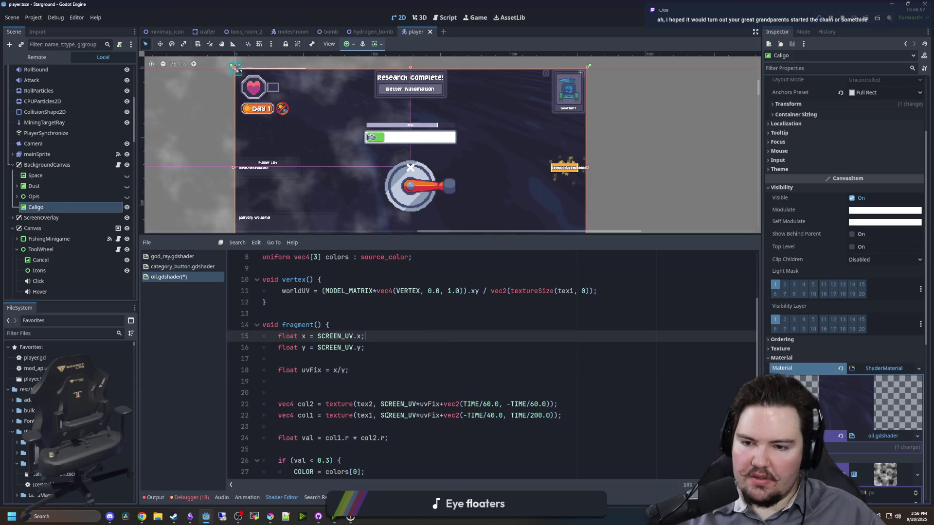
left_click(379, 366)
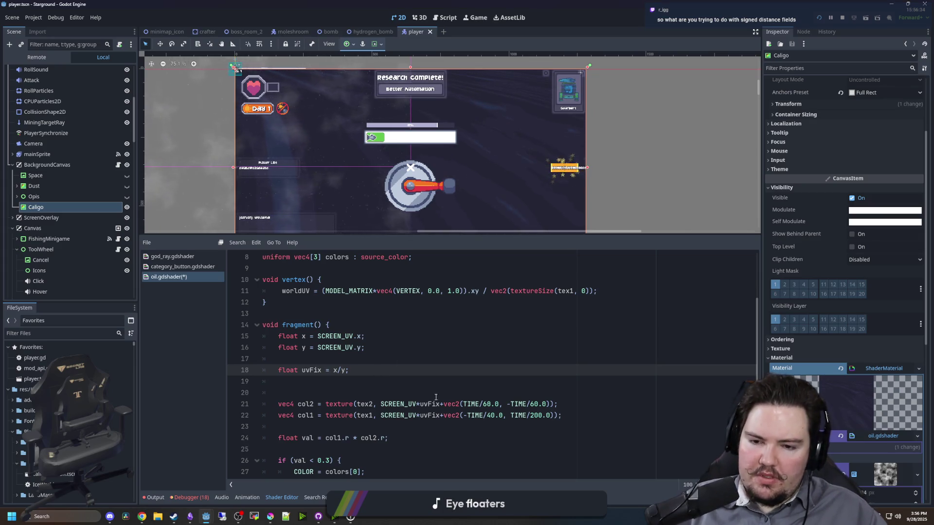
left_click_drag(441, 403, 380, 404)
Replace SCREEN_UV*uvFix with plain SCREEN_UV in both fog texture lookups on lines 21 and 22
key("BackSpace")
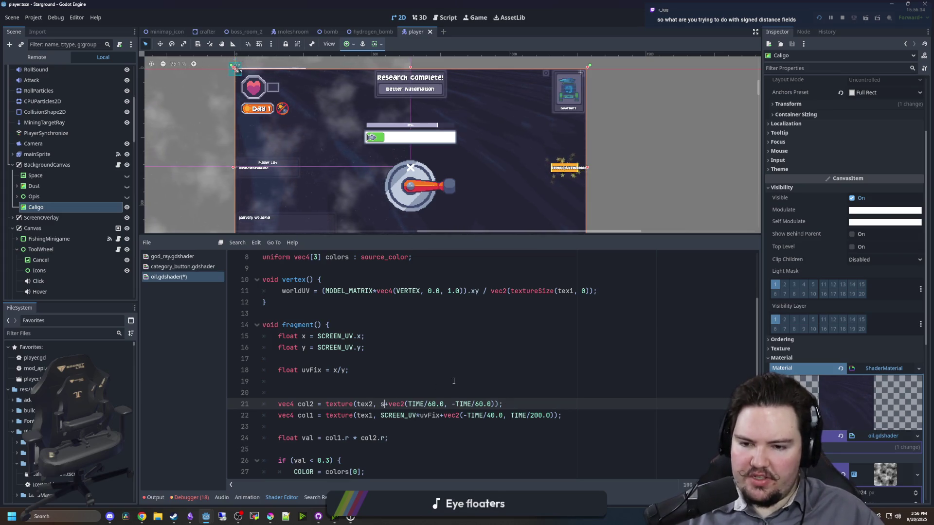
key("ctrl+space")
type("SCREEN_UV")
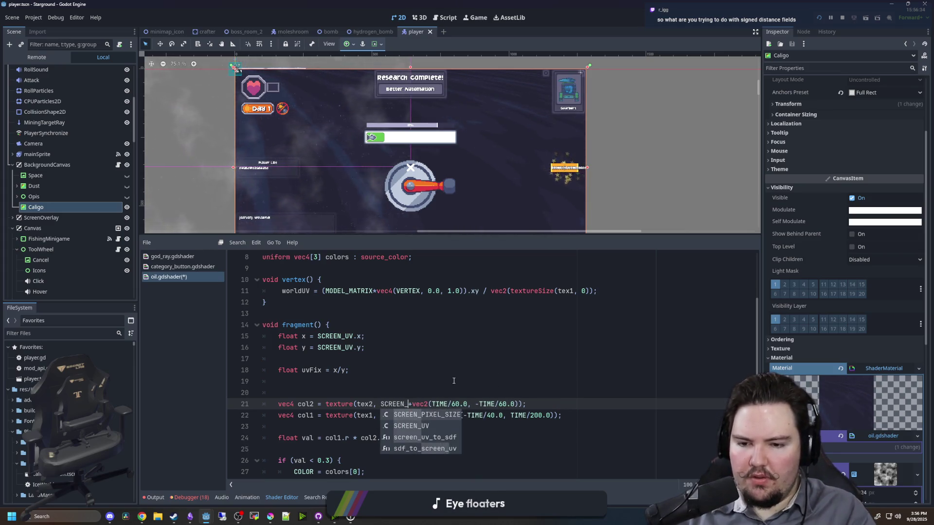
left_click(454, 381)
double_click(403, 404)
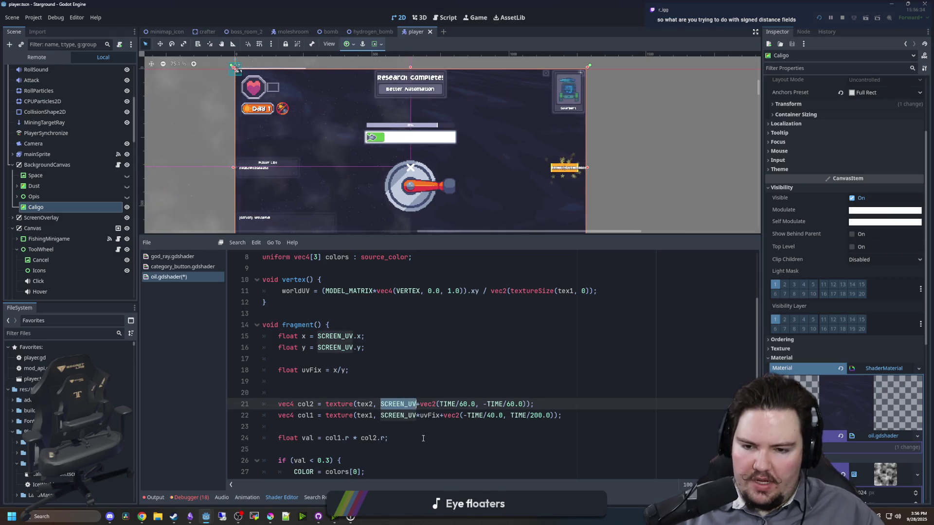
left_click_drag(440, 415, 407, 415)
key("ctrl+v")
left_click(404, 368)
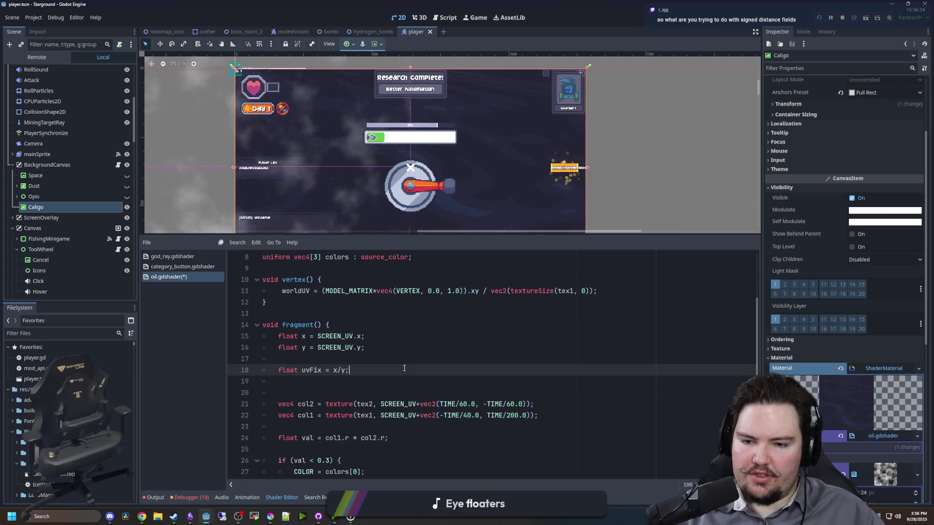
Enlarge the code panel and place the caret after the uvFix x/y expression on line 18
left_click_drag(469, 234, 475, 281)
scroll("down", 3)
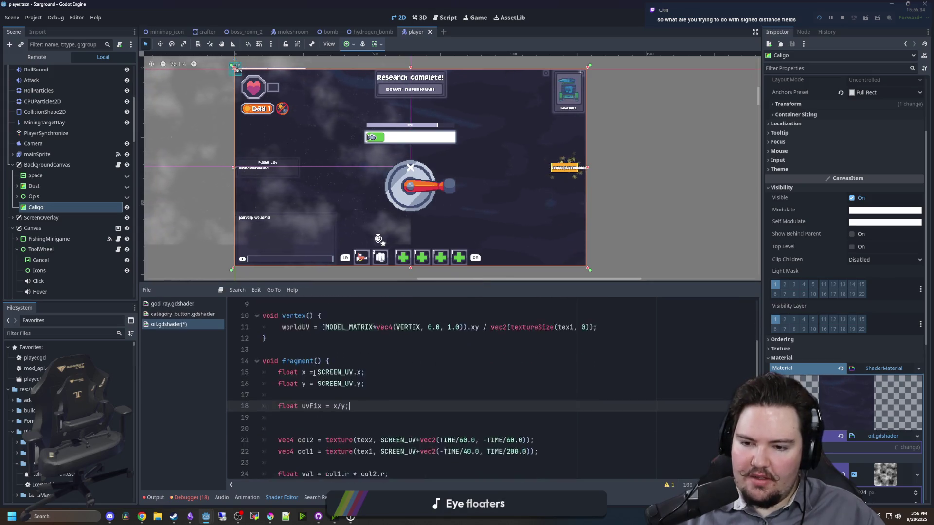
key("Up")
key("Up")
key("Down")
left_click_drag(367, 349, 286, 348)
left_click(296, 364)
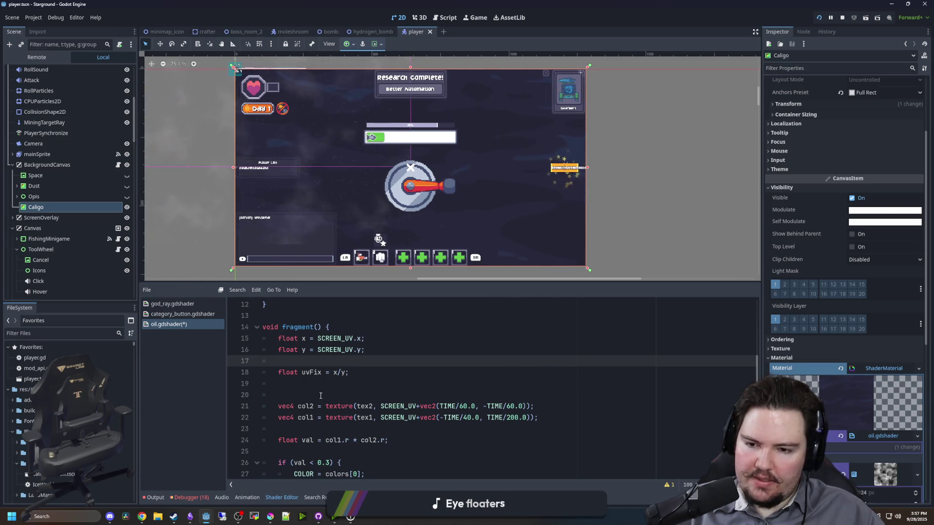
left_click(322, 395)
left_click(335, 386)
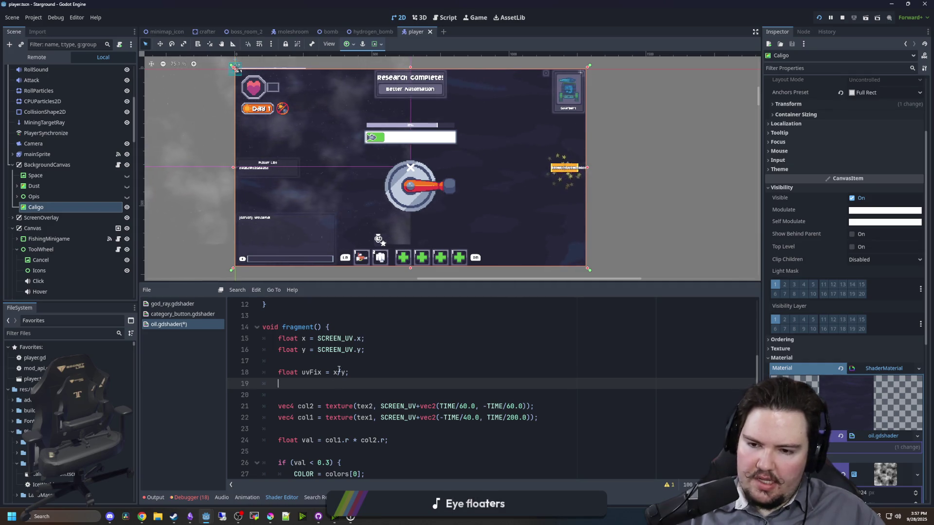
left_click(365, 372)
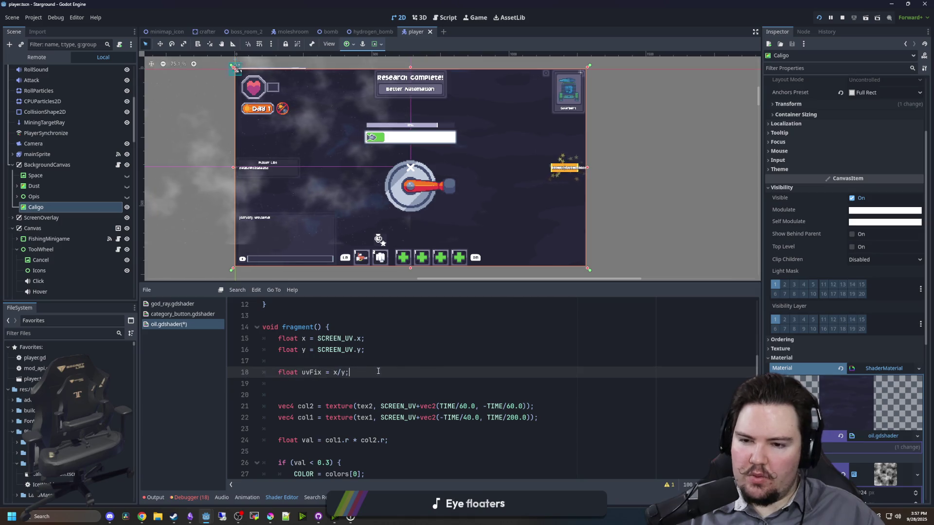
Change line 18 to declare uvFix as vec2 uvFix = vec2(x/y, y/x)
key("BackSpace")
key("BackSpace")
key("BackSpace")
type("VEC")
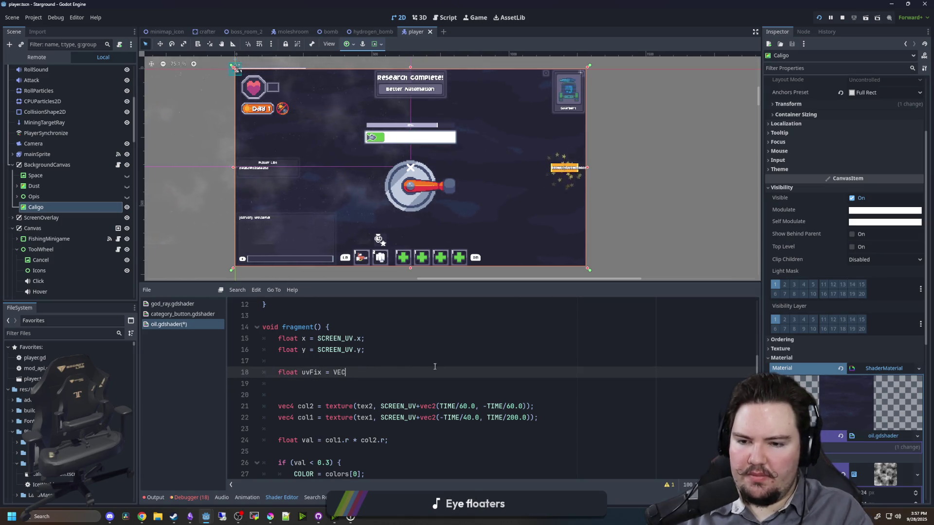
key("Return")
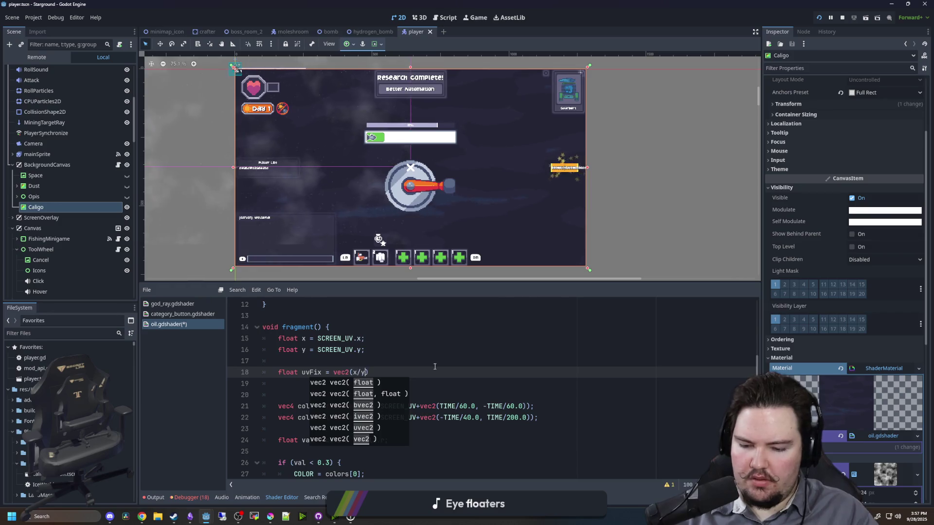
type(", y/x)")
key("Return")
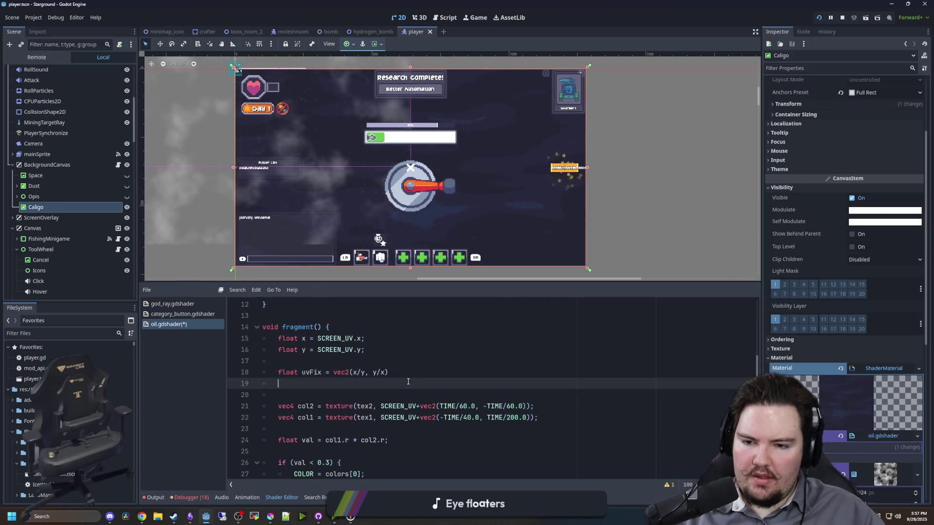
left_click(405, 371)
double_click(292, 372)
type("vec2")
left_click(310, 364)
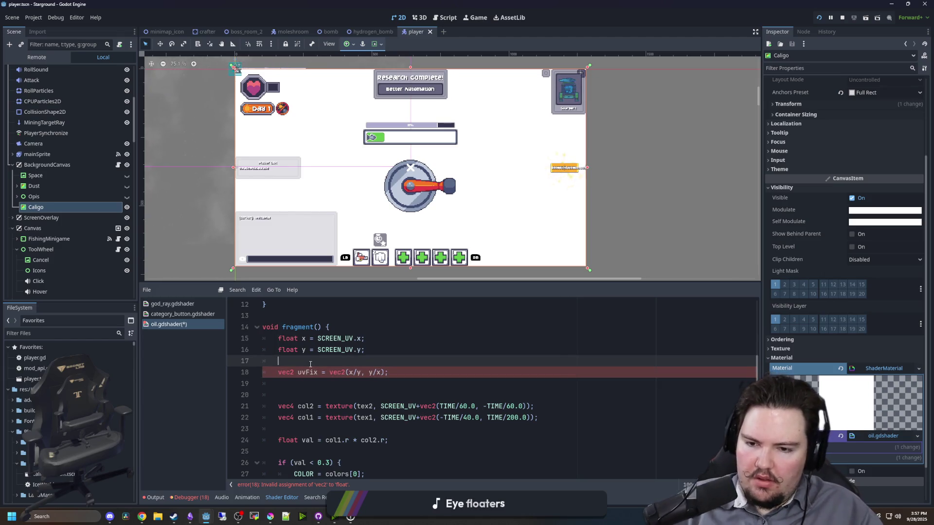
double_click(307, 372)
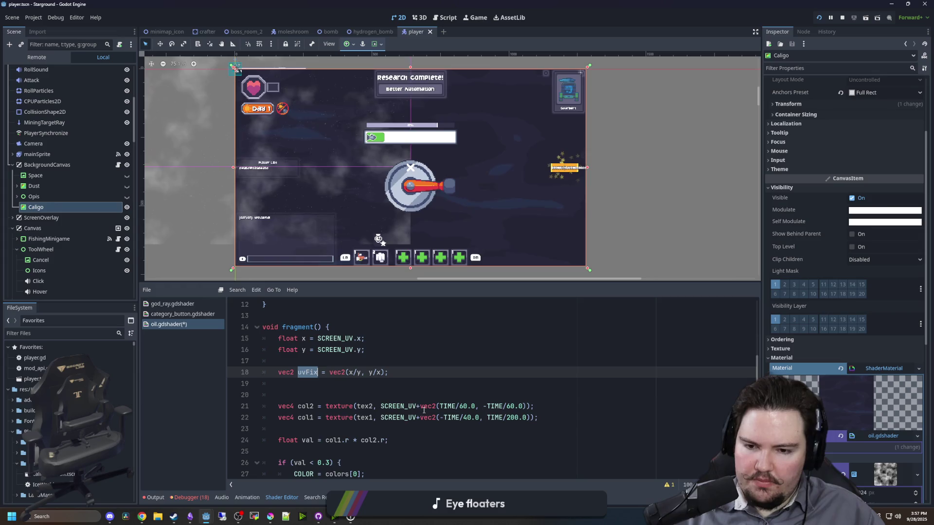
Wrap the first fog lookup's UV on line 21 as (SCREEN_UV*uvFix)
left_click(416, 406)
type("*uvFix)")
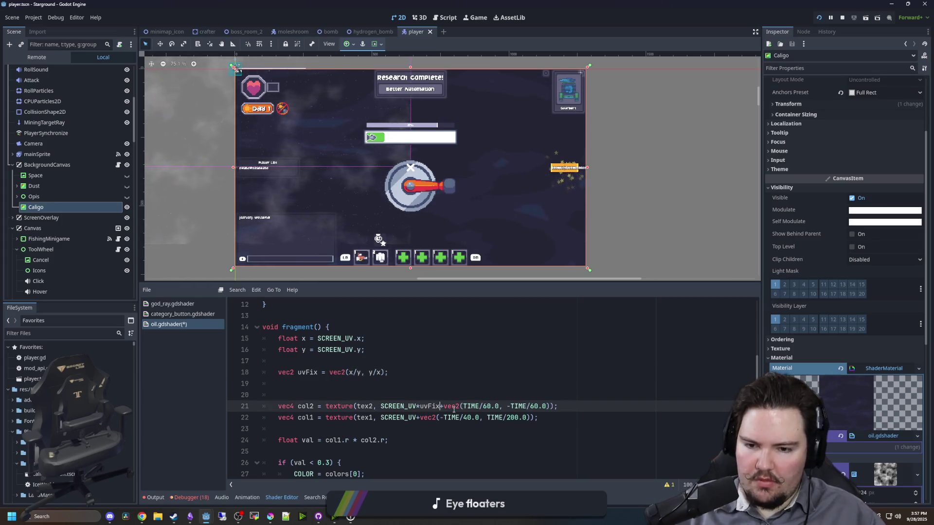
left_click(382, 406)
type("(")
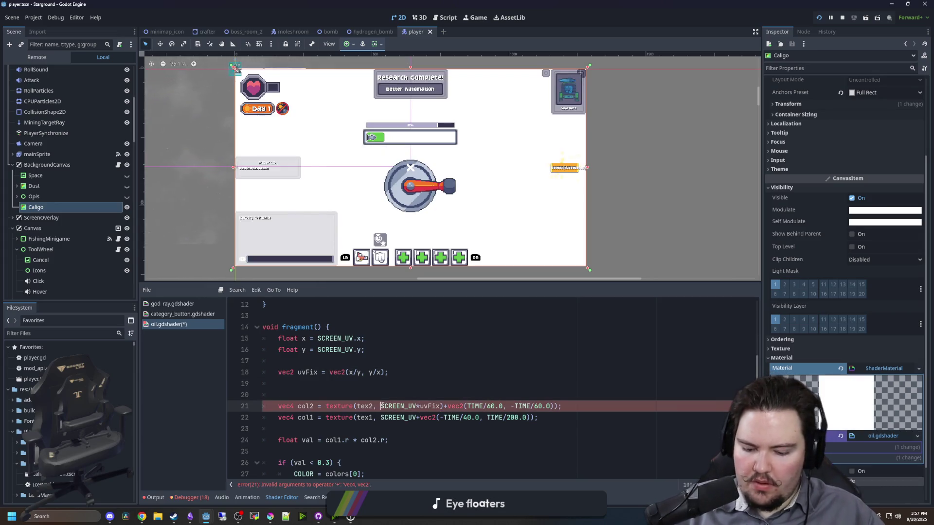
left_click(400, 385)
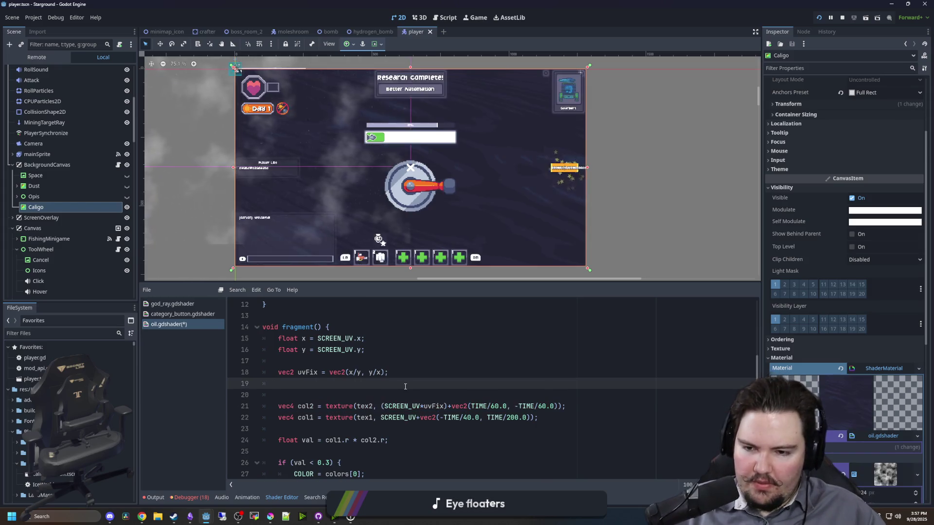
scroll("up", 3)
scroll("down", 3)
scroll("up", 3)
scroll("down", 3)
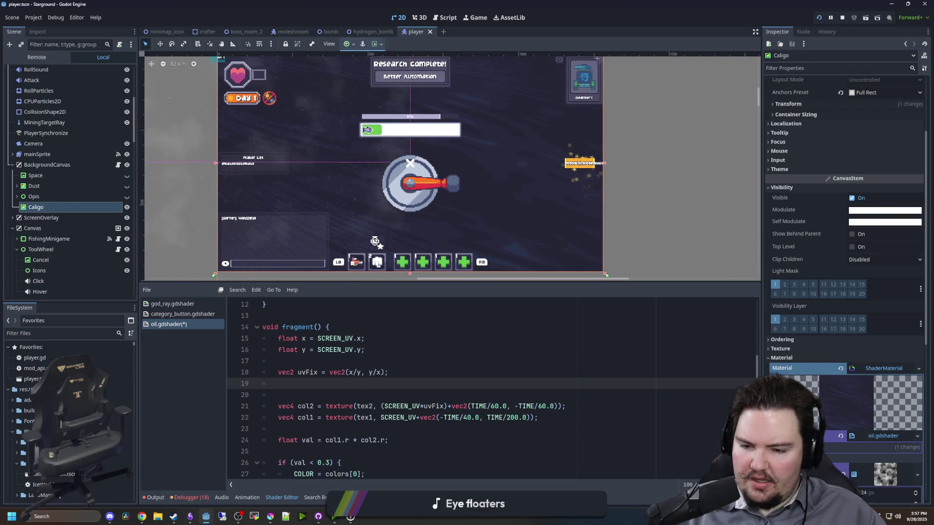
Launch the Windows Calculator app from search
key("super")
type("ca")
key("Return")
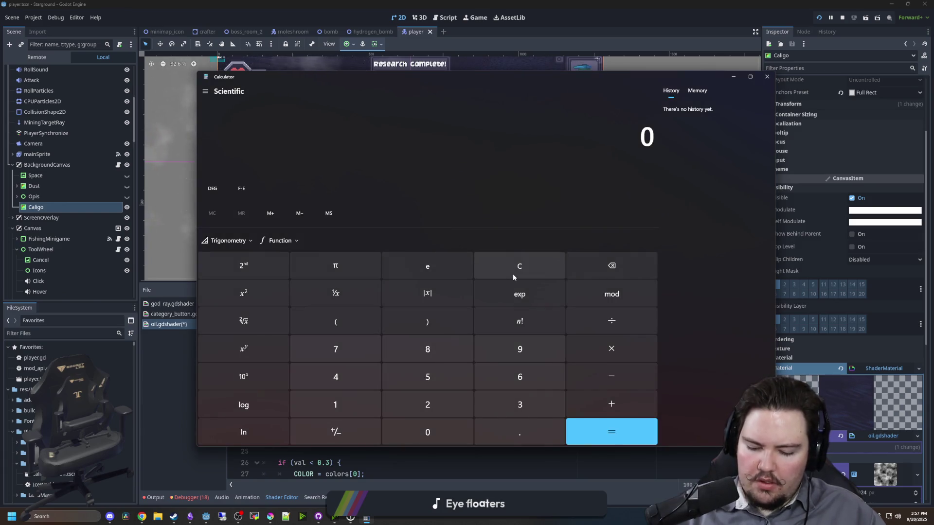
Calculate 500 ÷ 1000 = 0.5 and drag the Calculator window down out of the way
type("1920")
left_click(513, 277)
type("1000")
key("BackSpace")
key("BackSpace")
left_click(513, 278)
type("500")
key("BackSpace")
key("BackSpace")
key("BackSpace")
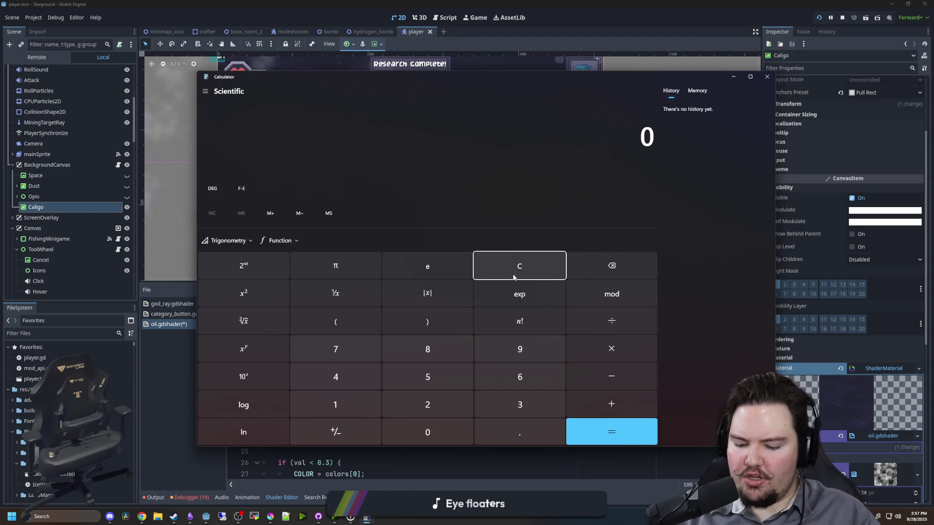
type("500+100")
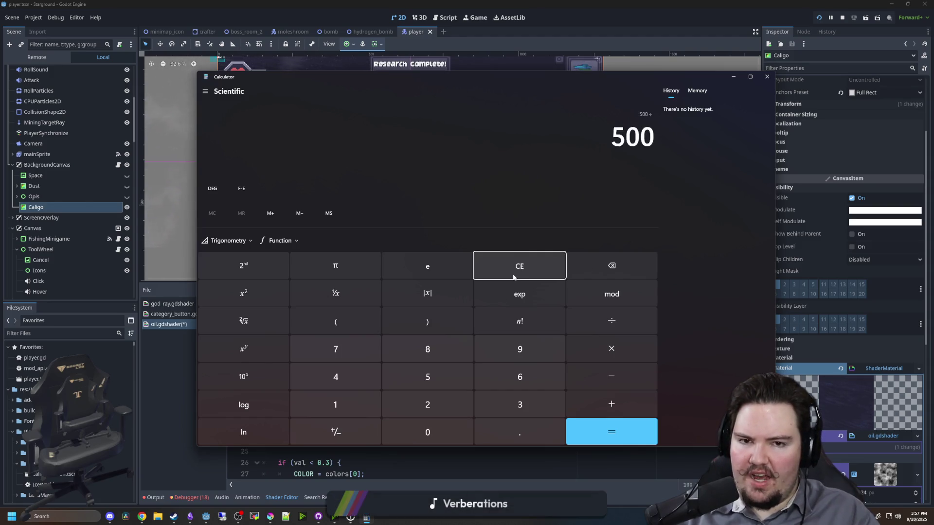
type("0")
key("Return")
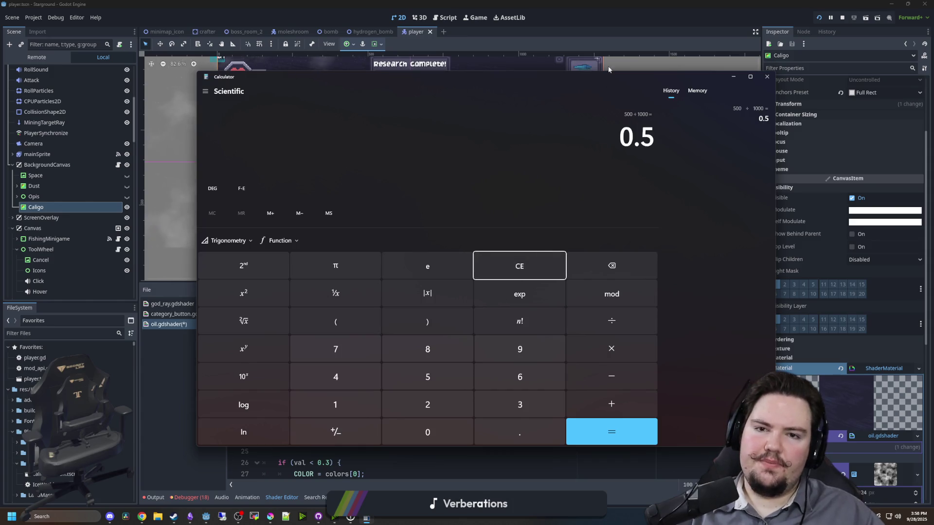
left_click_drag(595, 76, 503, 432)
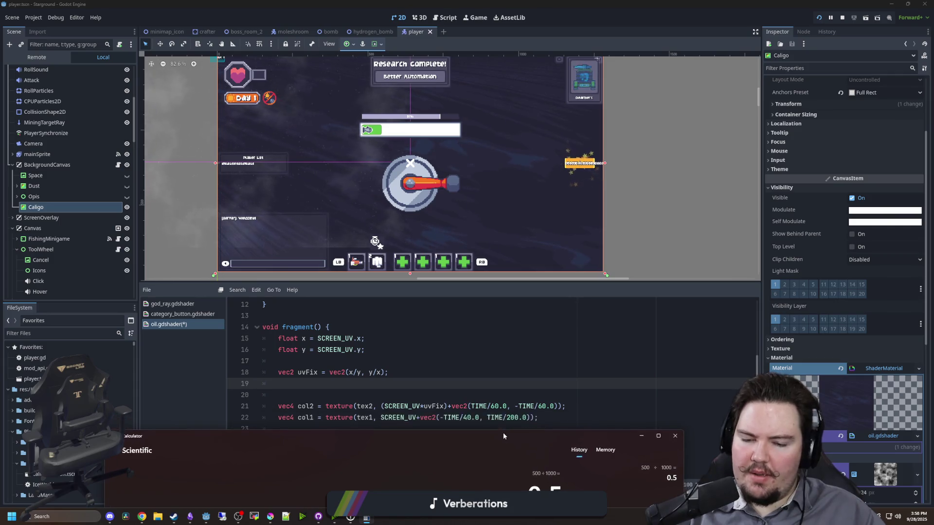
Minimize Calculator and return to the uvFix declaration in oil.gdshader
left_click(366, 517)
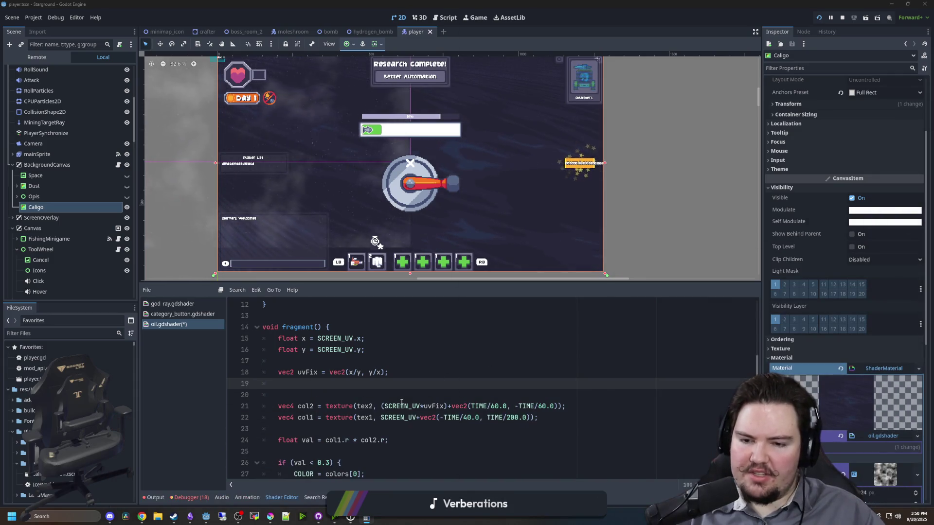
left_click(401, 406)
left_click(388, 393)
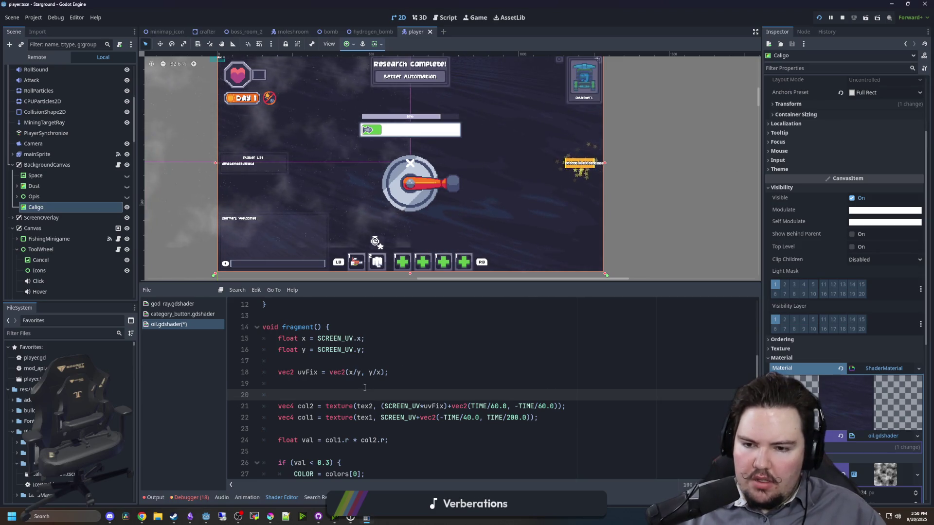
key("Up")
scroll("up", 3)
Swap the uvFix ratios on line 18 to vec2(y/x, x/y)
left_click(353, 406)
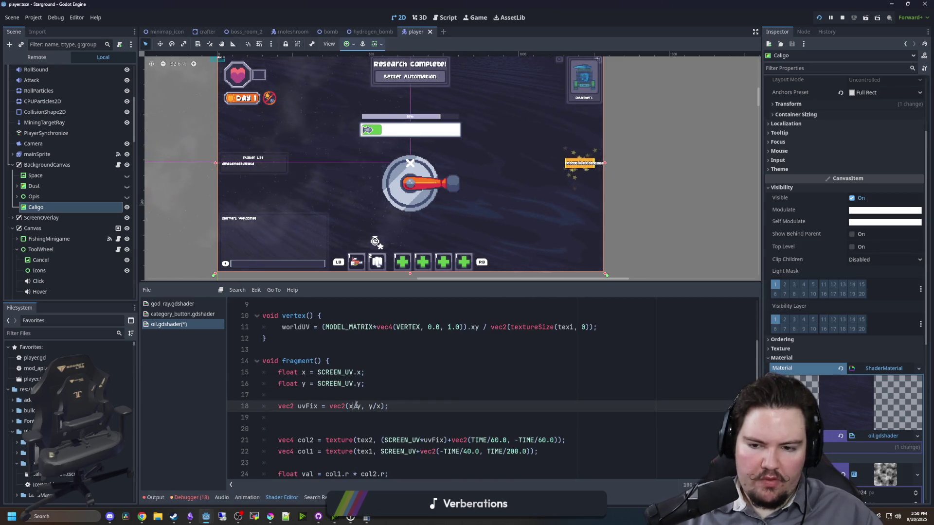
key("Delete")
type("x")
key("Right")
key("Right")
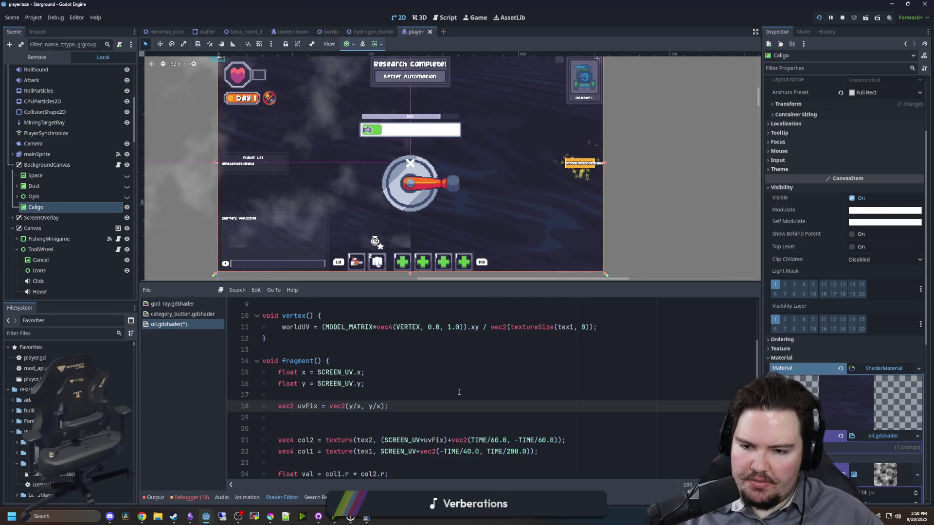
key("Delete")
type("x")
key("Right")
key("Delete")
type("y")
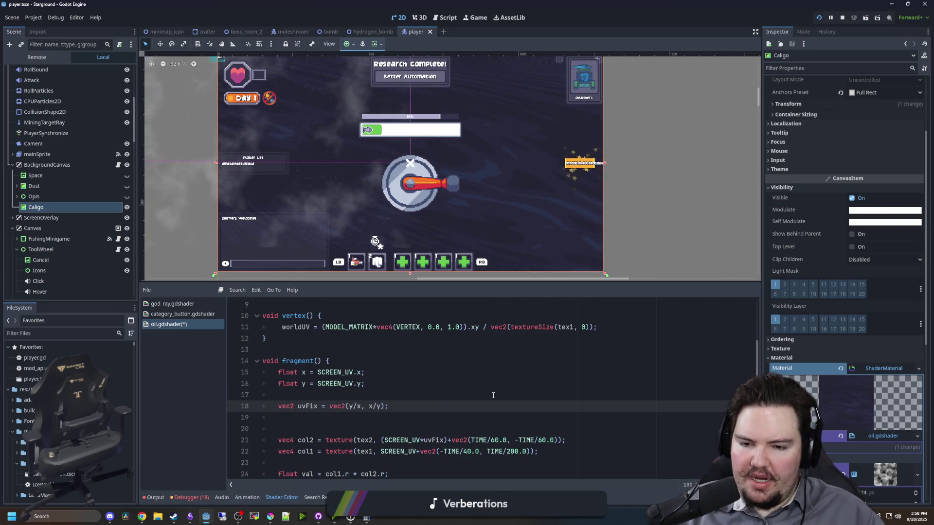
Multiply SCREEN_UV by uvFix in the fog lookups on lines 21 and 22
scroll("down", 3)
key("Down")
key("Down")
left_click_drag(445, 406, 423, 406)
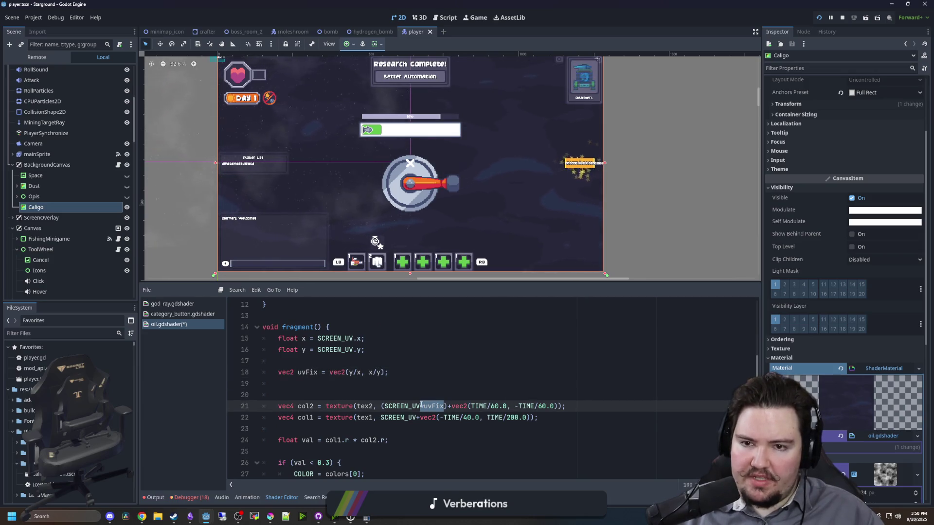
type("*uvFix")
left_click(418, 418)
type("*u")
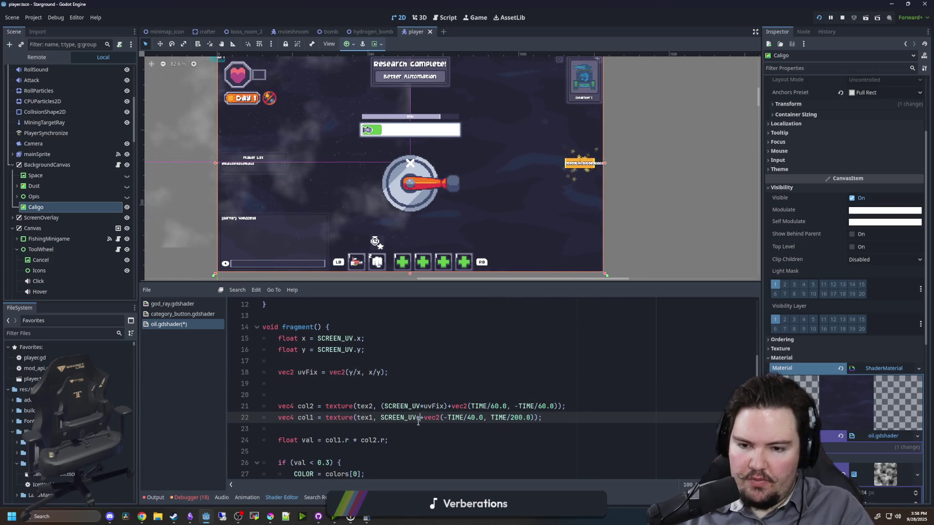
type("uvFix")
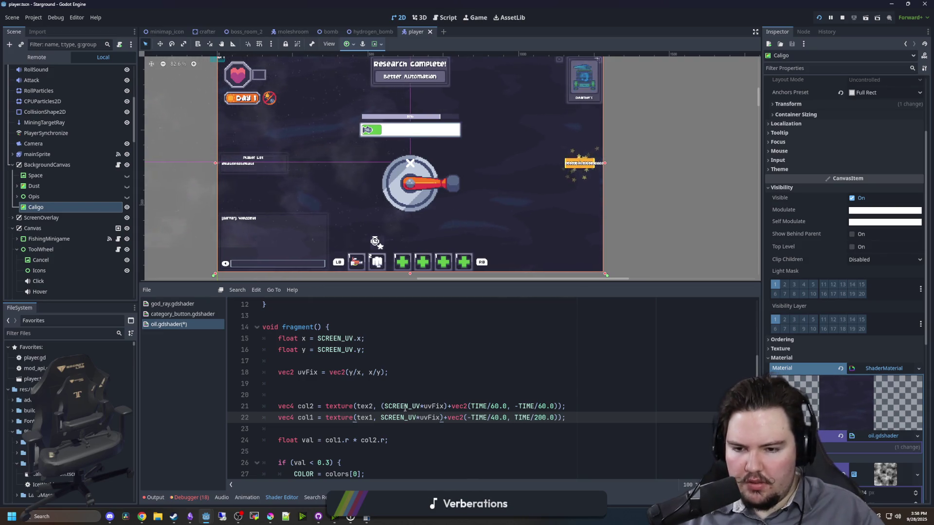
type("(")
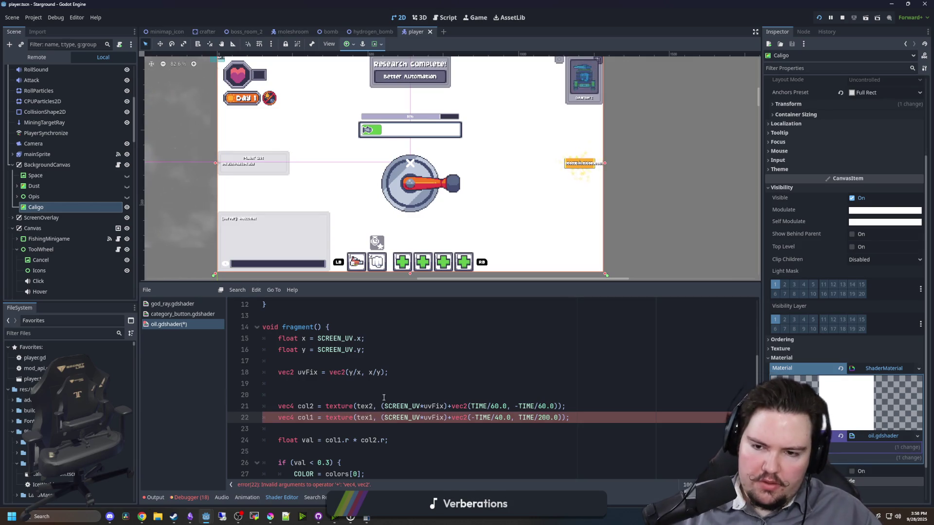
left_click(383, 398)
Set uvFix's second component to 1.0, making it vec2(y/x, 1.0), and clear Calculator's result
left_click_drag(444, 285, 441, 245)
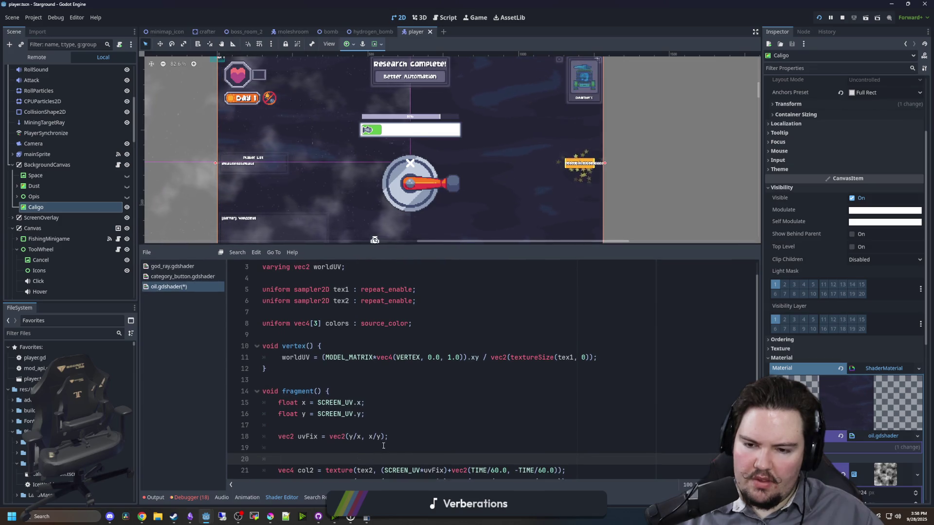
left_click(379, 437)
key("BackSpace")
key("BackSpace")
key("BackSpace")
type("1.0")
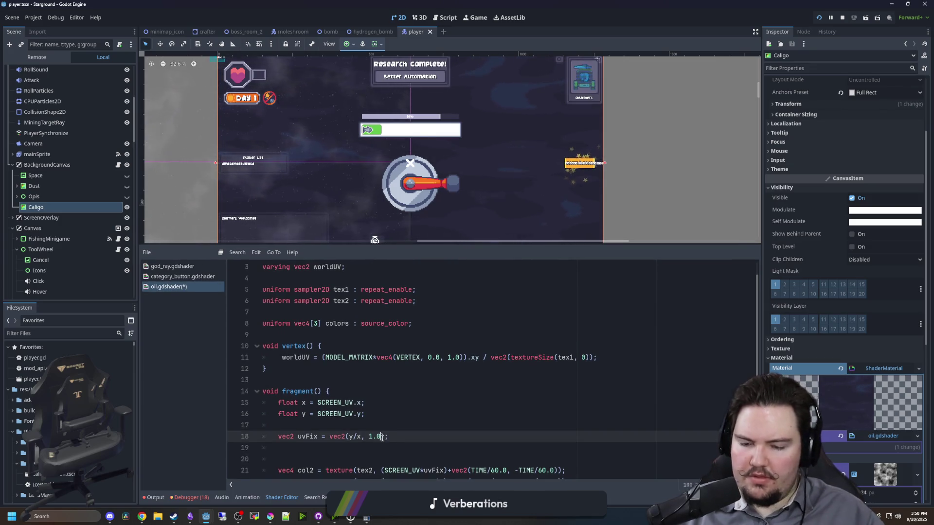
left_click(430, 391)
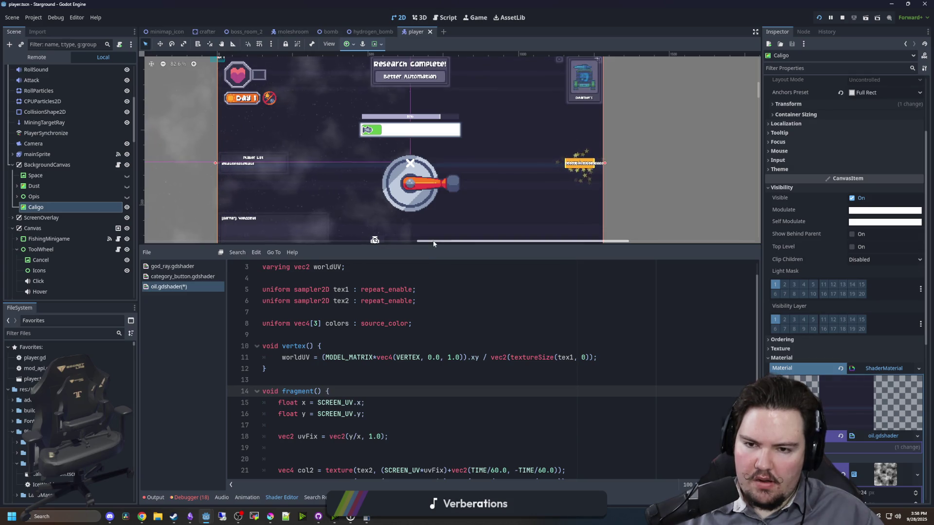
left_click_drag(430, 245, 443, 199)
left_click(461, 401)
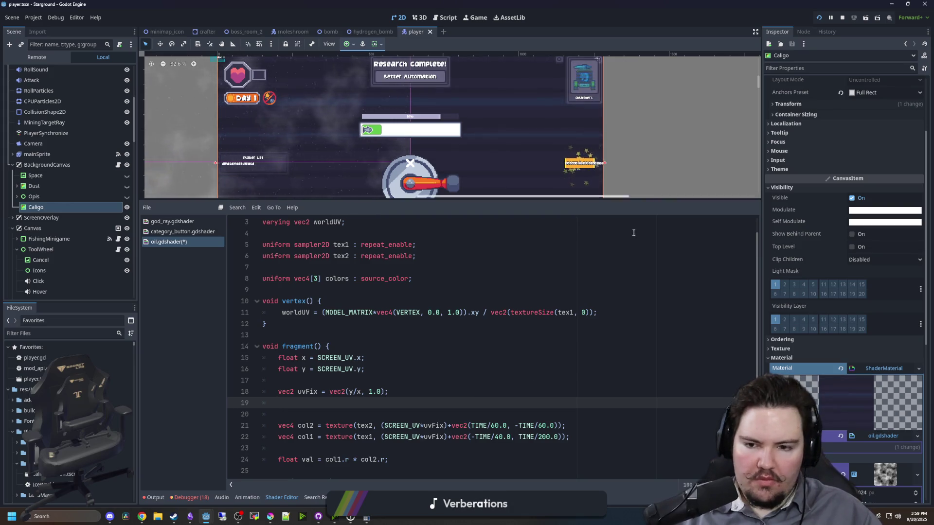
key("Up")
key("Up")
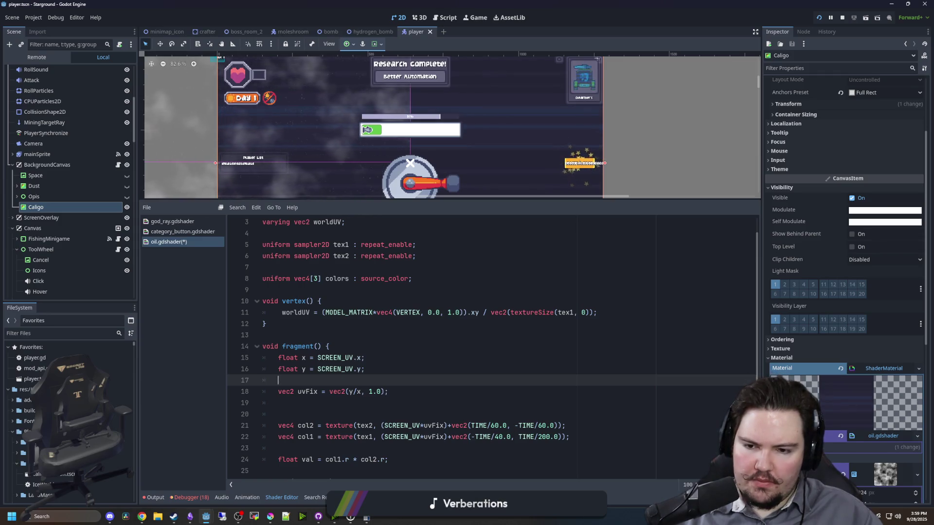
key("alt+Tab")
left_click(672, 238)
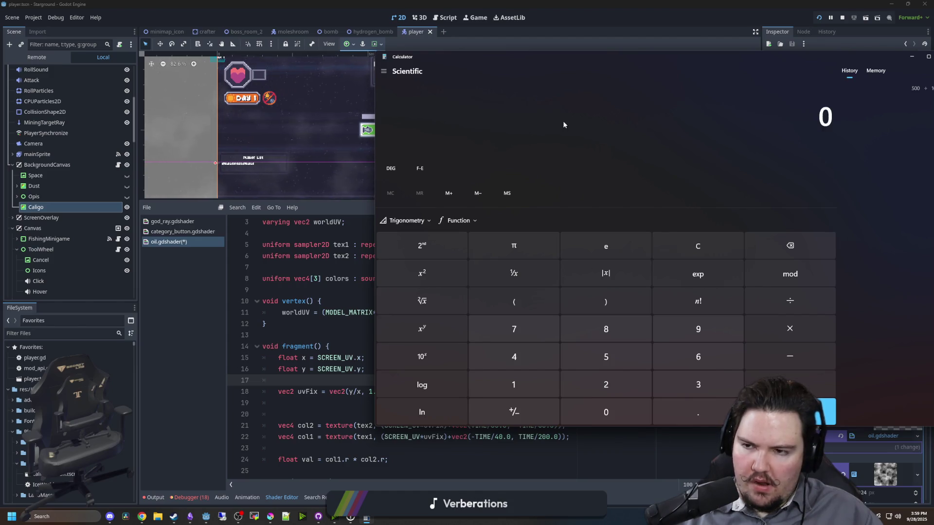
Minimize Calculator and replace SCREEN_UV with SCREEN_PIXEL_SIZE in the x and y lines 15–16
key("super+Down")
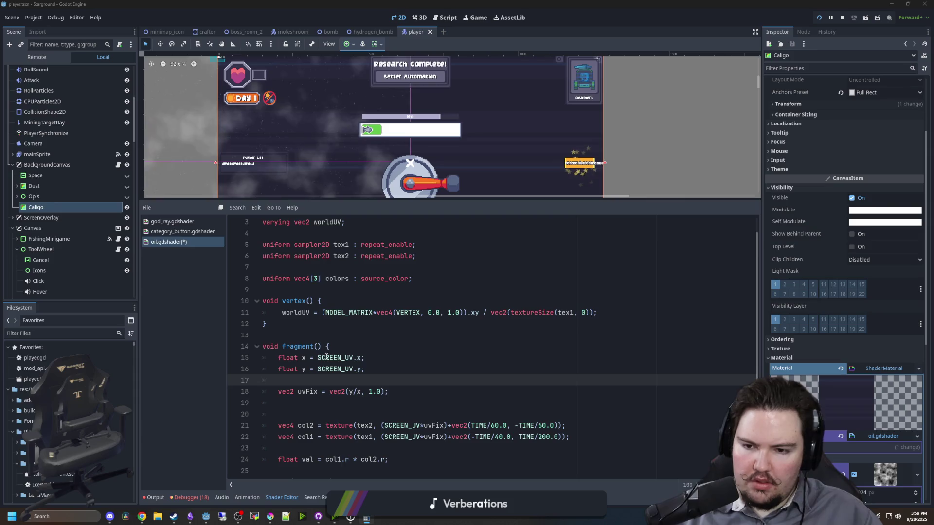
double_click(326, 358)
type("SCREEN_")
type("P")
key("Return")
left_click(358, 369)
double_click(352, 358)
key("ctrl+c")
double_click(336, 369)
key("ctrl+v")
left_click(368, 337)
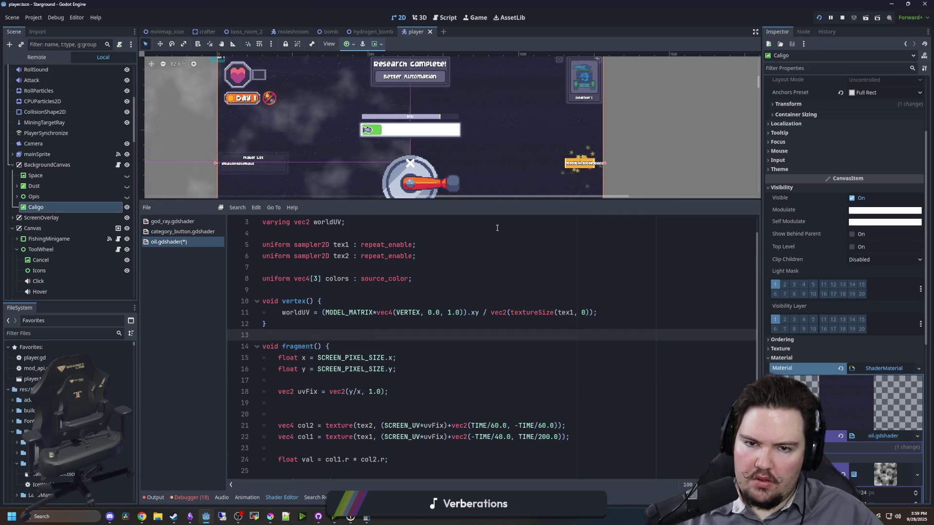
Resize the 2D viewport, property panel and code editor around the shader code
left_click_drag(491, 199, 477, 322)
left_click_drag(759, 169, 702, 161)
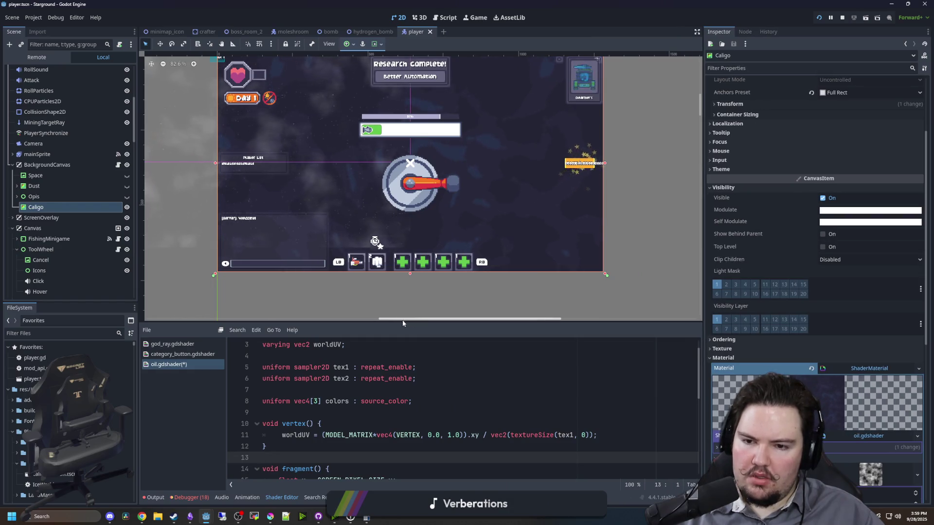
left_click_drag(405, 322, 430, 204)
left_click(467, 367)
scroll("down", 3)
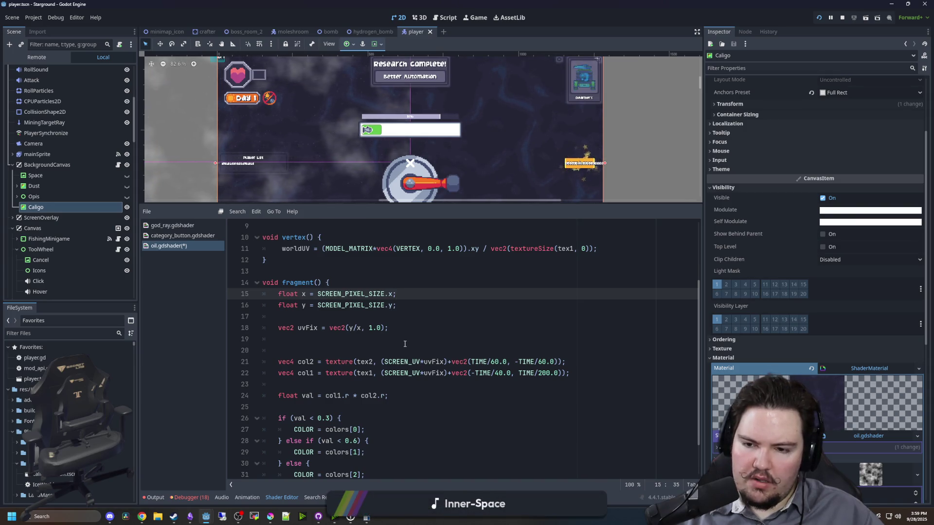
left_click(359, 349)
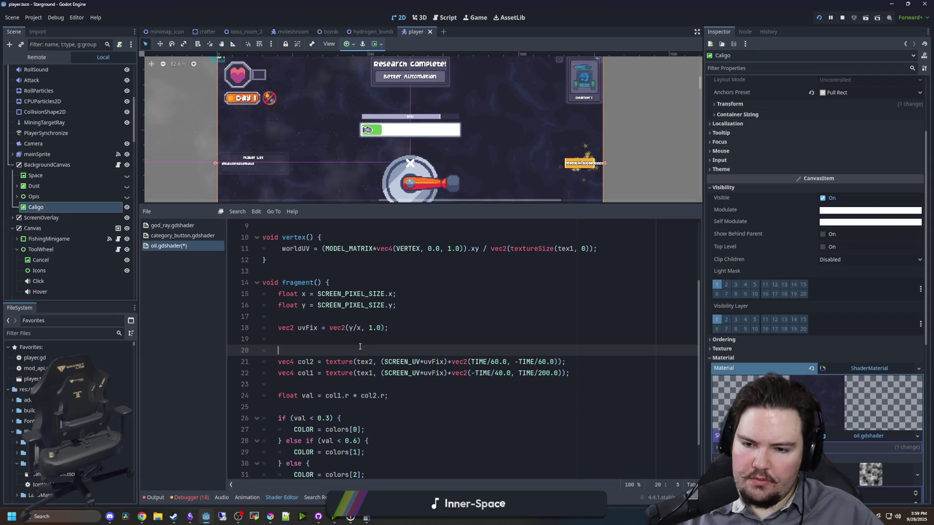
Add a bracketed vec2(0.5,0.5) centre offset to SCREEN_UV in both fog lookups on lines 21–22
left_click(421, 362)
type("vec2(0.")
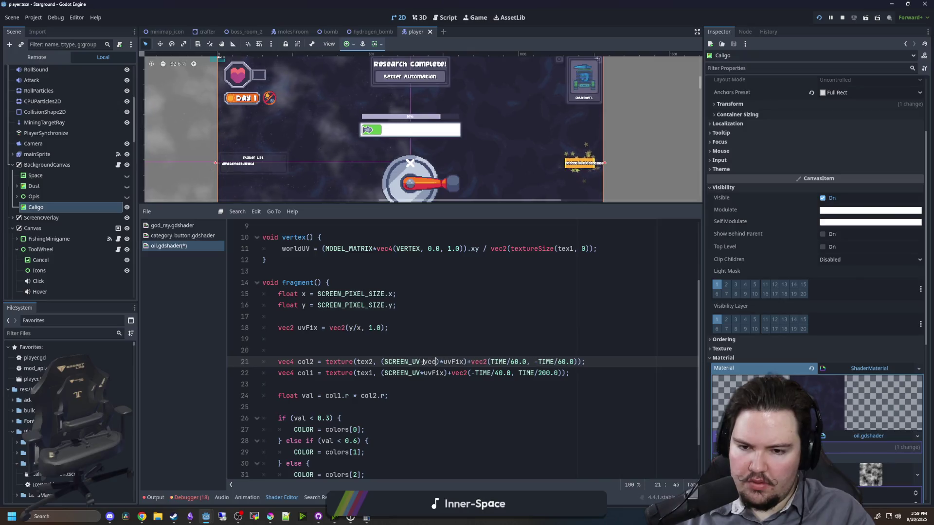
type("5,0.5")
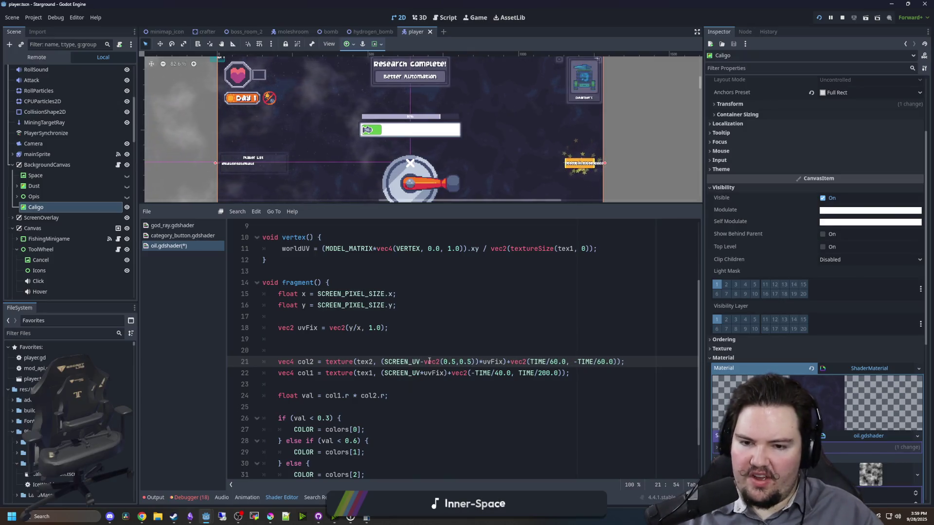
left_click(480, 331)
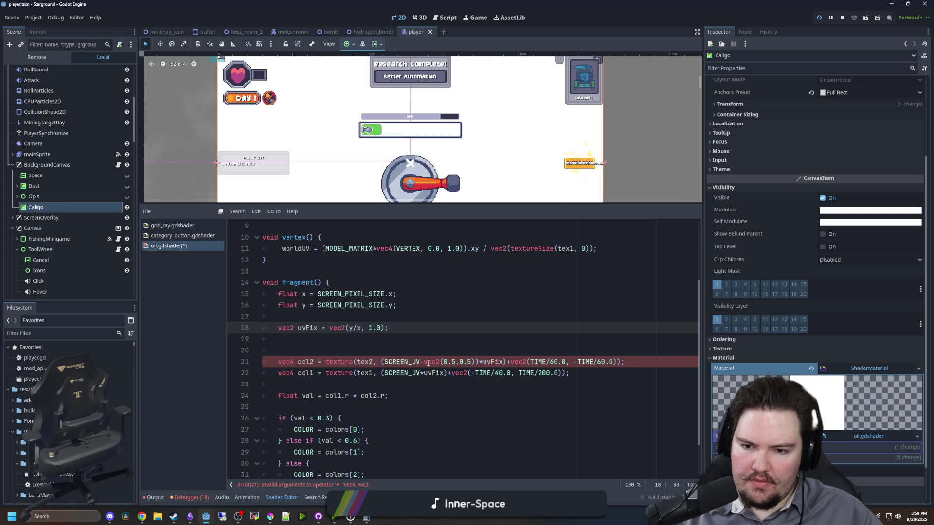
left_click_drag(475, 361, 423, 363)
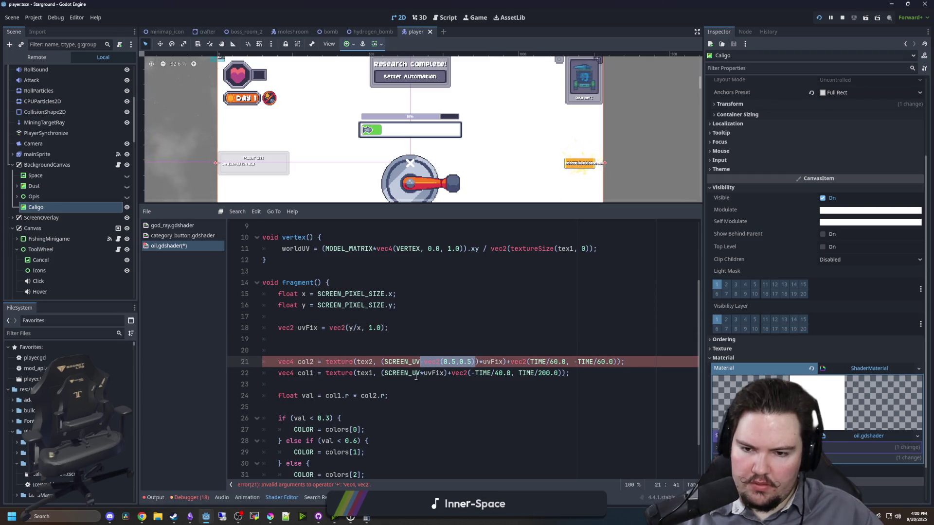
left_click(387, 377)
type("(")
key("Up")
type("(")
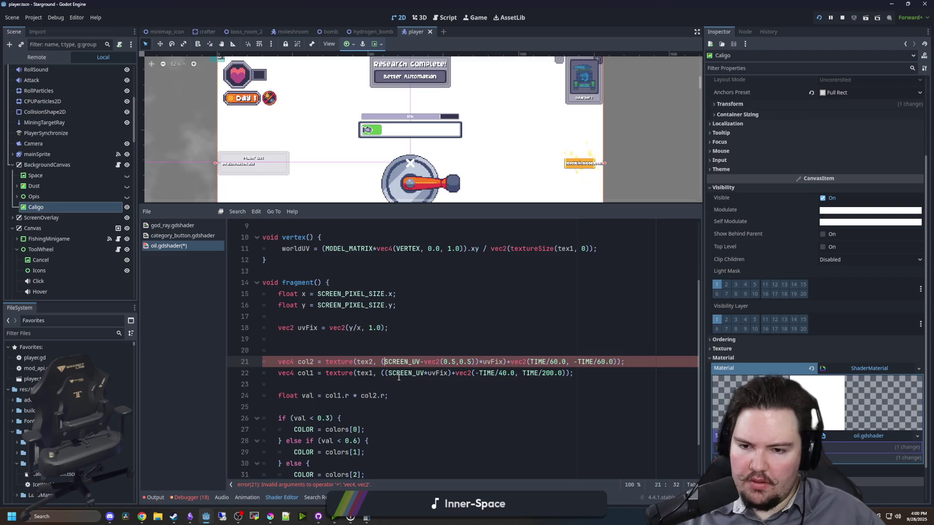
left_click(426, 373)
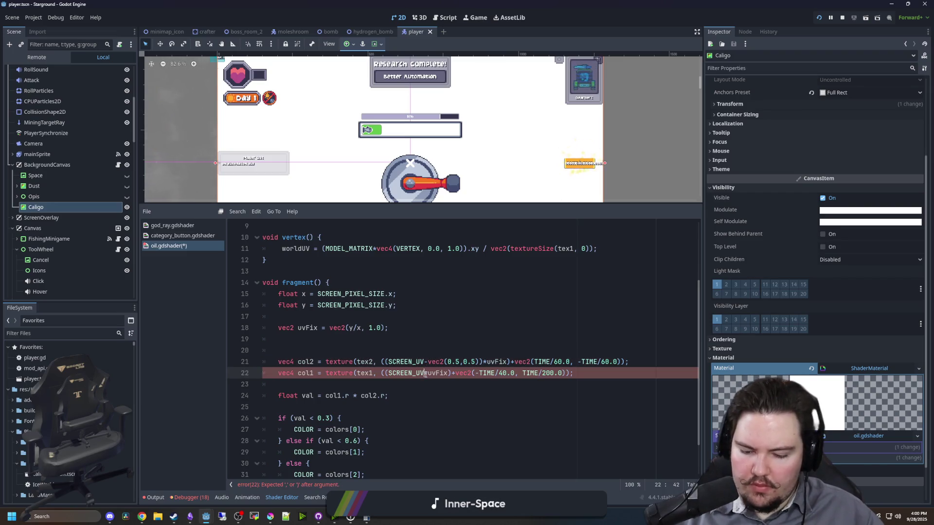
key("ctrl+v")
left_click(464, 354)
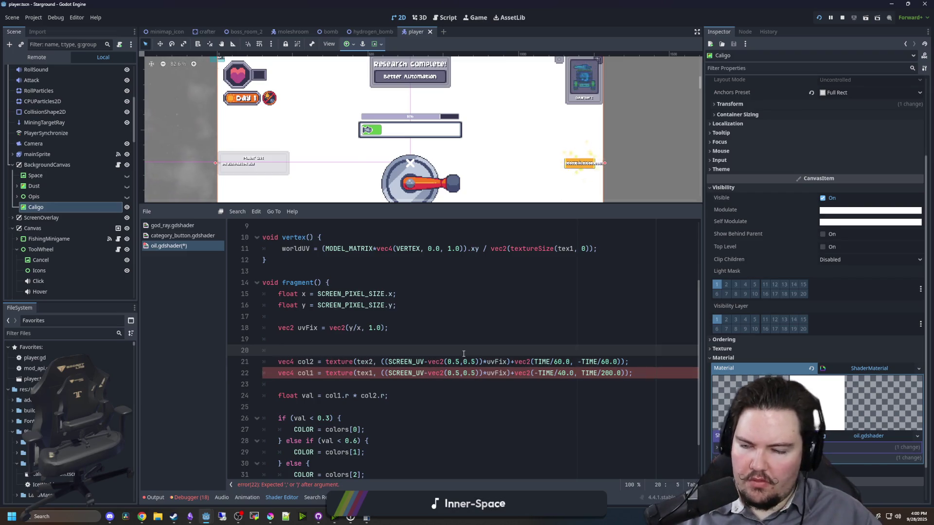
left_click(478, 313)
Save the shader and scene, preview the fog, and stop the running game
key("ctrl+s")
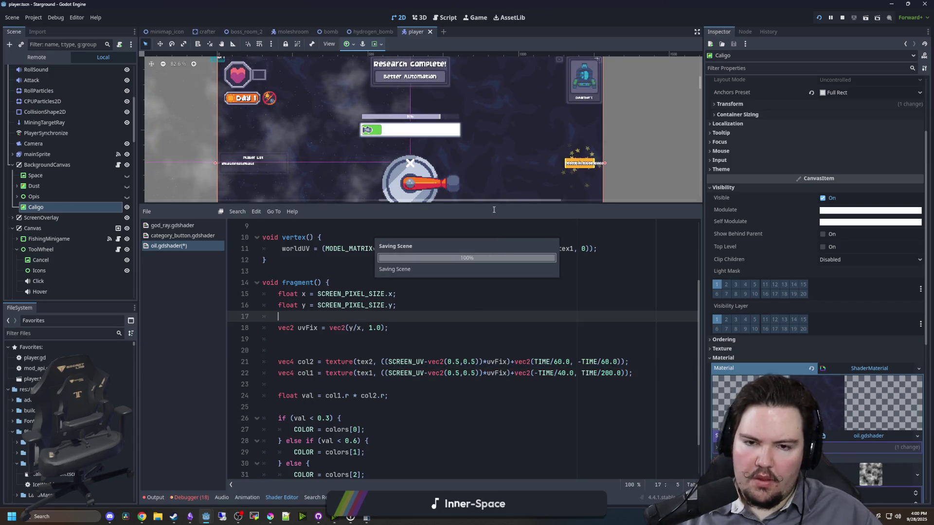
left_click_drag(481, 207, 440, 179)
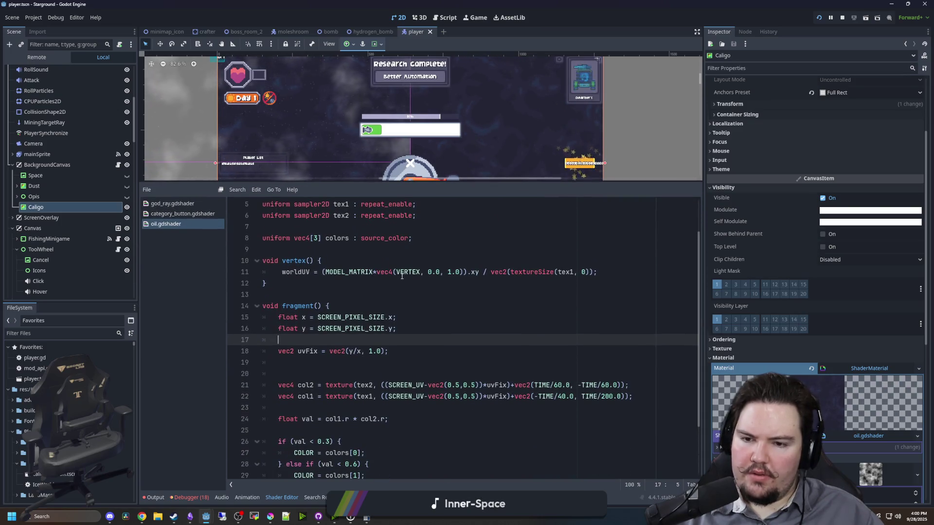
left_click(403, 358)
key("ctrl+s")
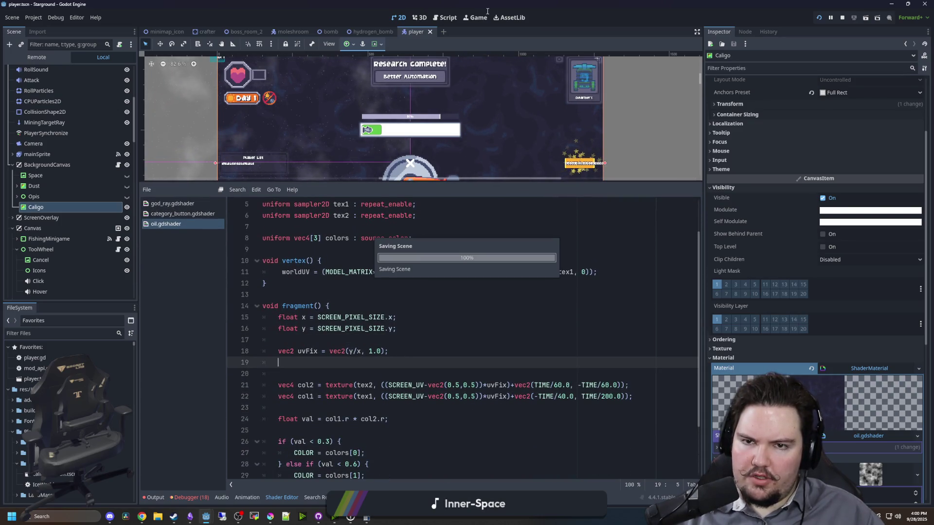
left_click(842, 17)
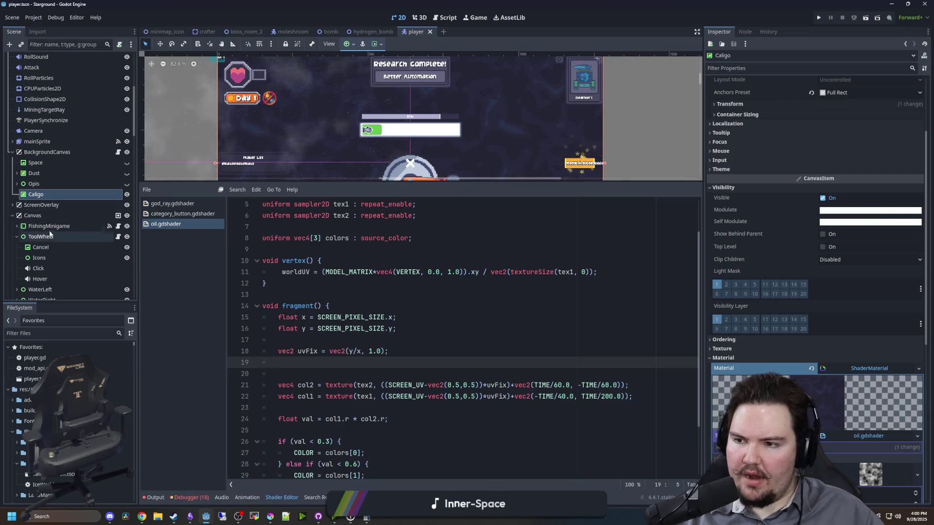
Save Caligo's ShaderMaterial as res://caligo_background.tres and resave the player scene
right_click(872, 371)
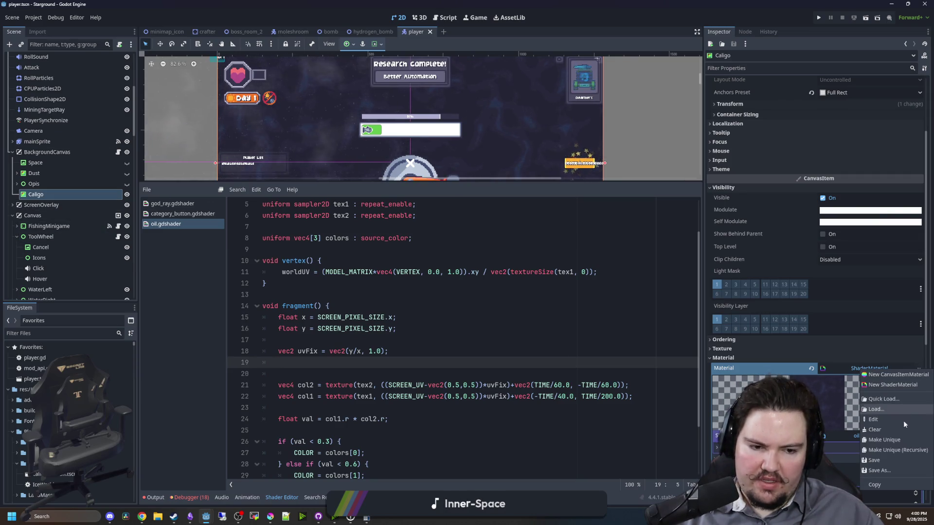
left_click(879, 470)
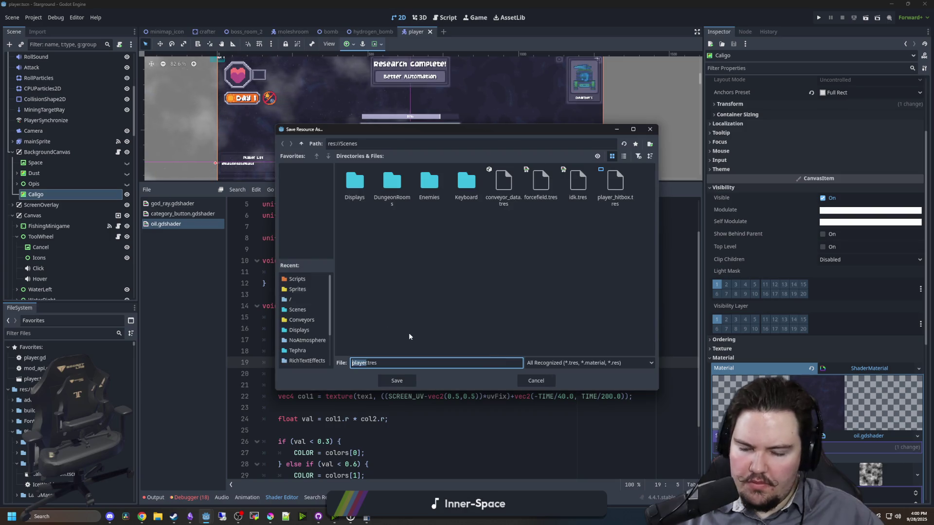
type("caligo_back")
type("ground")
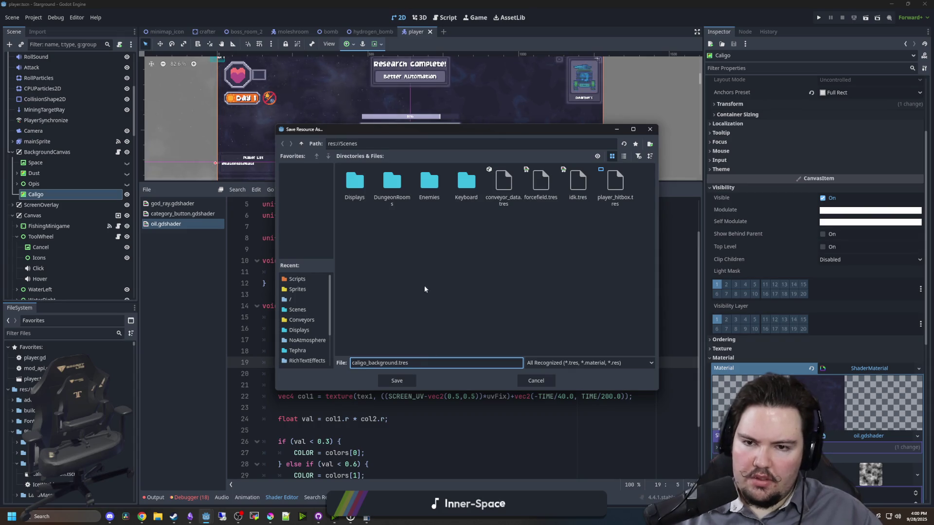
left_click(301, 144)
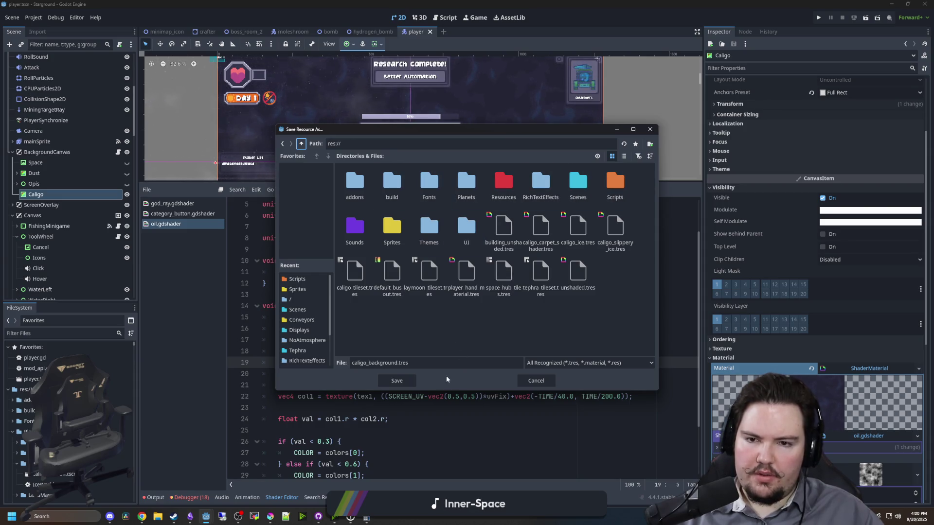
left_click(398, 377)
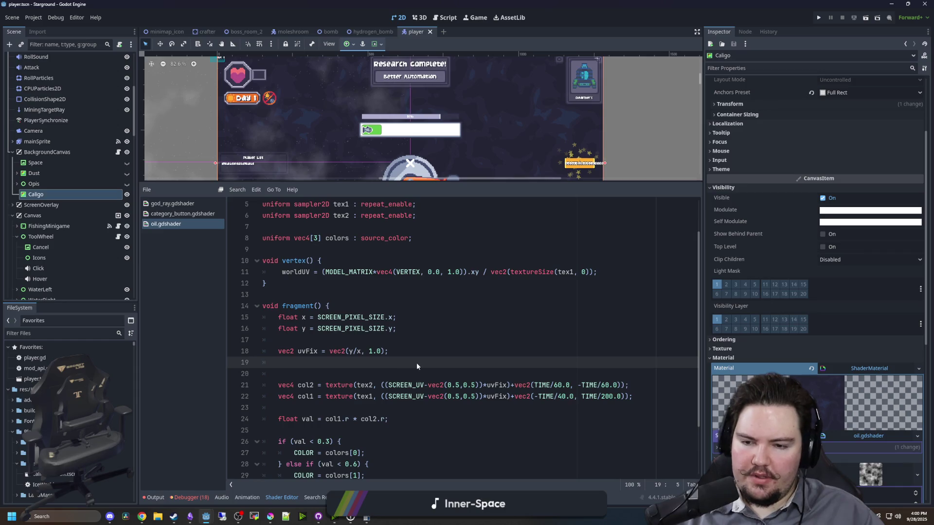
left_click(377, 295)
key("ctrl+s")
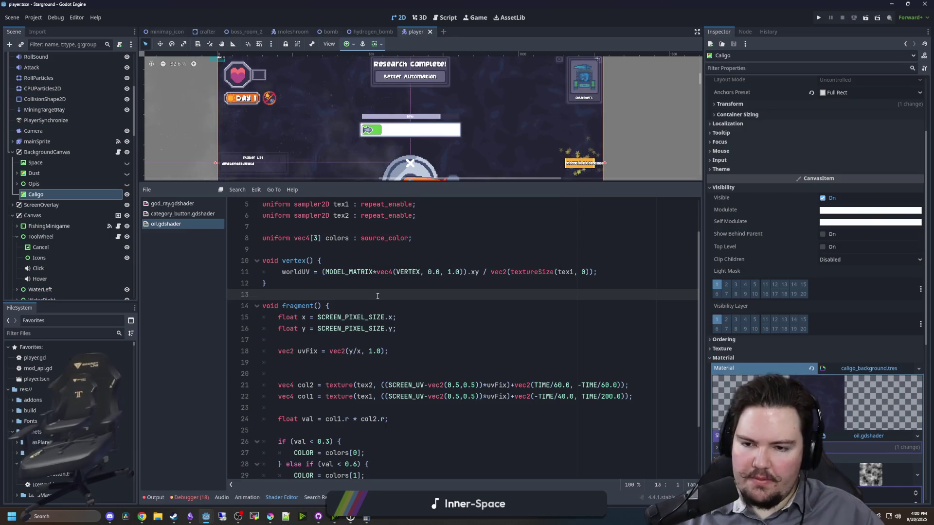
key("ctrl+s")
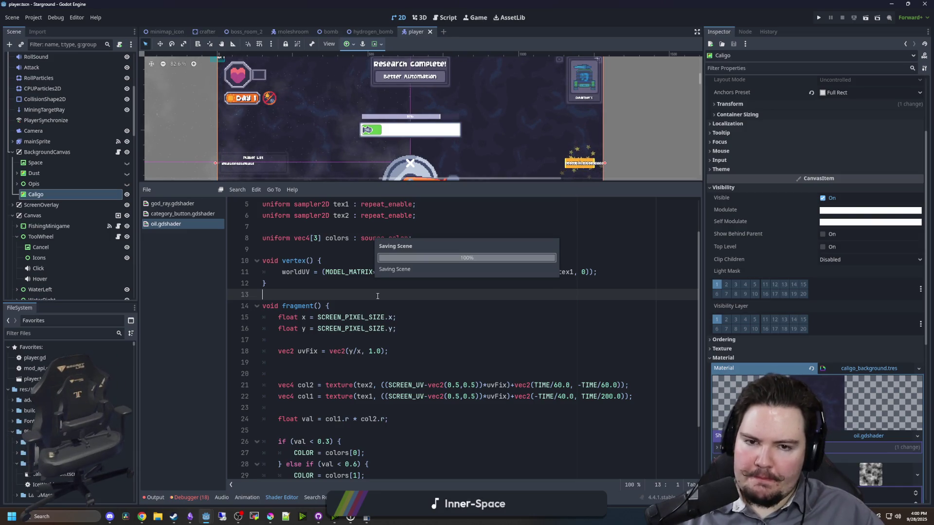
left_click(118, 334)
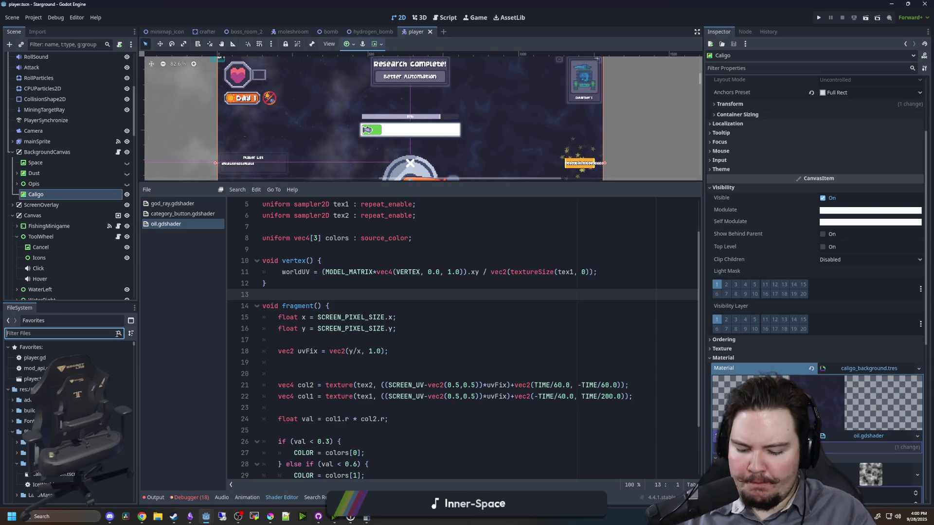
Filter the FileSystem for room.gd and open the script
type("room.gd")
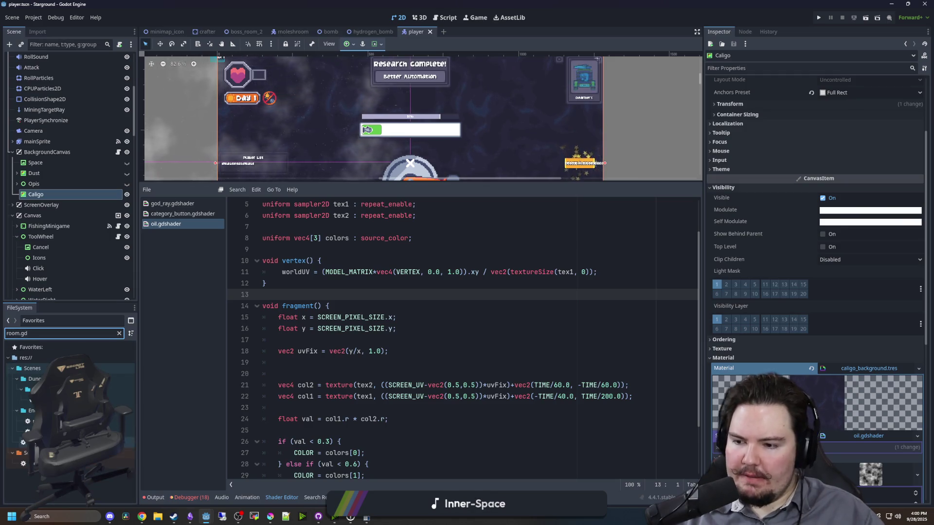
double_click(116, 463)
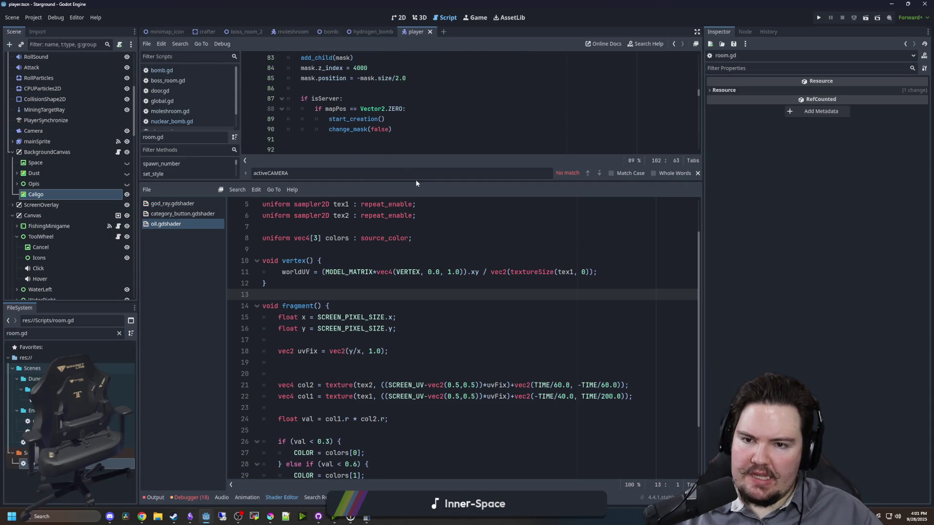
left_click_drag(427, 181, 423, 320)
scroll("down", 3)
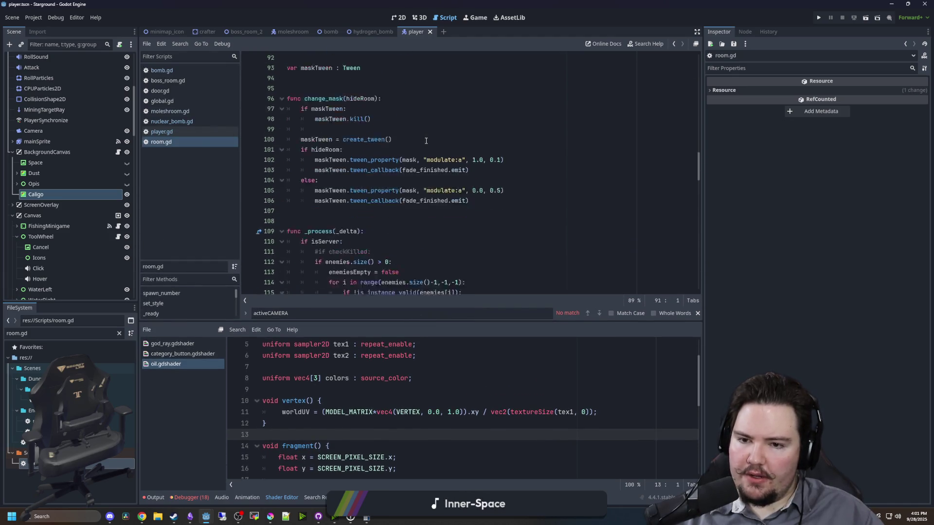
scroll("down", 3)
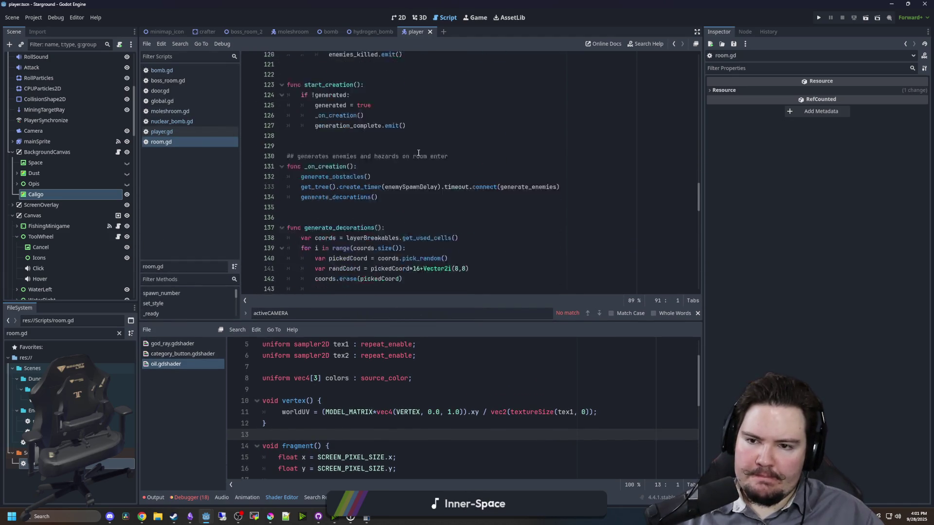
scroll("up", 3)
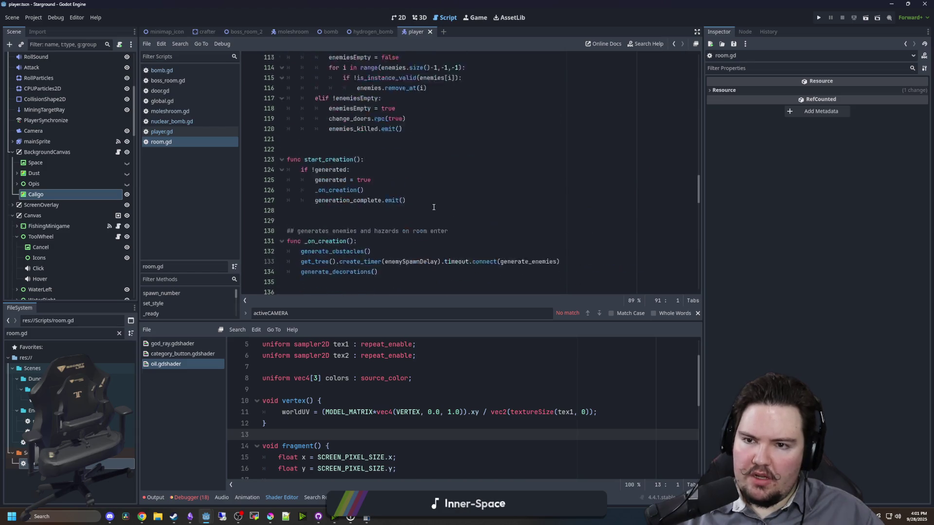
scroll("up", 3)
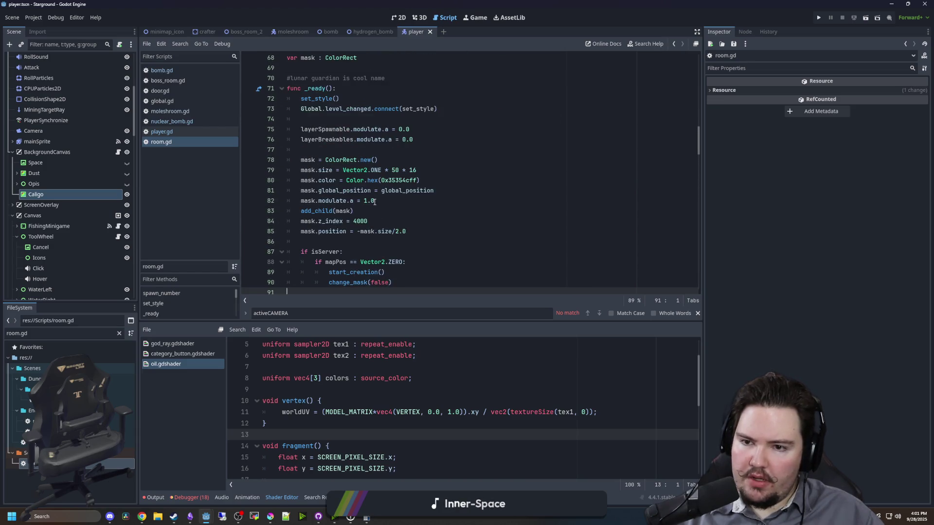
Add mask.material = load("res://caligo_background.tres") below the mask.modulate line
left_click(422, 228)
left_click(389, 211)
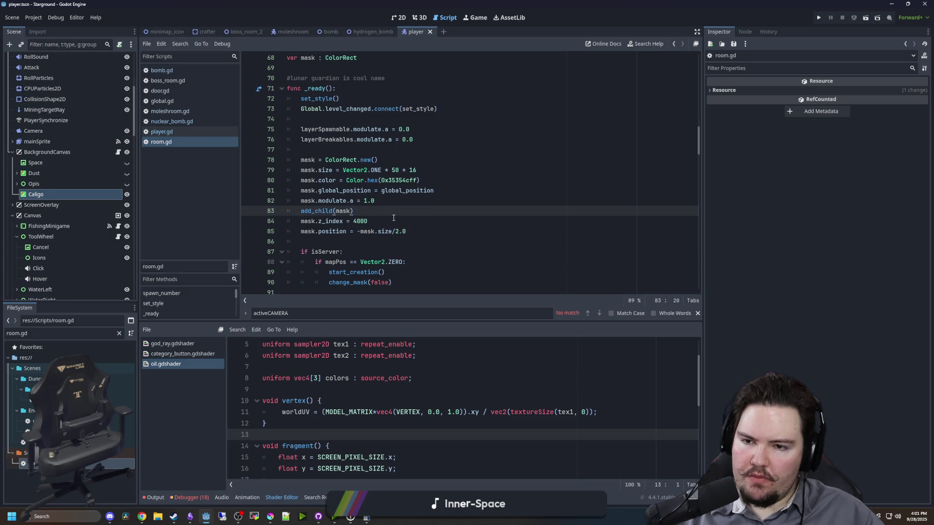
left_click(402, 199)
key("Return")
type("mask.")
type("material = ")
type("load(\"caligo_")
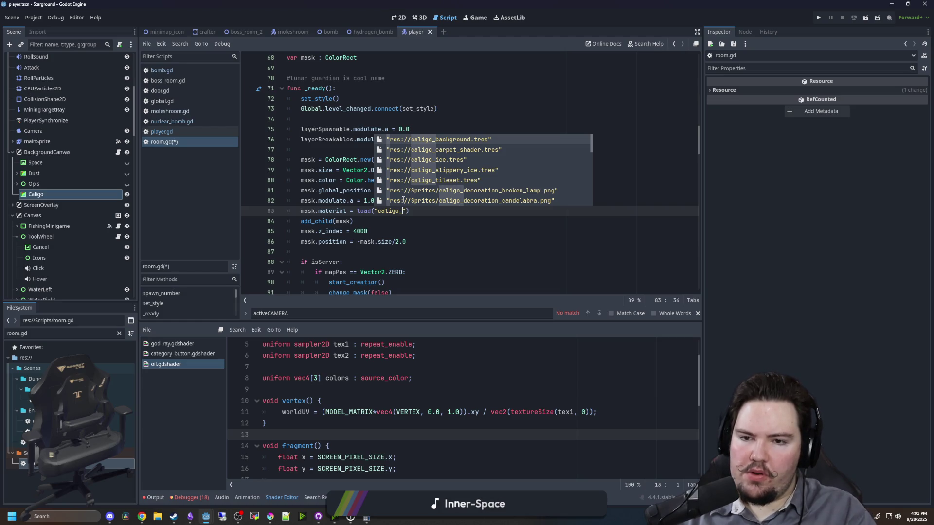
key("Return")
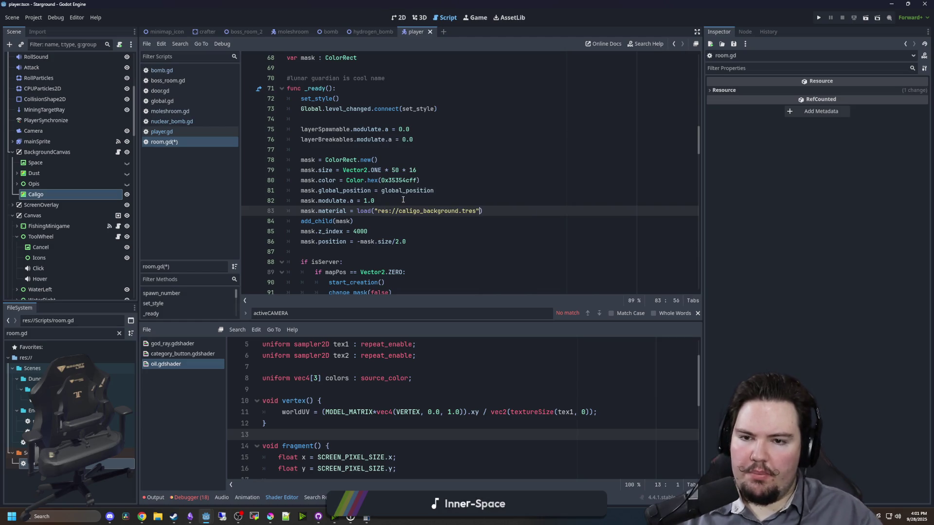
left_click(402, 190)
Save room.gd and run the project to test the fog
left_click(404, 152)
key("ctrl+s")
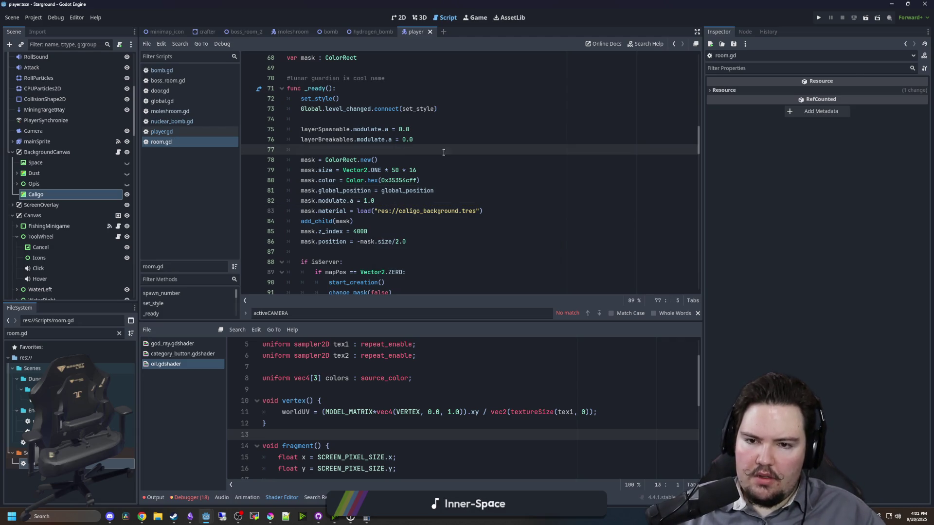
left_click(819, 17)
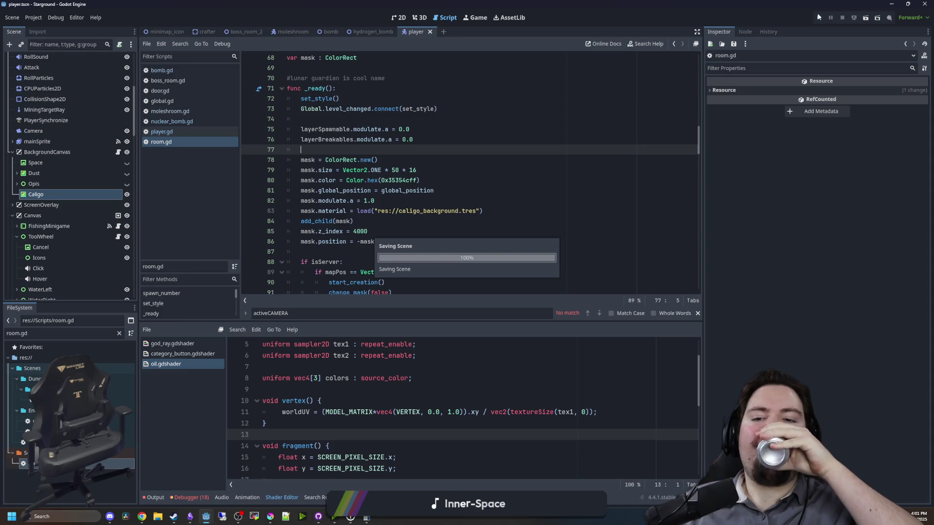
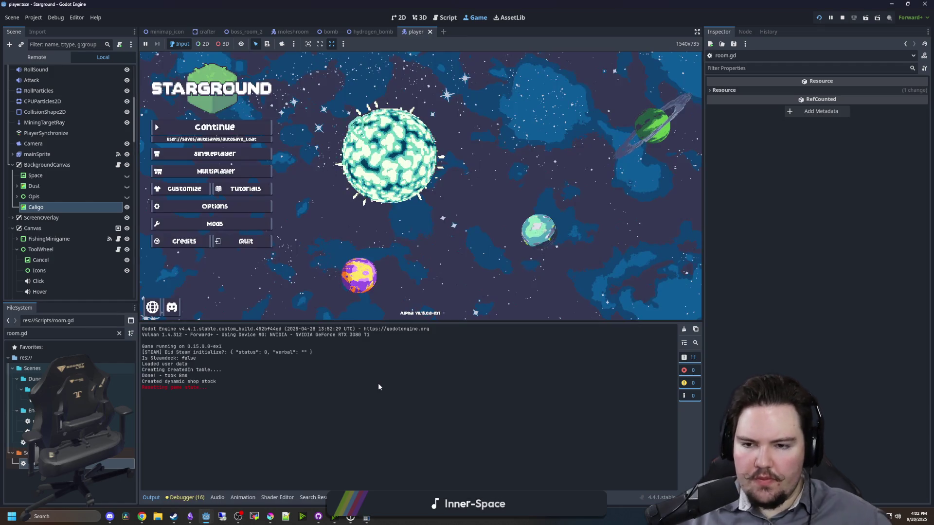
Continue the saved game and close the planet launch window at the launcher
left_click(228, 124)
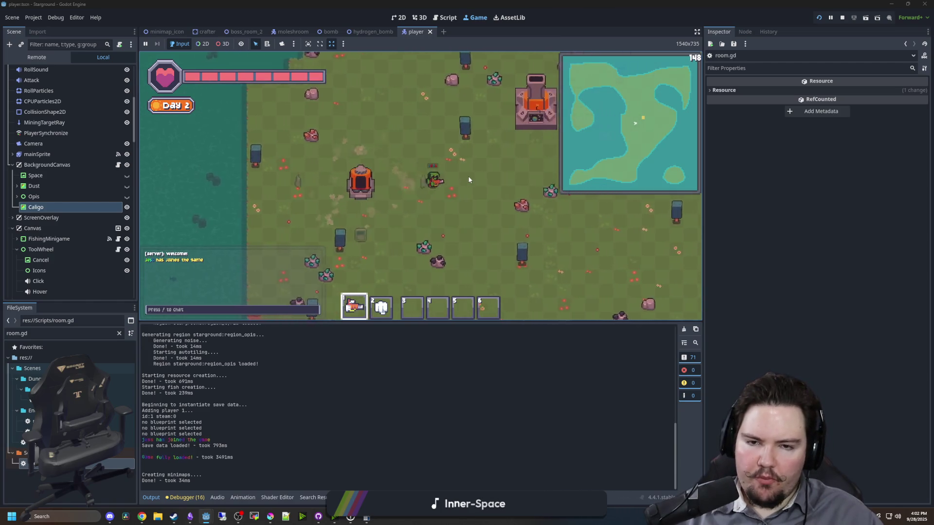
key("e")
key("Escape")
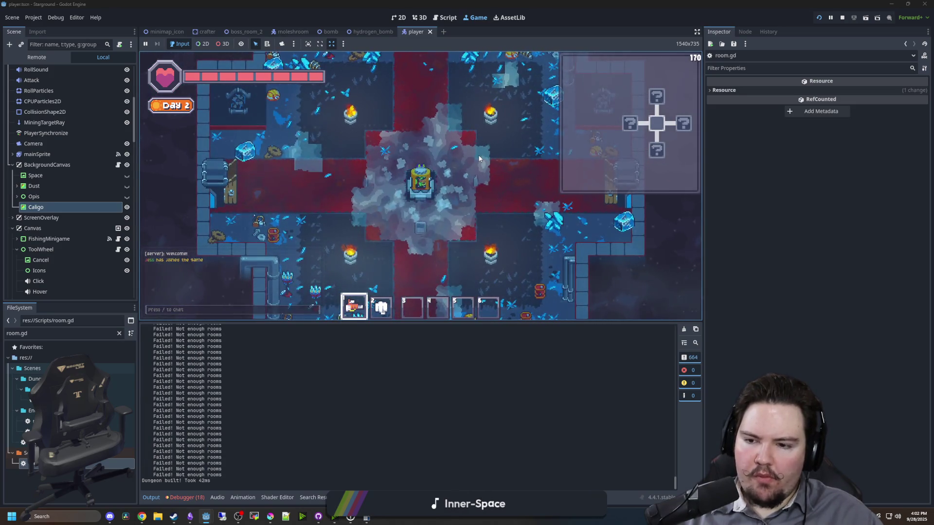
Enable god mode with the '/god true' chat command
scroll("down", 3)
type("a")
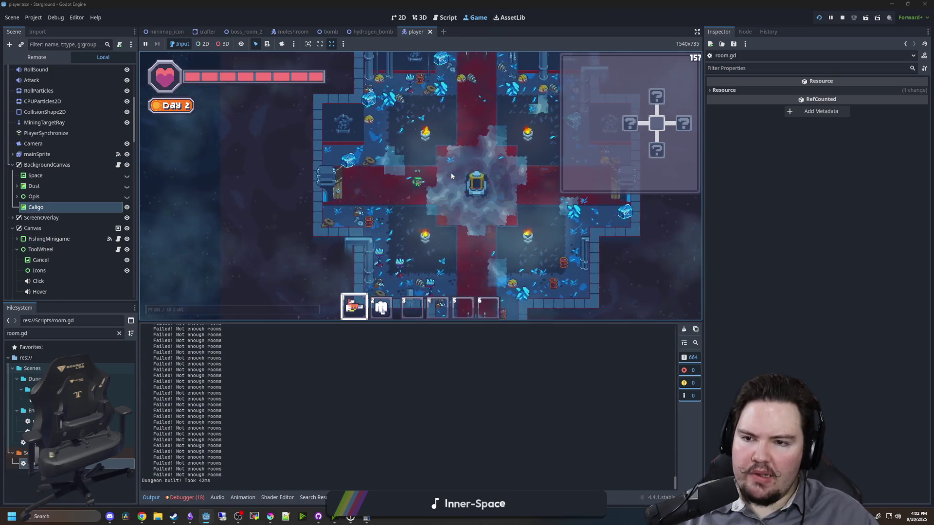
type("/god true")
key("Return")
Spawn the dungeon boss with the B key and bring the cross-shaped boss room into view
scroll("down", 3)
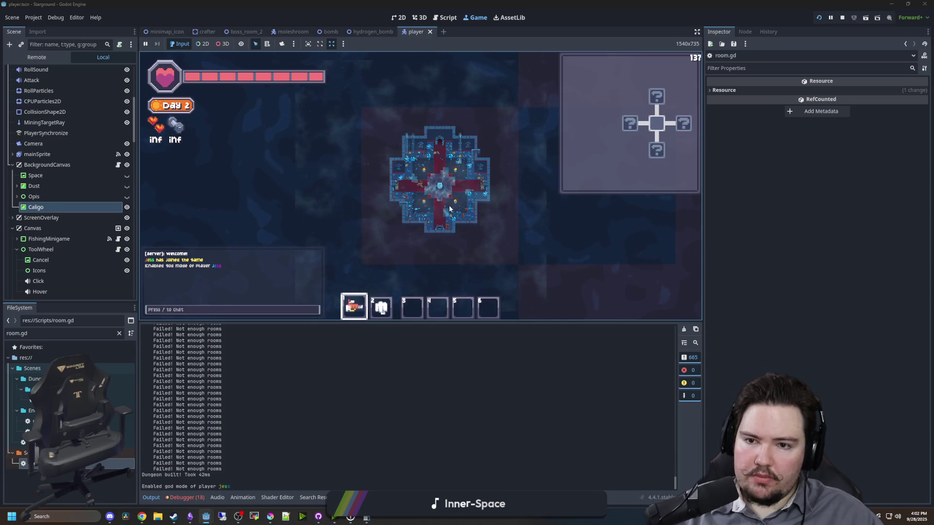
scroll("down", 3)
scroll("down", 3)
scroll("down", 3)
scroll("down", 3)
scroll("down", 3)
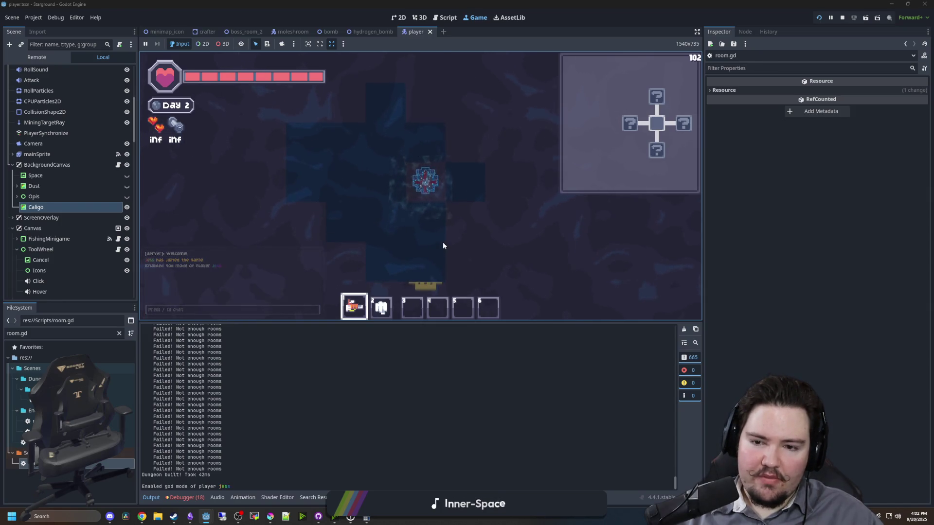
scroll("up", 3)
scroll("up", 3)
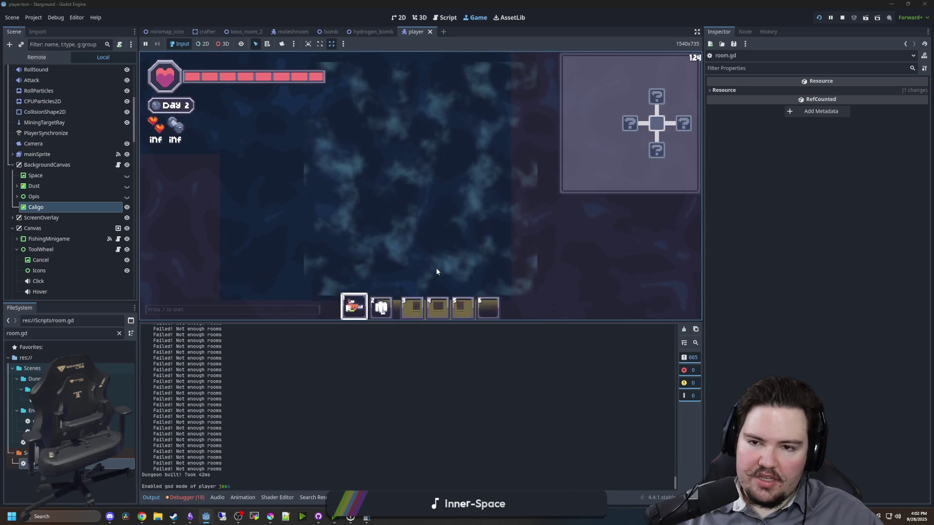
scroll("down", 3)
key("b")
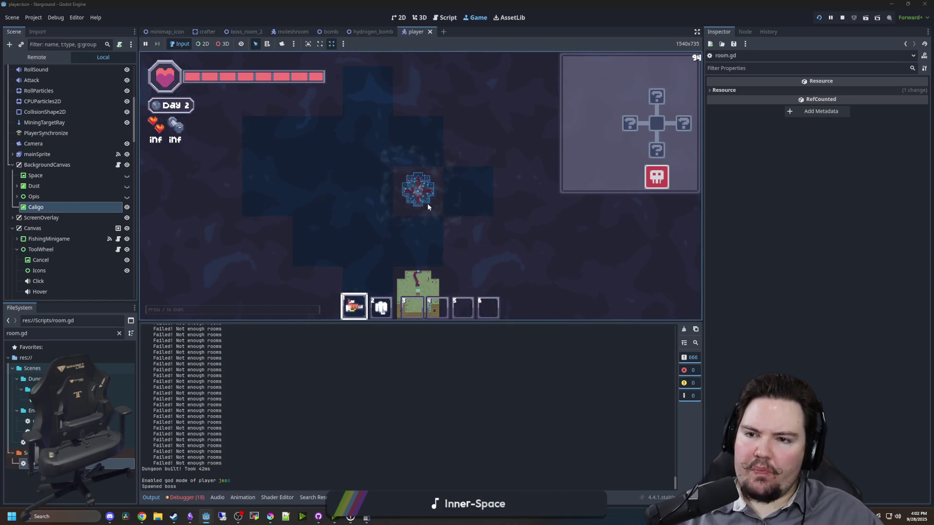
left_click(412, 204)
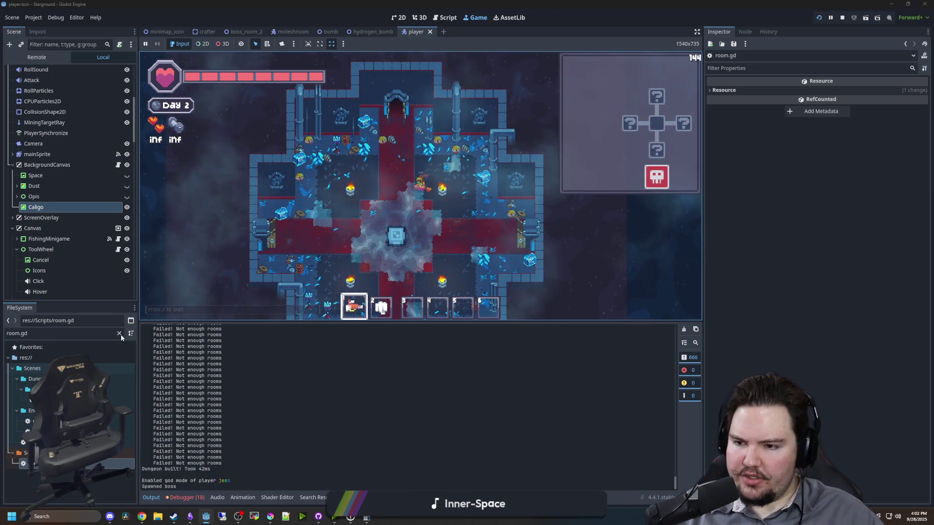
Filter FileSystem for 'background', enlarge the game view, and open caligo_background.tres with its oil.gdshader
left_click(119, 334)
type("background")
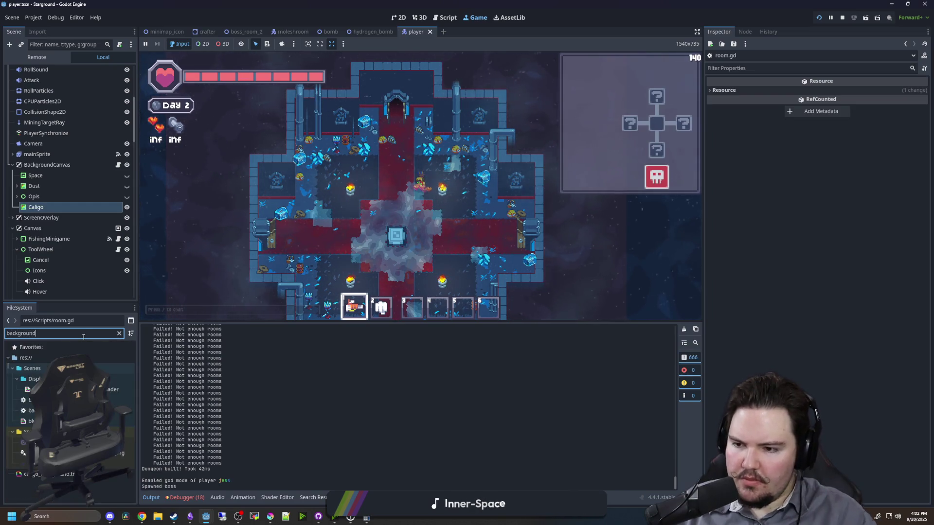
left_click_drag(703, 204, 787, 199)
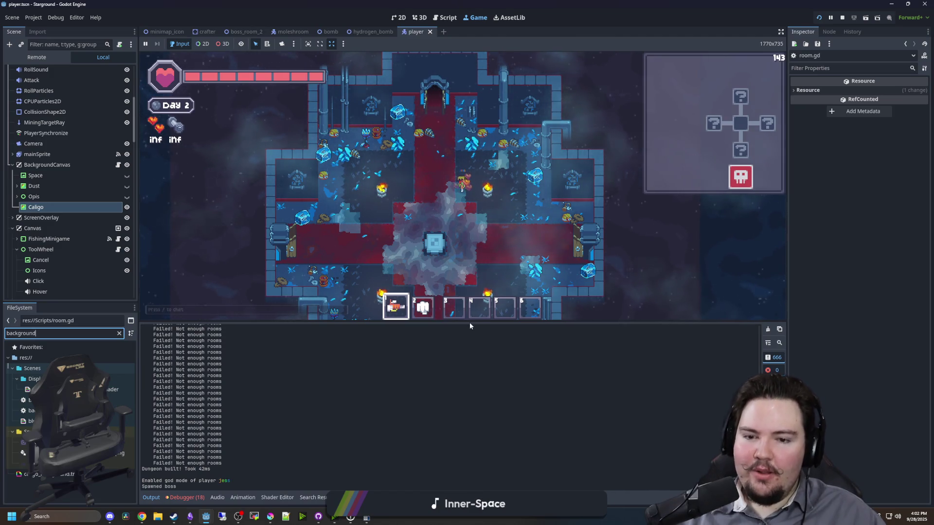
left_click_drag(469, 322, 473, 321)
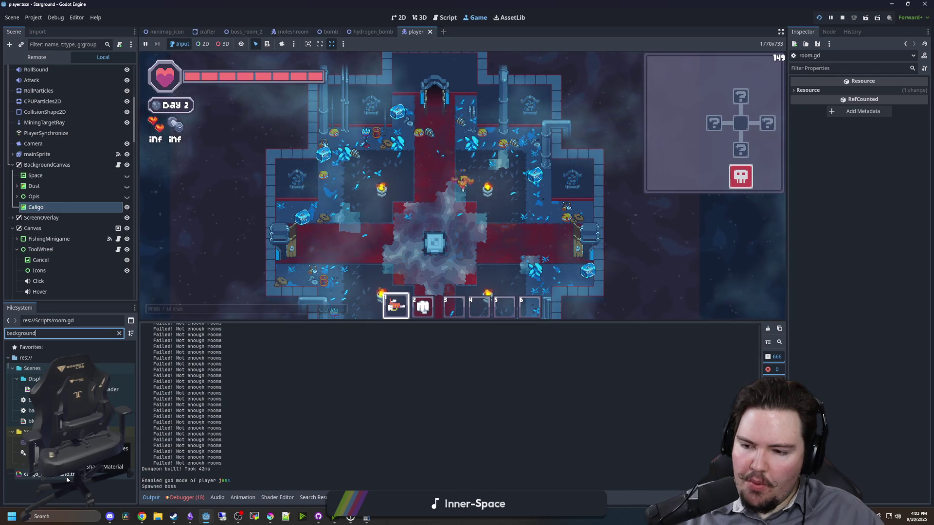
double_click(67, 475)
scroll("up", 3)
Add 'render_mode unshaded' after the shader_type line of oil.gdshader and save
left_click(353, 342)
left_click(313, 366)
key("Up")
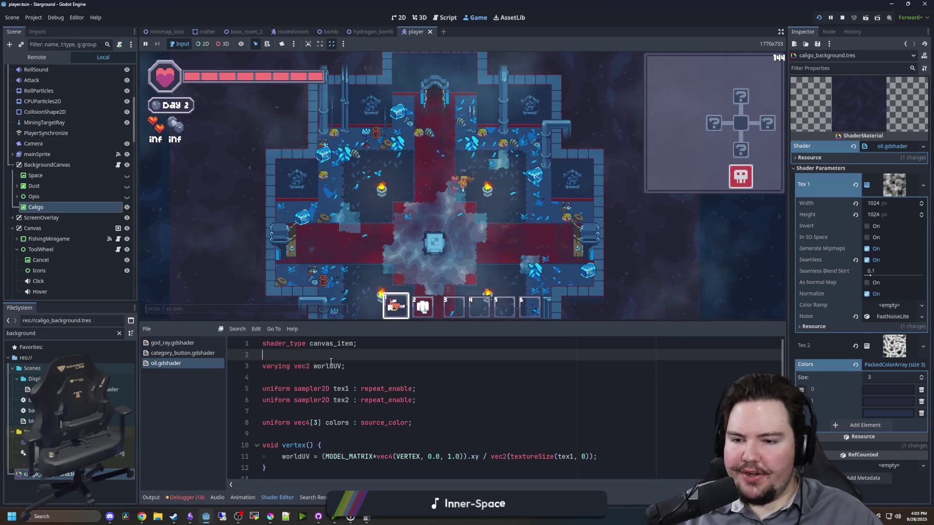
key("Return")
key("Up")
type("render")
key("Return")
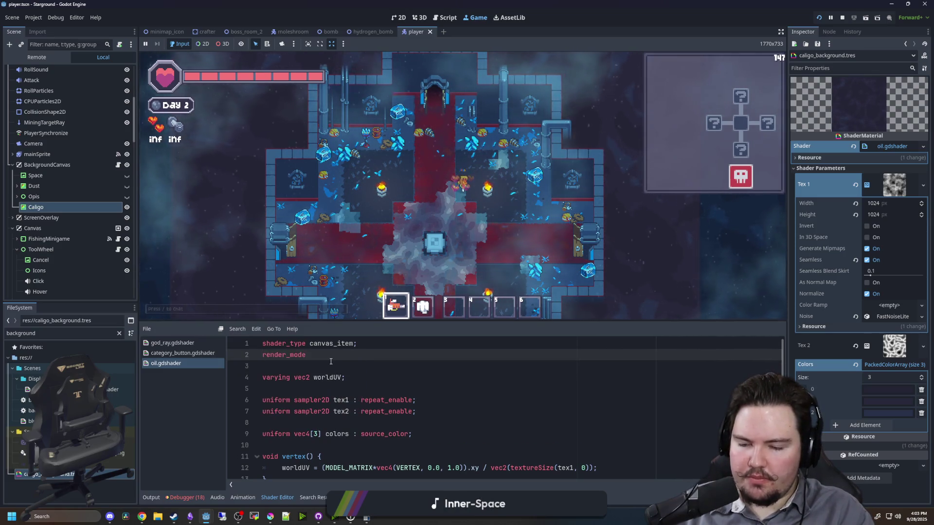
type("un")
key("Return")
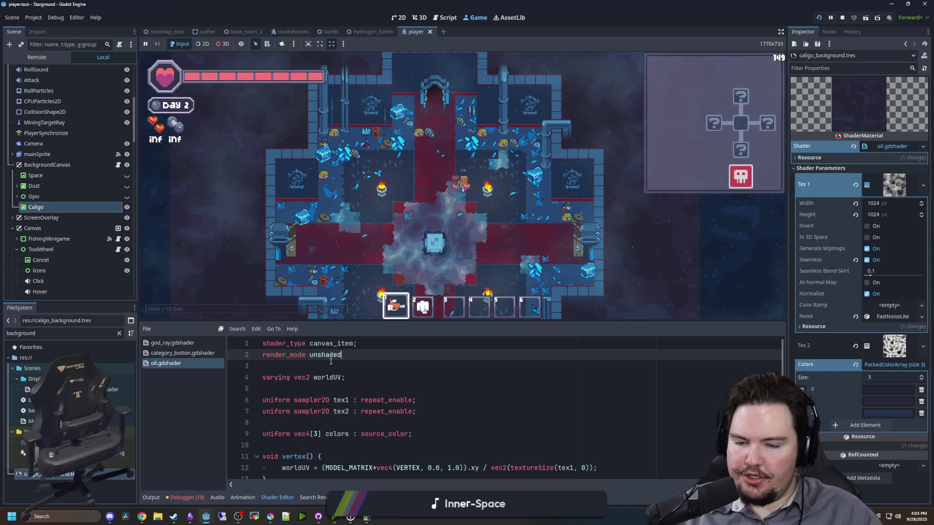
key("Down")
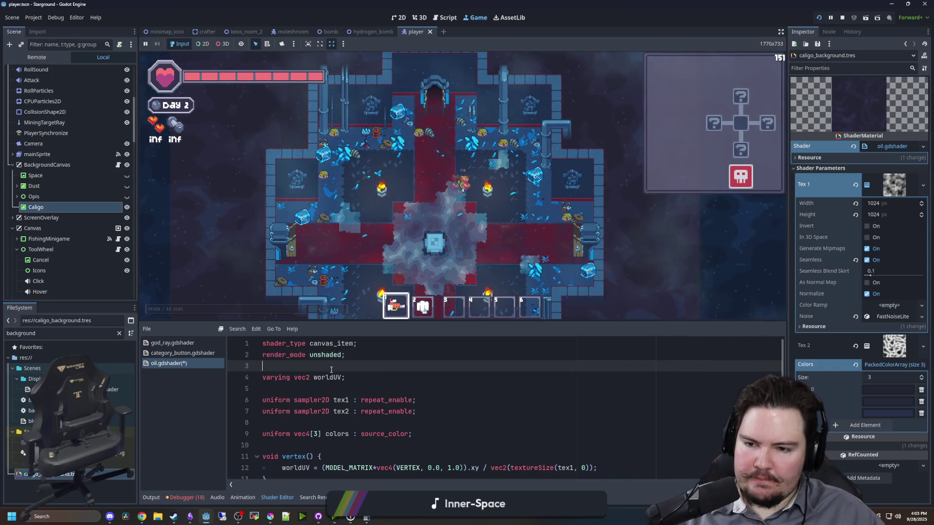
key("ctrl+s")
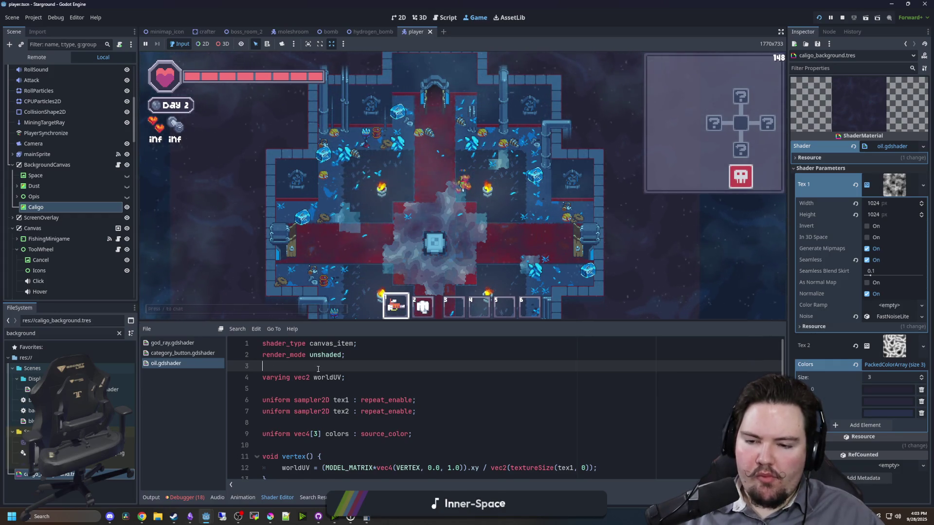
Declare a vec4 col variable below the colors uniform
scroll("down", 3)
scroll("up", 3)
left_click(328, 410)
key("Return")
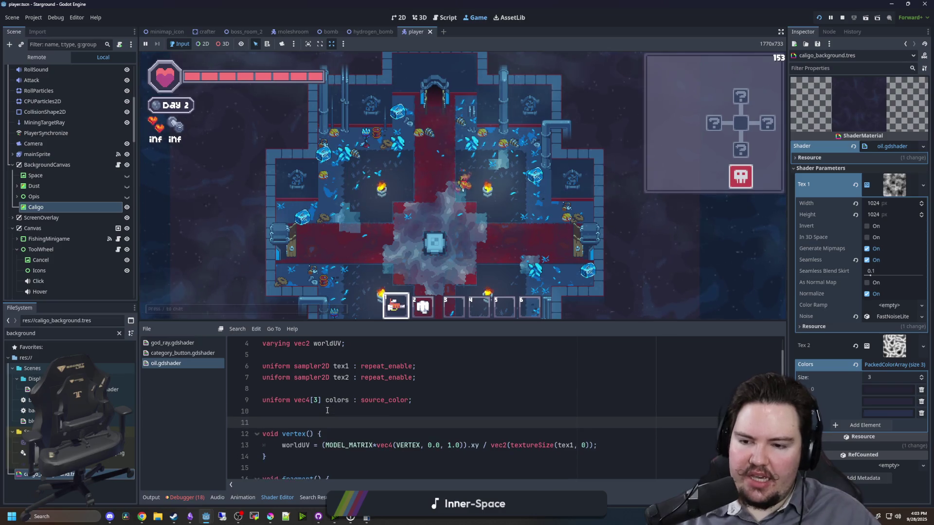
key("Return")
type("var co")
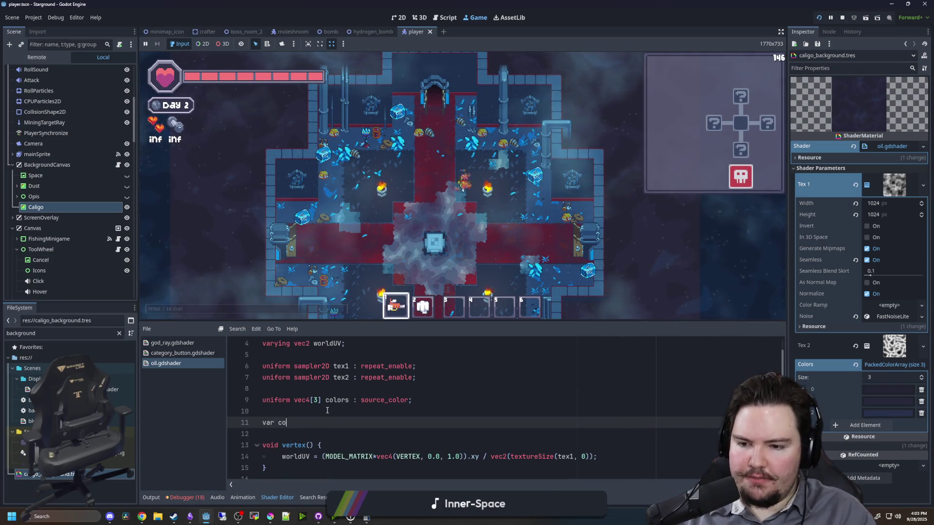
key("BackSpace")
key("BackSpace")
key("BackSpace")
type("vec4 col")
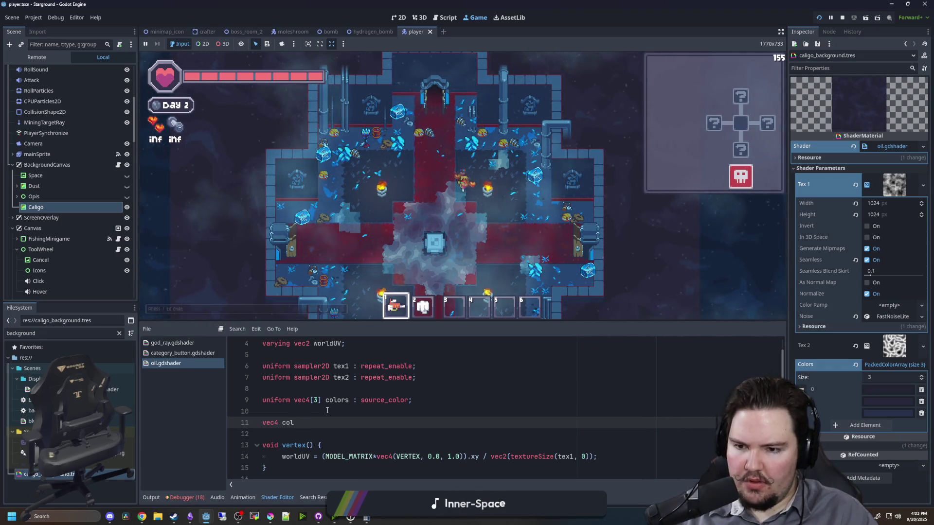
type(";")
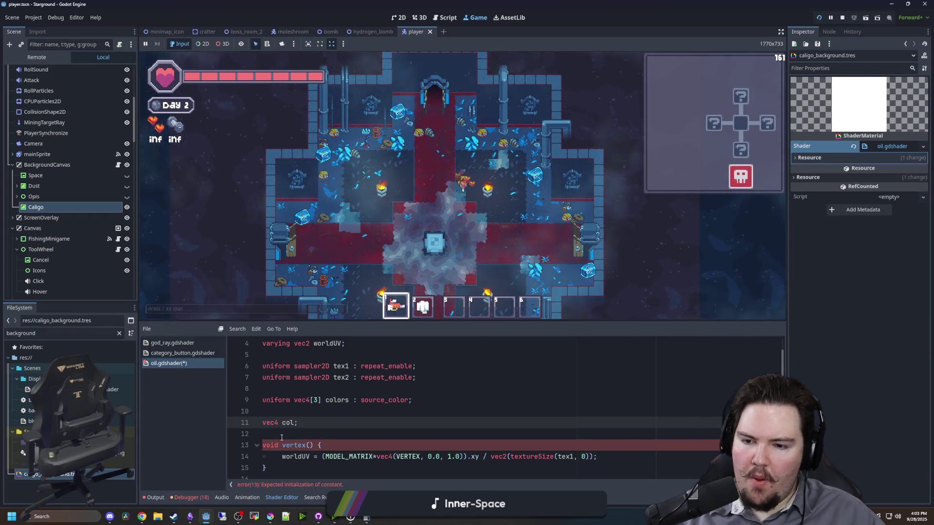
type("arying")
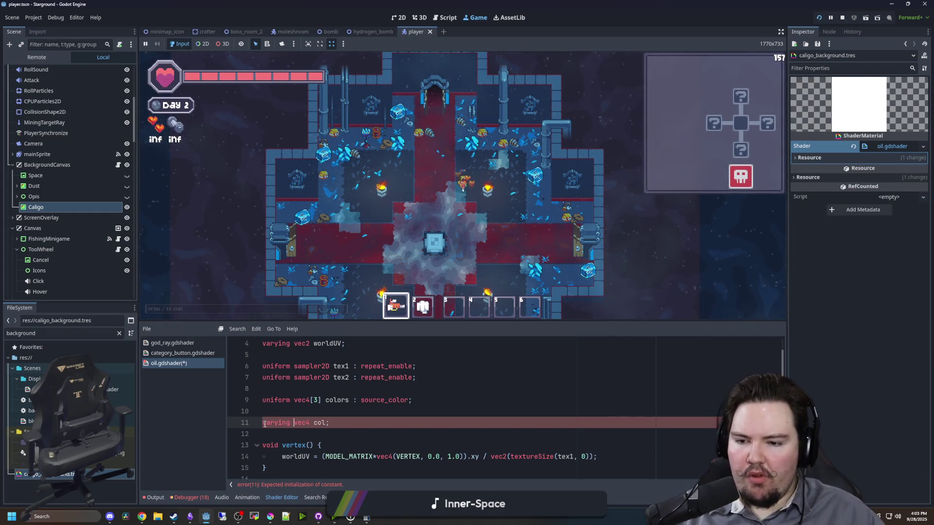
Store 'col = COLOR' in vertex() and remove the stray space before the worldUV line
scroll("down", 3)
left_click(628, 423)
key("Return")
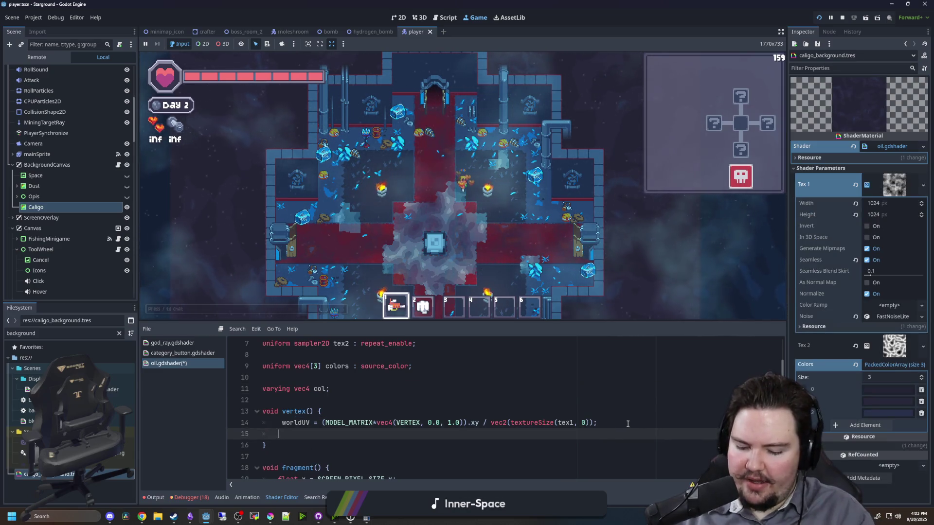
type("col = ")
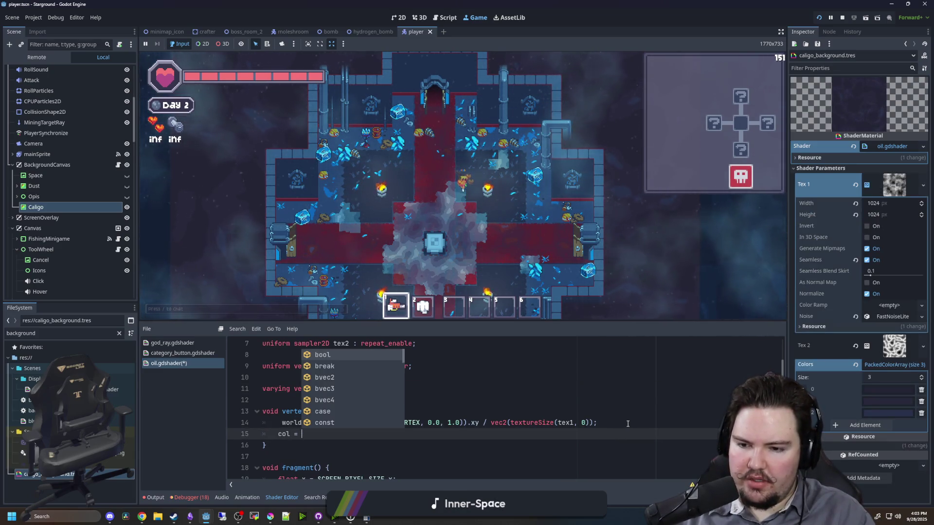
type("COLOR;")
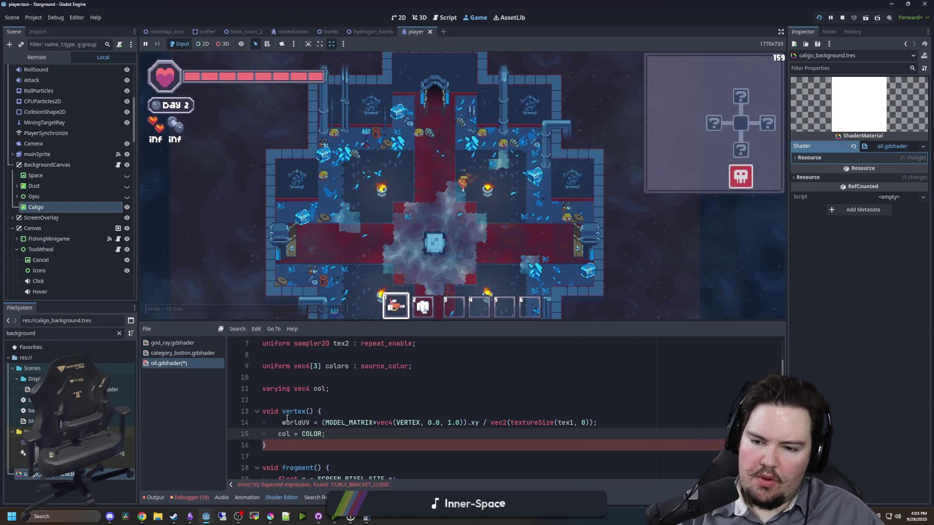
left_click(282, 423)
key("BackSpace")
left_click(305, 400)
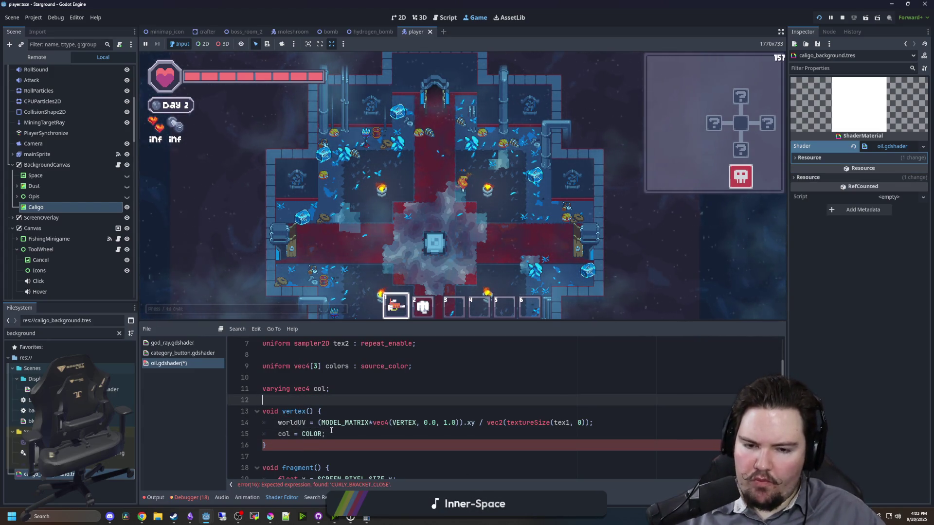
Multiply COLOR by col after the if-else threshold block and save the shader
scroll("down", 3)
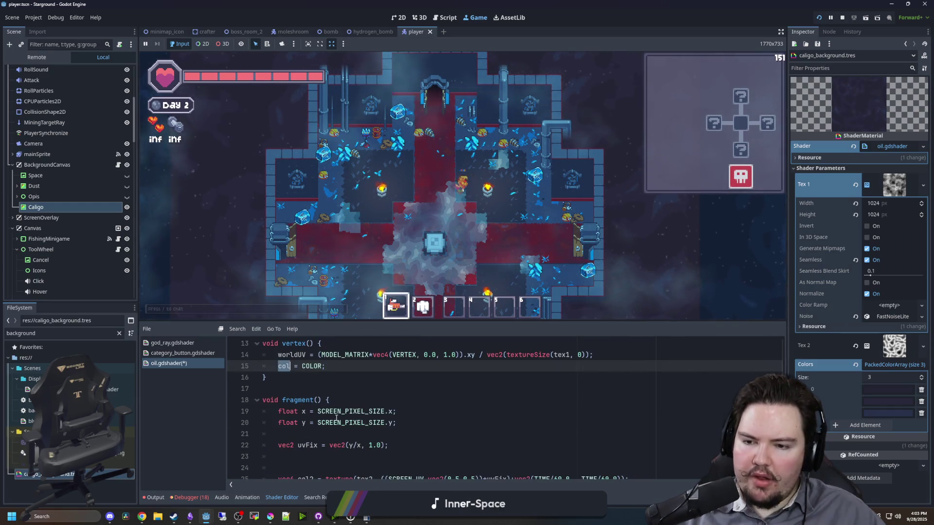
scroll("down", 3)
scroll("up", 3)
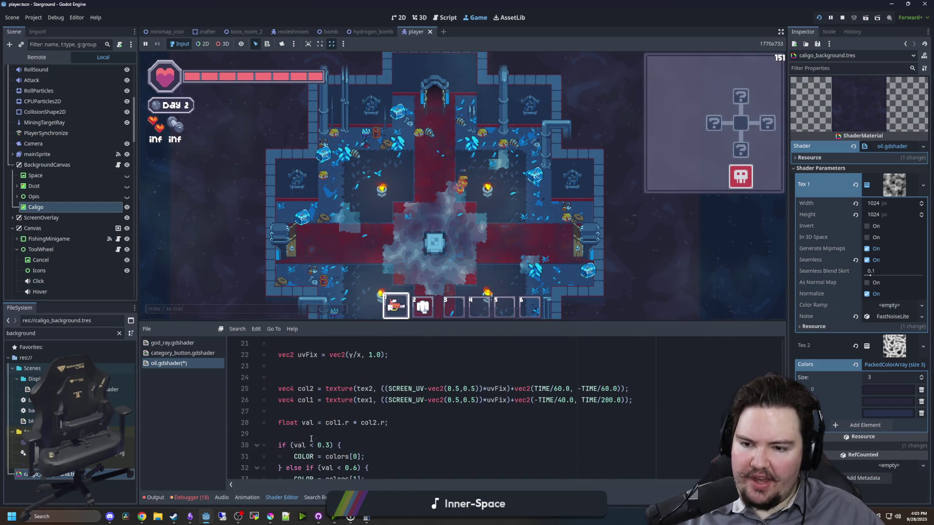
scroll("down", 3)
left_click(327, 445)
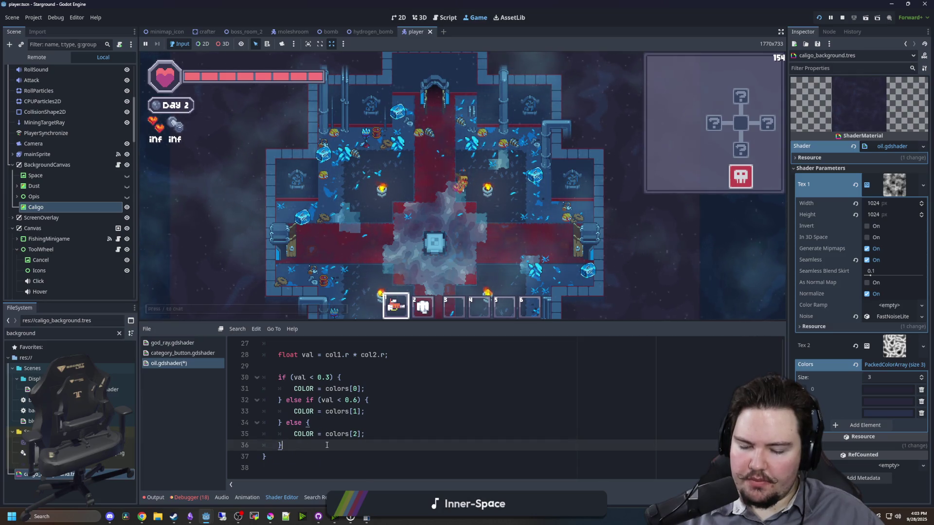
key("Return")
key("Return")
type("c")
type("OLOR *=")
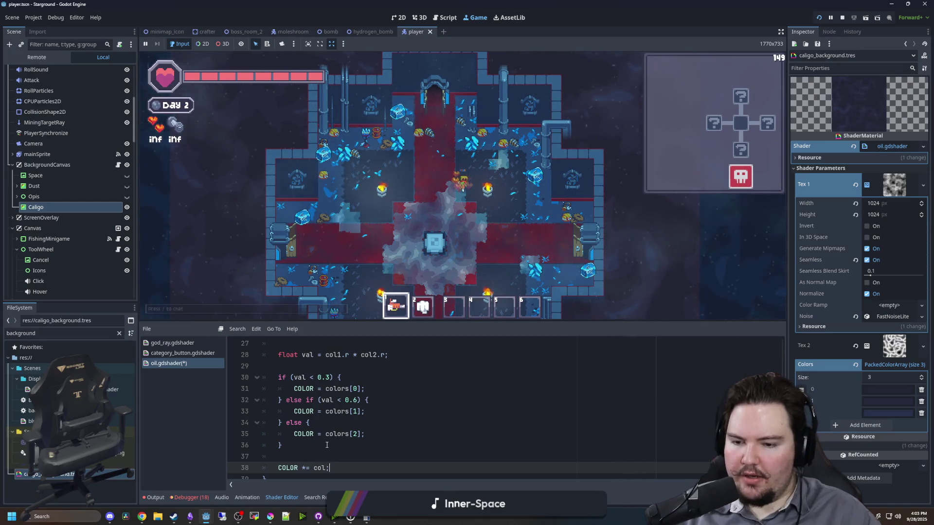
left_click(327, 445)
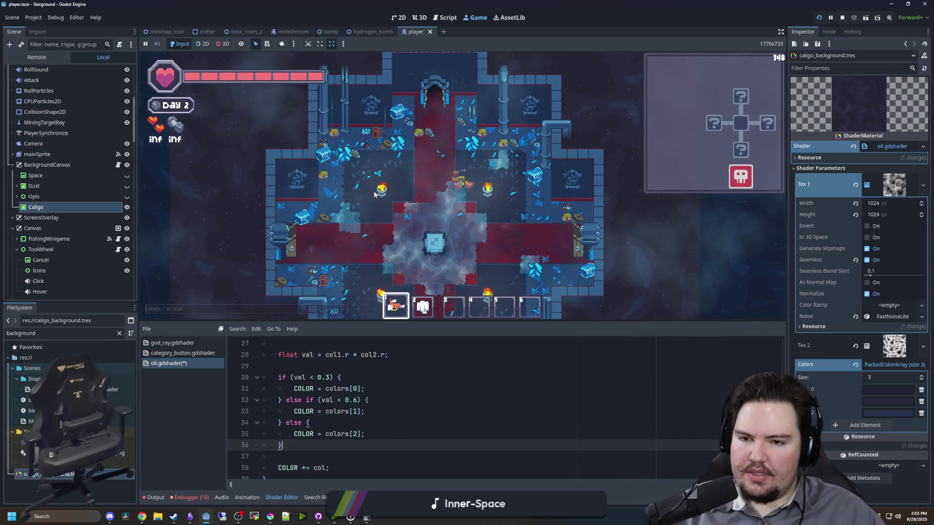
key("ctrl+s")
Stop the running game with F8, returning to room.gd
key("Up")
key("Up")
key("Up")
key("End")
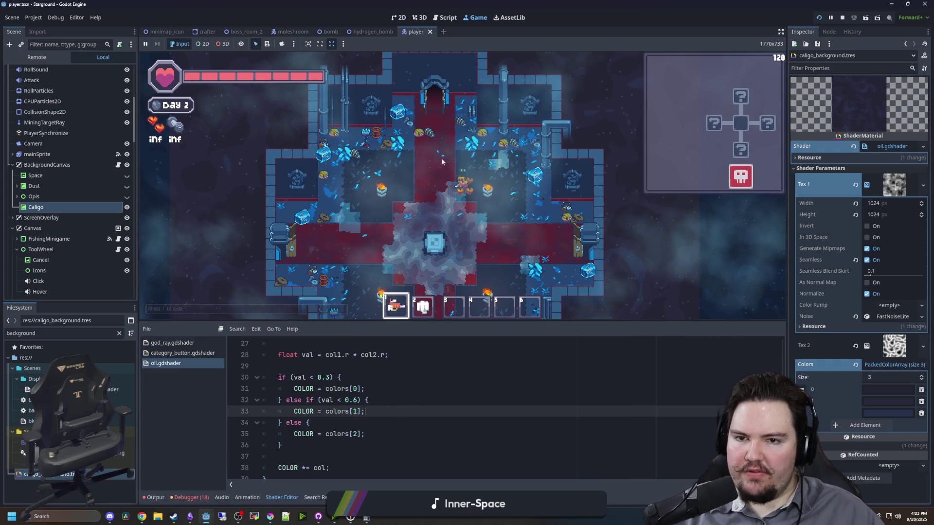
key("F8")
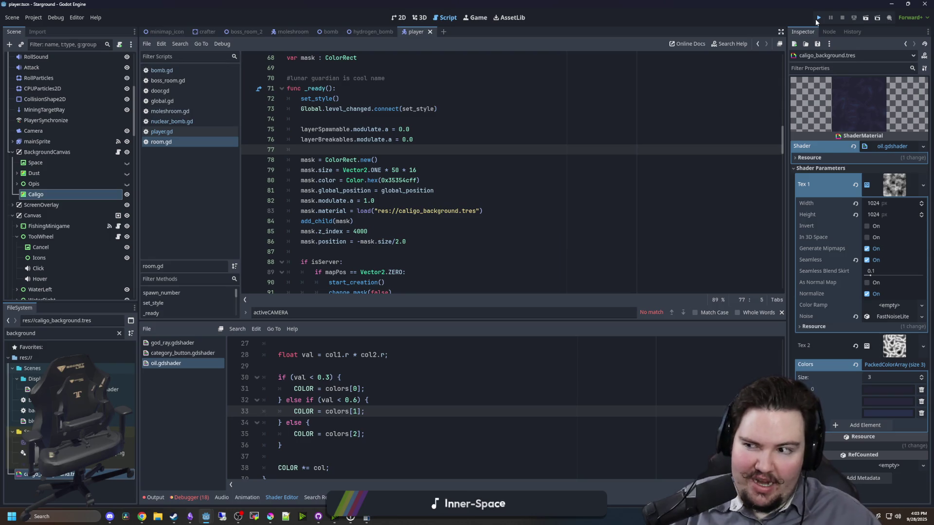
Run the project, continue the save, launch to Caligo, and make the game view taller
left_click(816, 19)
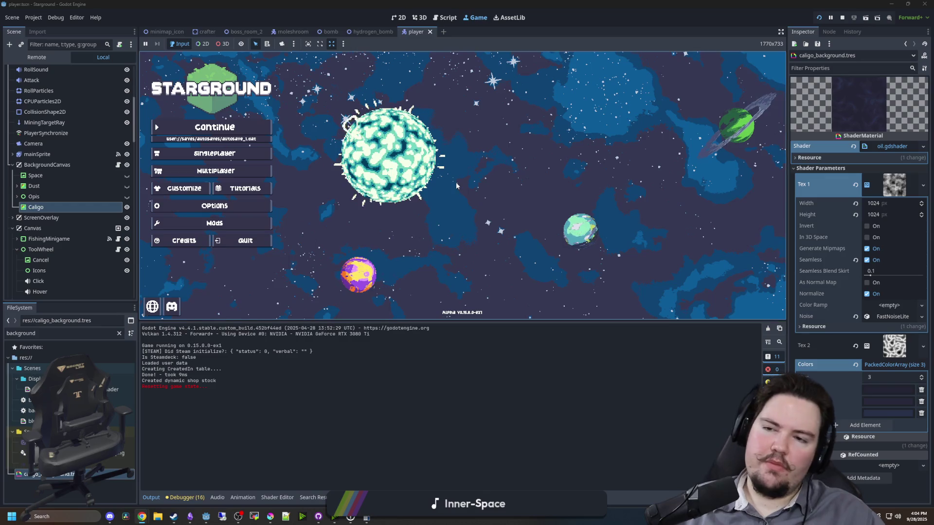
left_click(219, 127)
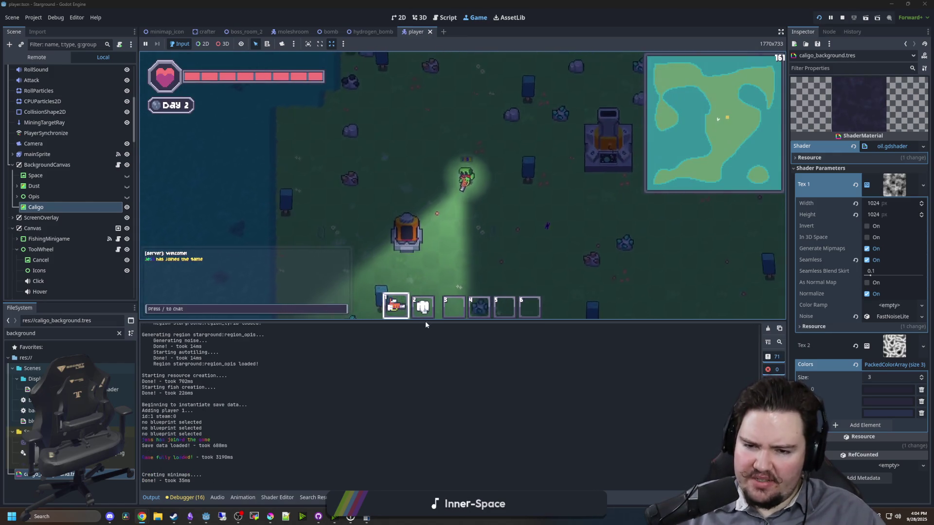
left_click(564, 146)
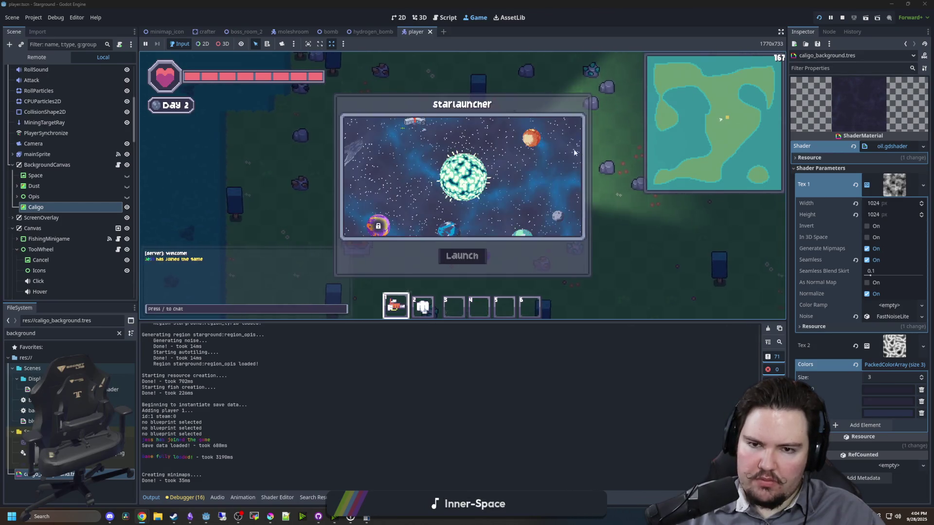
left_click(462, 256)
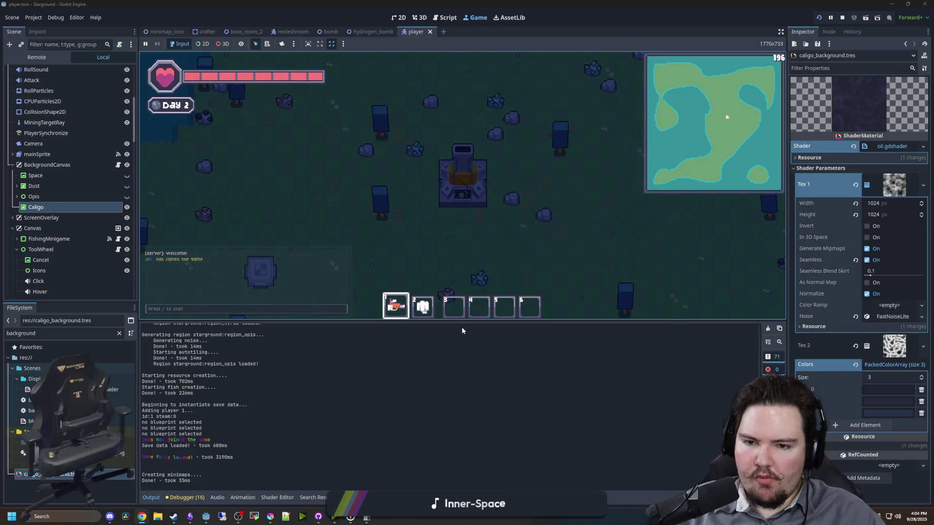
left_click_drag(469, 320, 468, 382)
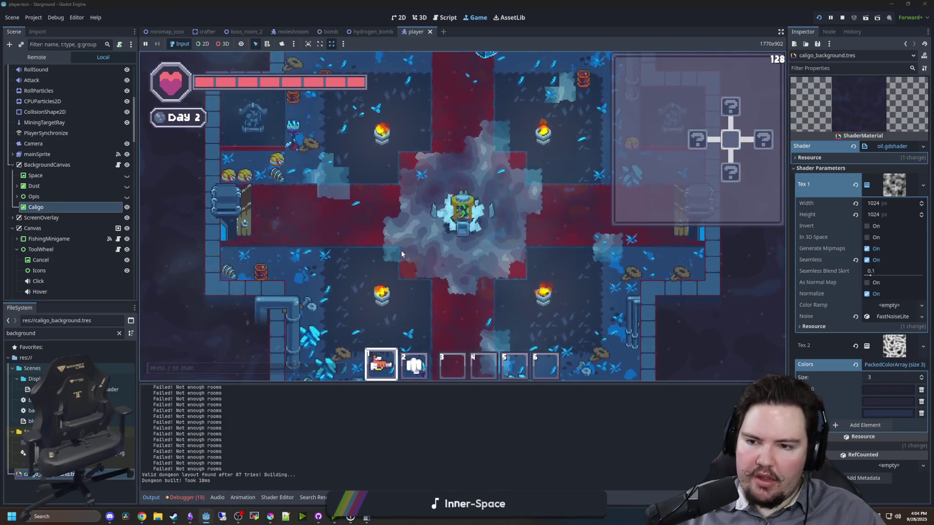
Walk the player through the foggy Caligo dungeon rooms with WASD
key("a")
key("s")
key("d")
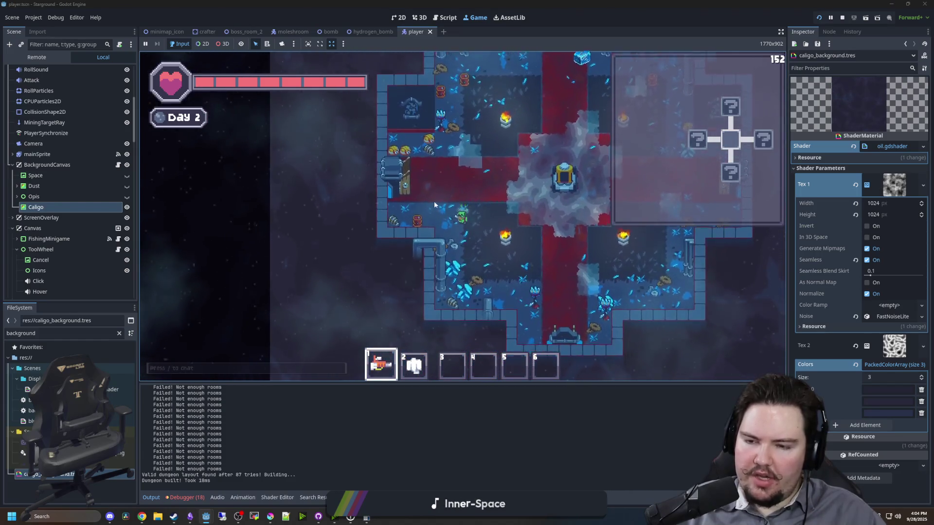
key("s")
key("d")
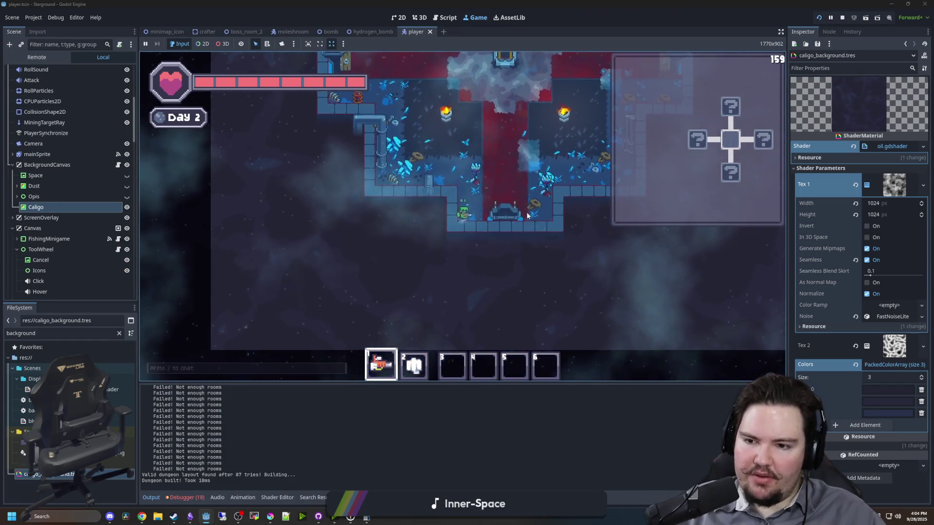
key("w")
key("a")
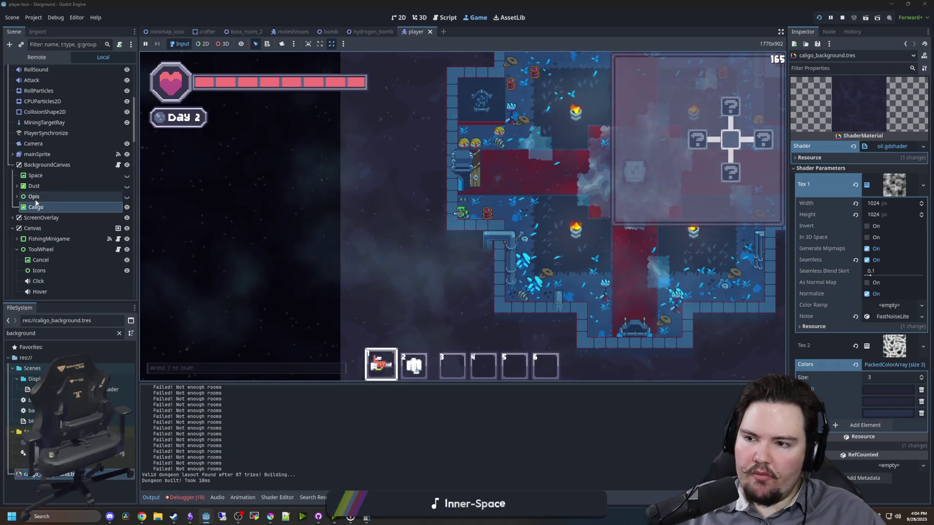
key("d")
key("a")
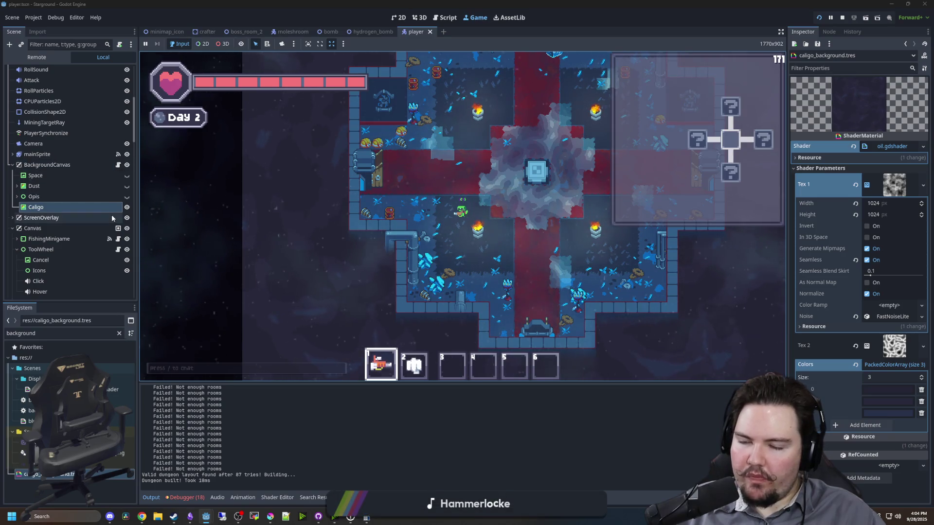
Filter FileSystem for 'room' and open the room.gd script
scroll("up", 3)
double_click(104, 334)
type("room")
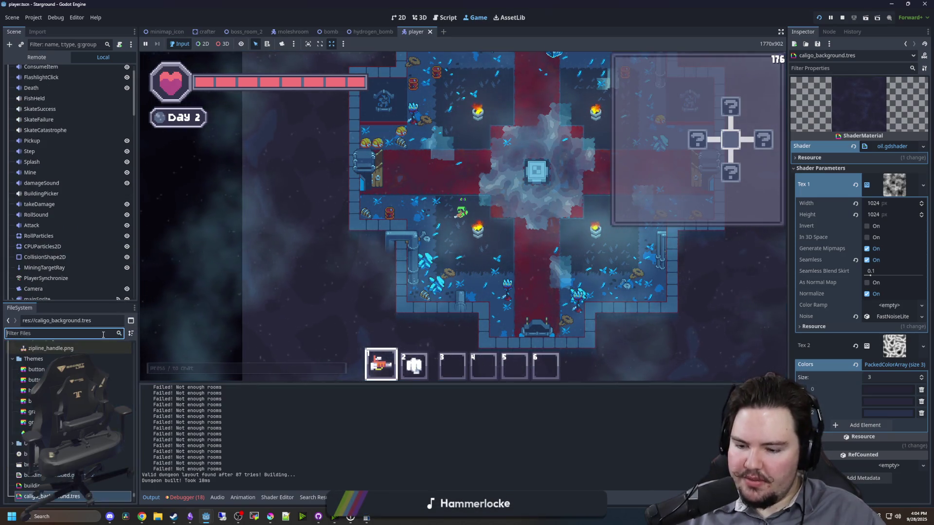
scroll("up", 3)
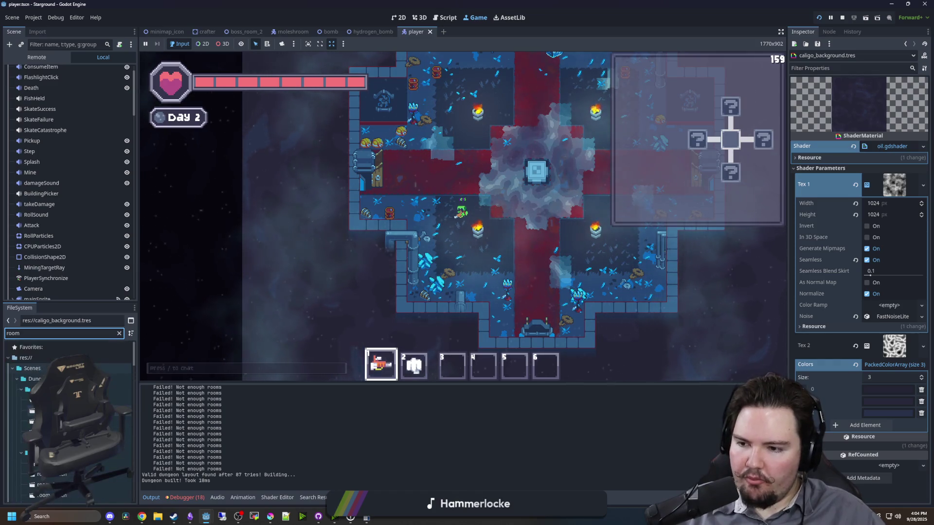
scroll("down", 3)
double_click(49, 443)
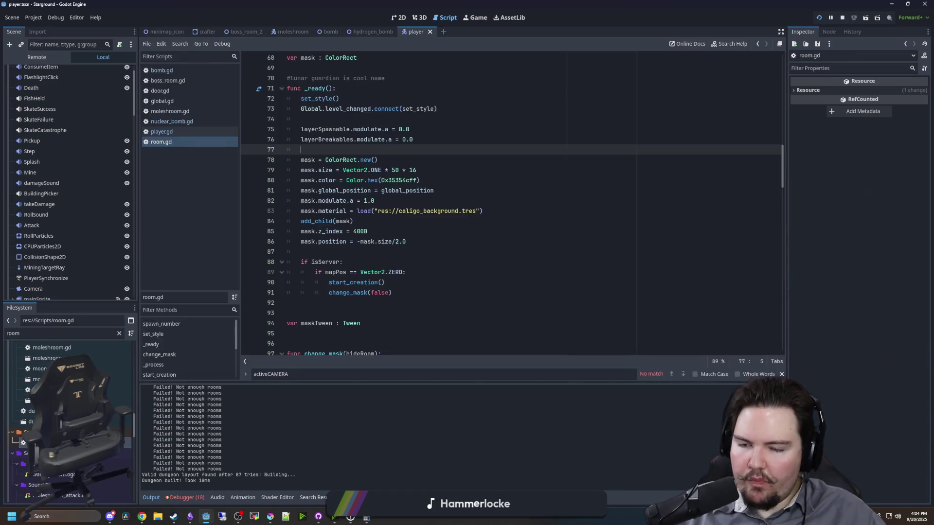
Insert blank lines around the mask.color line in room.gd's _ready()
left_click(431, 245)
left_click(383, 200)
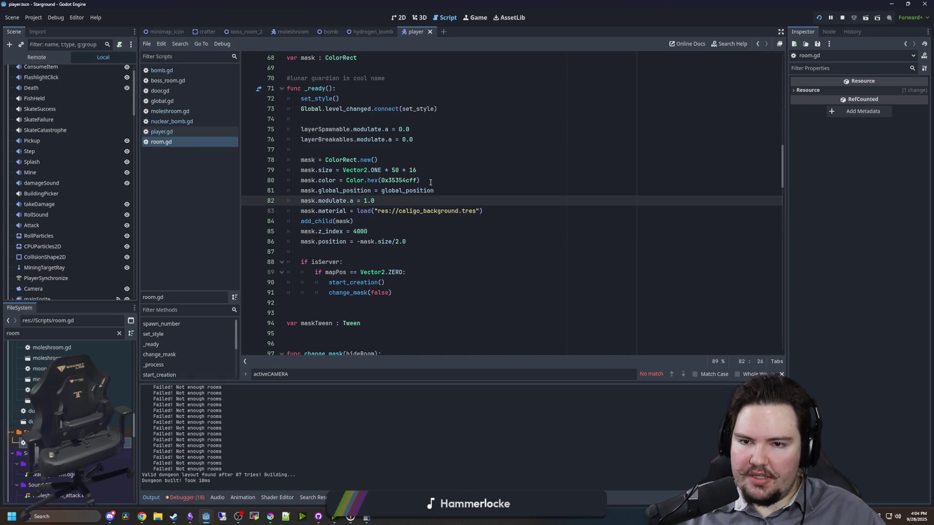
left_click(426, 186)
key("Home")
key("Return")
left_click(428, 188)
key("Return")
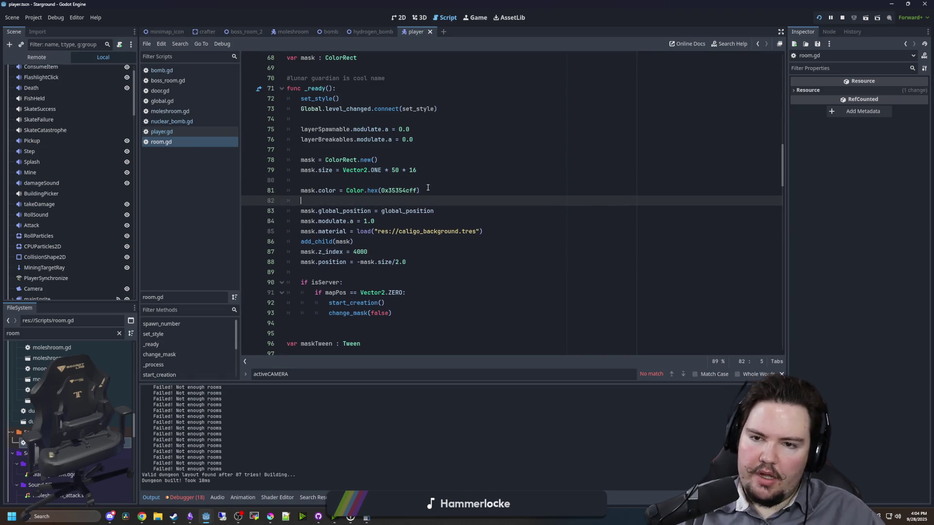
left_click(349, 177)
scroll("up", 3)
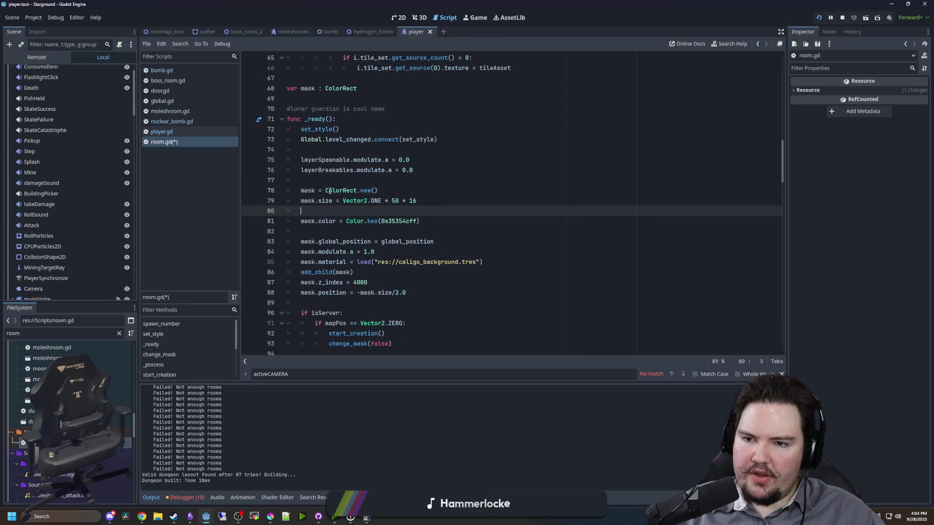
Add the 'if dungeonRegion == "starground:region_caligo":' branch, keeping mask.color 0x35354cff in else
key("Return")
type("if dungeonRegion == \"starground:region_caligo")
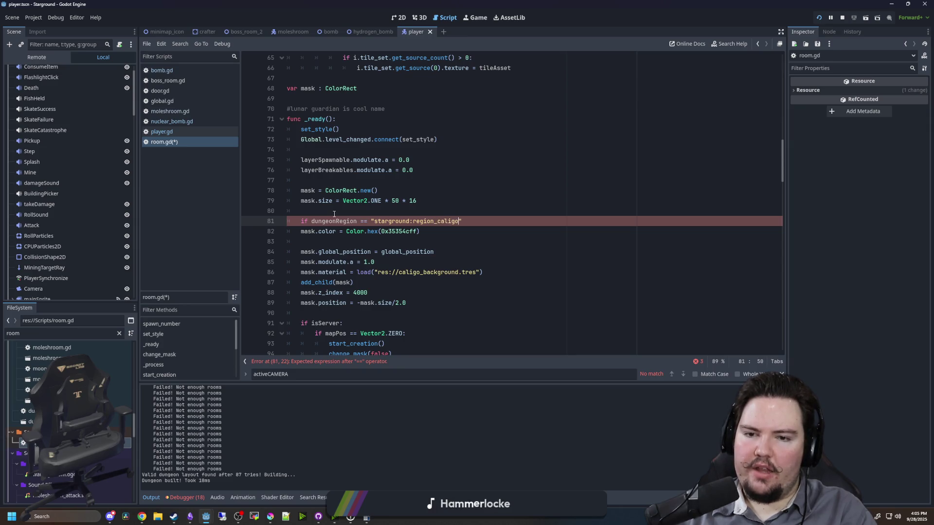
type(":")
key("Return")
key("Return")
type("else:")
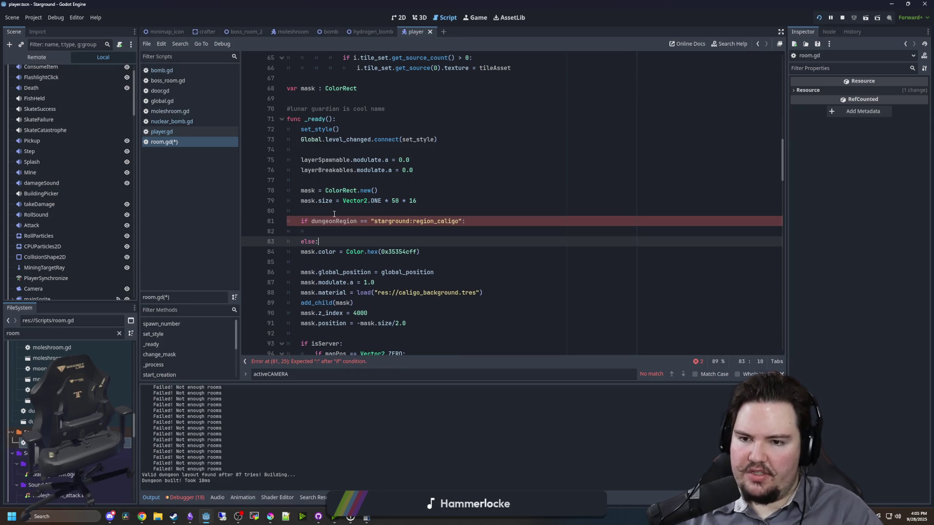
left_click(299, 251)
left_click_drag(446, 249, 318, 255)
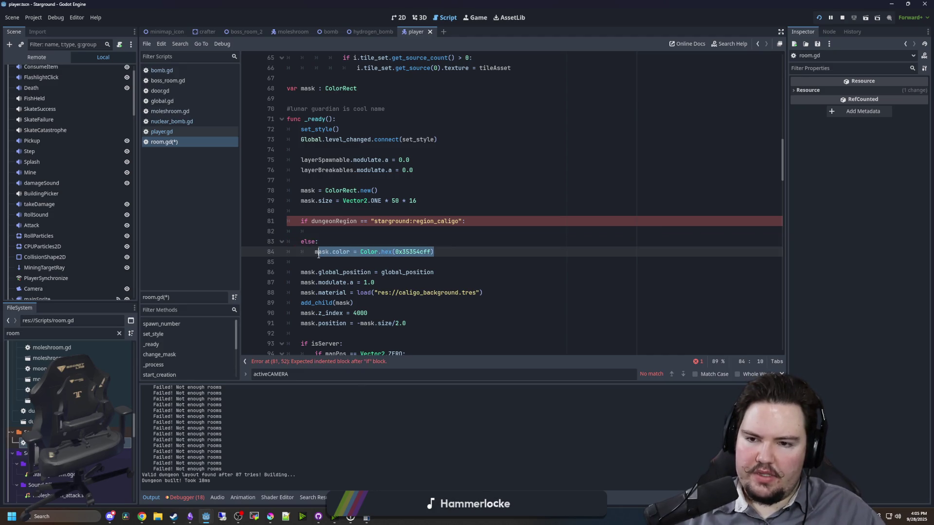
key("ctrl+c")
left_click(345, 231)
key("ctrl+v")
key("BackSpace")
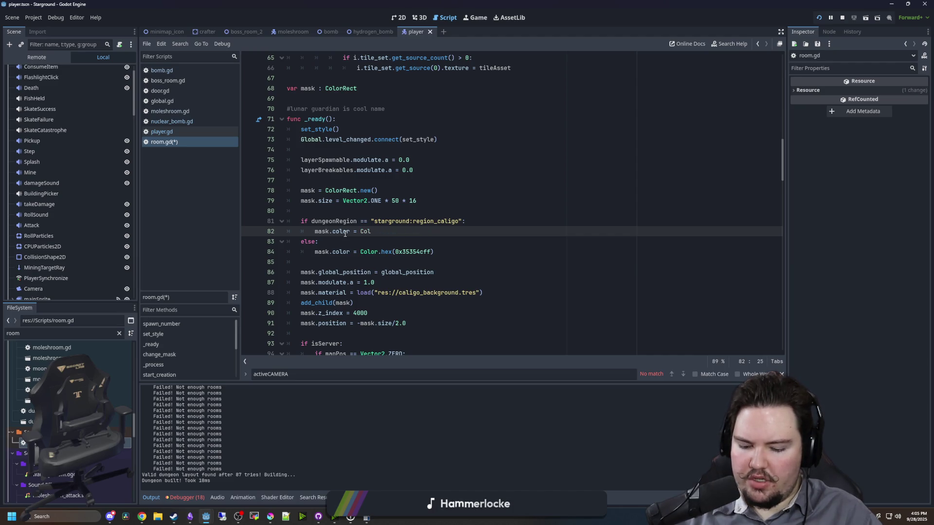
key("BackSpace")
key("BackSpace")
key("BackSpace")
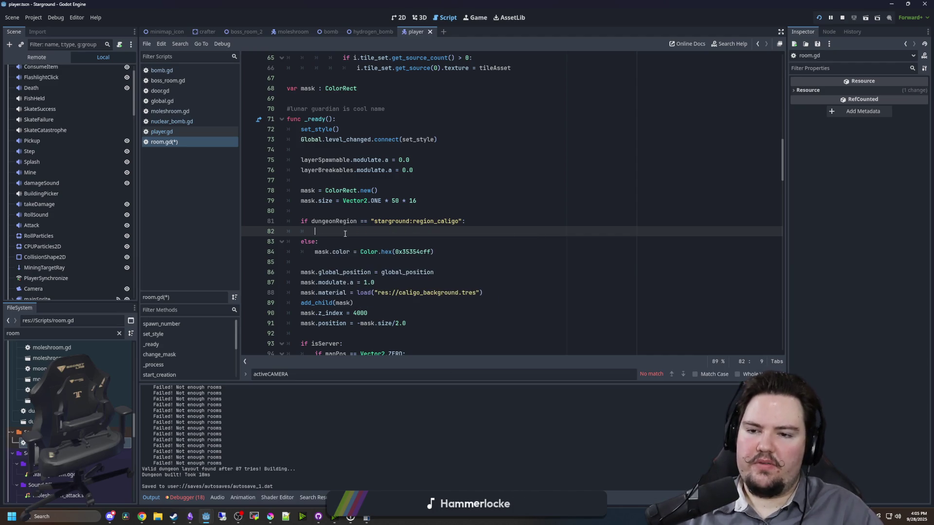
Move the caligo_background.tres material load into the Caligo branch, save room.gd, and stop the game
left_click(492, 292)
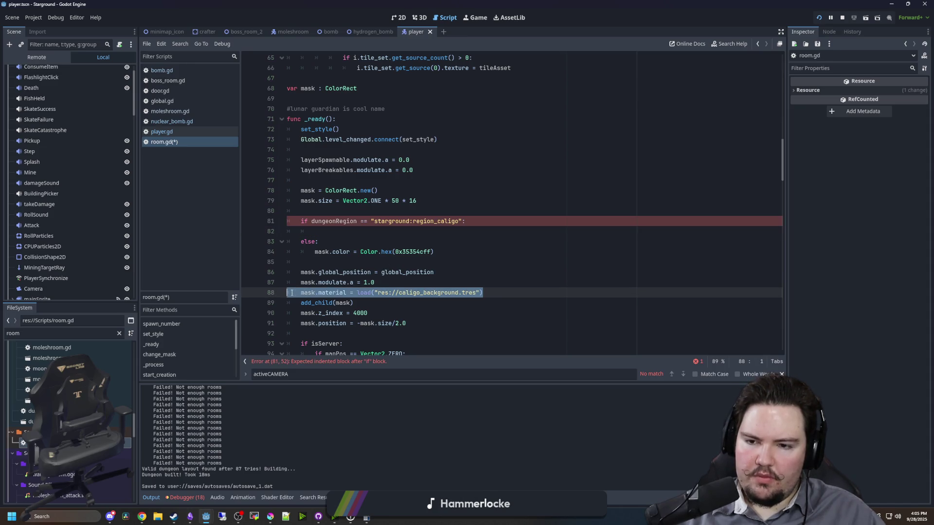
left_click(331, 232)
left_click(323, 292)
key("BackSpace")
key("BackSpace")
left_click(341, 261)
left_click(364, 211)
key("ctrl+s")
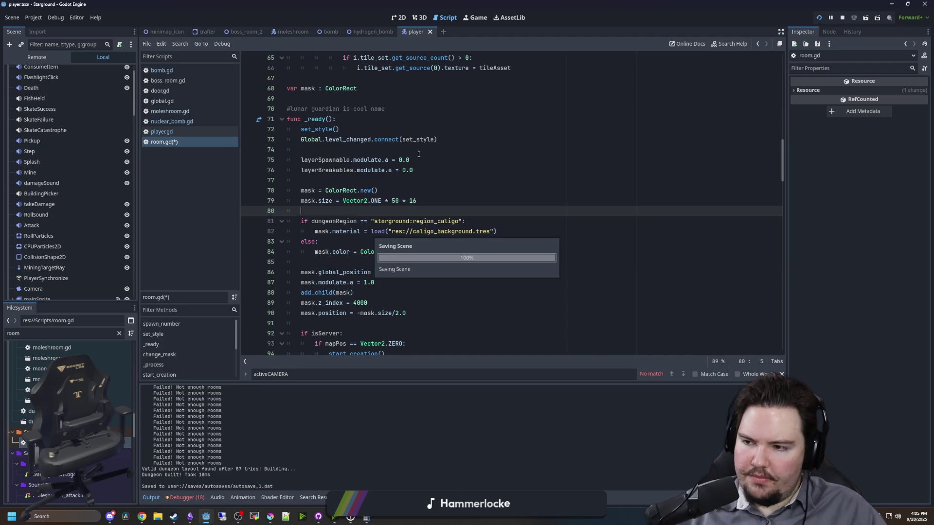
left_click(842, 18)
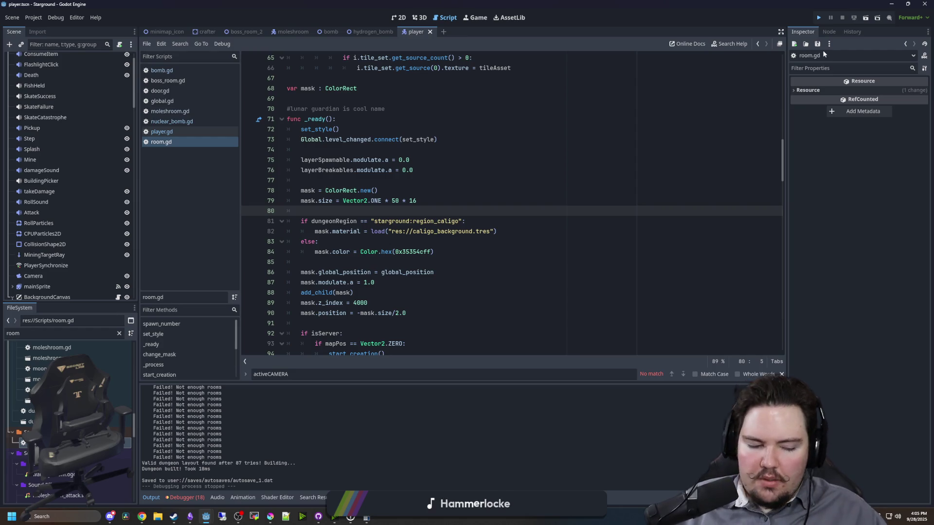
Run the game again, continue the save, and walk out of the landing pod
key("ctrl+s")
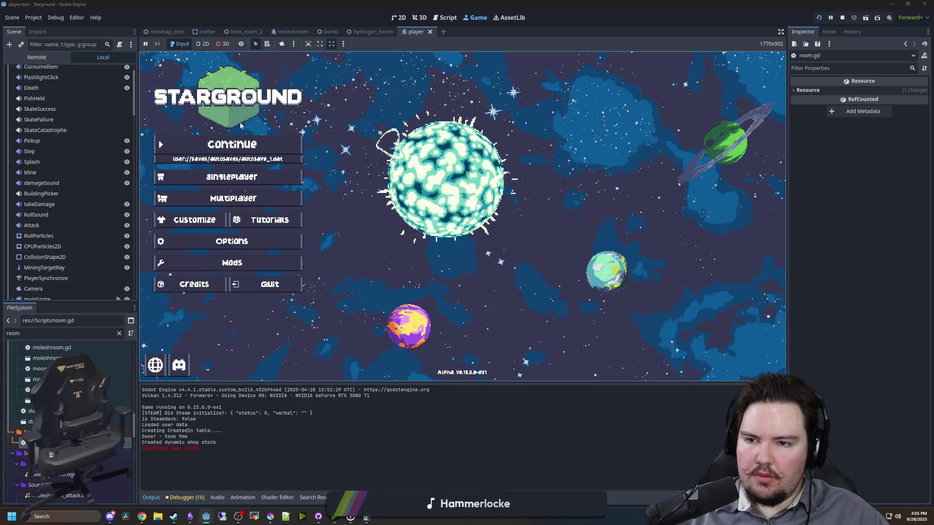
left_click(244, 141)
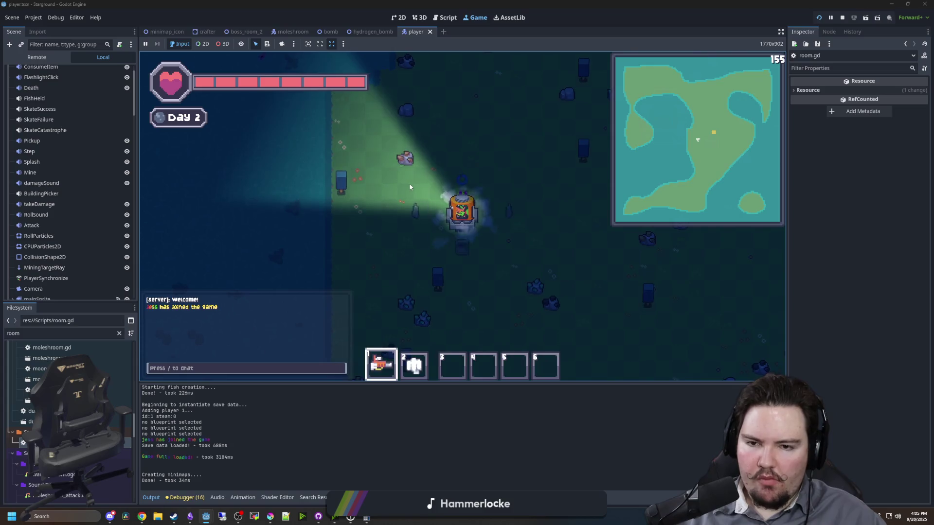
key("2")
key("d")
key("s")
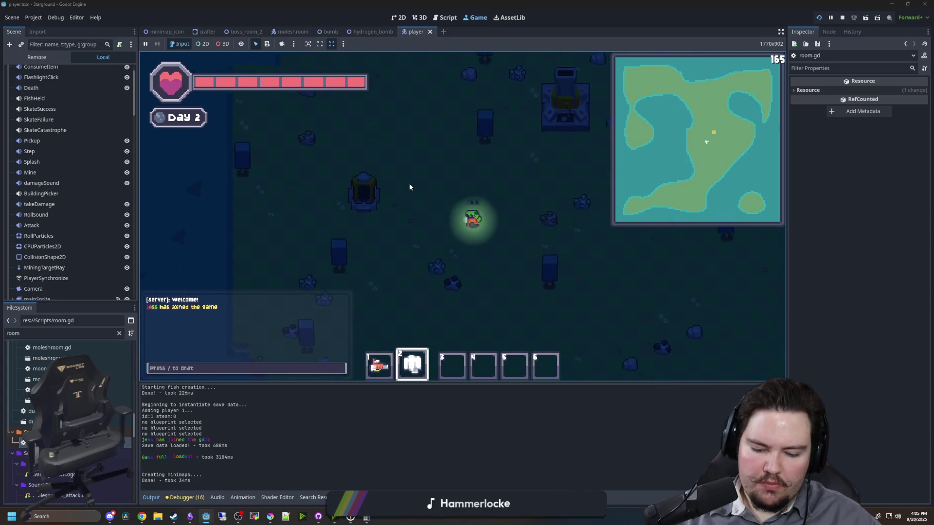
Walk to the Starlauncher and launch toward the selected planet
key("w")
key("d")
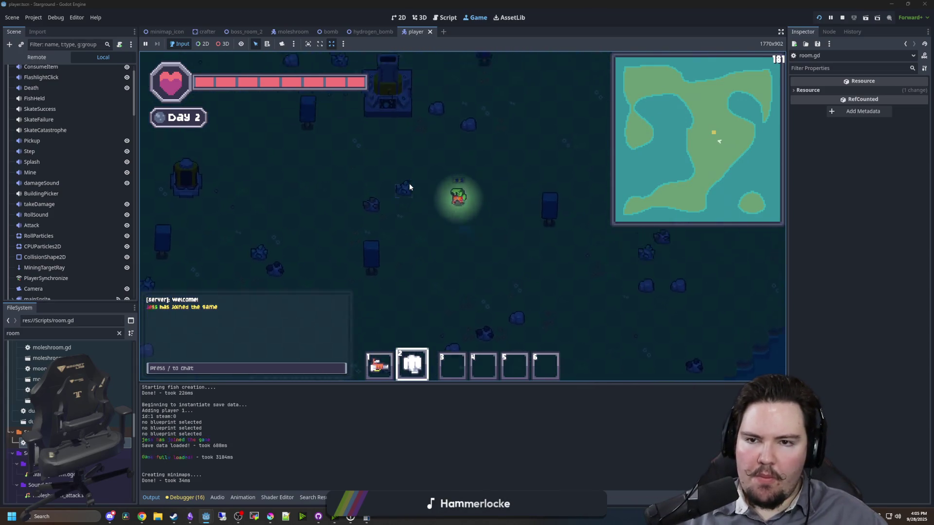
left_click(426, 142)
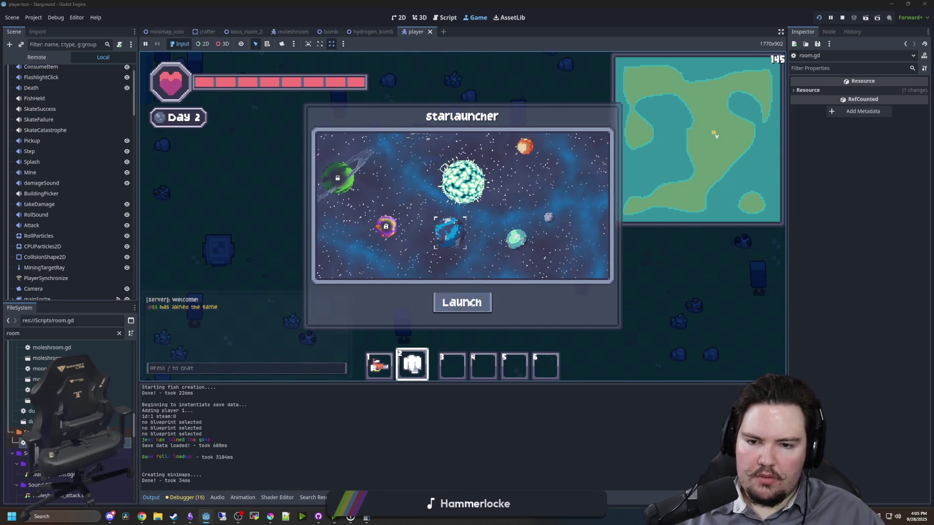
left_click(477, 295)
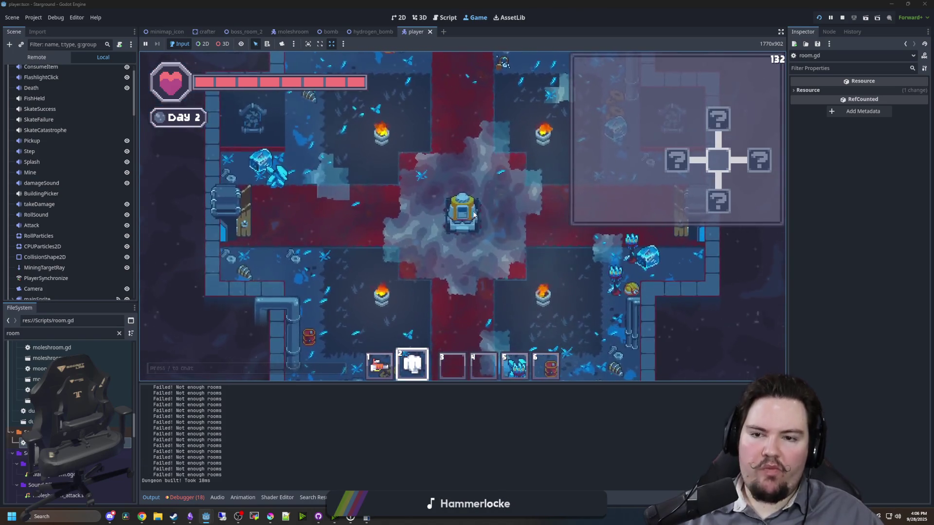
Walk the player out of the central room, zooming the game camera out and in
key("a")
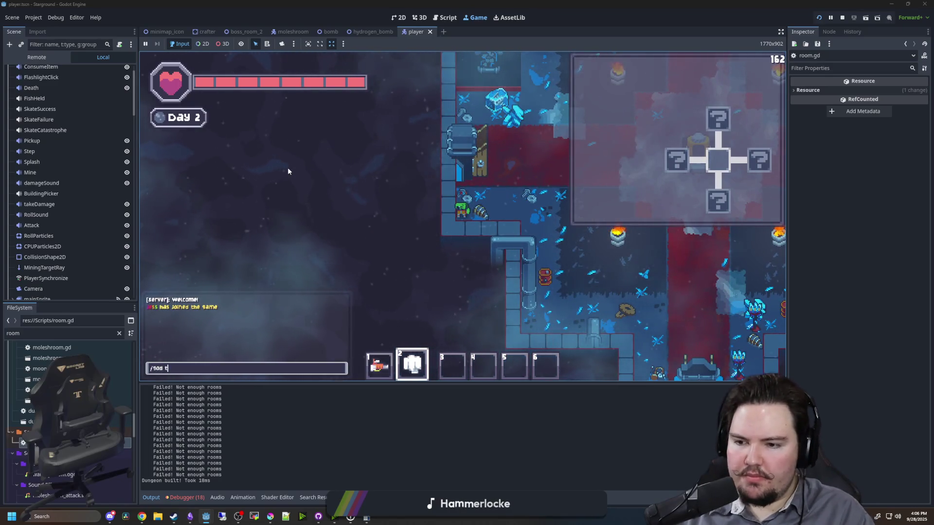
scroll("down", 3)
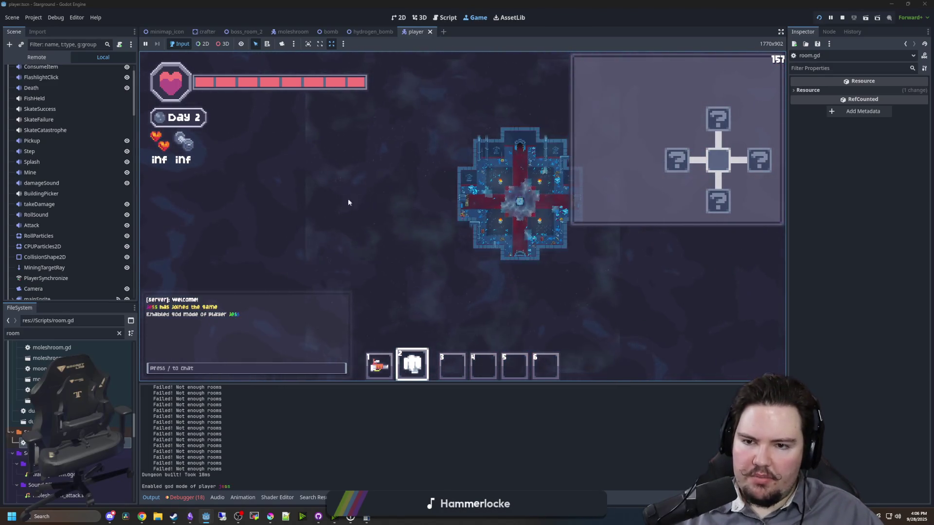
scroll("down", 3)
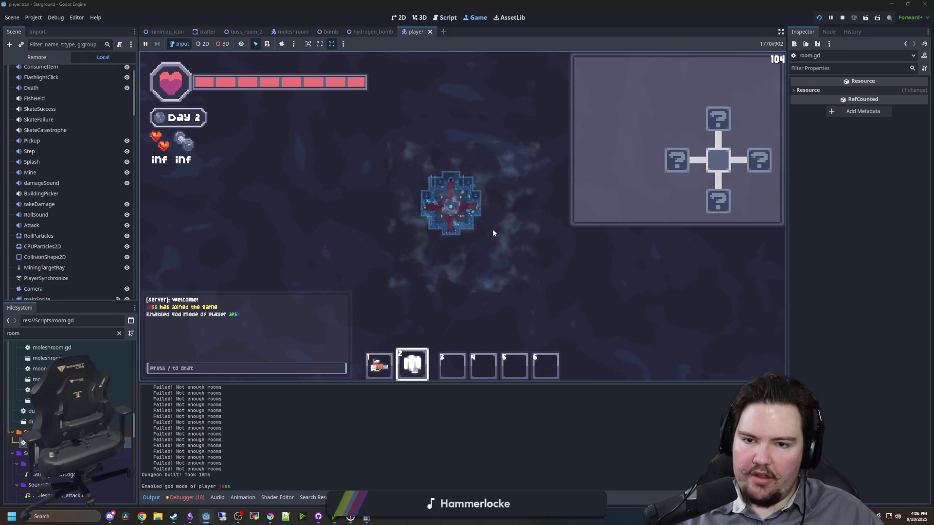
scroll("down", 3)
scroll("up", 3)
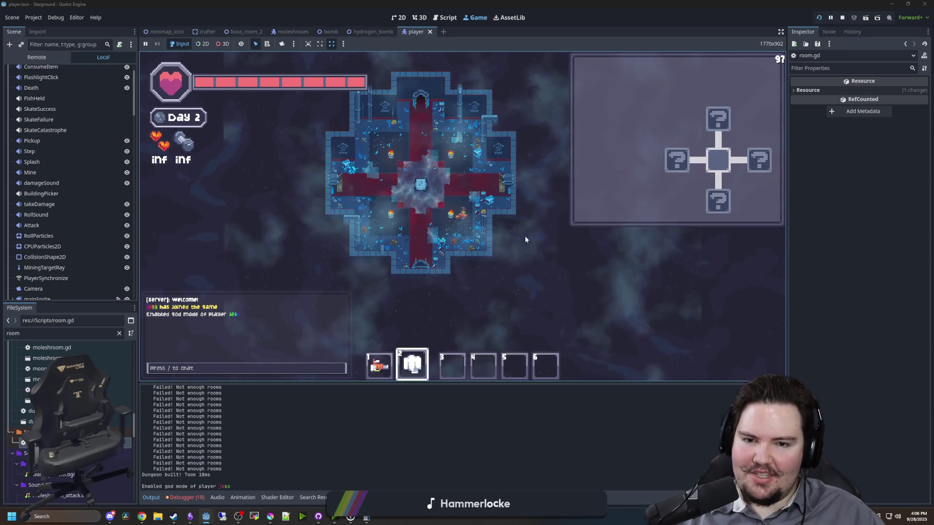
scroll("down", 3)
scroll("up", 3)
scroll("down", 3)
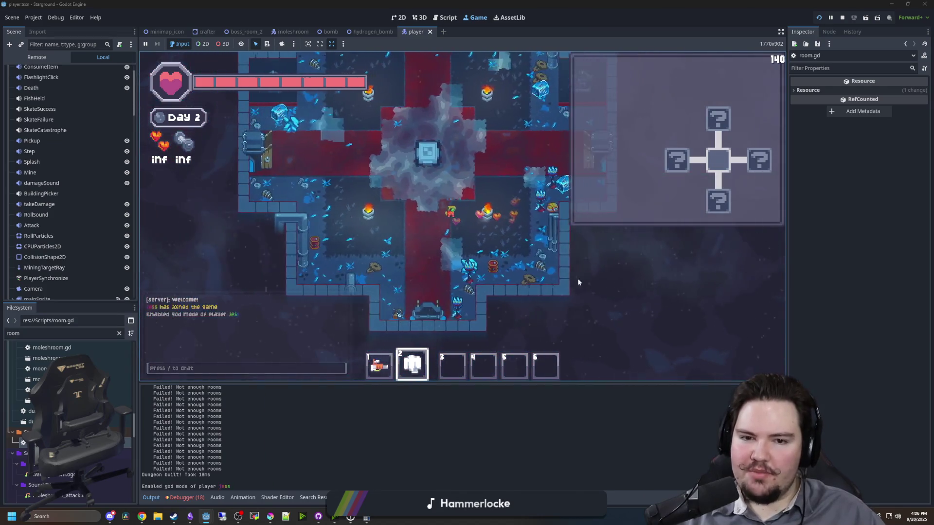
scroll("up", 3)
Walk the player out of the dungeon into open space while adjusting the zoom
key("a")
key("w")
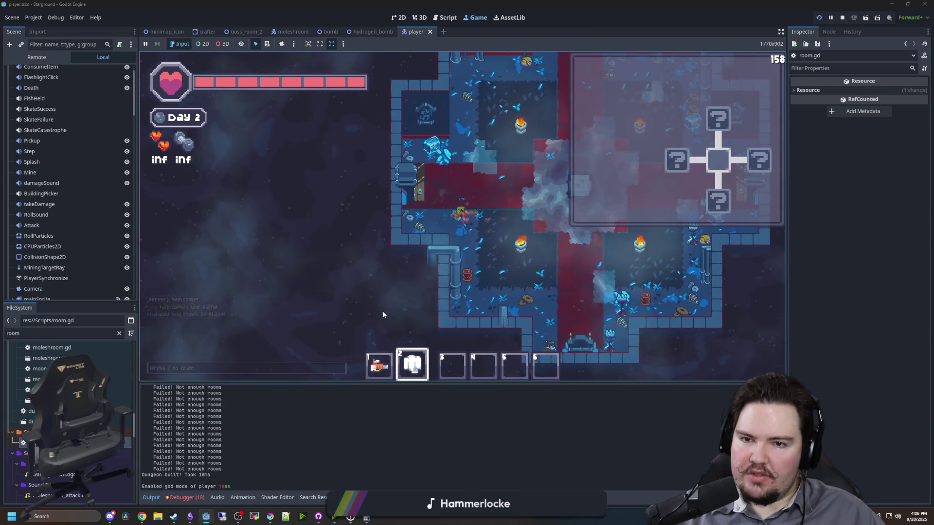
scroll("down", 3)
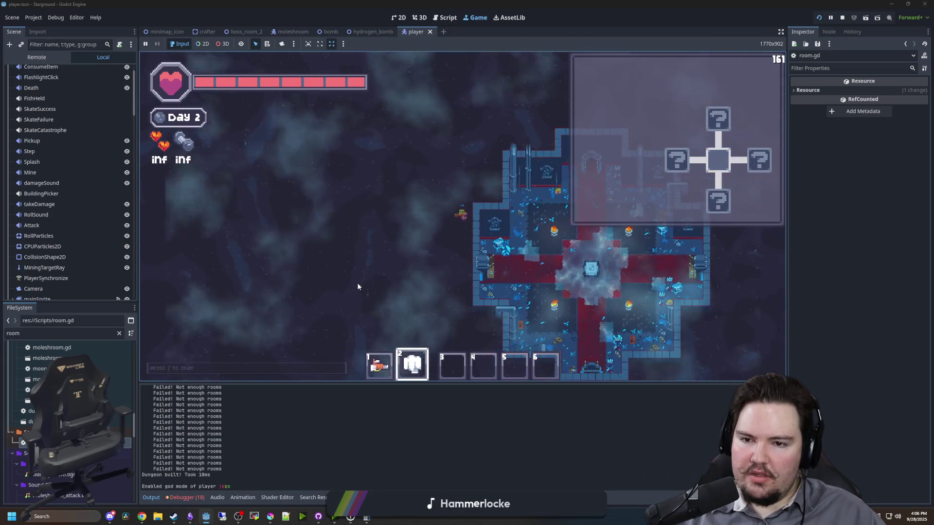
scroll("up", 3)
scroll("up", 3)
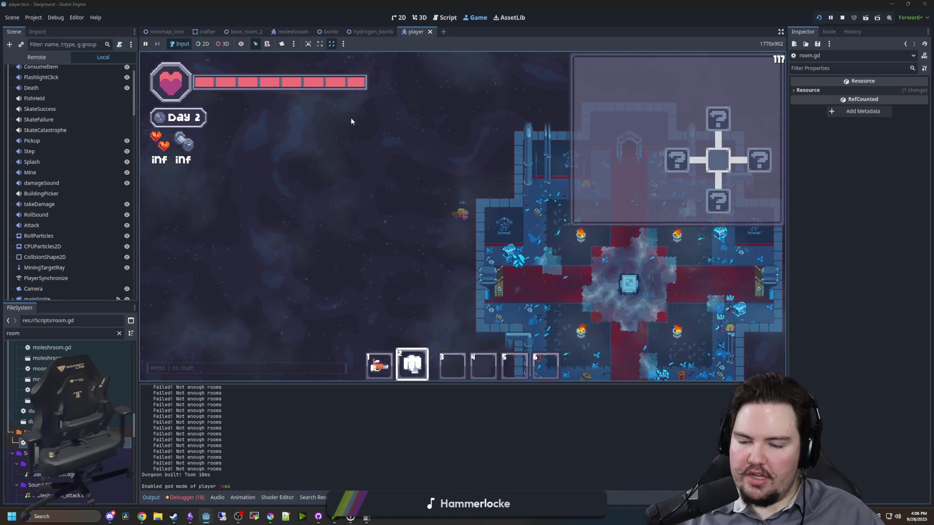
Walk east into the east room and attack the yellow enemies with the first hotbar item
key("d")
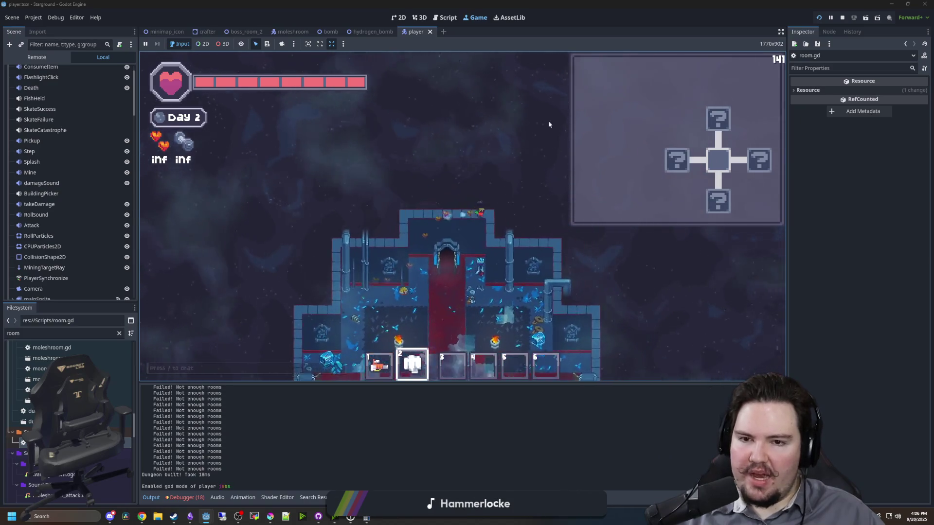
key("d")
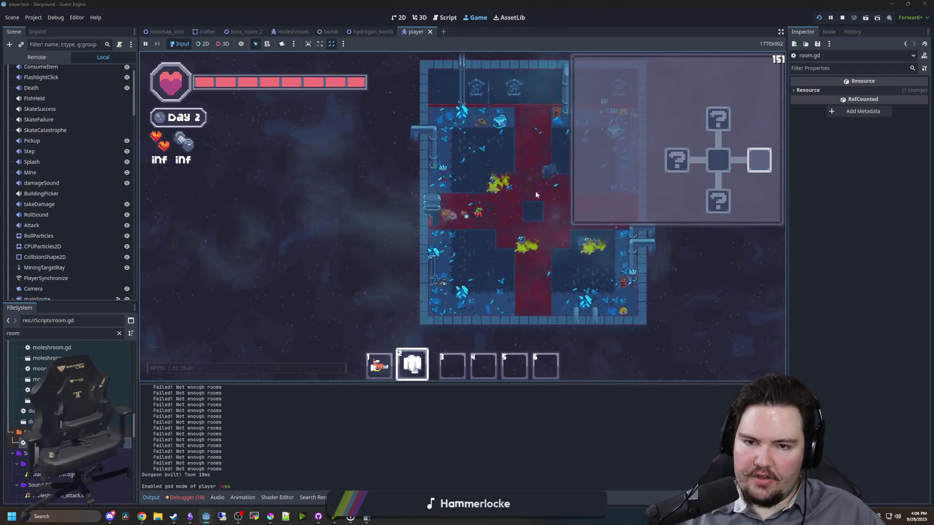
key("1")
left_click(520, 183)
key("2")
key("a")
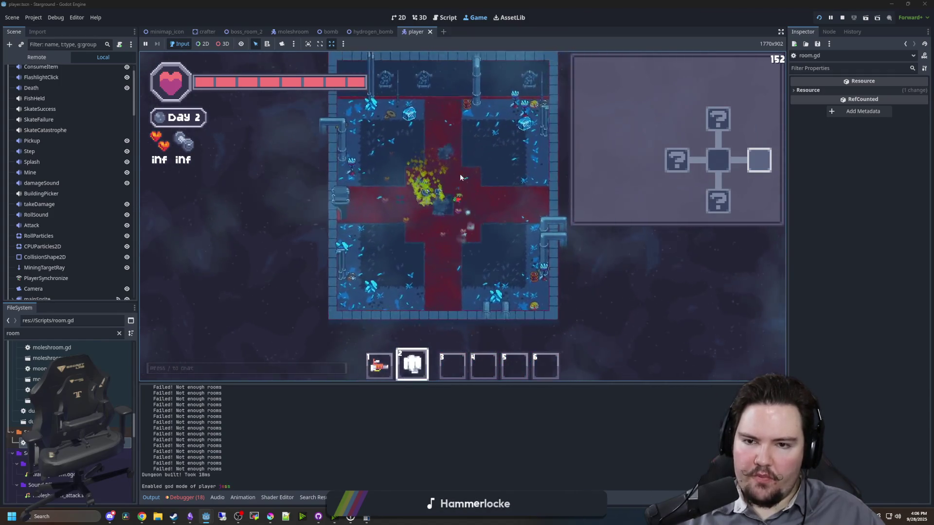
key("w")
key("a")
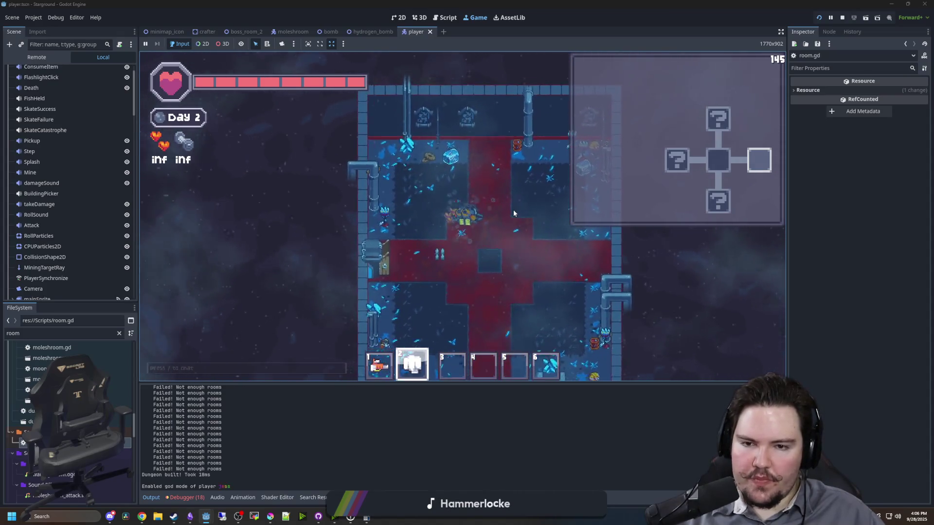
Zoom the camera out and back in over the cleared east room, then start a new file search
scroll("down", 3)
scroll("down", 3)
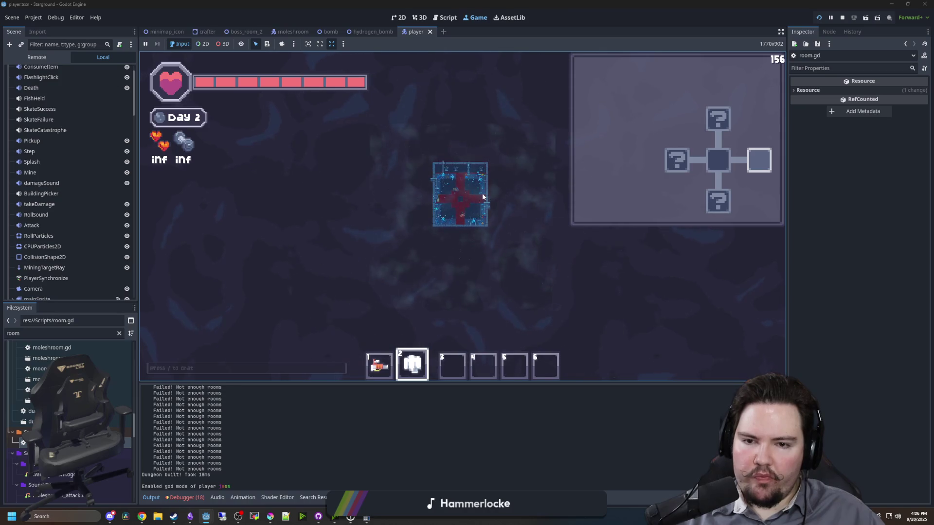
scroll("down", 3)
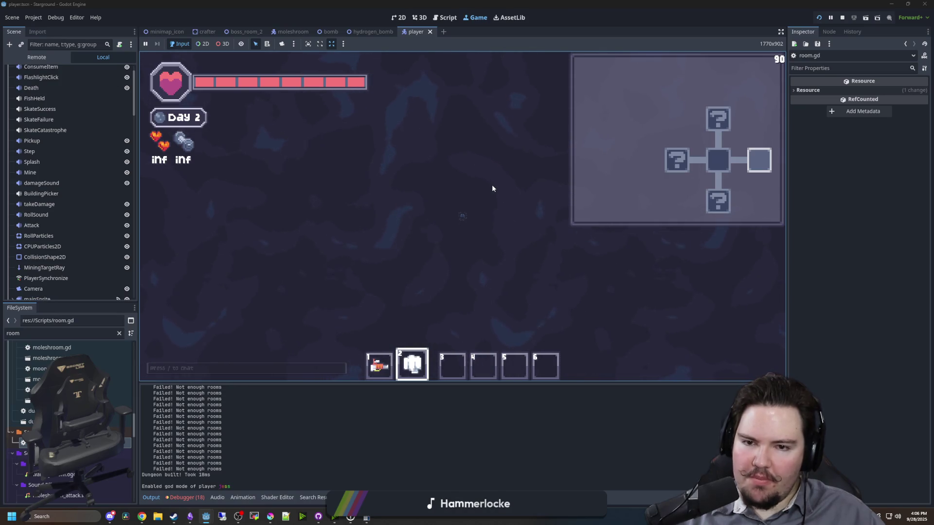
scroll("up", 3)
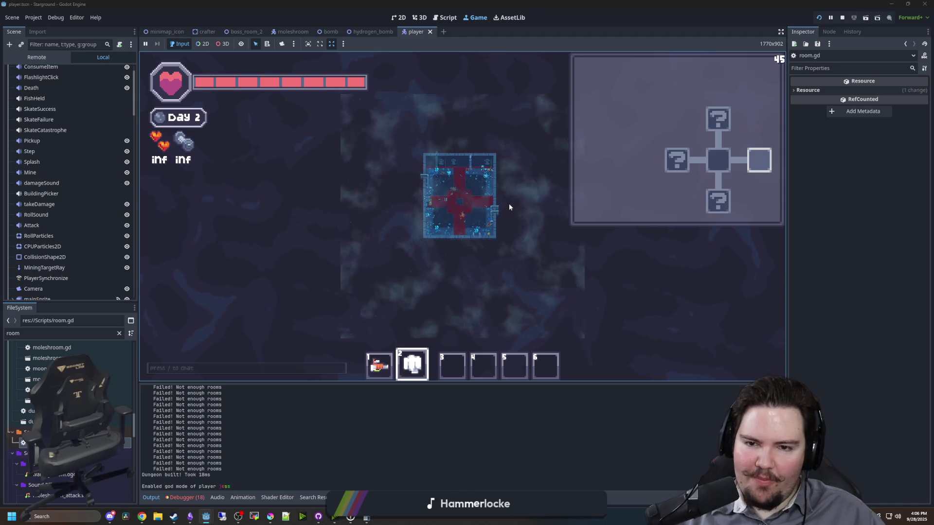
scroll("down", 3)
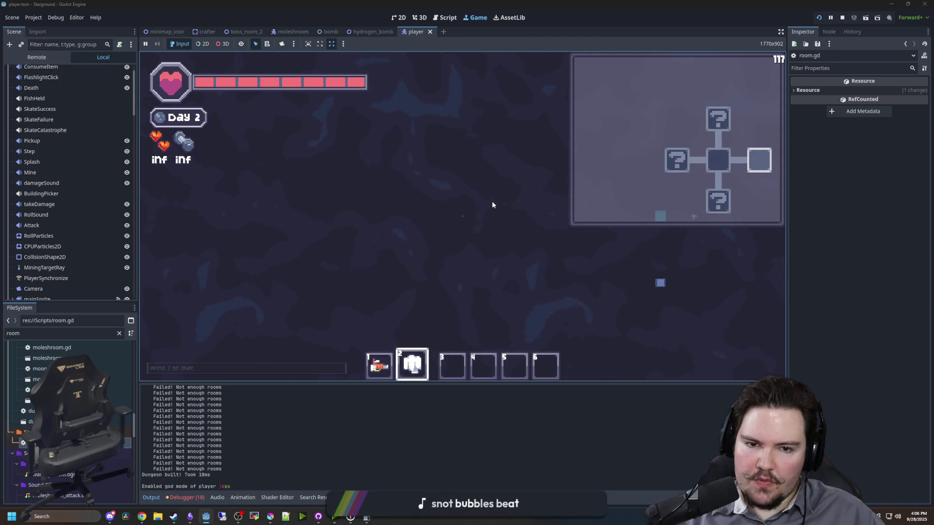
scroll("up", 3)
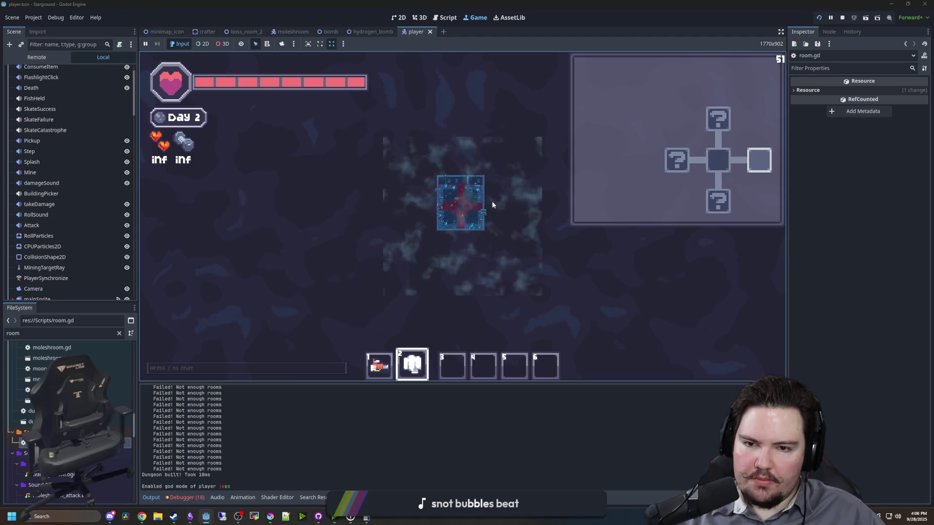
scroll("up", 3)
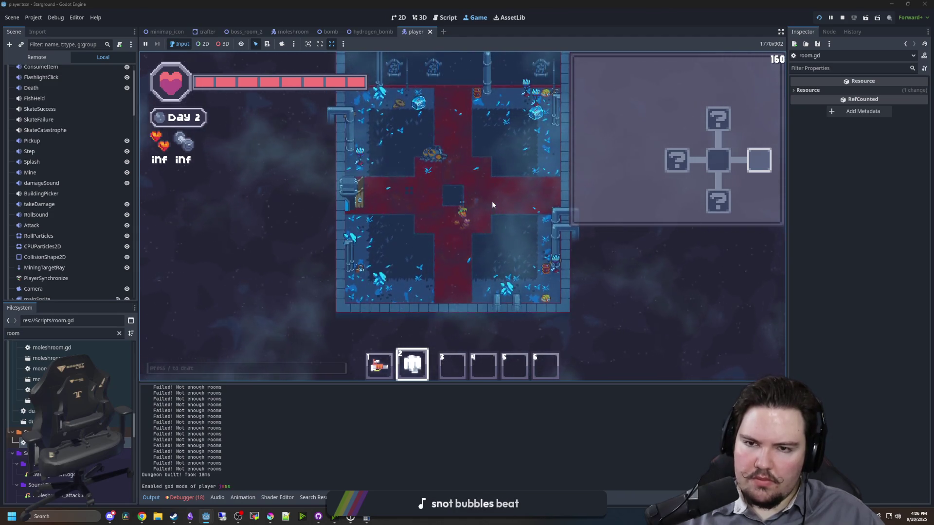
left_click(99, 336)
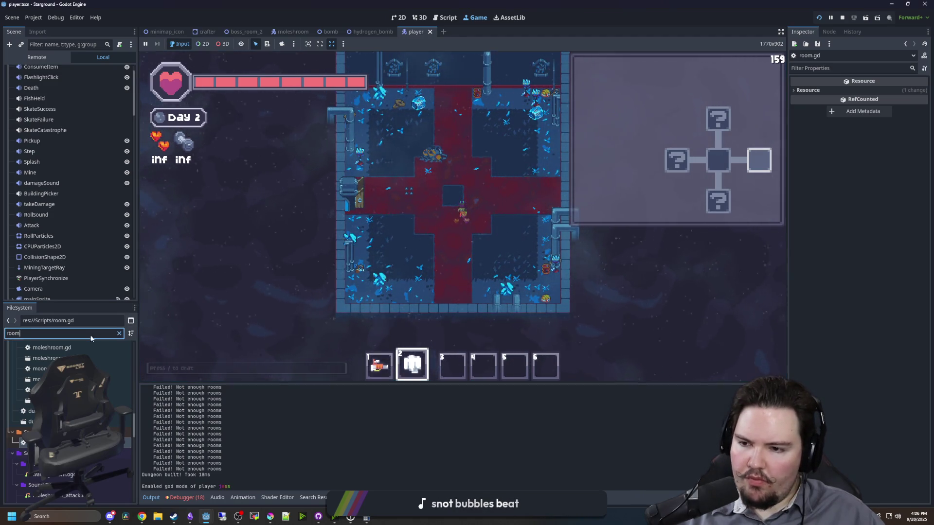
Filter the FileSystem for 'region' and open regions_table.gd
type("region")
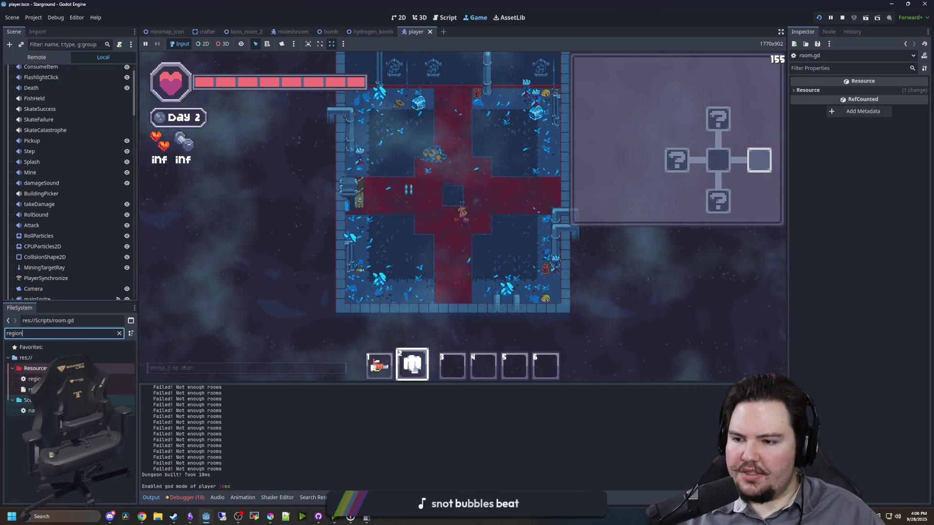
double_click(34, 379)
left_click(410, 242)
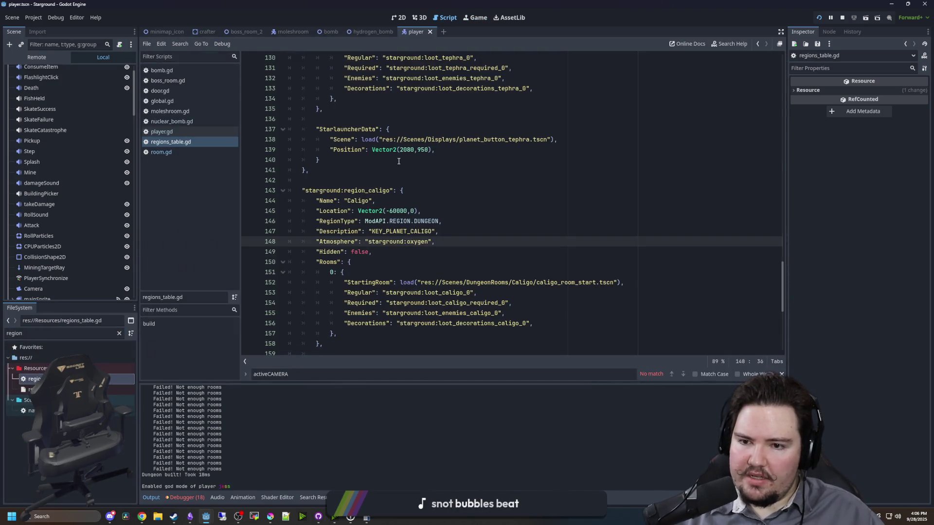
Insert a blank line after the Tephra entry on line 141, save, and return to the game
left_click(398, 161)
scroll("up", 3)
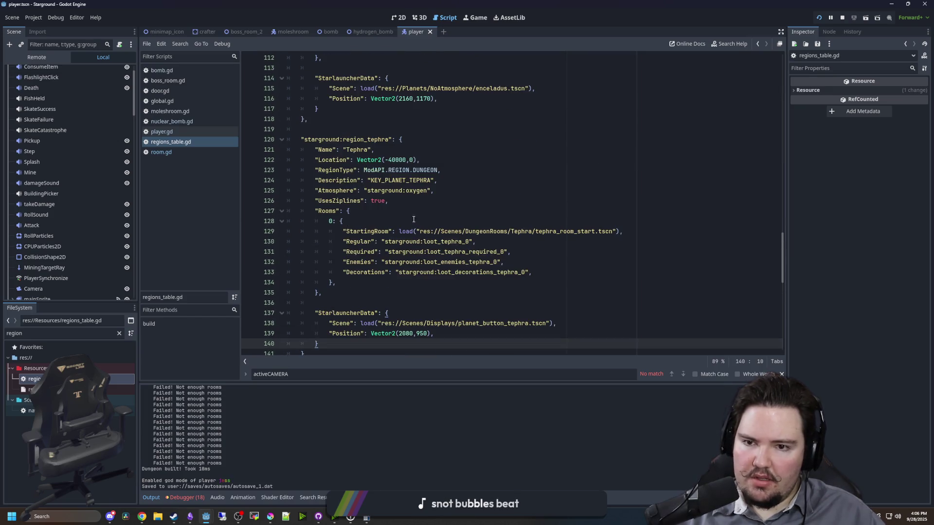
scroll("down", 3)
left_click(433, 195)
key("Return")
key("ctrl+s")
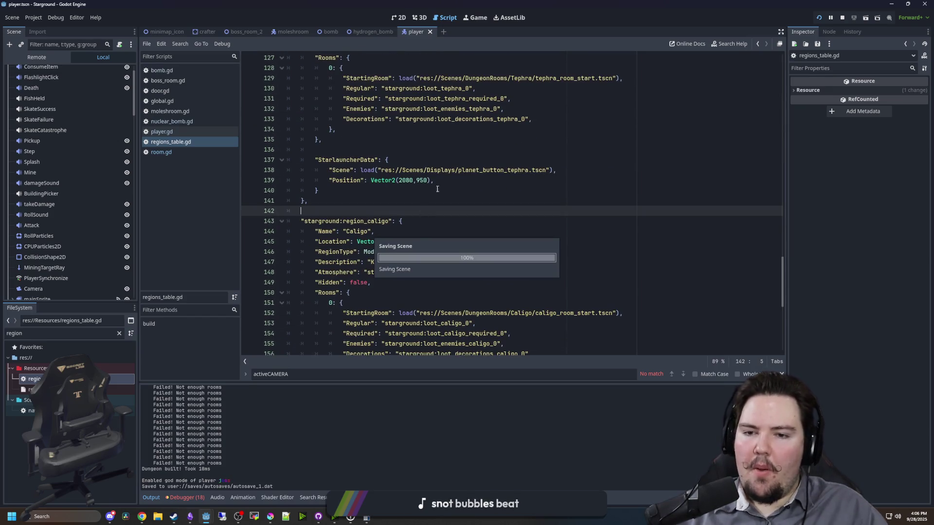
left_click(483, 20)
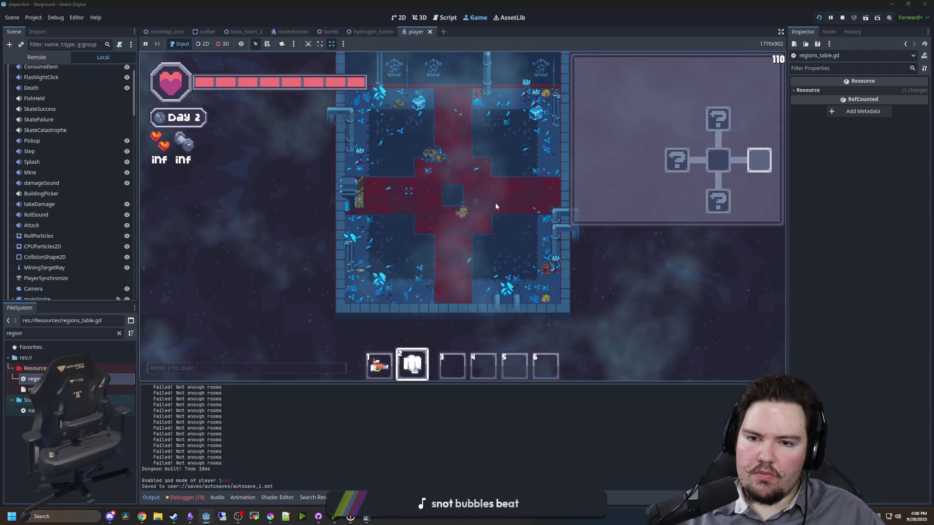
Send the /tp teleport chat command and switch to the first hotbar item
type("/tp")
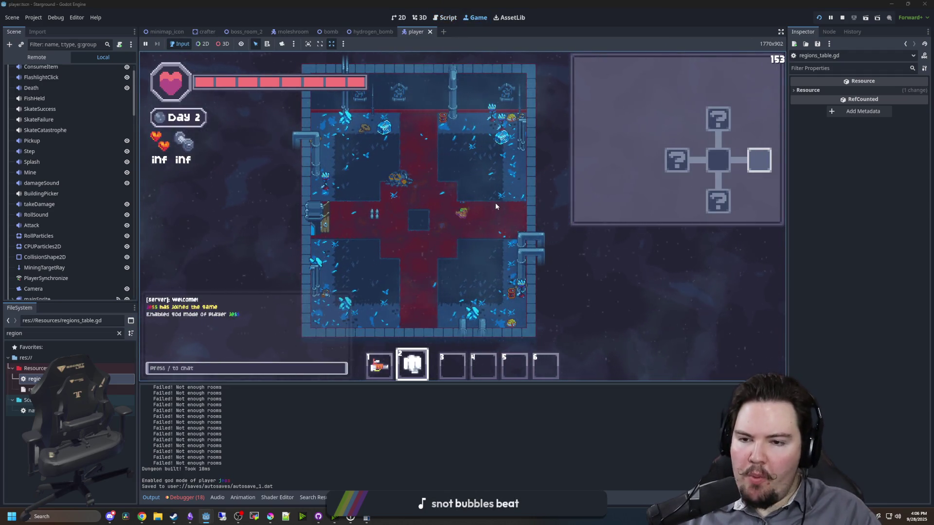
key("Return")
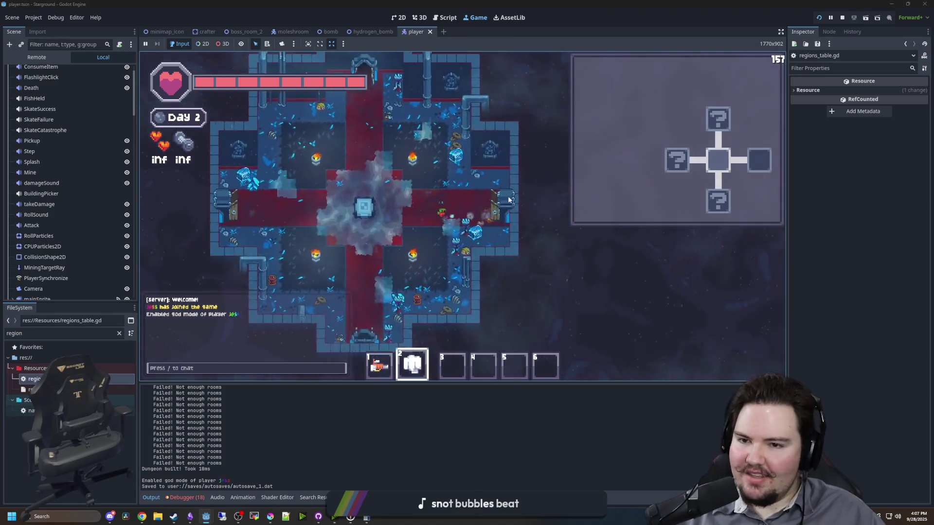
key("1")
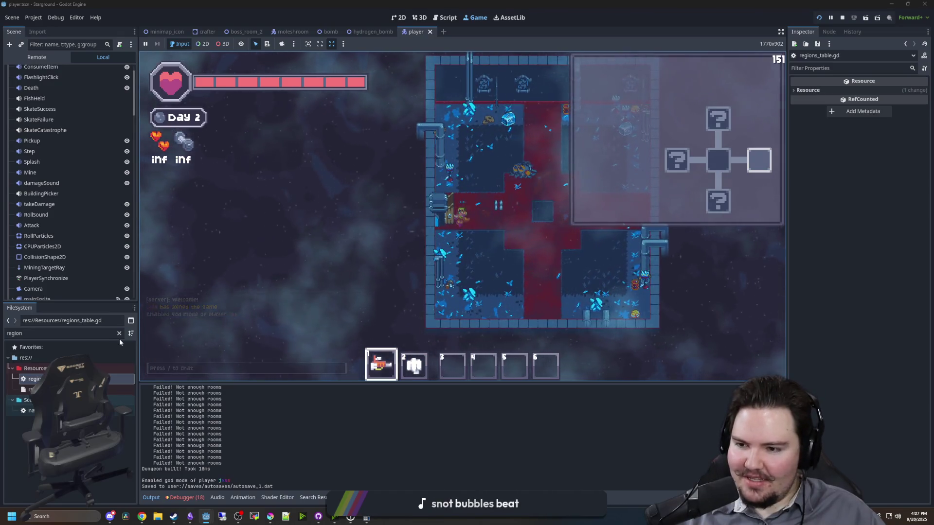
Search files for 'caligo', open caligo_background material, and widen the Inspector to show its properties
left_click(119, 333)
type("clig")
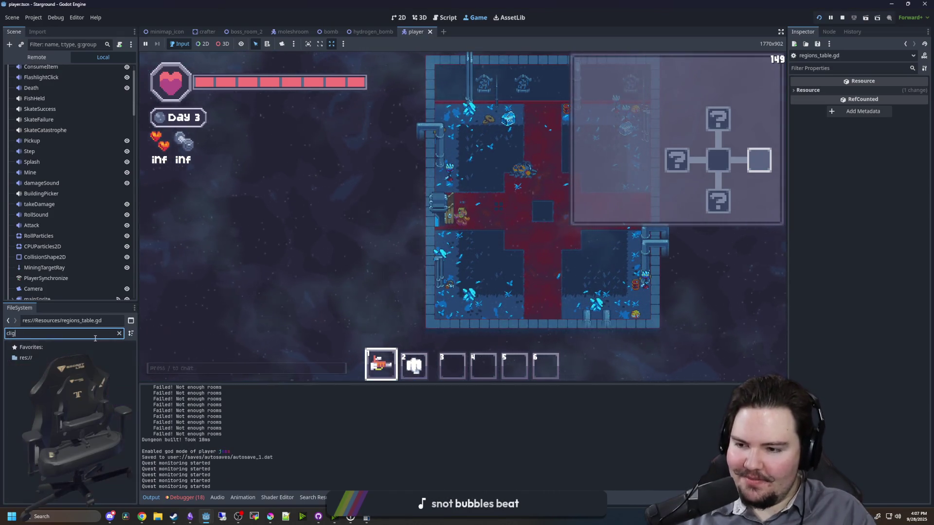
key("BackSpace")
key("BackSpace")
type("aligo")
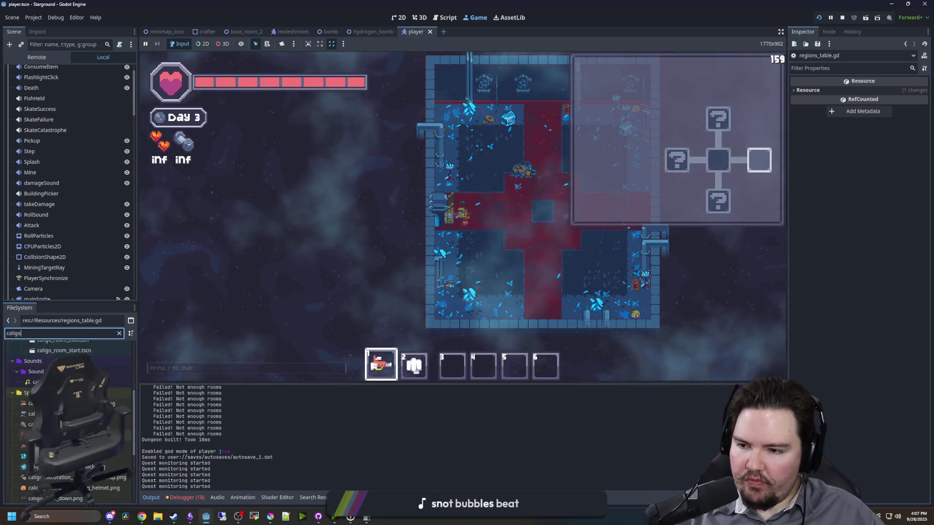
scroll("down", 3)
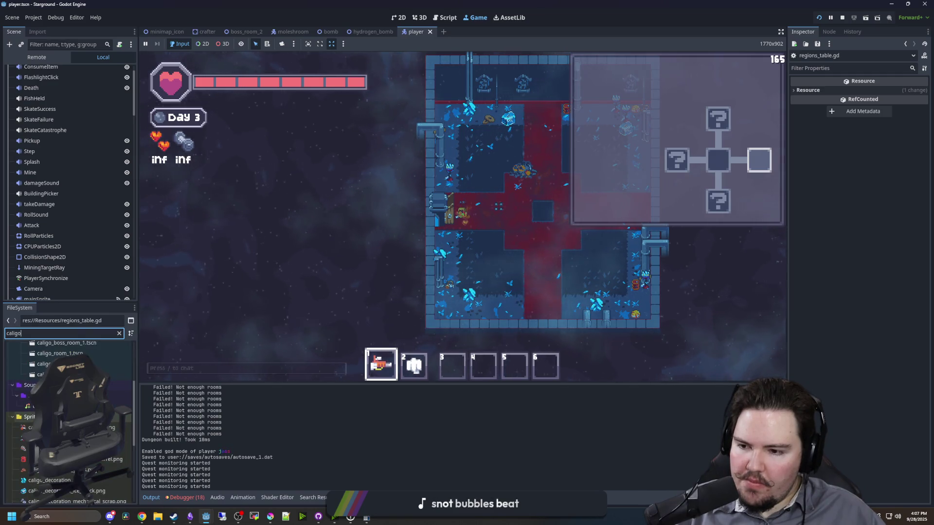
scroll("down", 3)
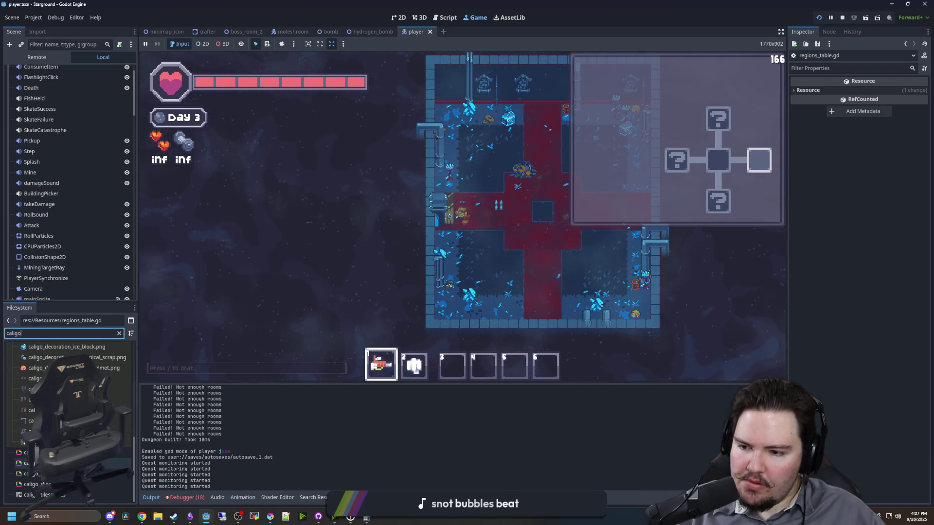
left_click(73, 452)
left_click_drag(787, 359, 677, 359)
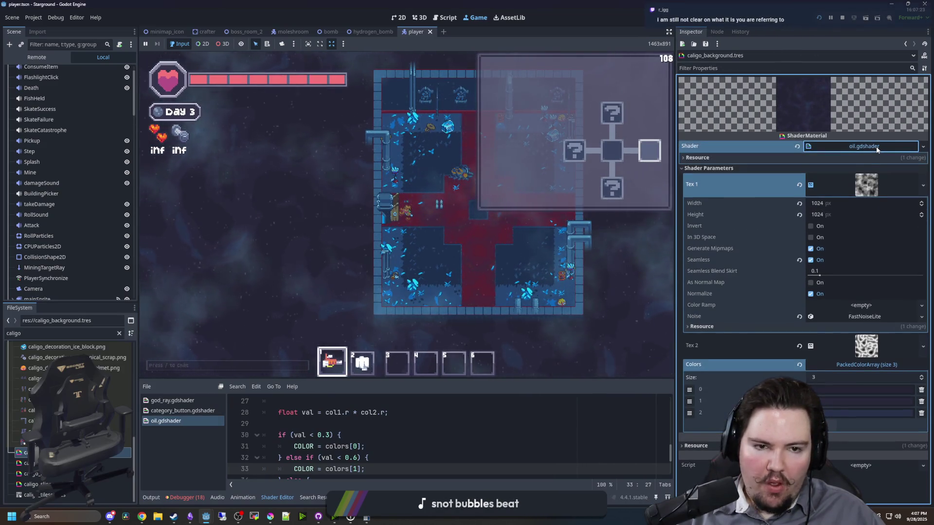
left_click(629, 227)
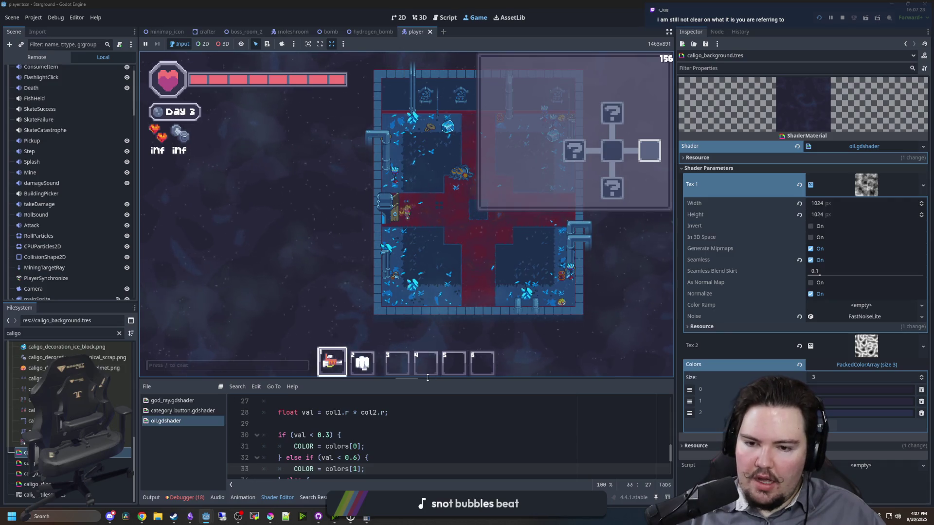
Enlarge the shader code area and widen the running game view
left_click_drag(427, 378, 427, 353)
scroll("down", 3)
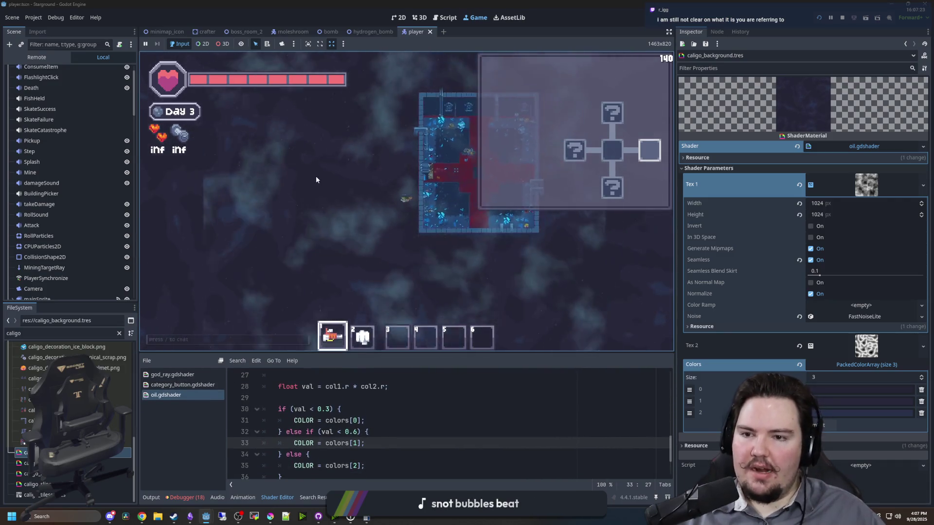
scroll("down", 3)
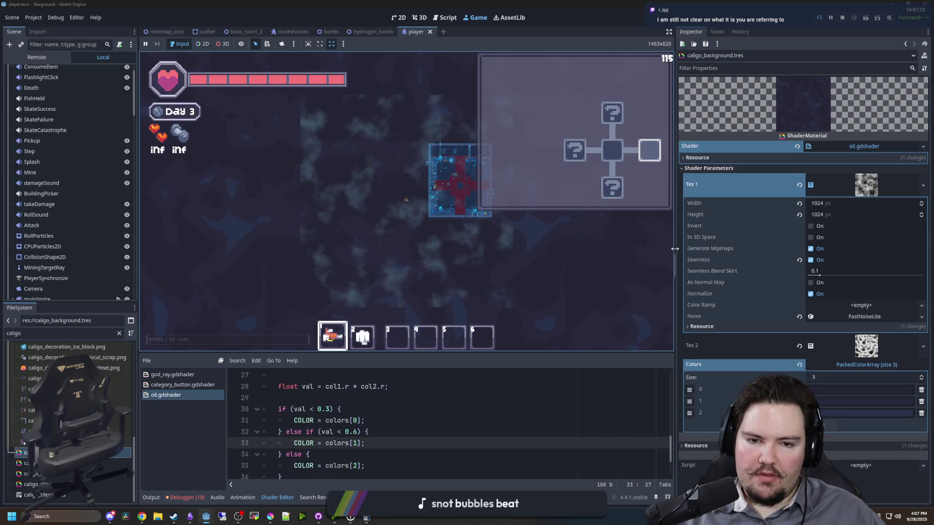
left_click_drag(674, 248, 852, 248)
scroll("up", 3)
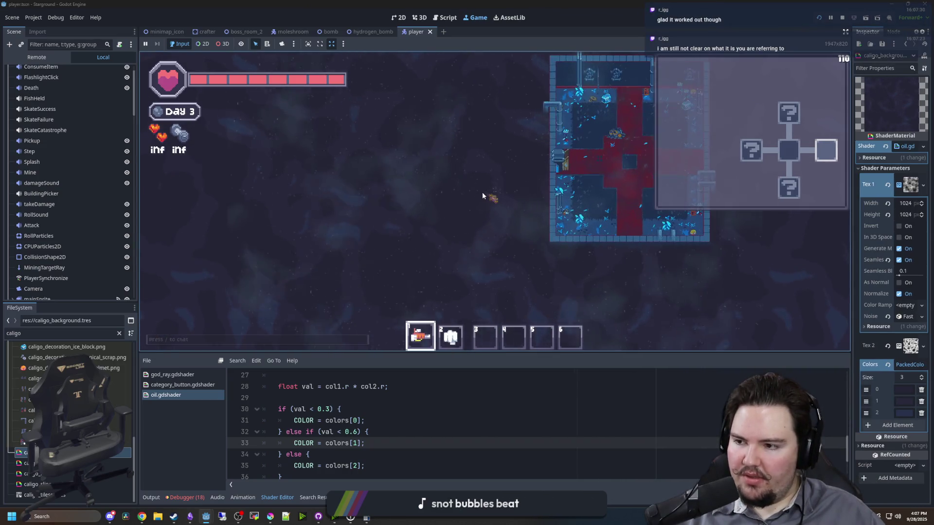
Walk right, zoom the camera out and in, and fire the mining ray into the fog
key("d")
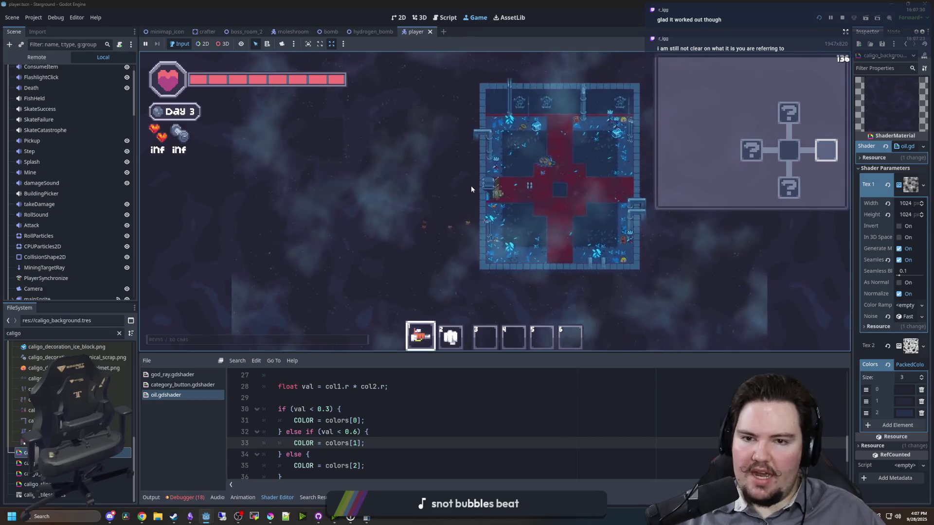
scroll("down", 3)
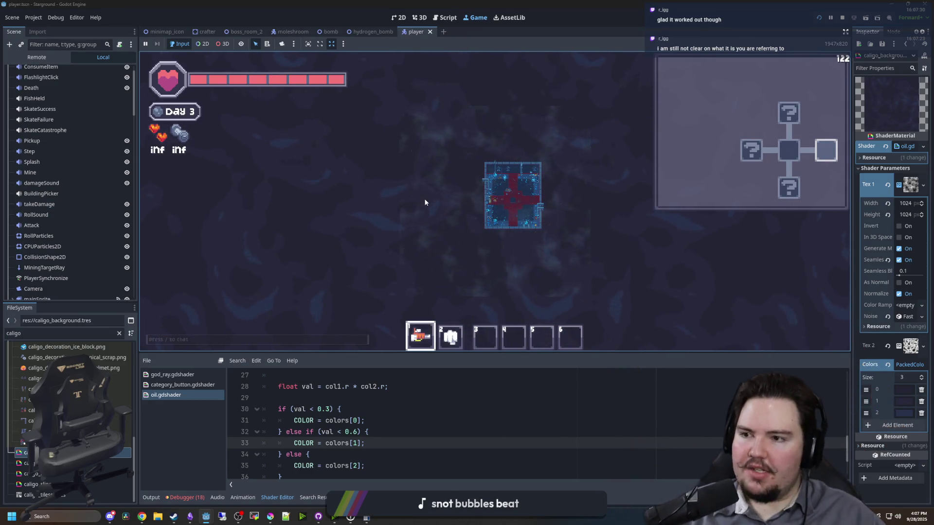
scroll("up", 3)
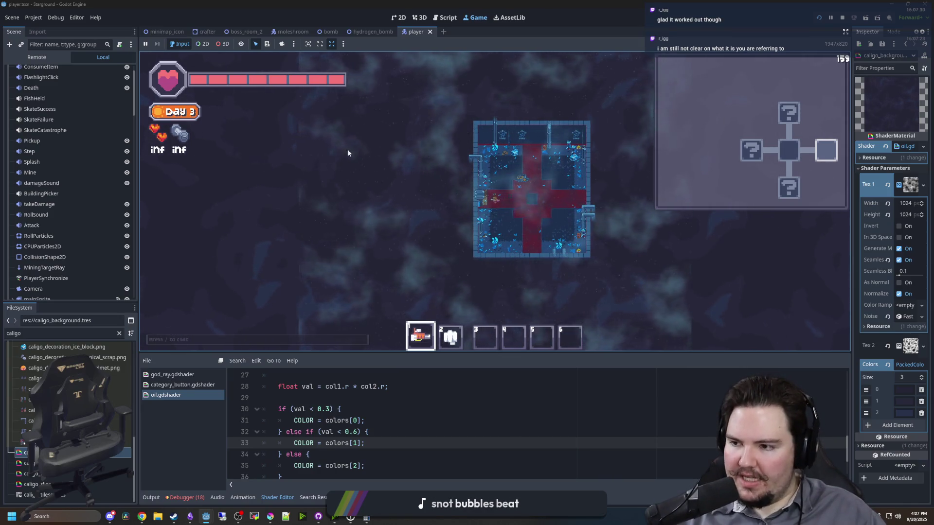
scroll("down", 3)
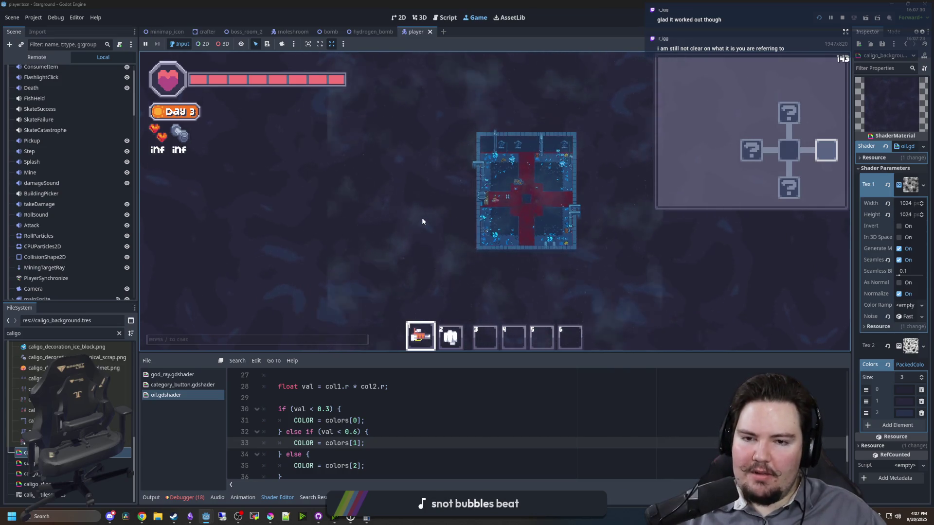
scroll("down", 3)
scroll("down", 3)
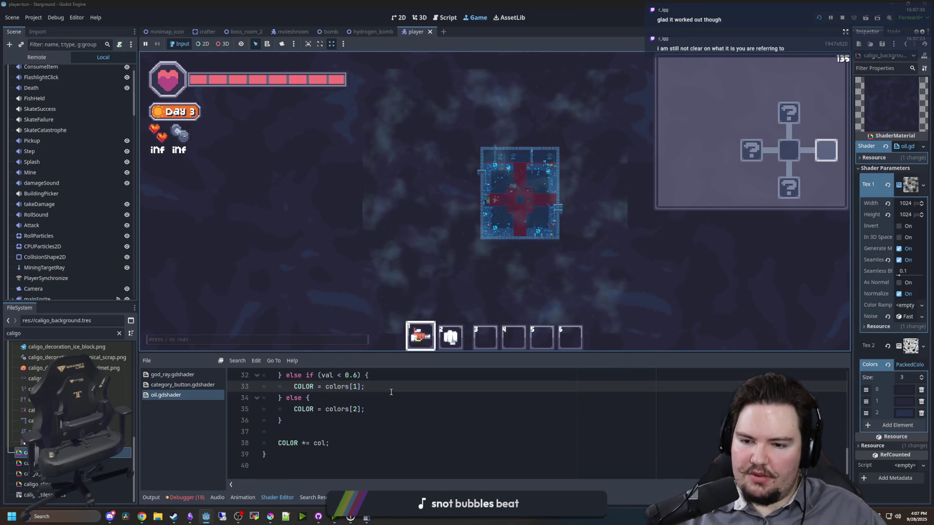
scroll("up", 3)
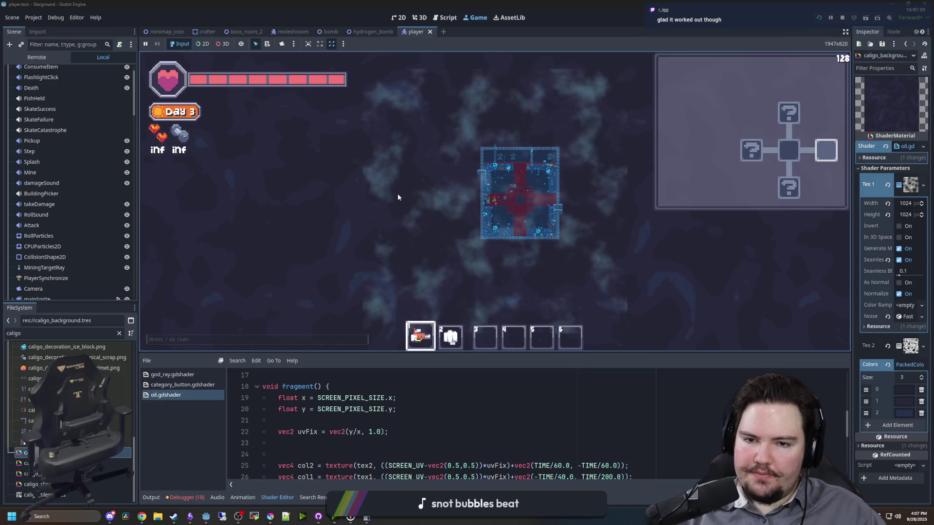
left_click(256, 103)
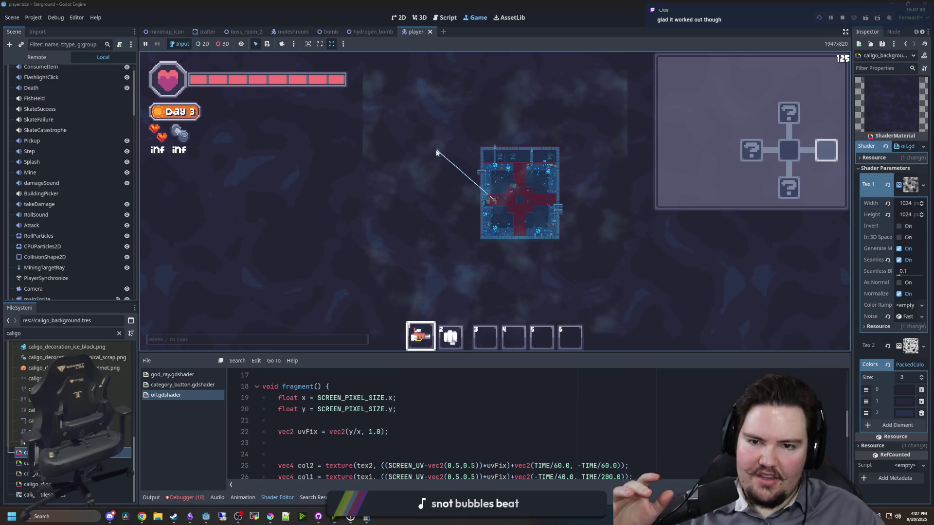
Sweep the mining ray around the room while zooming in and out on the fog
scroll("up", 3)
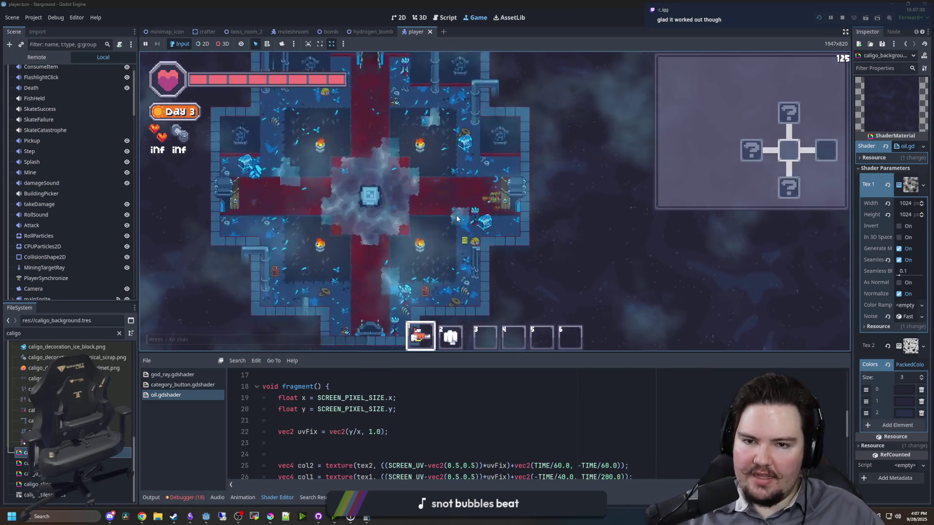
scroll("down", 3)
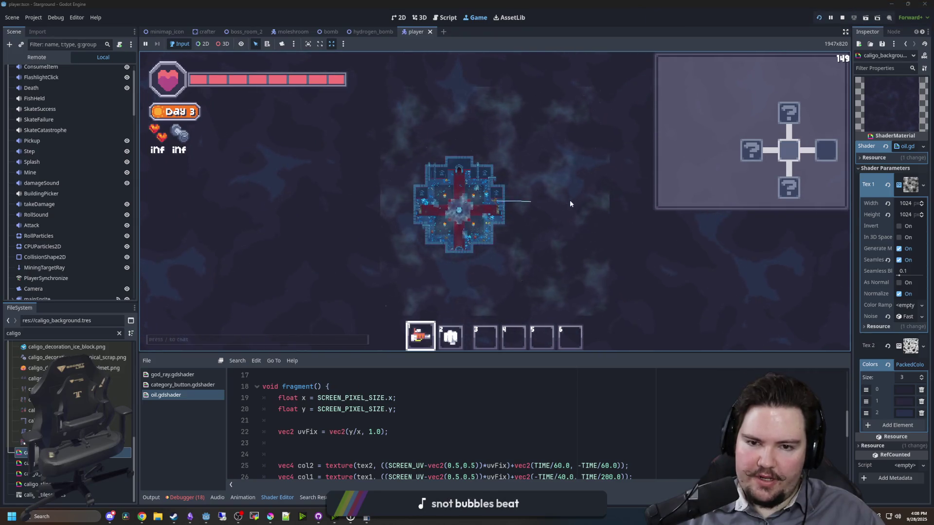
scroll("up", 3)
left_click_drag(587, 267, 657, 270)
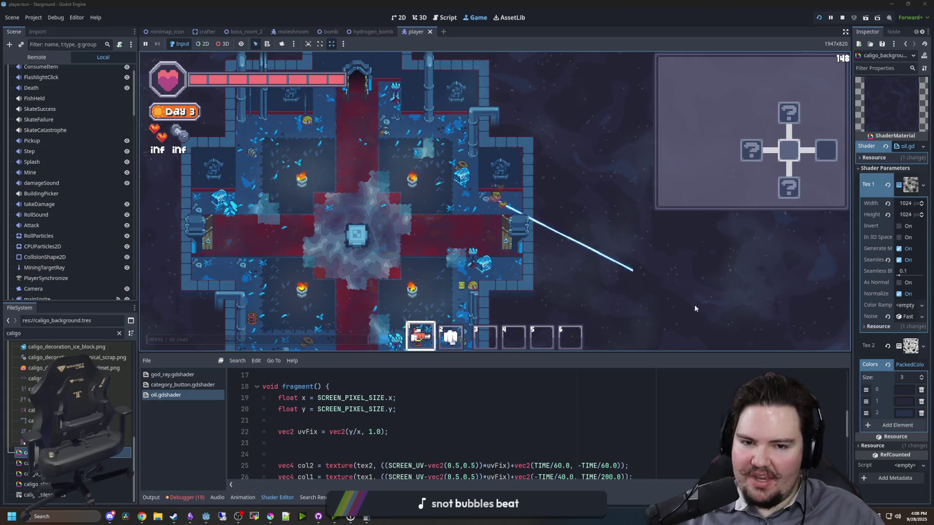
left_click_drag(667, 281, 619, 255)
left_click_drag(623, 277, 419, 201)
scroll("down", 3)
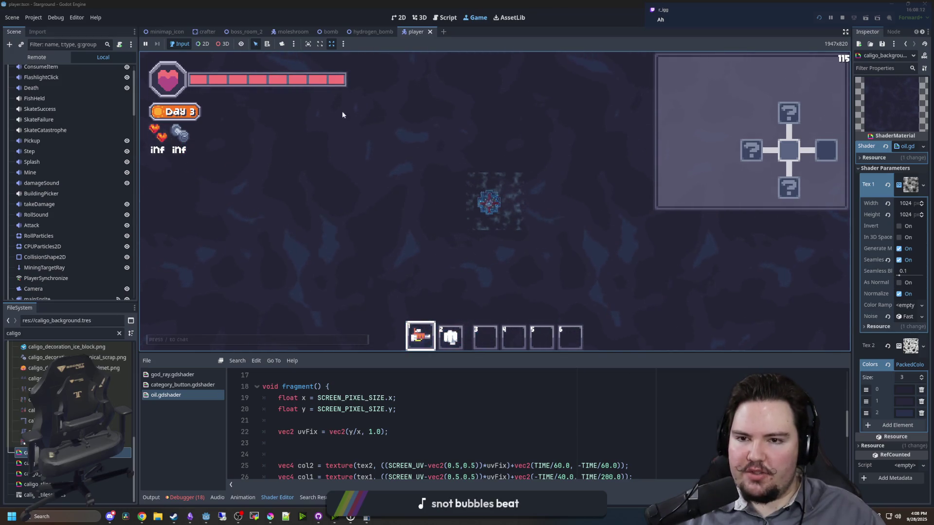
scroll("up", 3)
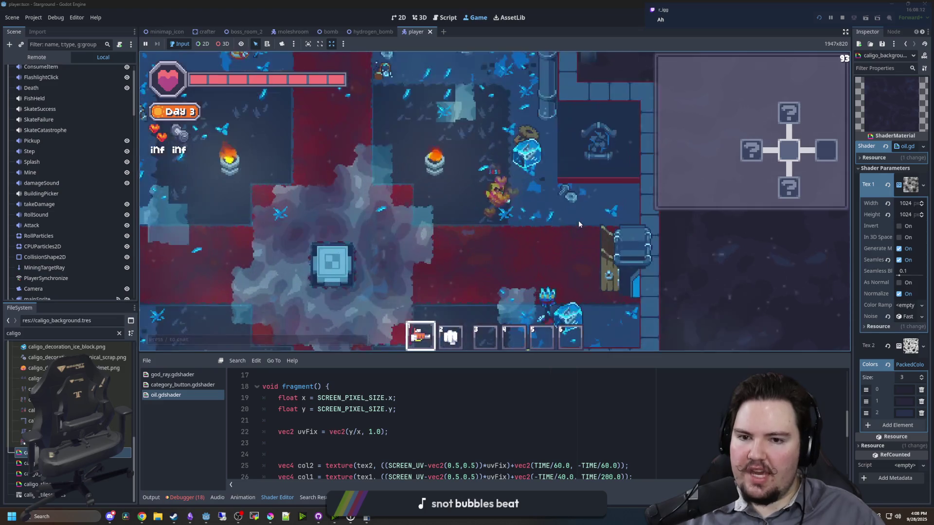
scroll("down", 3)
scroll("down", 3)
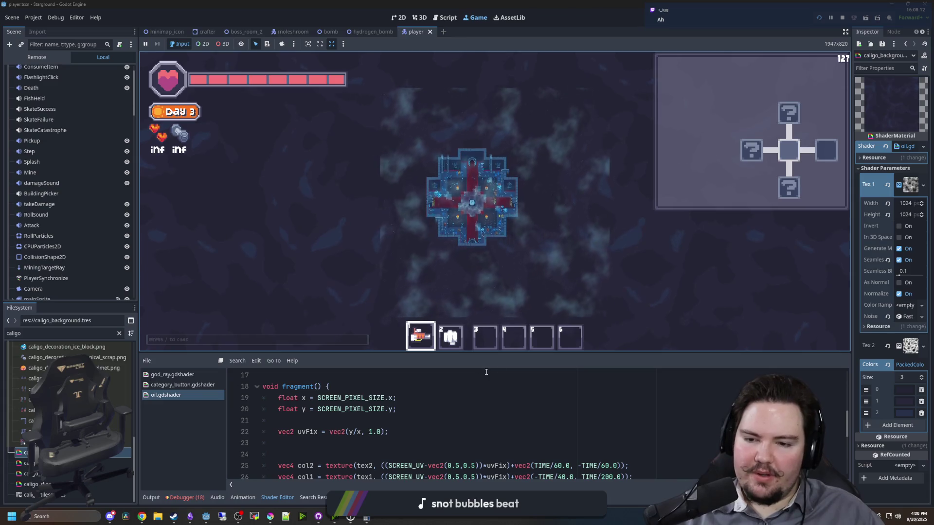
Delete the stray empty line in oil.gdshader's fragment() code
left_click_drag(512, 353, 513, 207)
left_click(292, 295)
key("Delete")
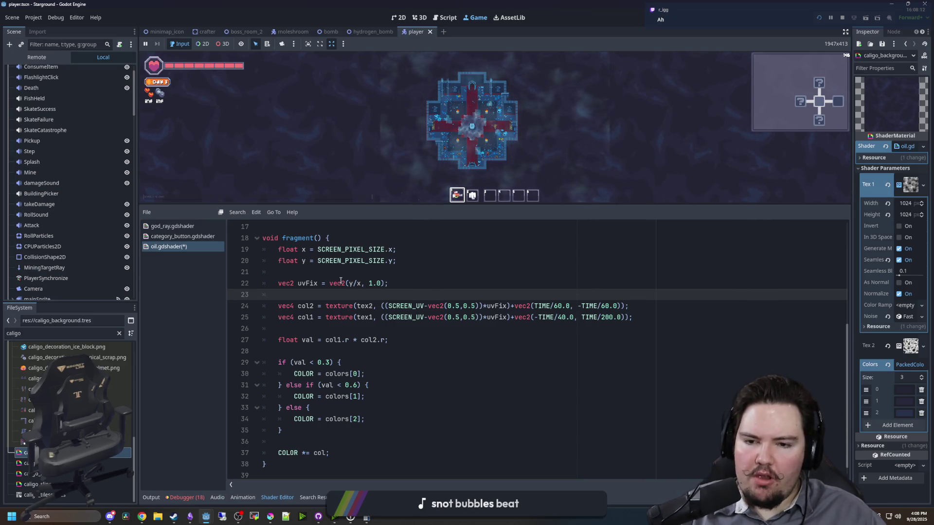
scroll("up", 3)
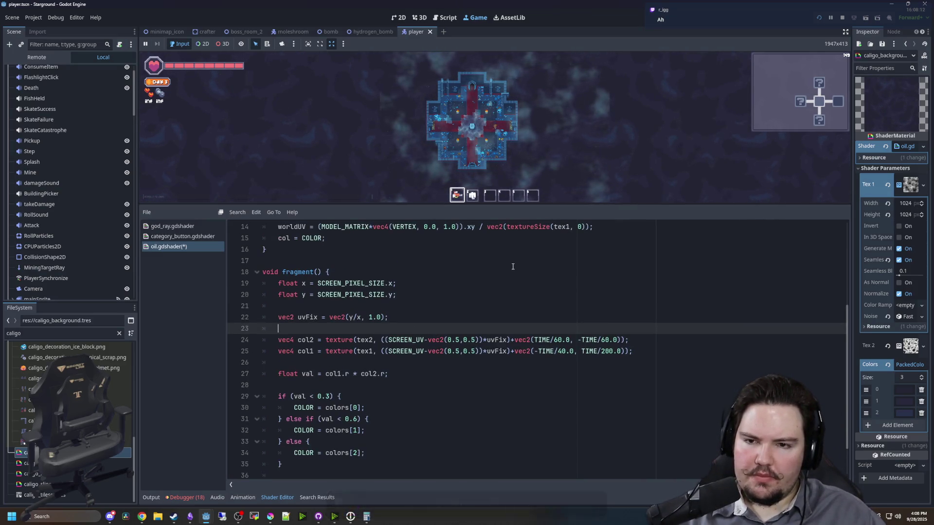
Shrink the code area so the running game fills the view again
left_click_drag(511, 204, 485, 90)
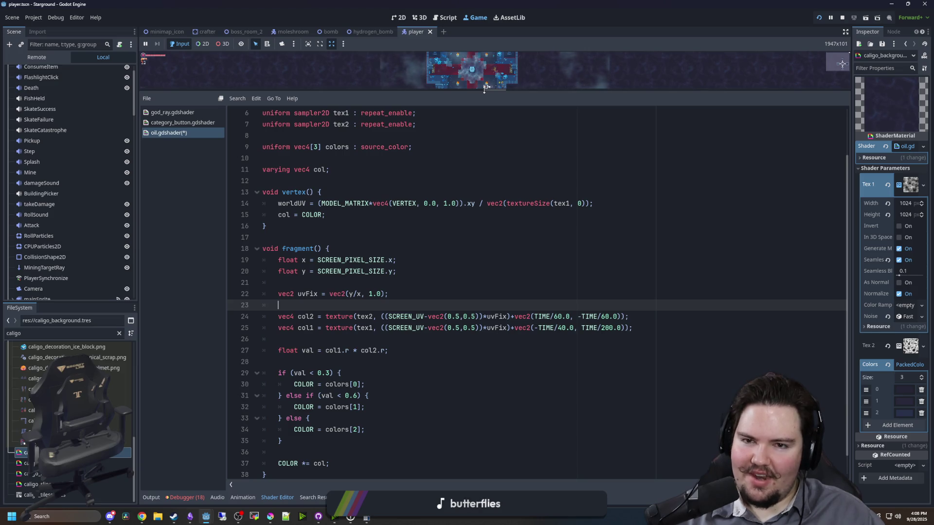
left_click_drag(485, 90, 462, 386)
scroll("down", 3)
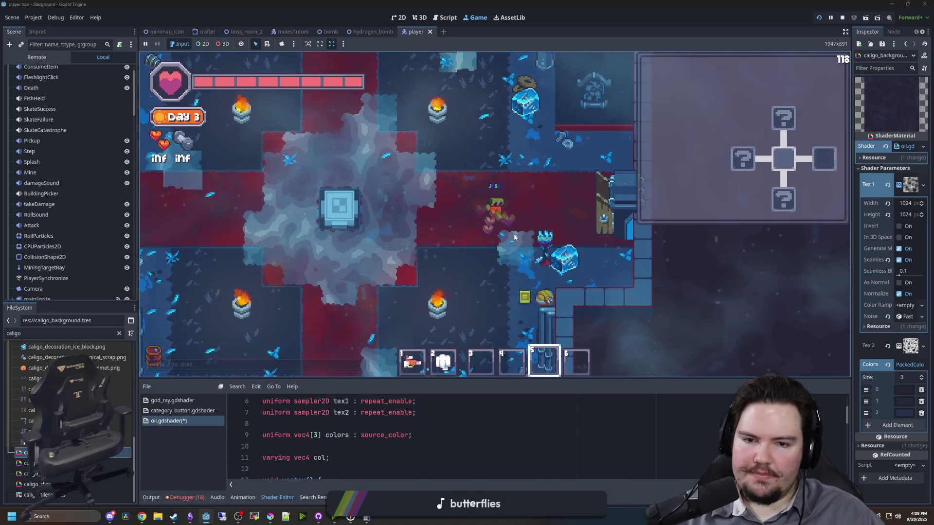
Fire the laser across the room, then walk through the door into the pipe room
key("1")
left_click_drag(535, 243, 583, 234)
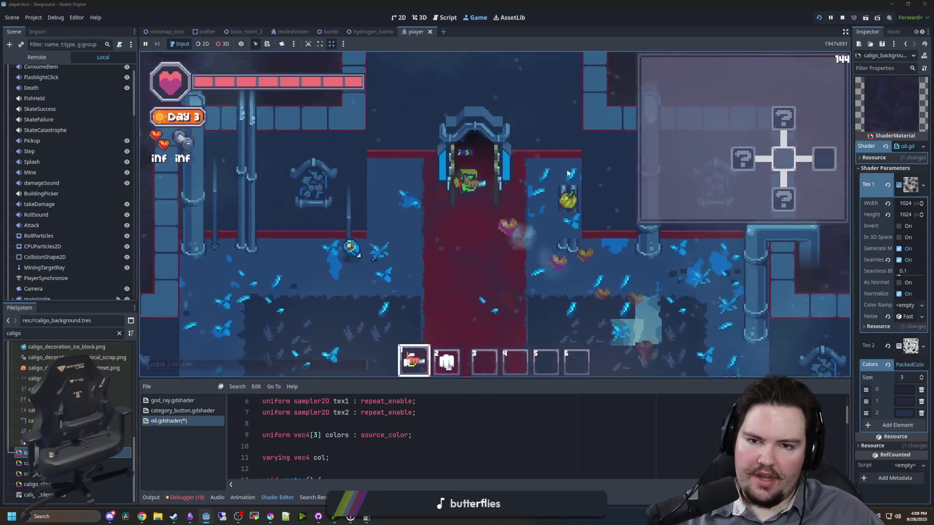
key("s")
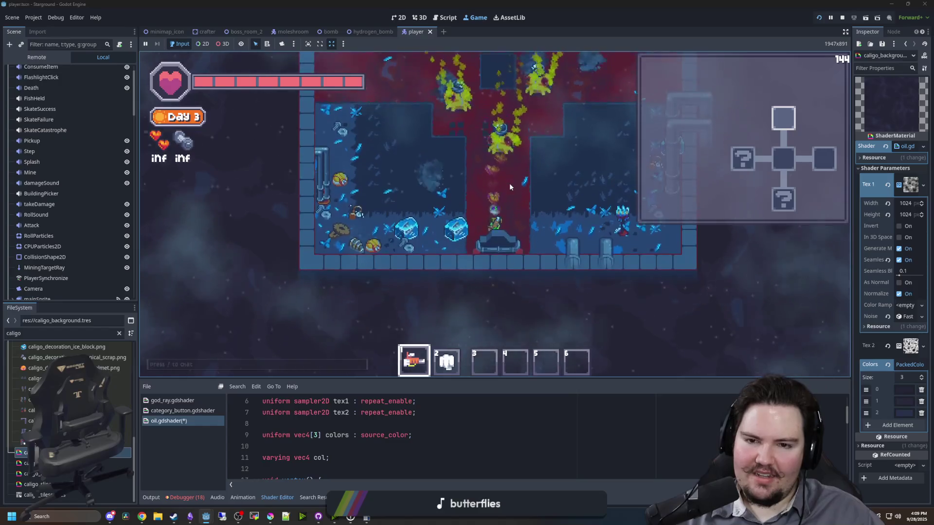
key("w")
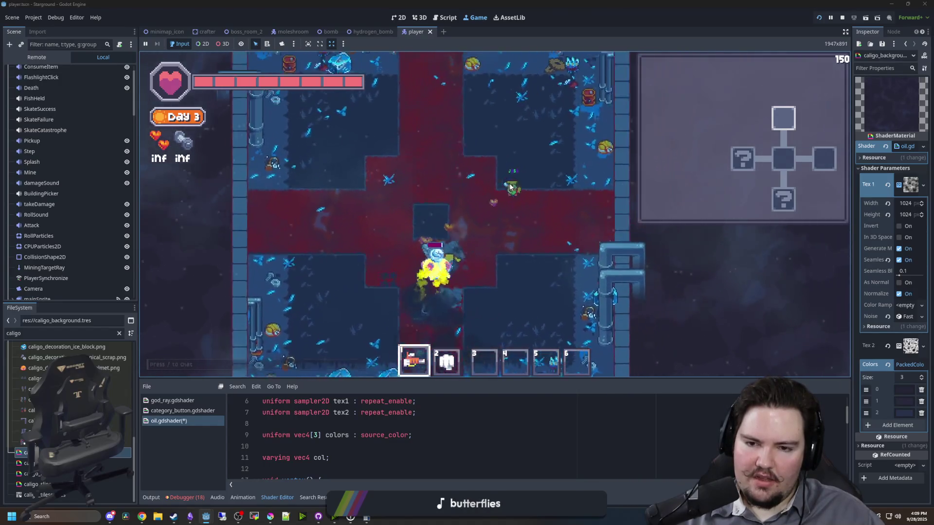
key("2")
key("w")
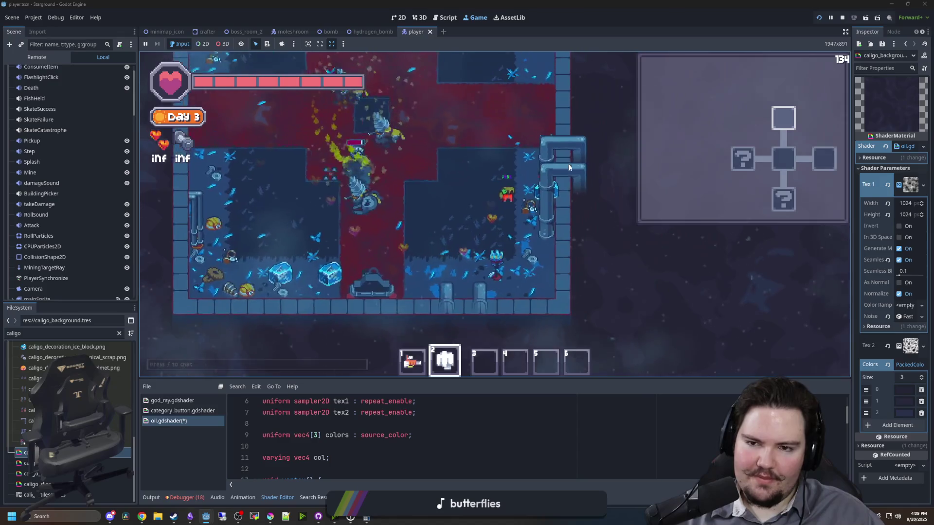
key("d")
key("s")
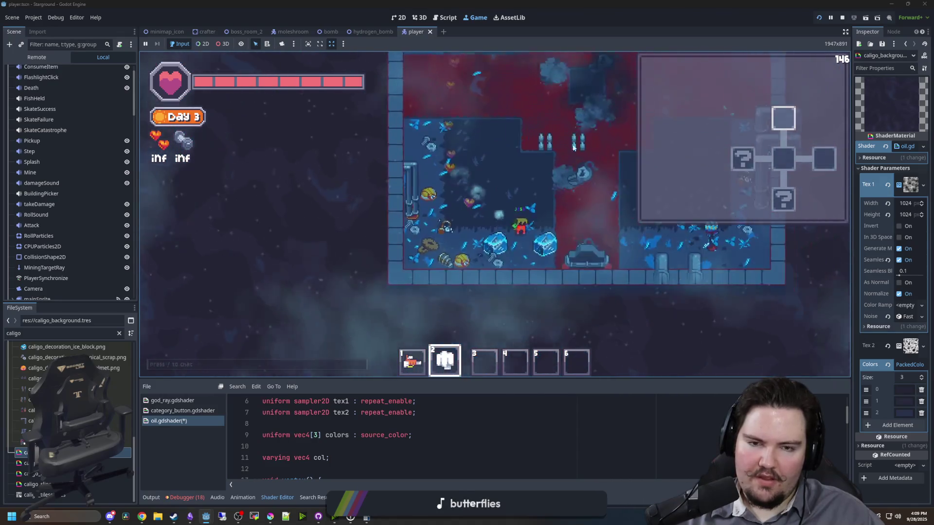
Walk up into another room, zoom out to view the whole level, then stop the game
key("a")
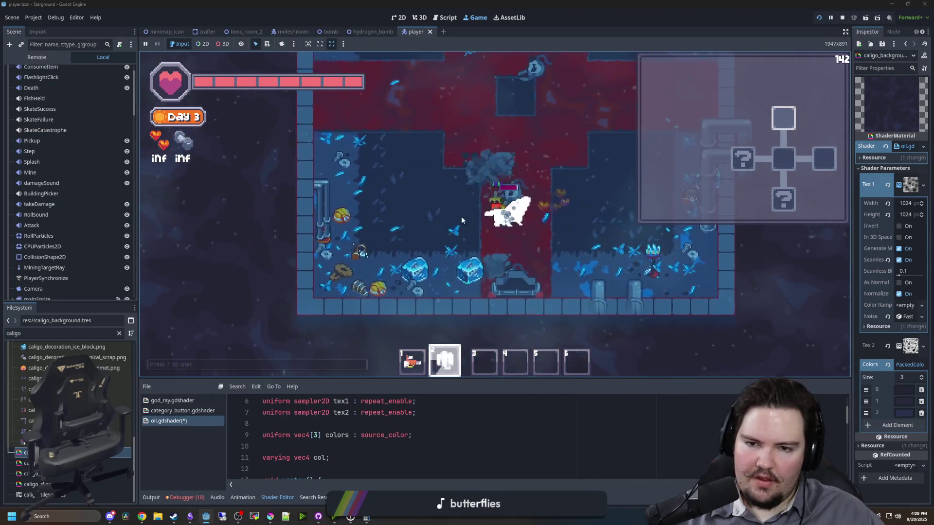
key("w")
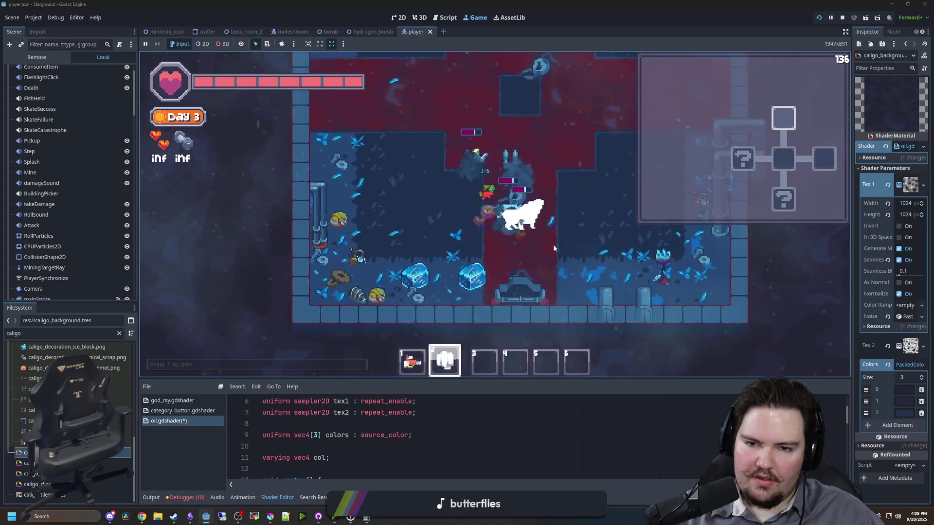
key("1")
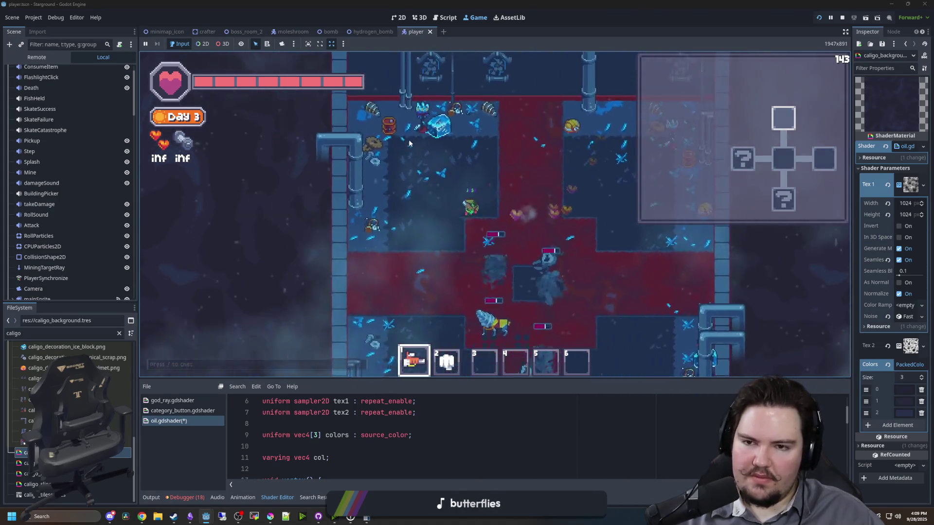
key("a")
scroll("down", 3)
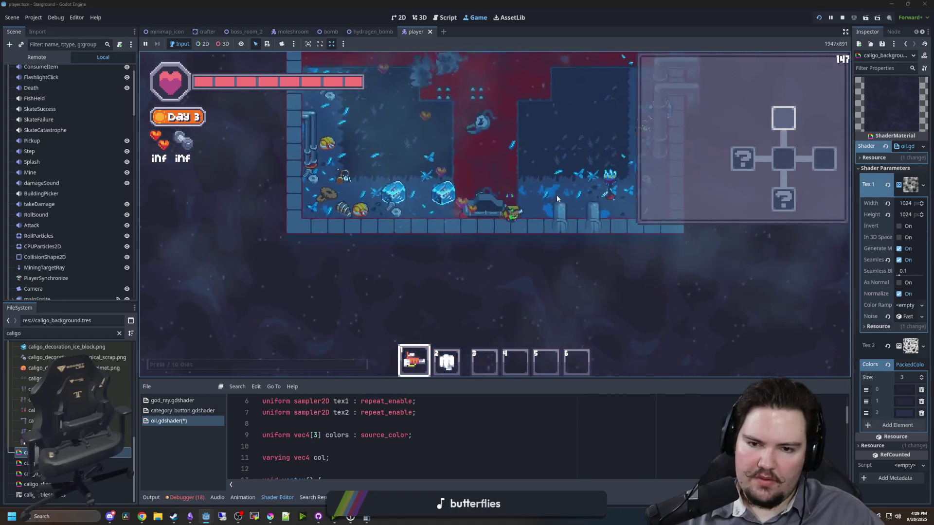
key("s")
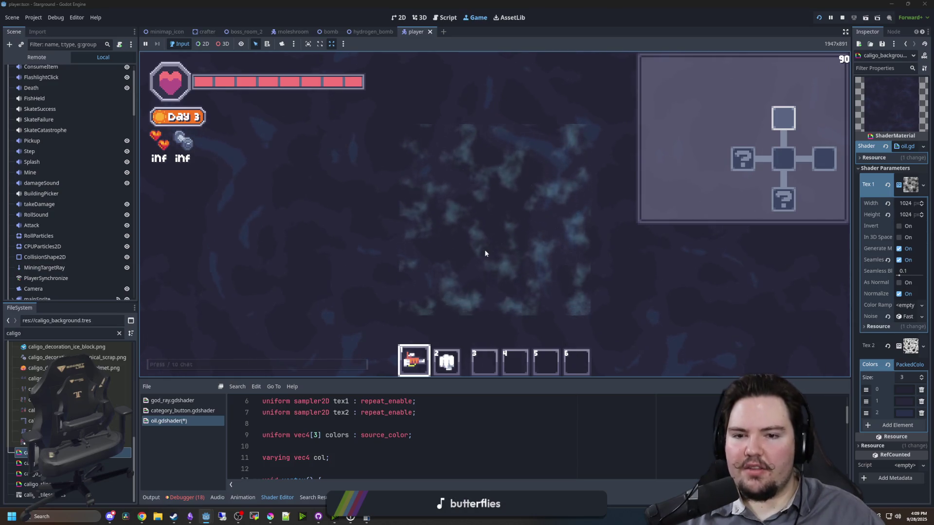
scroll("up", 3)
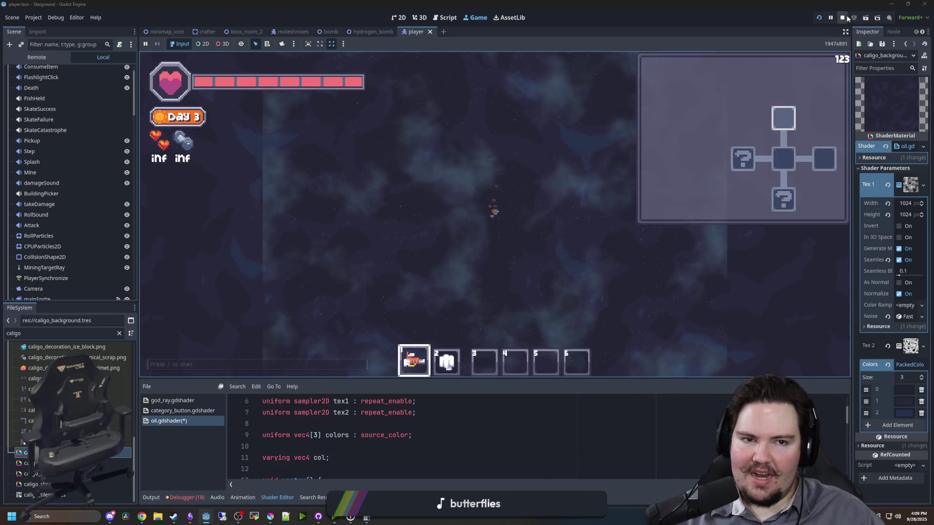
key("F5")
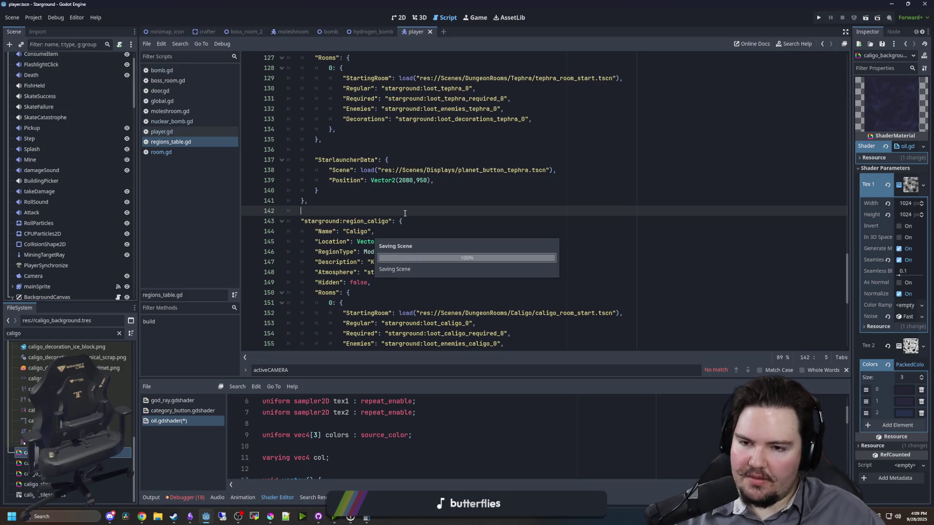
Return the caret to blank line 142 in regions_table.gd and save
left_click(376, 284)
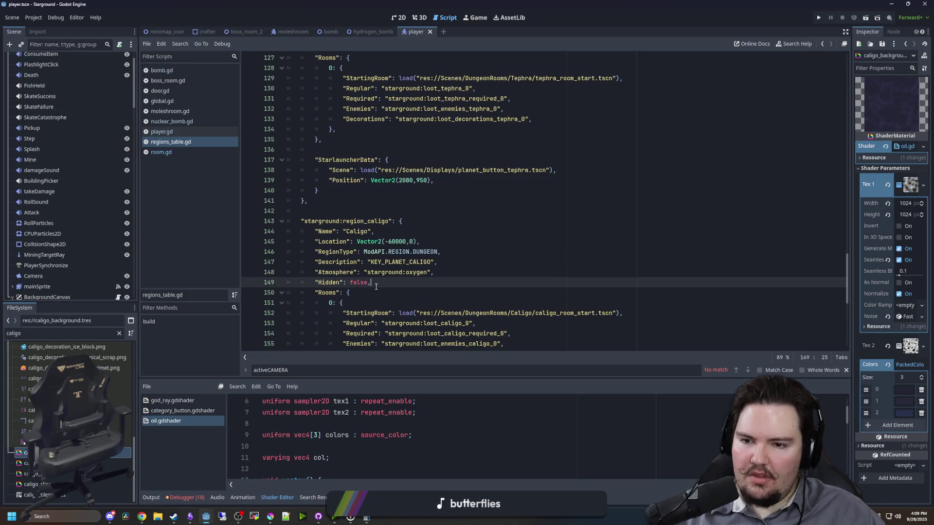
left_click(346, 210)
key("F5")
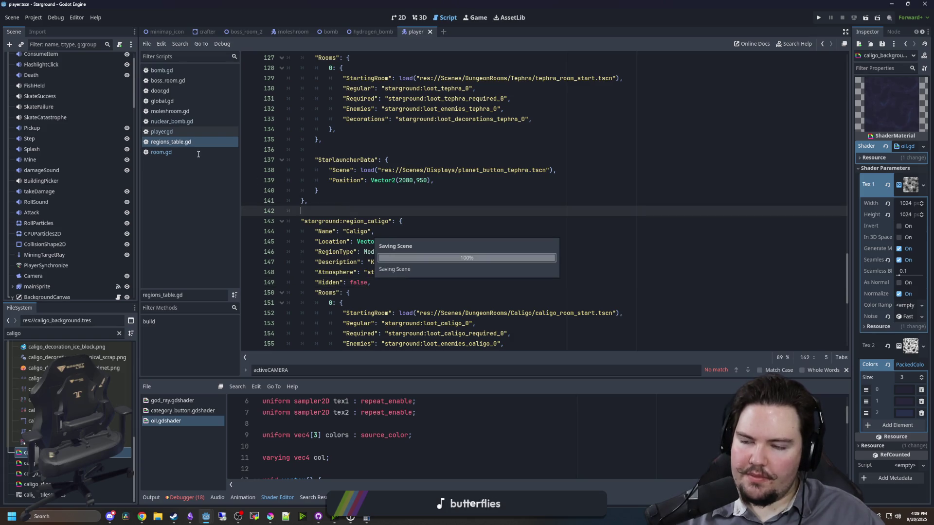
Open room.gd with the caret on blank line 91 in _ready, then bring Krita forward
left_click(174, 152)
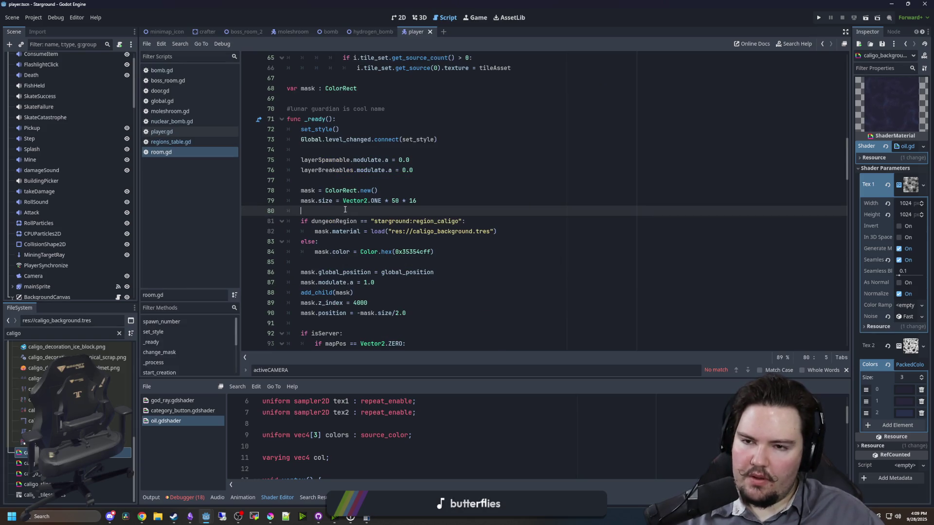
key("F5")
left_click(336, 176)
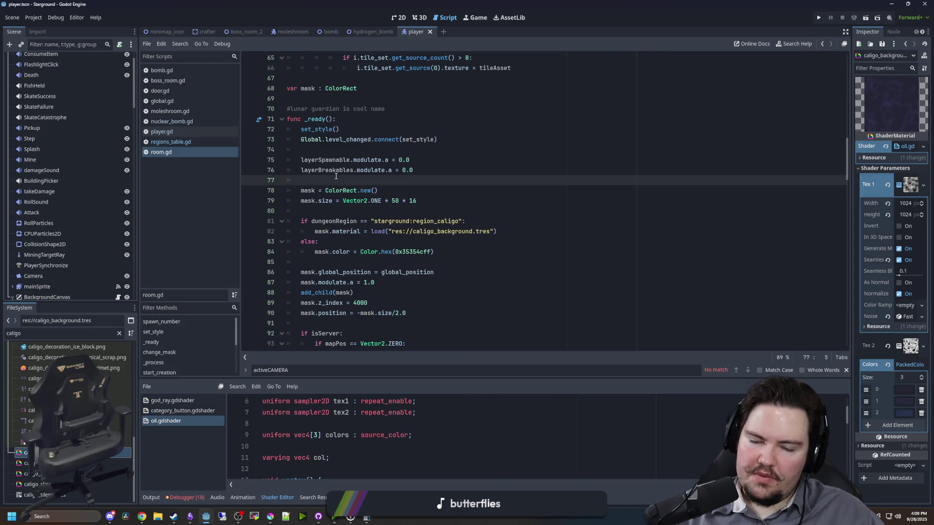
scroll("down", 3)
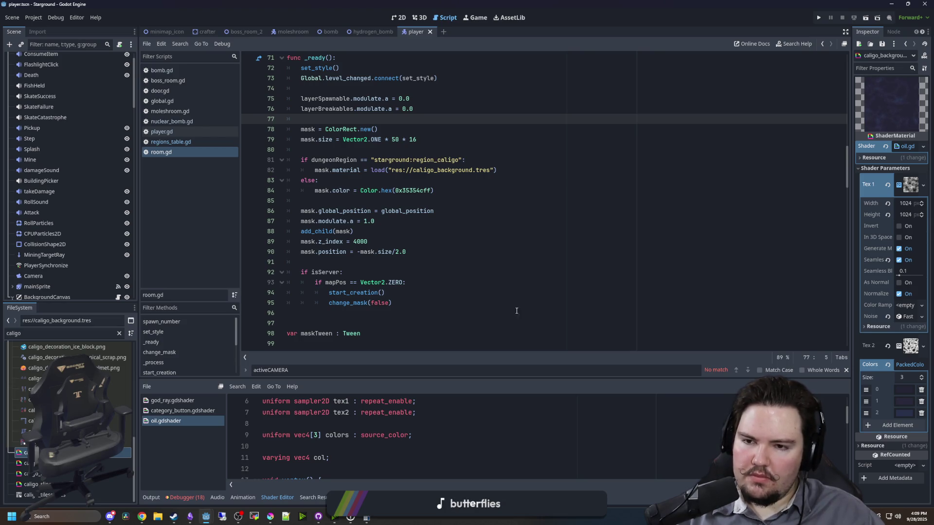
left_click(338, 261)
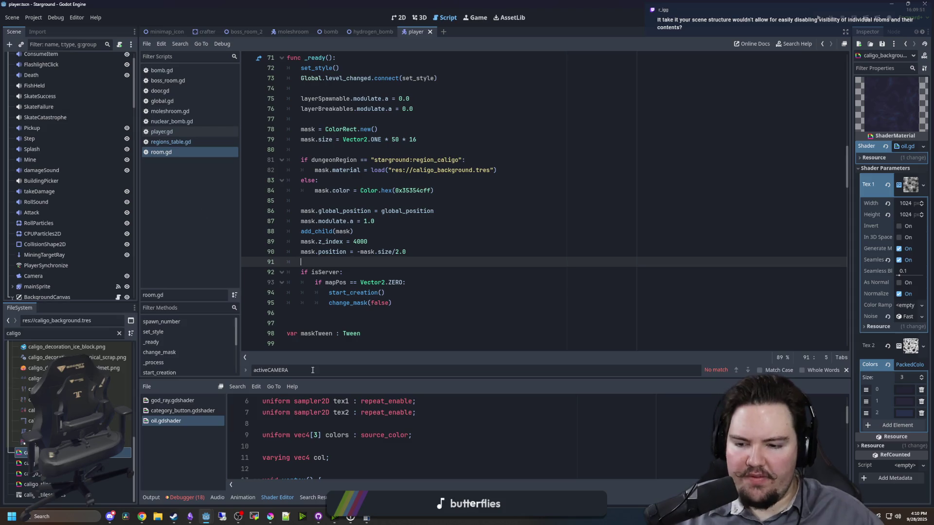
mouse_move(191, 518)
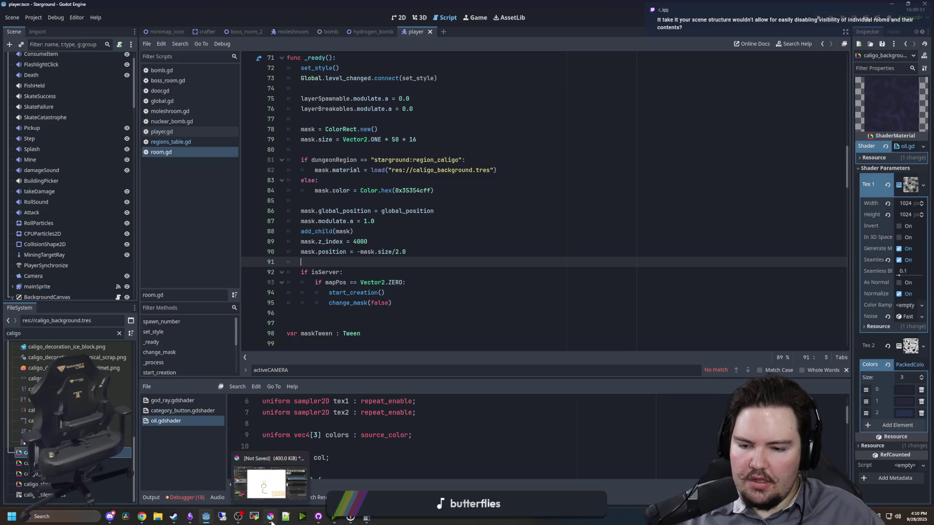
left_click(279, 488)
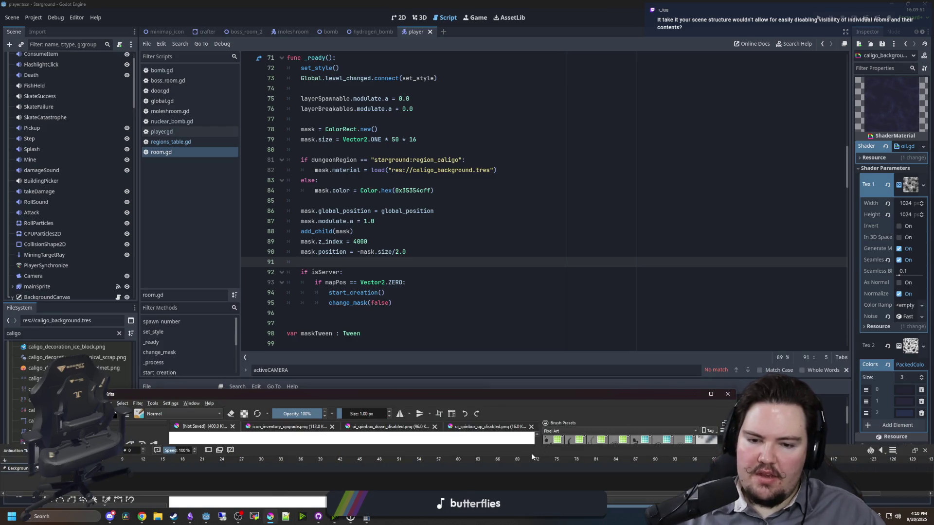
Reposition and maximize the Krita window
left_click_drag(533, 457, 489, 2)
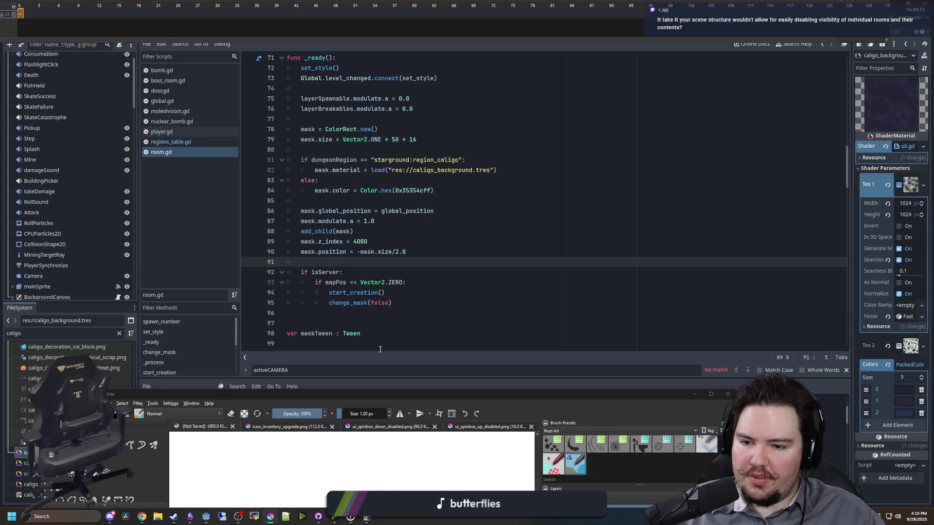
left_click_drag(421, 399, 427, 2)
left_click_drag(358, 20, 358, 430)
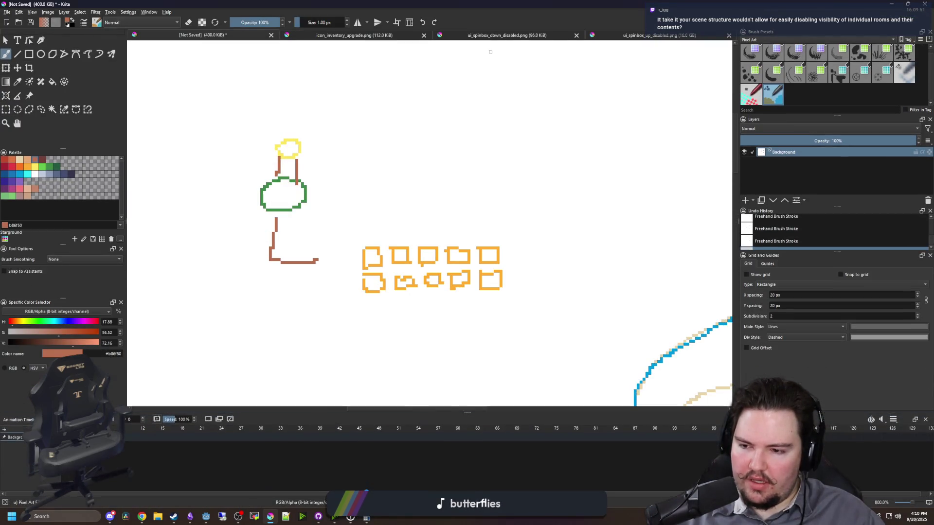
scroll("up", 3)
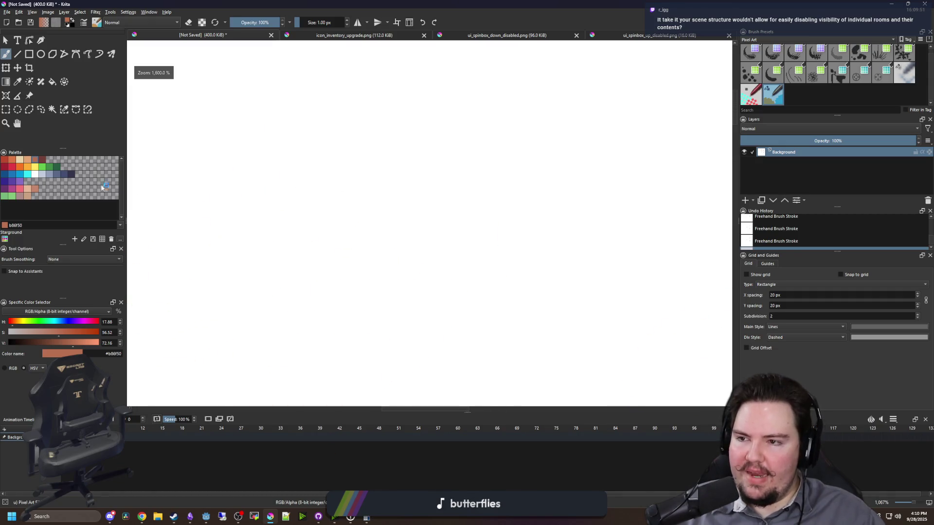
Draw two green room outlines and a blue corridor line connecting them
left_click(43, 167)
left_click_drag(257, 224, 258, 225)
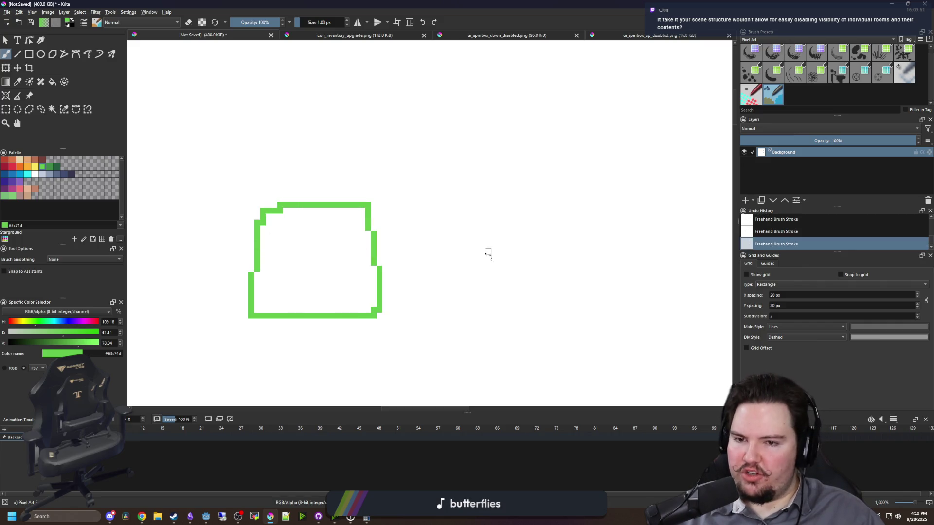
left_click_drag(369, 187, 371, 185)
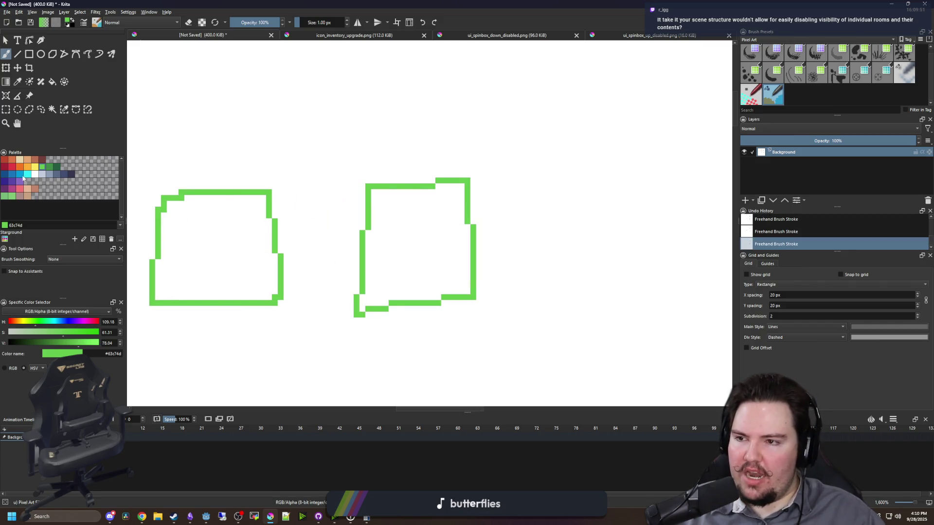
left_click(20, 174)
left_click_drag(261, 244, 382, 251)
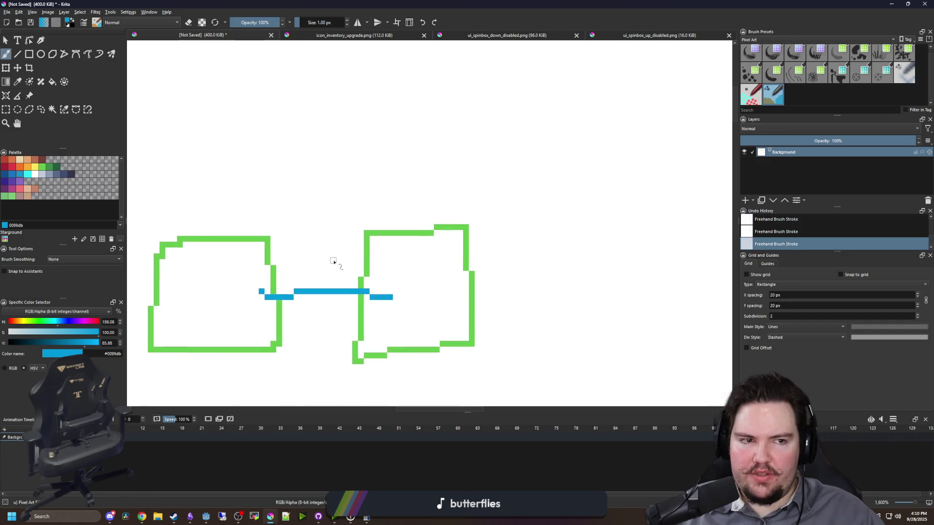
scroll("down", 3)
scroll("up", 3)
scroll("up", 3)
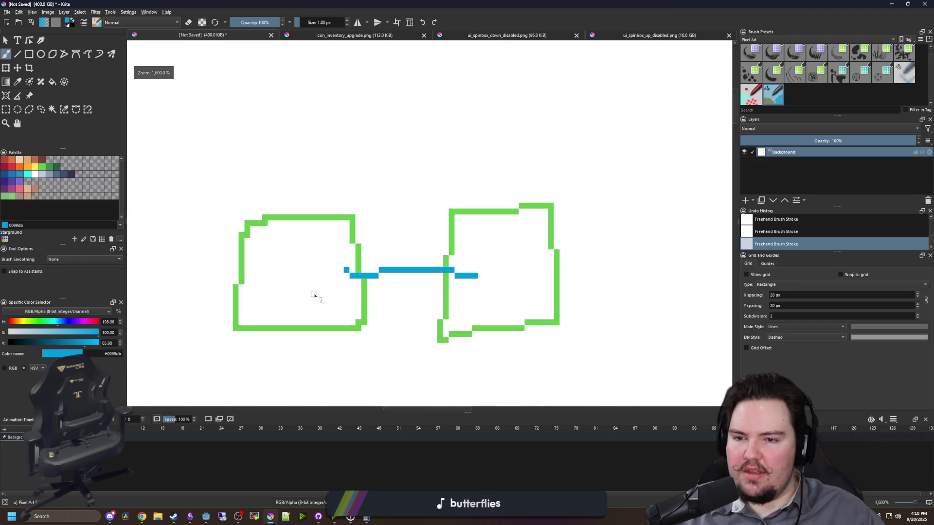
scroll("down", 3)
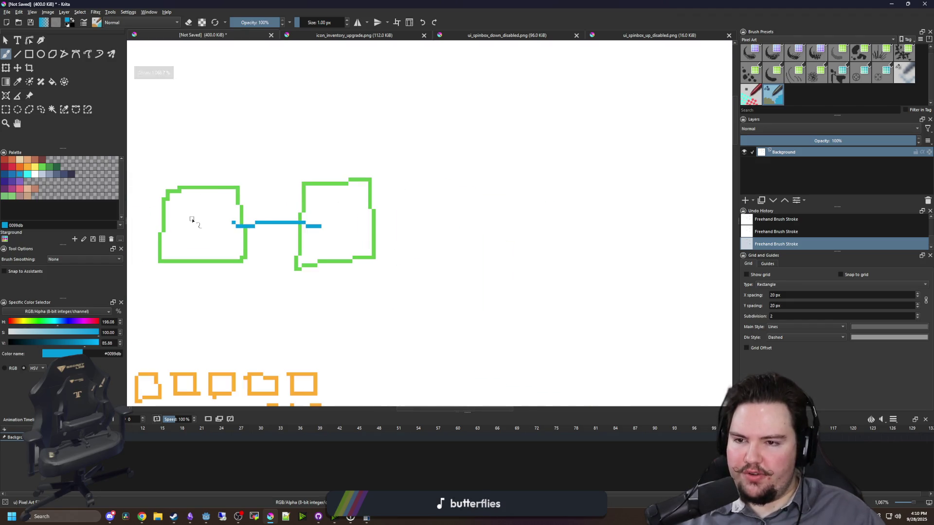
scroll("up", 3)
scroll("down", 3)
scroll("up", 3)
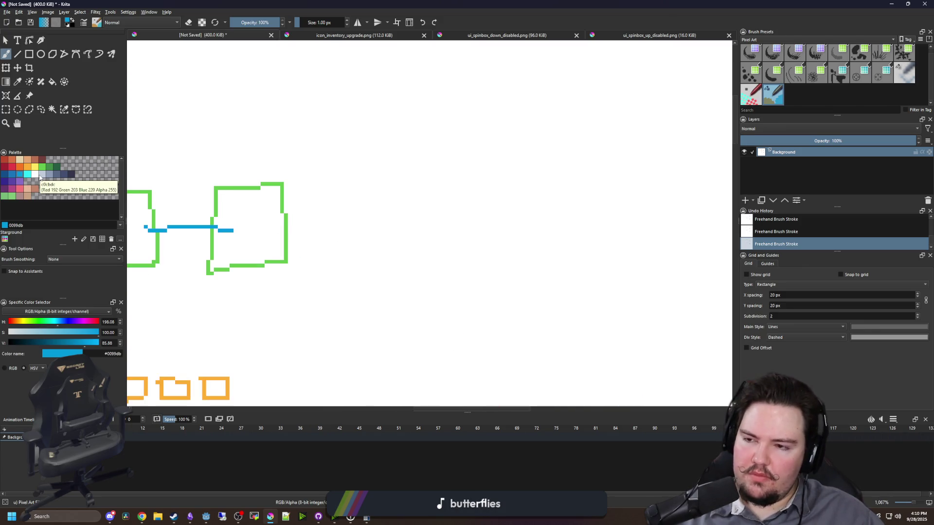
Try light grey, purple, light green and orange while zooming the canvas in and out
left_click(40, 176)
left_click(22, 183)
key("minus")
key("minus")
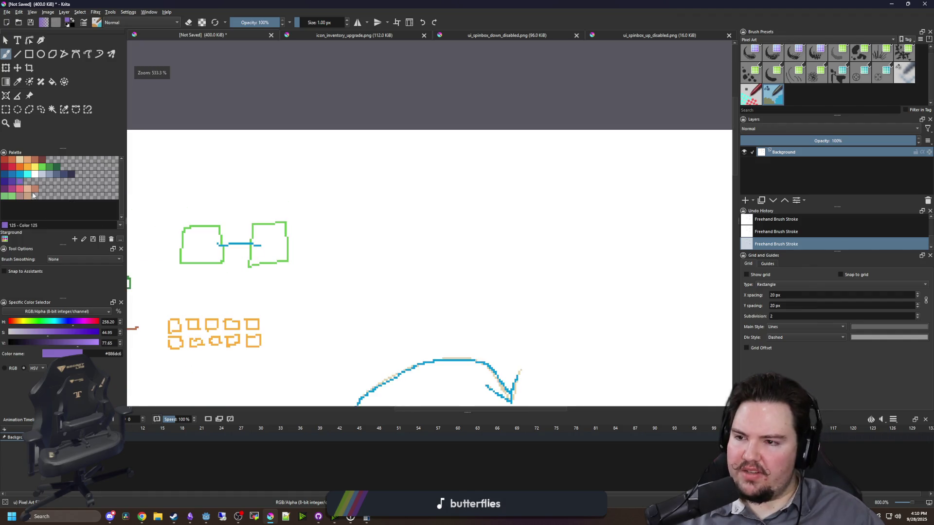
left_click(13, 196)
left_click(20, 167)
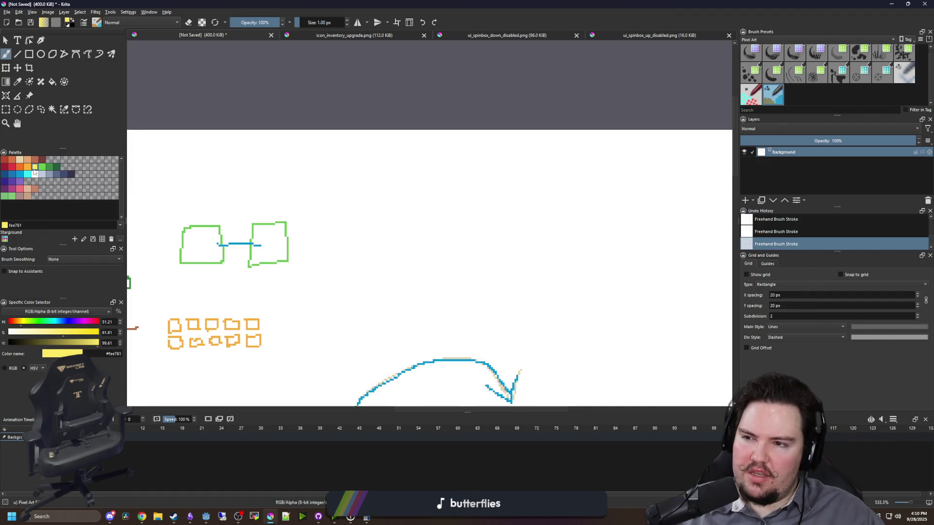
key("plus")
left_click_drag(350, 228, 267, 263)
key("plus")
key("minus")
key("minus")
key("minus")
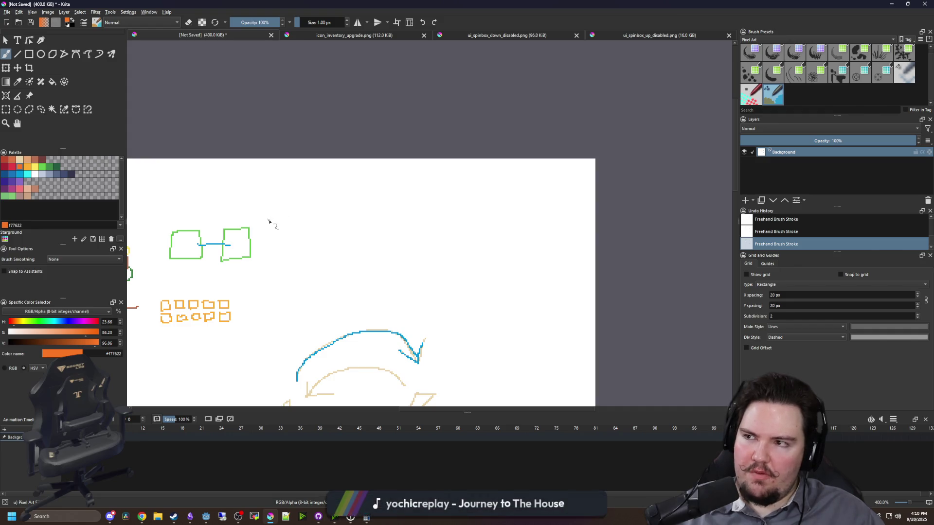
key("plus")
key("plus")
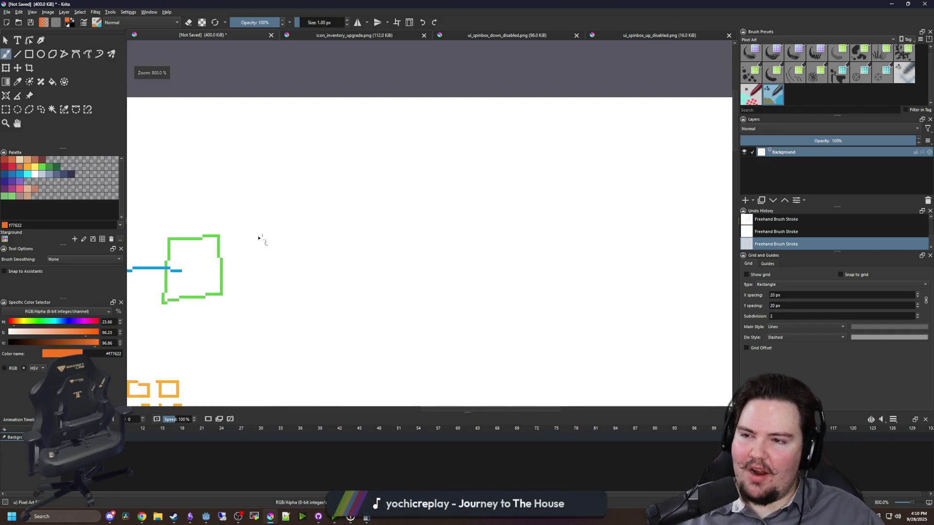
Bring both green rooms into view and pick red as the paint colour
left_click_drag(179, 270, 355, 257)
scroll("up", 3)
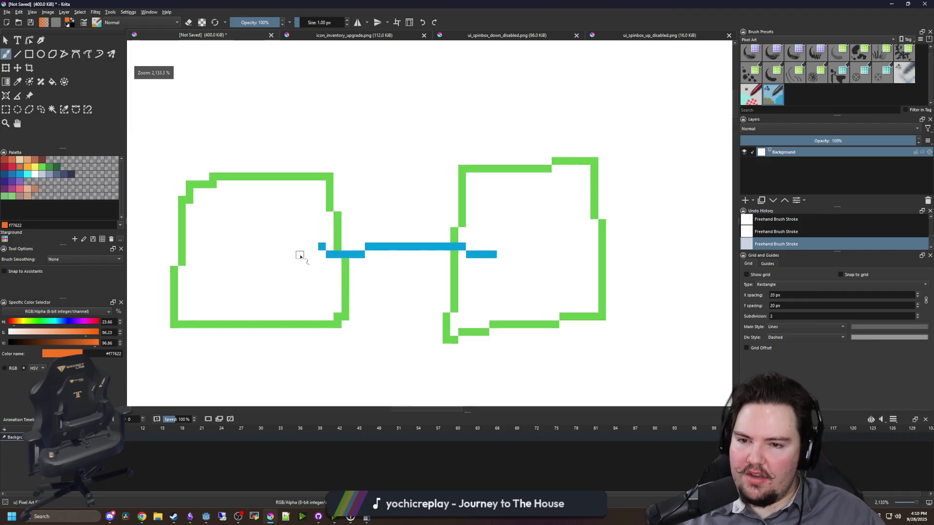
scroll("down", 3)
scroll("up", 3)
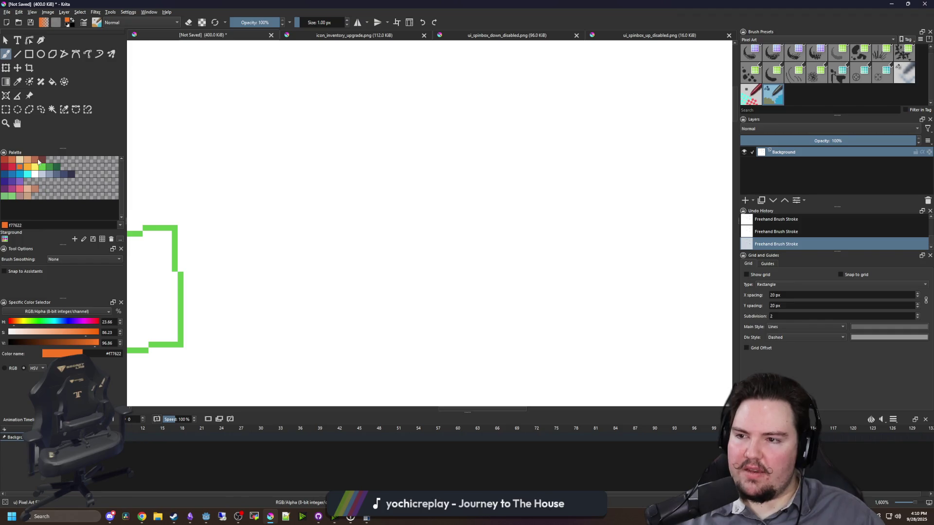
left_click(14, 168)
Draw red branching lines, extending one line downward and adding a branch to the right
left_click_drag(344, 171, 313, 227)
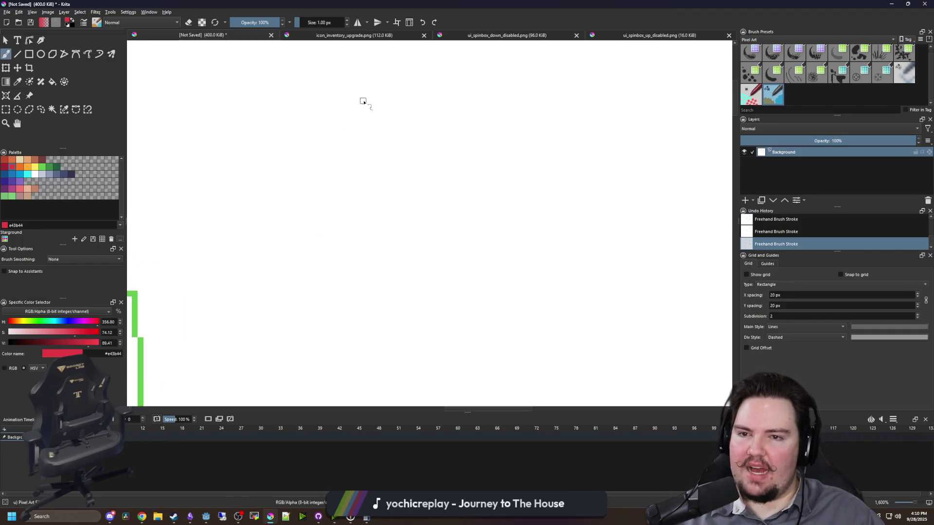
left_click_drag(352, 134, 366, 101)
scroll("down", 3)
scroll("up", 3)
left_click_drag(320, 123, 265, 319)
left_click_drag(358, 206, 346, 320)
left_click_drag(417, 158, 444, 323)
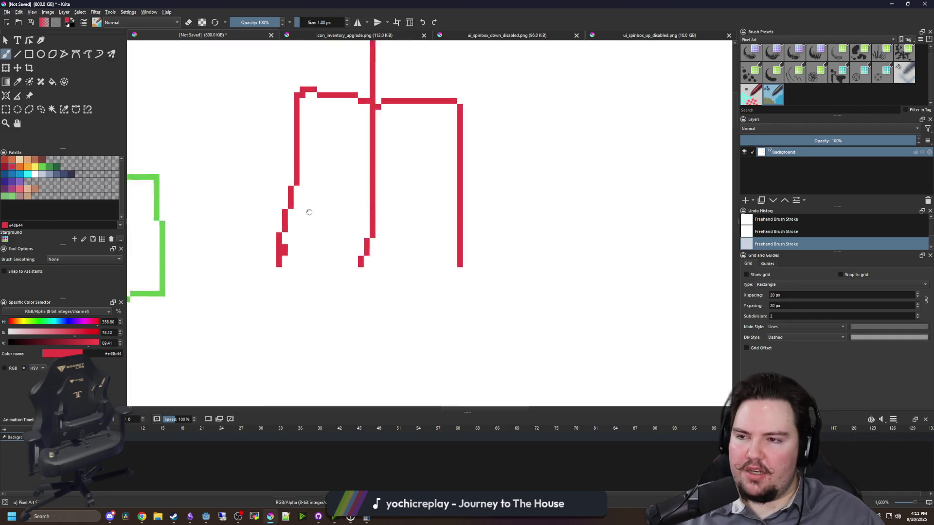
Paint a green blob below the red lines and cross it out with an orange X
key("plus")
left_click(43, 168)
left_click_drag(333, 242, 310, 292)
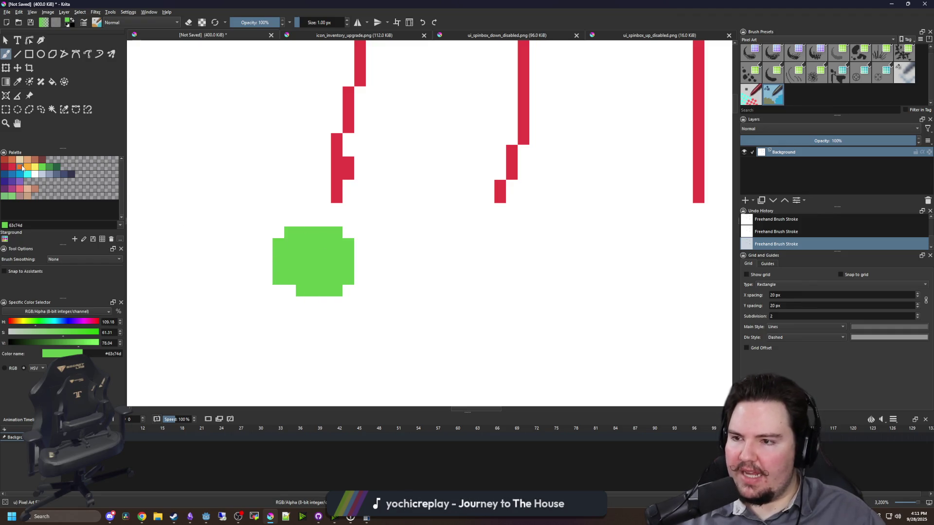
left_click(22, 167)
left_click_drag(240, 206, 386, 317)
left_click_drag(252, 317, 366, 216)
Draw a curved blue arrow above the crossed-out green blob
key("minus")
key("minus")
key("minus")
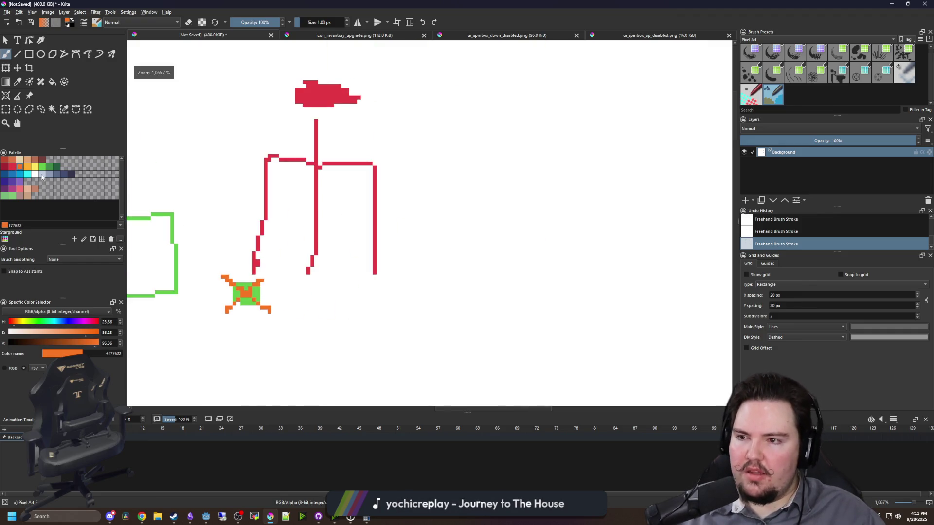
left_click(19, 174)
left_click_drag(234, 262, 247, 101)
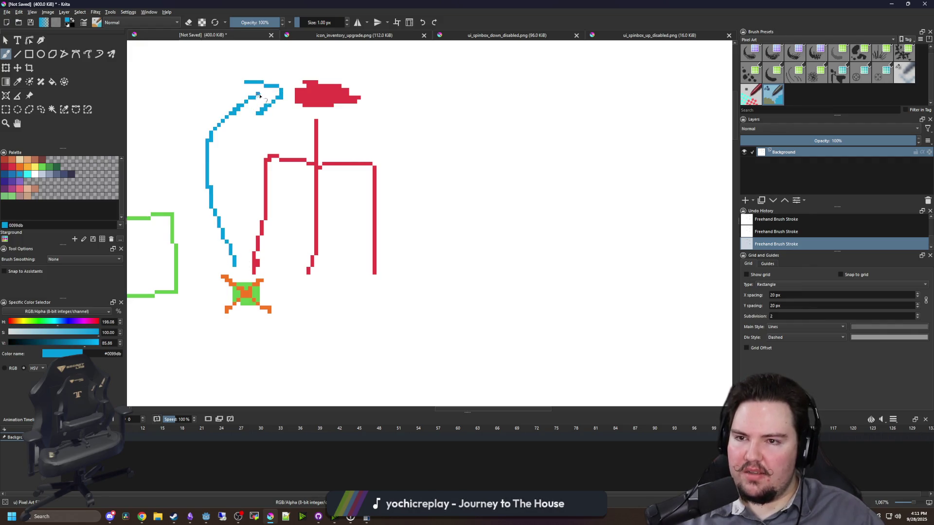
scroll("up", 3)
scroll("down", 3)
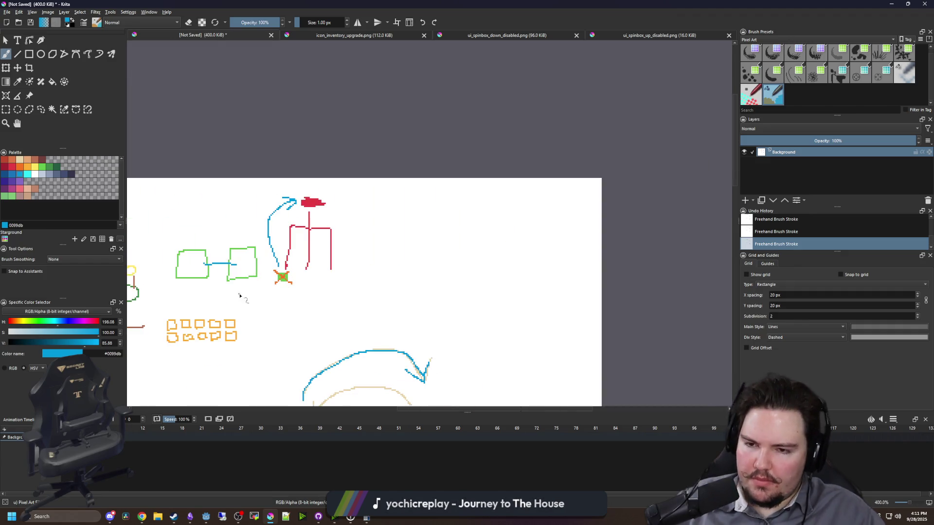
scroll("up", 3)
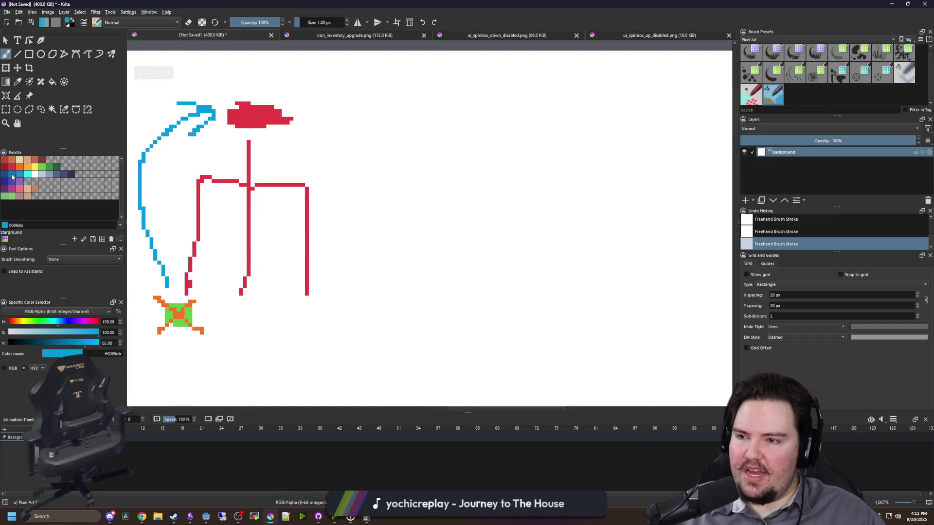
Add a green blob under the right red branch with a blue line running down from it
left_click(40, 169)
left_click_drag(316, 302, 322, 298)
scroll("down", 3)
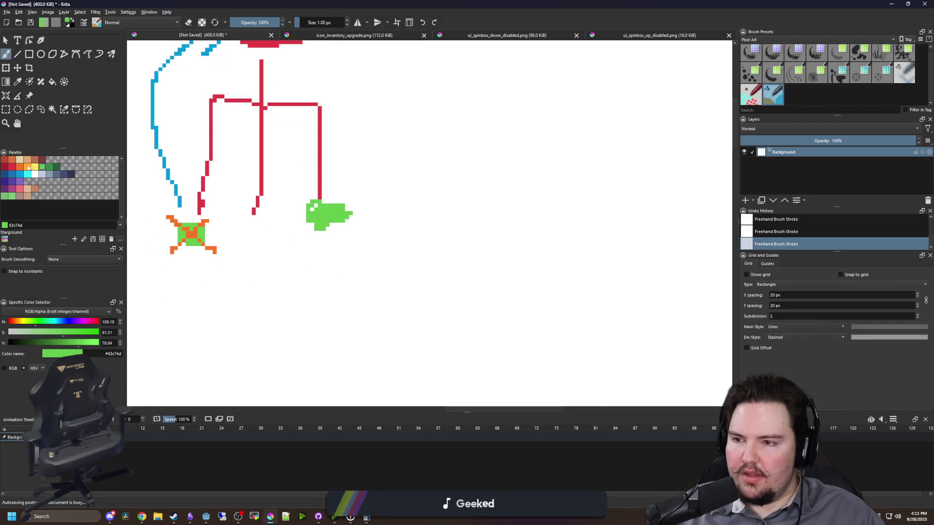
left_click(21, 174)
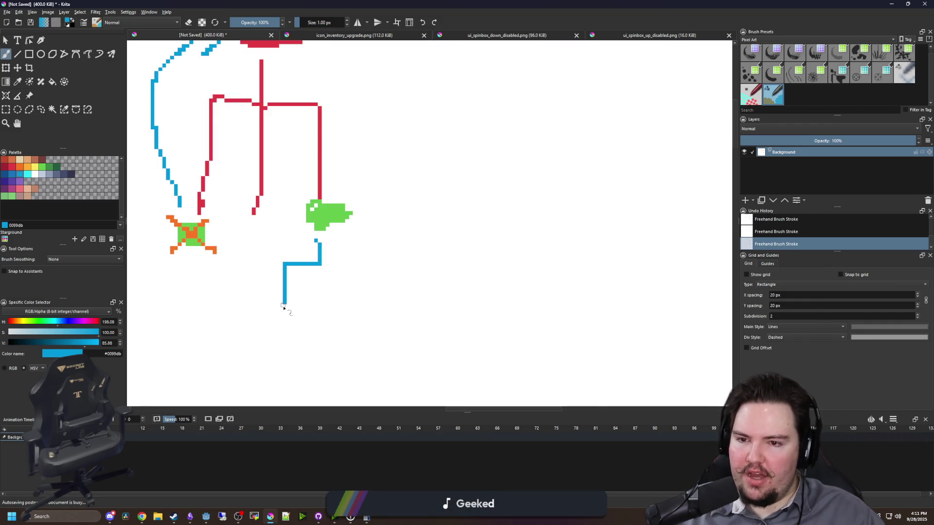
left_click_drag(319, 265, 324, 300)
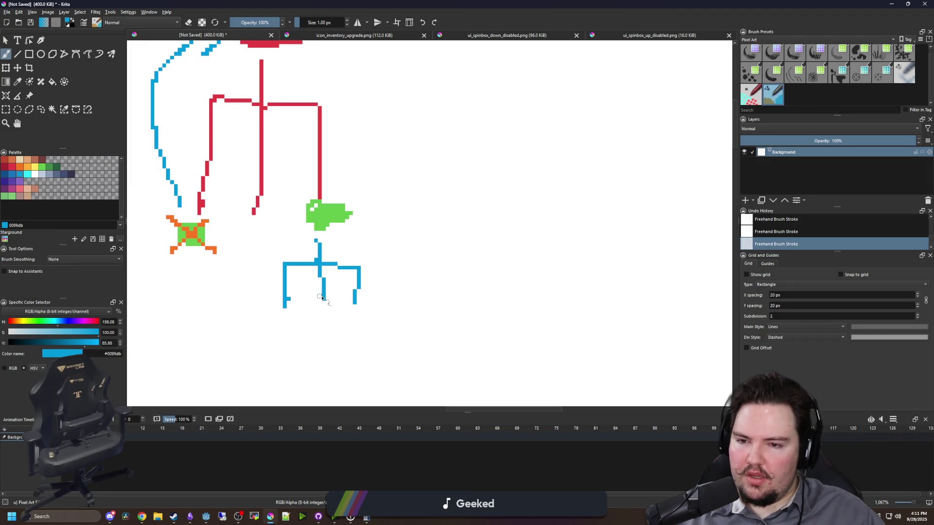
scroll("up", 3)
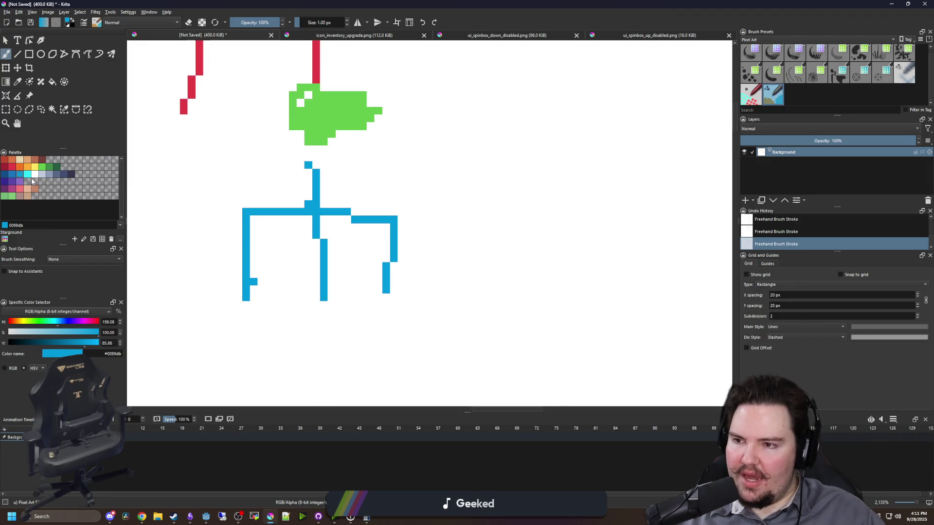
left_click(42, 167)
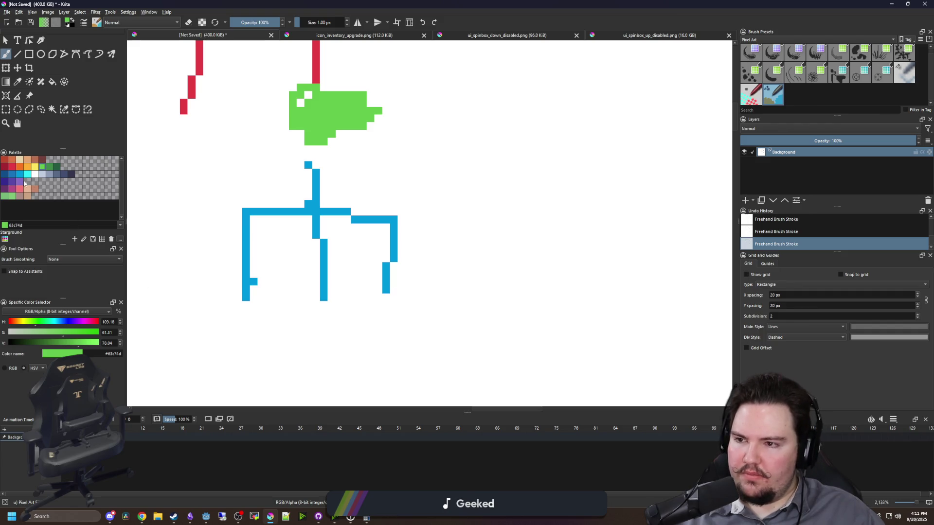
left_click(20, 174)
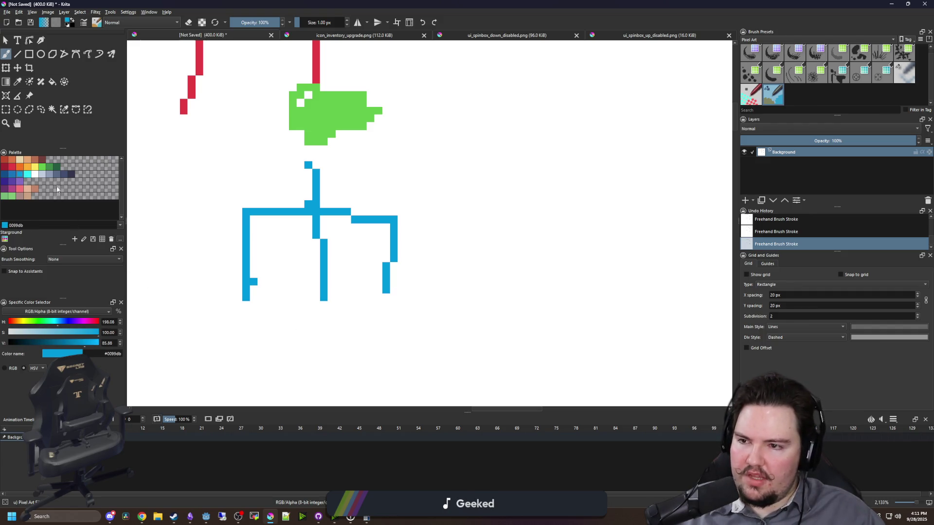
Paint three dark green blobs beneath the blue branches
left_click(50, 167)
left_click_drag(238, 336, 265, 326)
left_click_drag(314, 336, 404, 328)
scroll("down", 3)
scroll("up", 3)
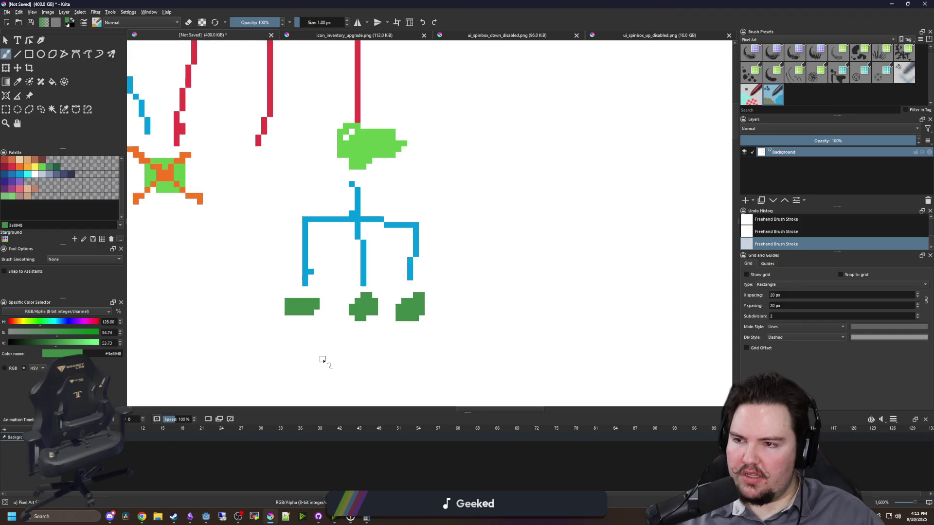
Draw a yellow curved arrow beside the blue tree, undo it, and restore down Krita
left_click(35, 167)
left_click_drag(272, 291, 317, 185)
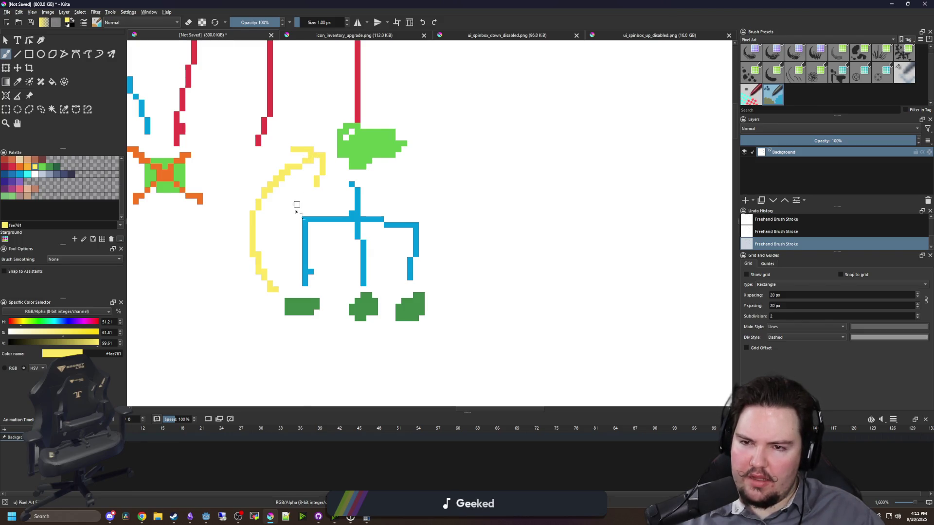
scroll("down", 3)
scroll("up", 3)
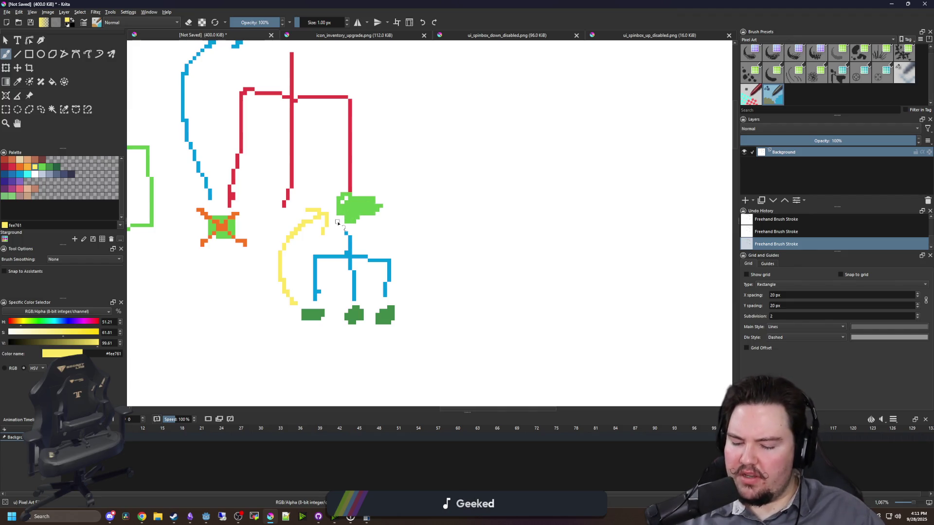
key("ctrl+z")
key("ctrl+z")
scroll("down", 3)
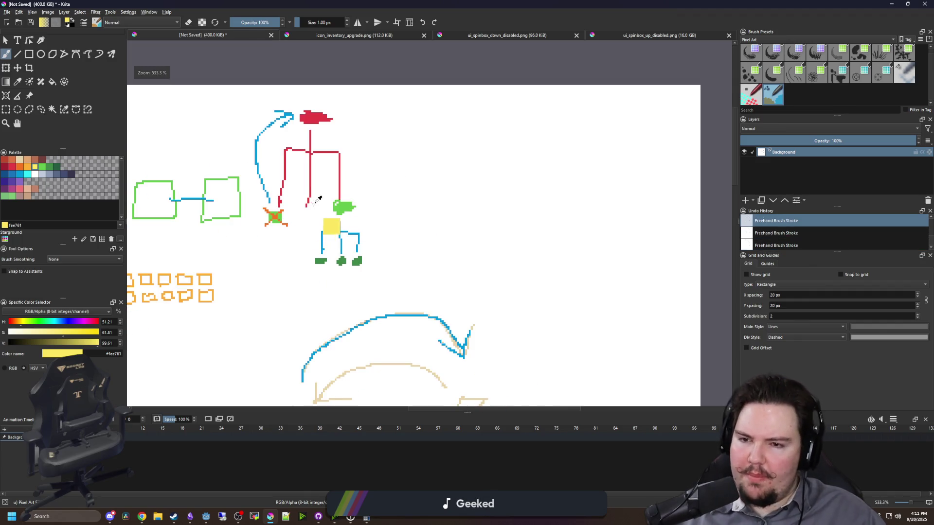
key("super+Down")
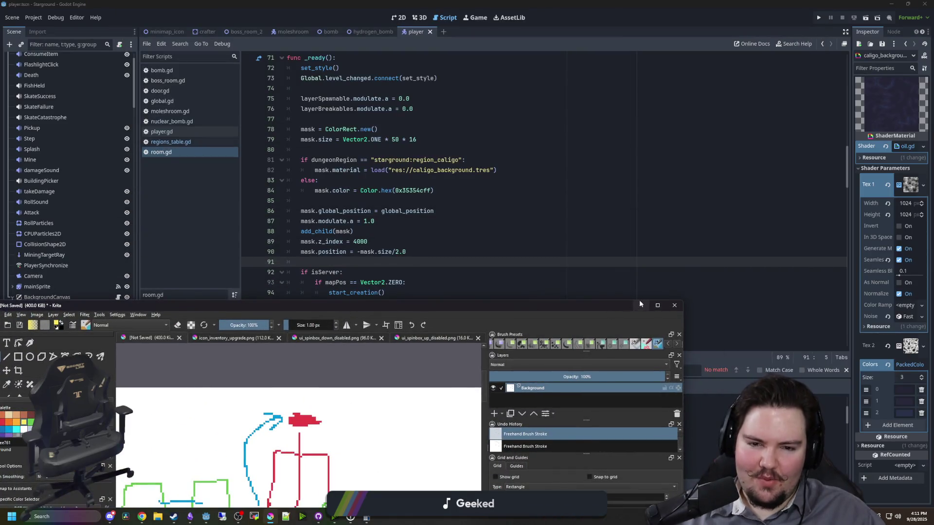
Minimize Krita and scroll room.gd to the _ready mask setup around line 88
left_click(640, 304)
scroll("down", 3)
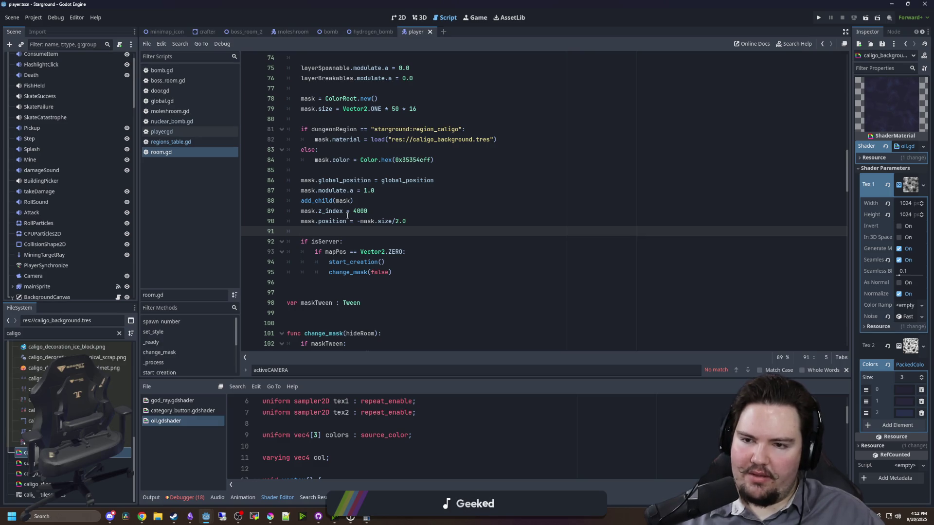
left_click(357, 202)
scroll("down", 3)
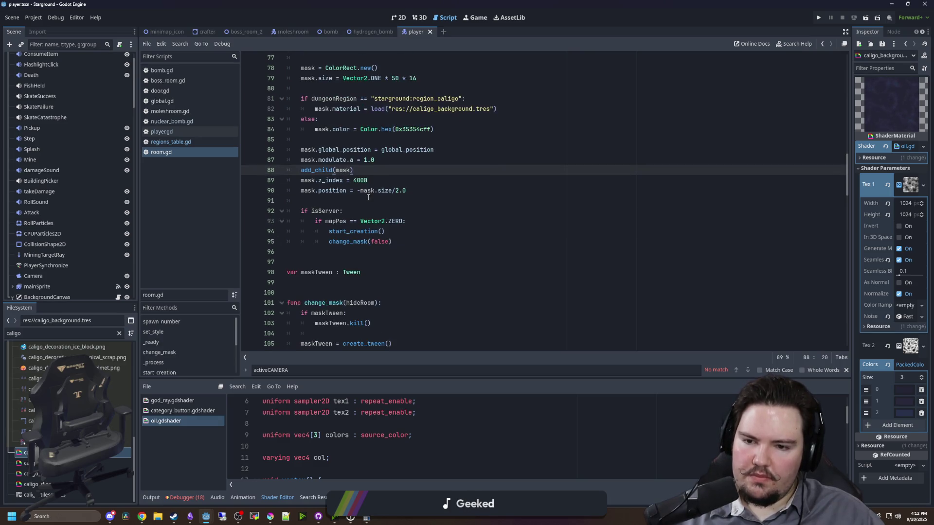
scroll("up", 3)
scroll("down", 3)
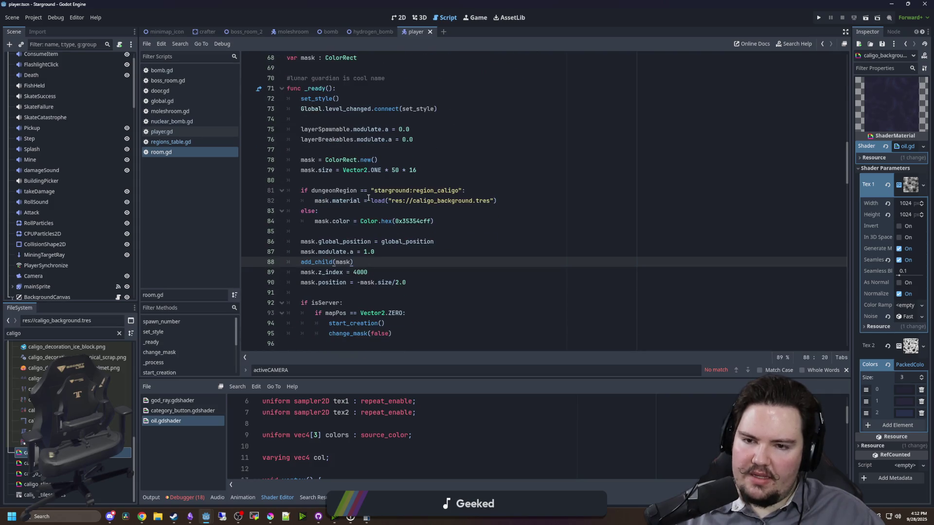
Step through lines 76–88 of the _ready mask code, ending on blank line 77
left_click(348, 179)
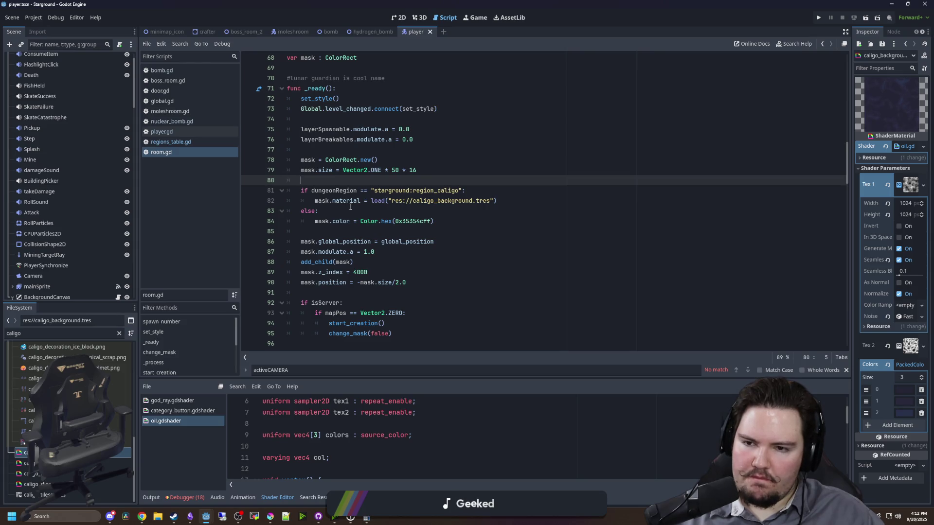
left_click(320, 213)
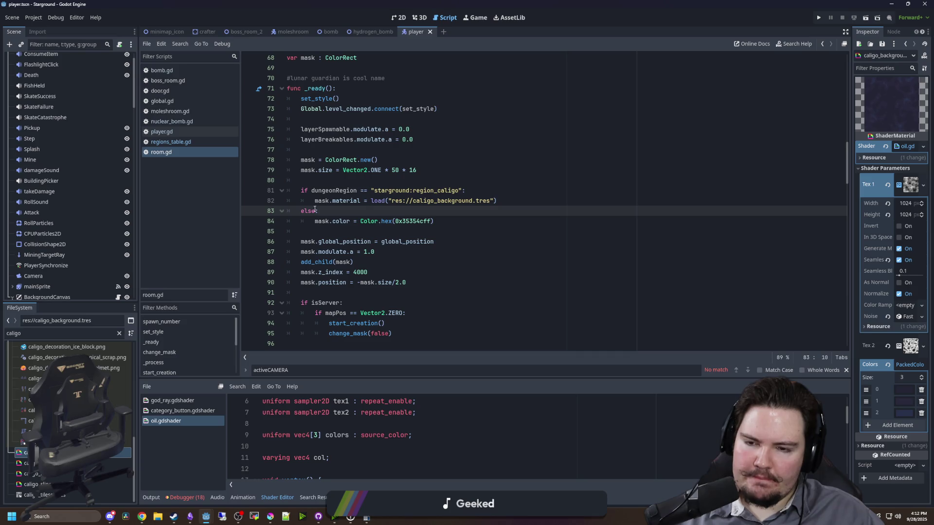
left_click(341, 181)
left_click(333, 155)
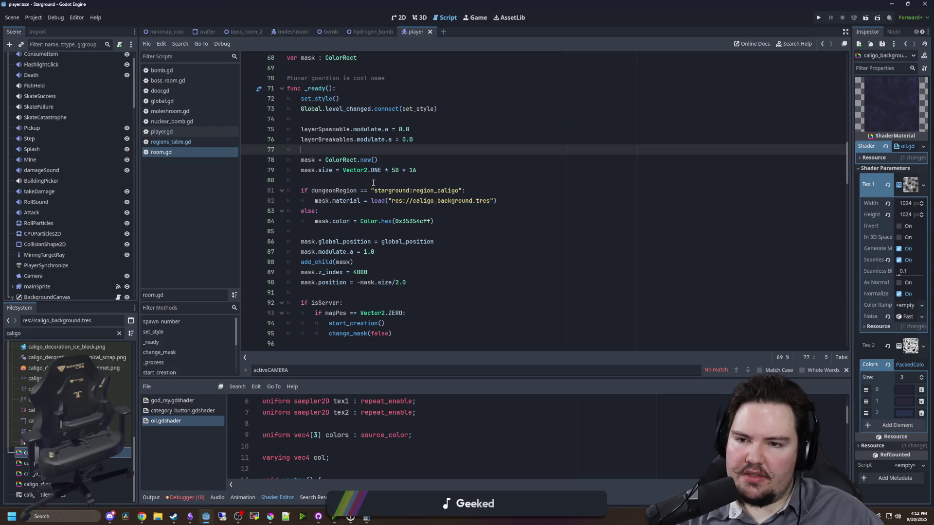
left_click(350, 180)
left_click(326, 141)
left_click(322, 149)
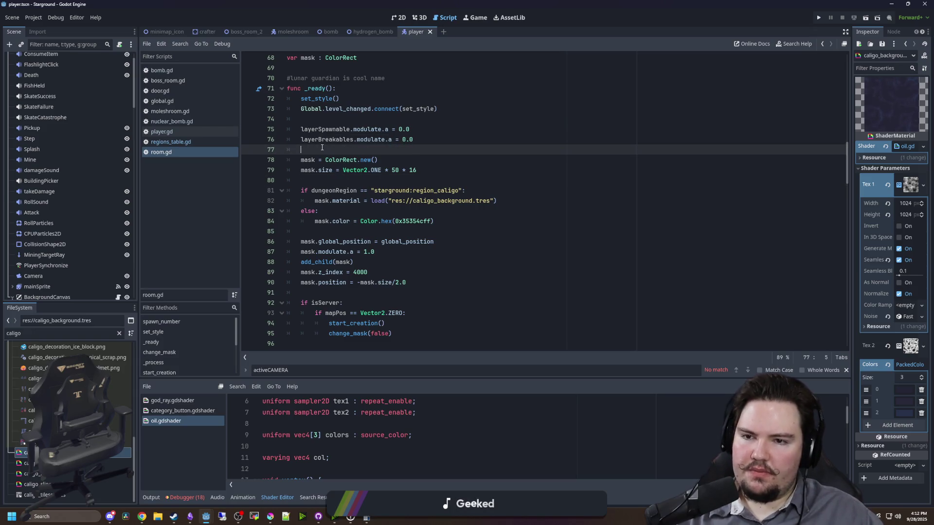
Wrap the mask setup in an 'if dungeonRegion != "starground:region_enceladus":' check
key("Return")
type("if dungeon")
type("Region !=")
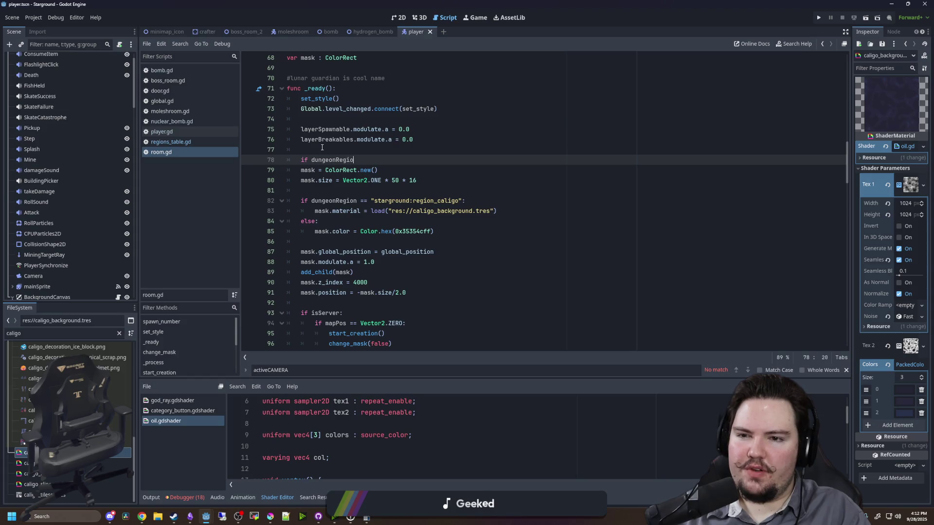
key("BackSpace")
key("BackSpace")
type("\"starground")
type(":region_")
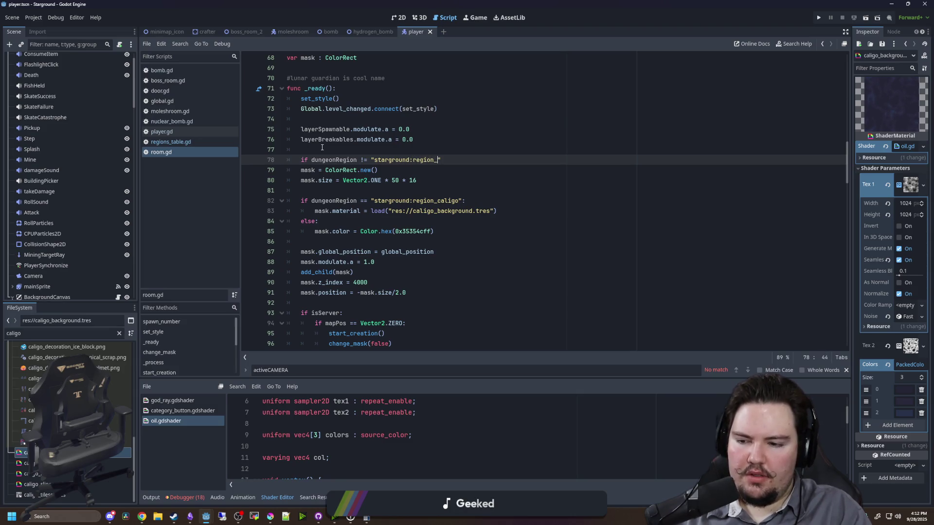
type("enceladus\"")
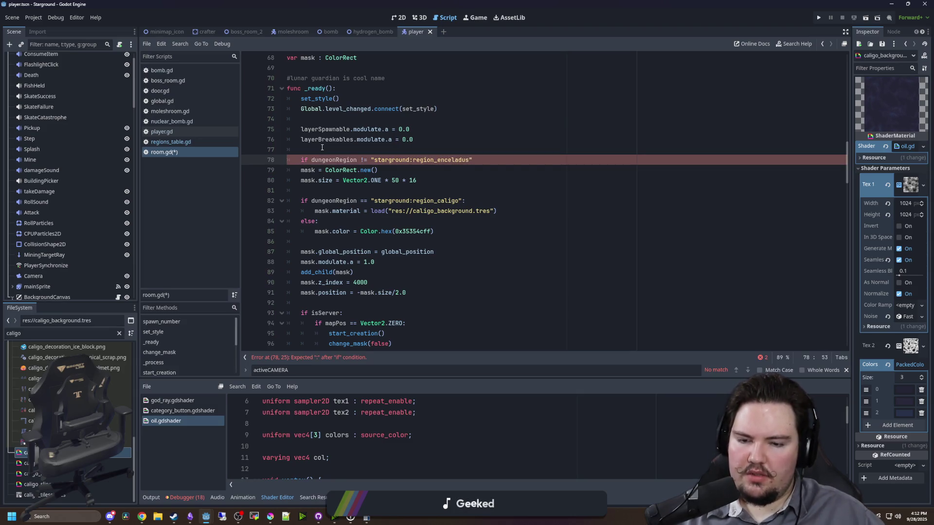
type(":")
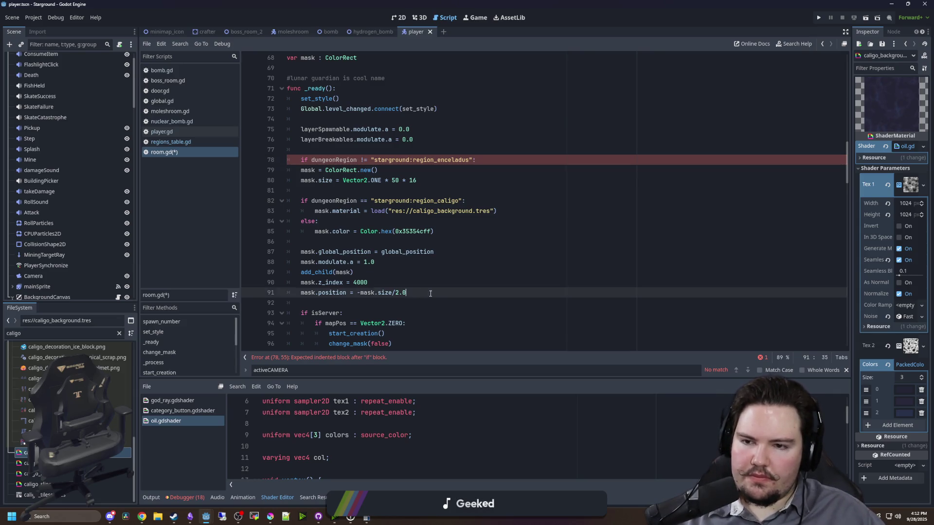
left_click_drag(432, 292, 260, 175)
key("Tab")
left_click(362, 146)
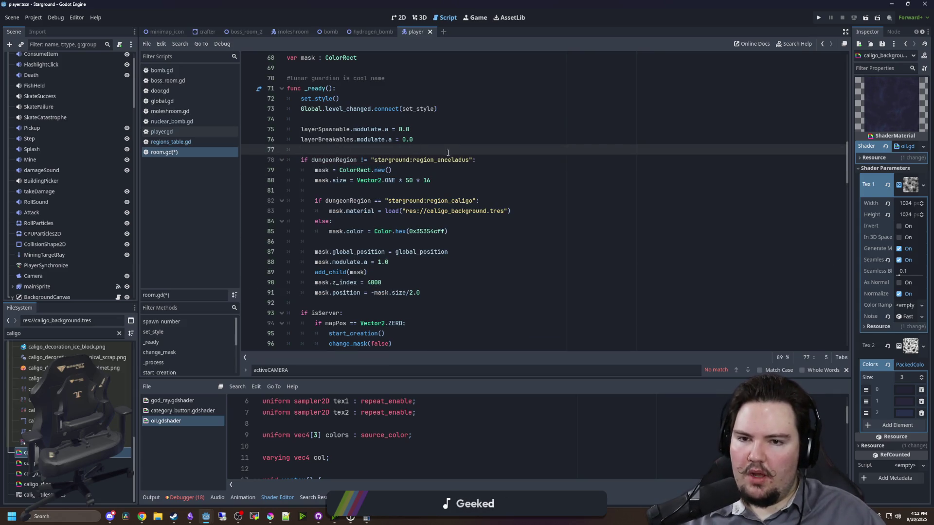
Change the checked region from enceladus to tephra and save room.gd
double_click(460, 159)
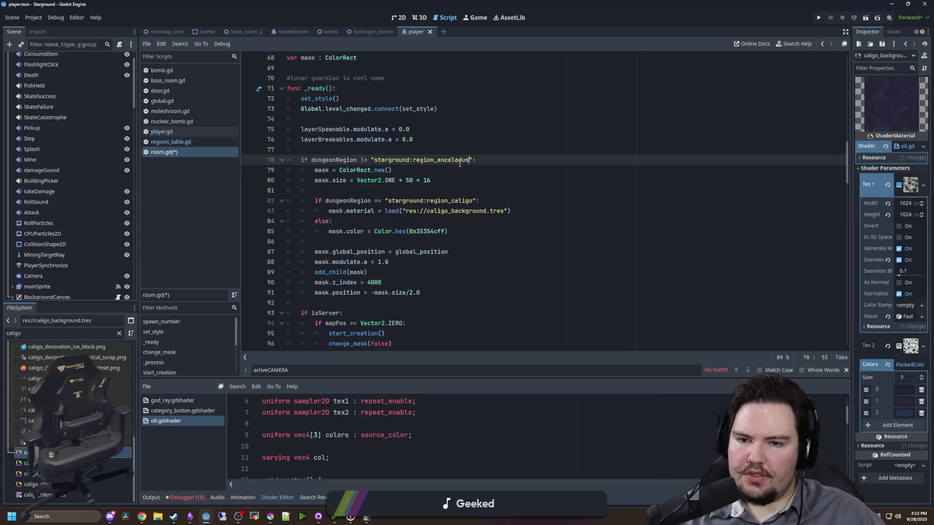
type("tephra")
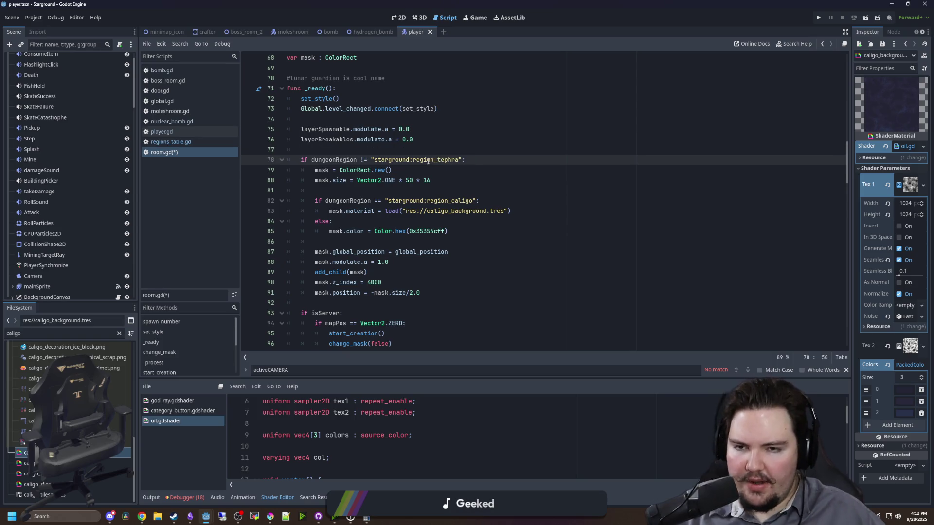
left_click(432, 148)
key("ctrl+s")
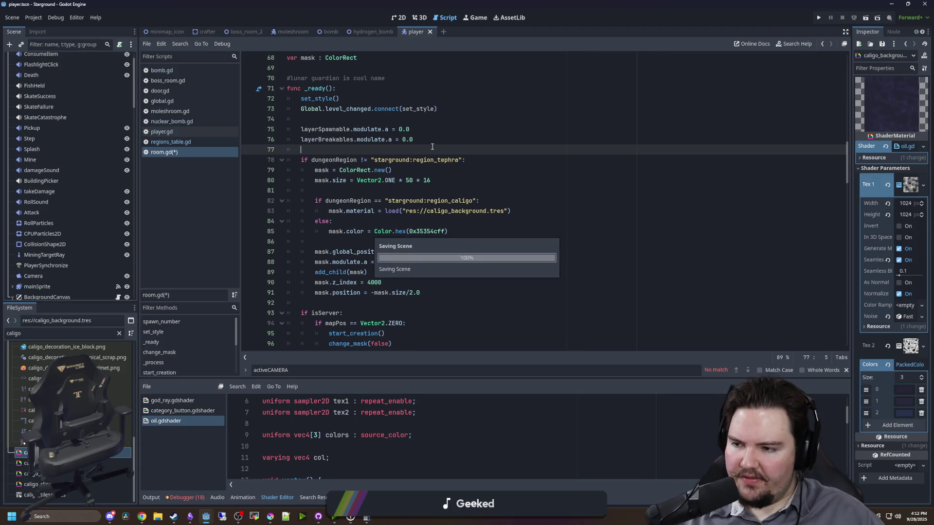
Scroll down to the change_mask function, save again, and switch to the Game view
scroll("down", 3)
left_click(333, 181)
scroll("down", 3)
left_click(338, 184)
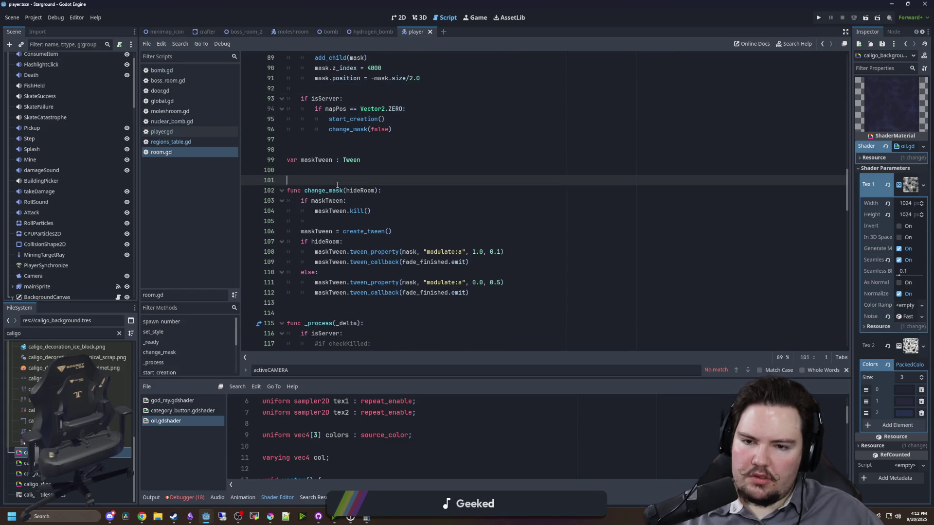
key("ctrl+s")
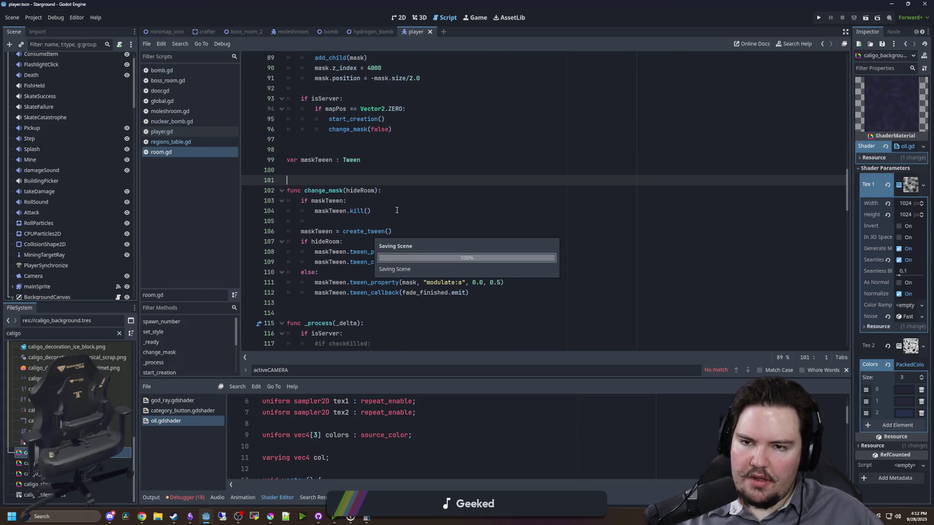
left_click(479, 19)
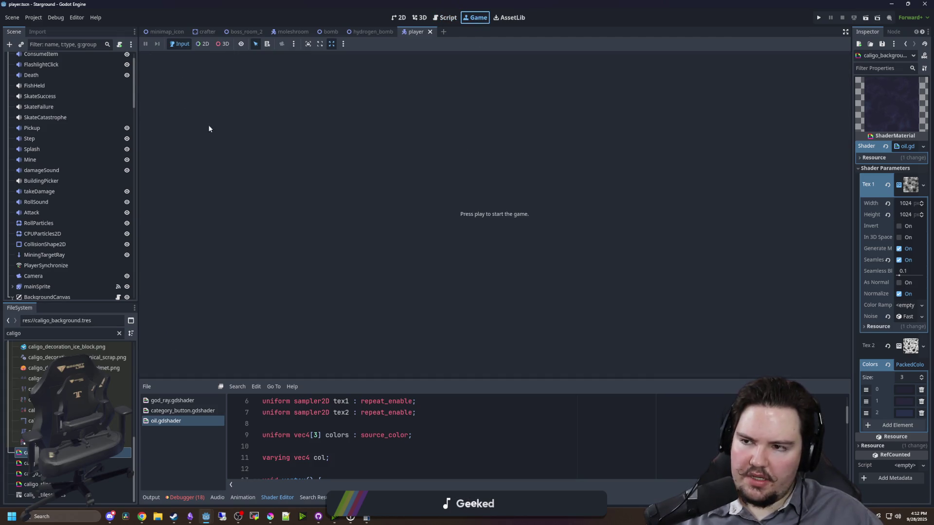
Filter the FileSystem for 'door' and open door.gd at line 212 in the script editor
scroll("down", 3)
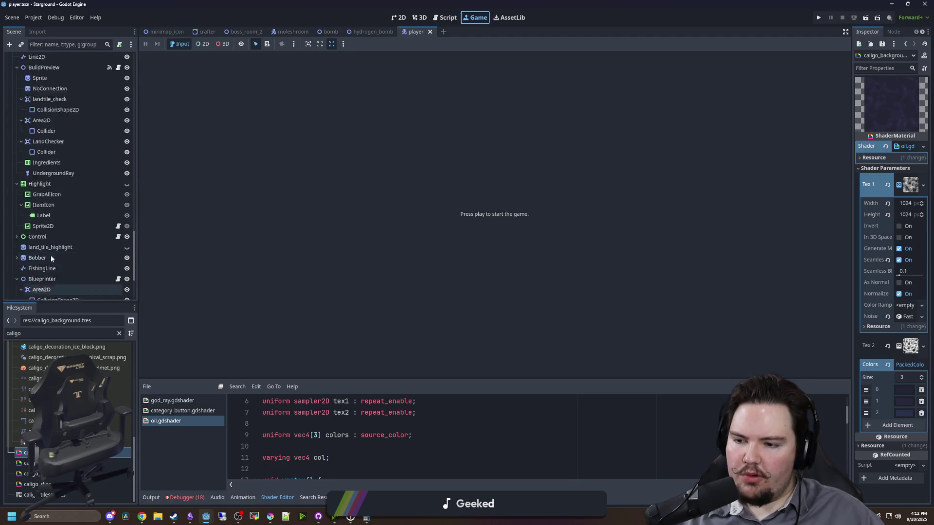
scroll("up", 3)
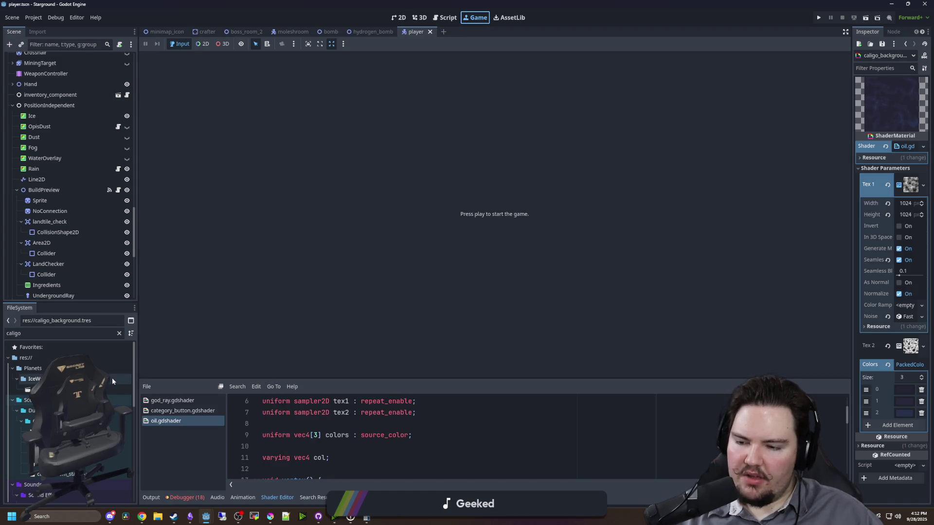
left_click(119, 333)
type("room")
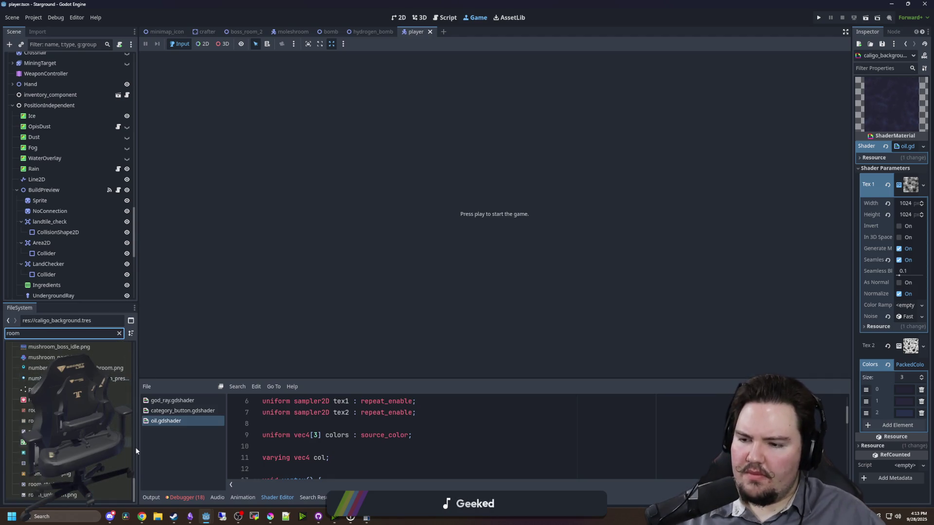
left_click(119, 334)
type("door")
key("Down")
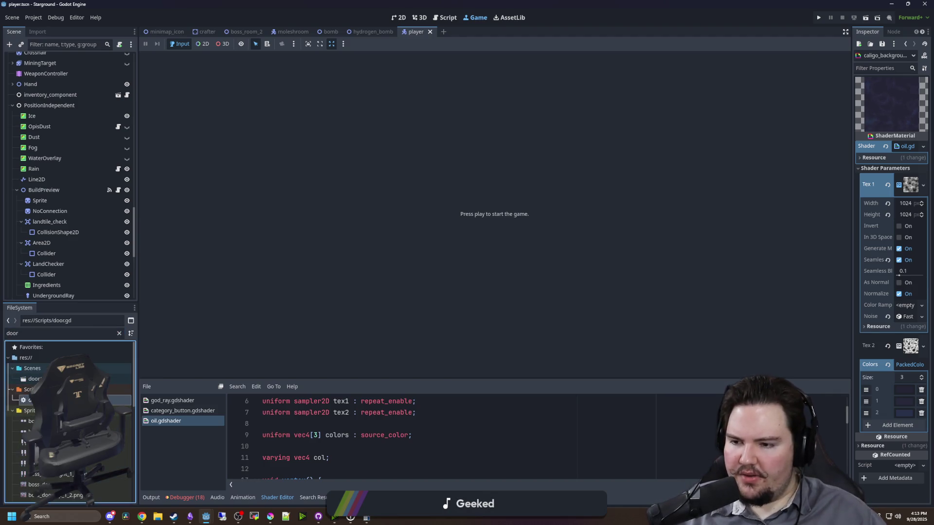
key("Return")
left_click(424, 262)
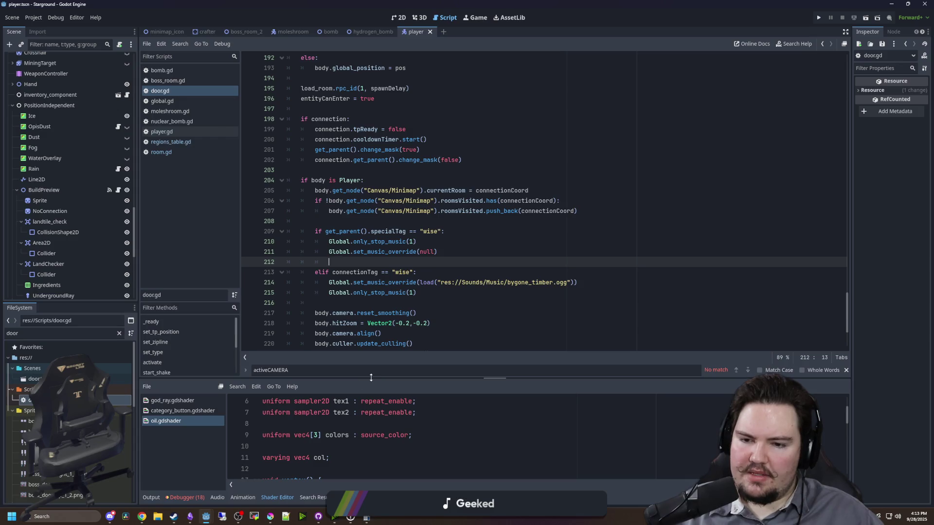
left_click(386, 303)
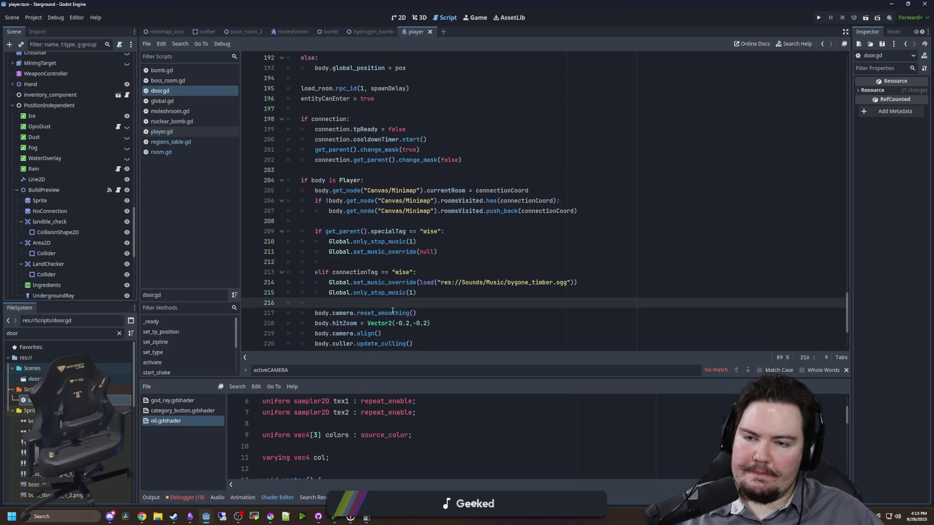
scroll("up", 3)
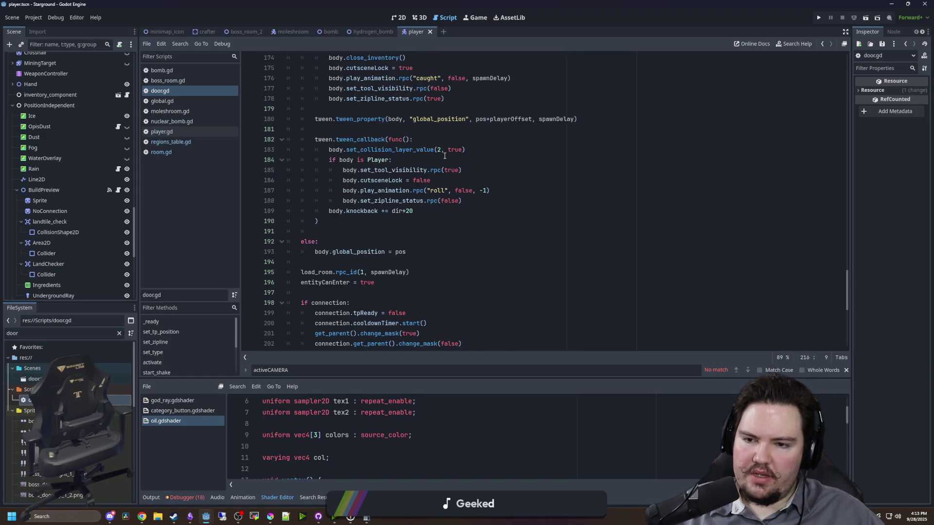
scroll("down", 3)
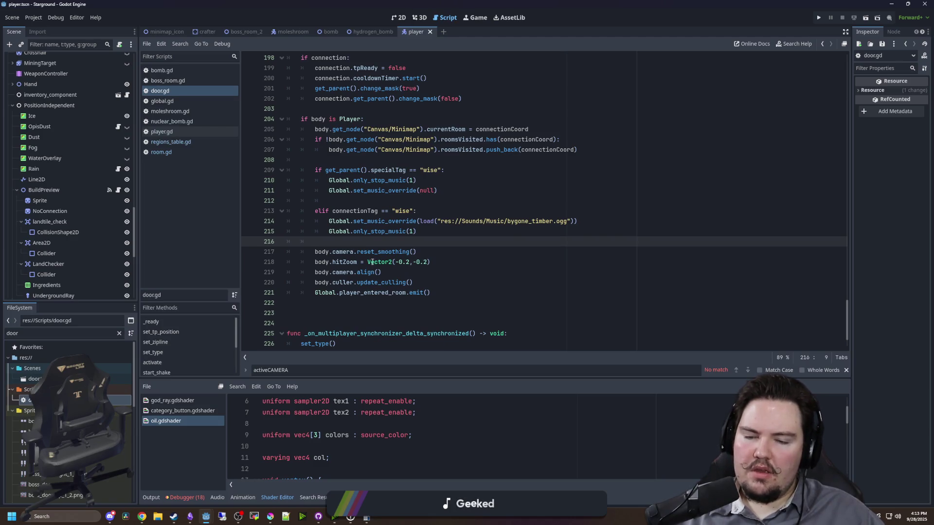
left_click(341, 293)
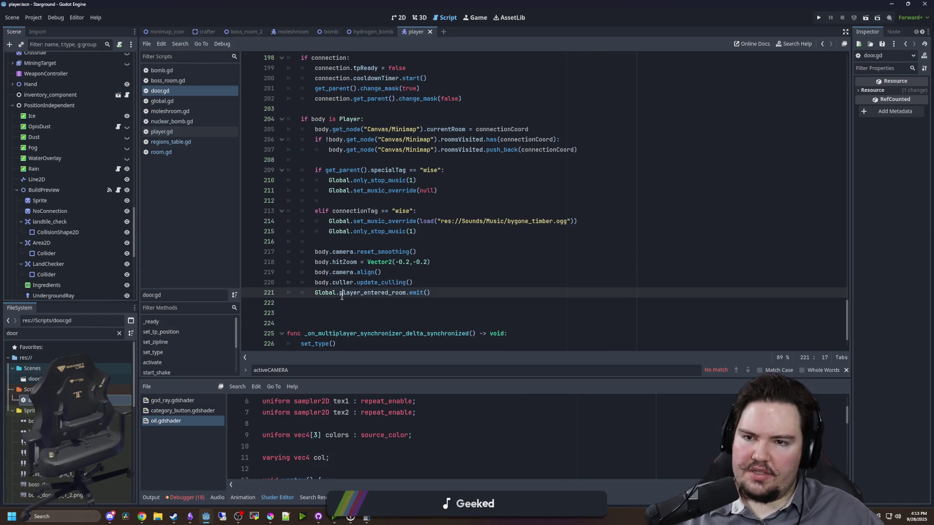
left_click(330, 232)
scroll("up", 3)
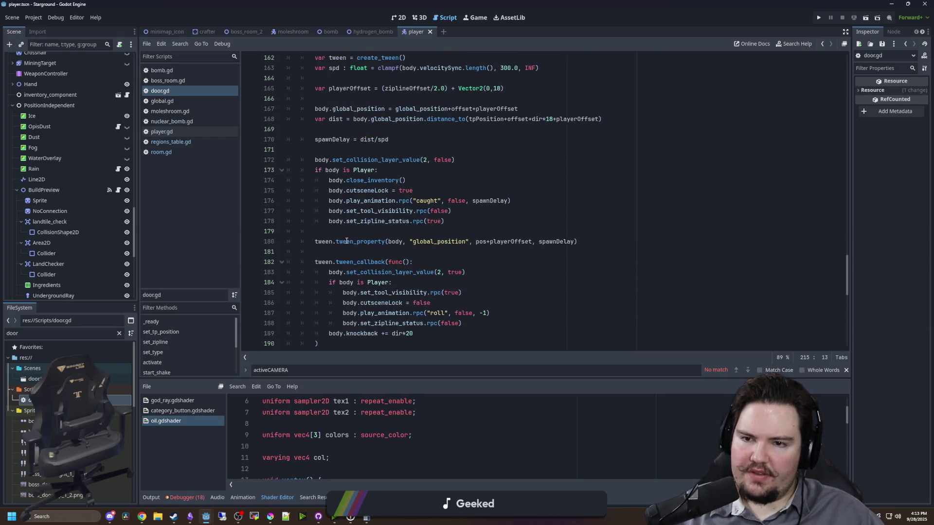
scroll("up", 3)
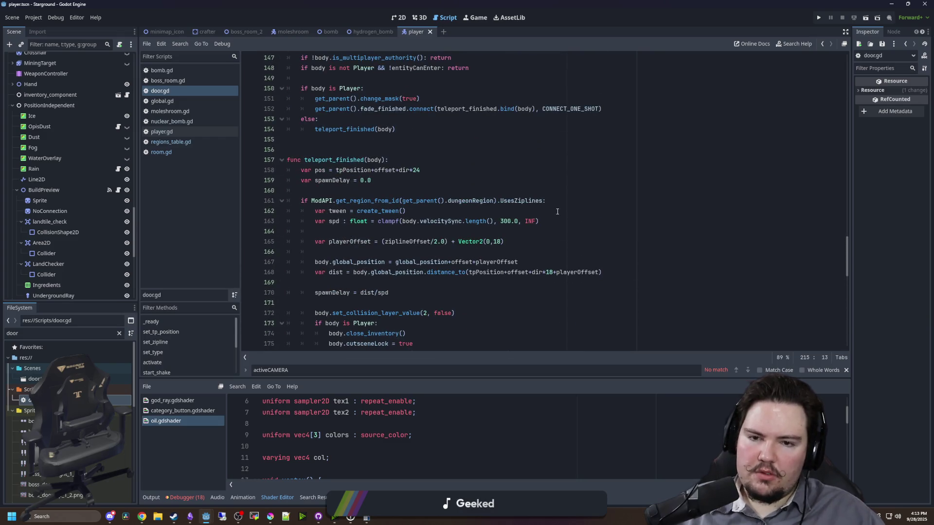
left_click_drag(550, 201, 300, 201)
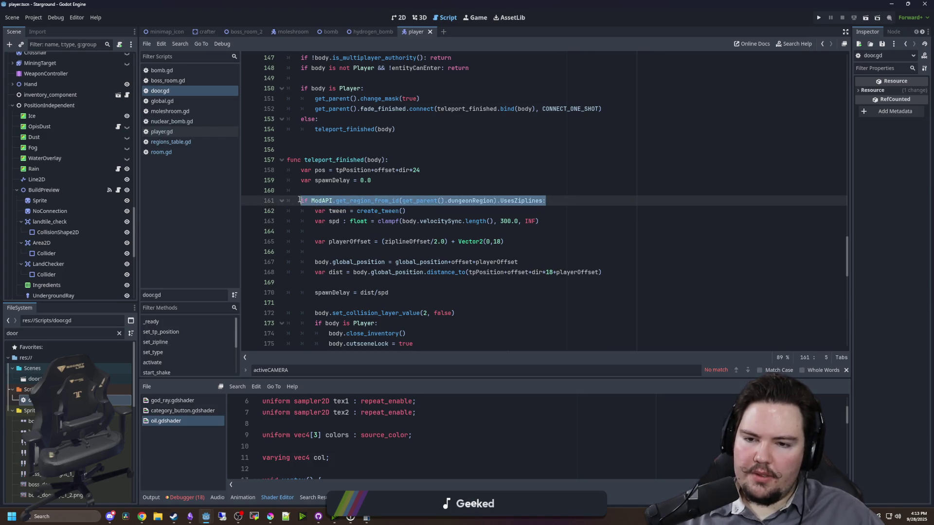
scroll("down", 3)
scroll("down", 3)
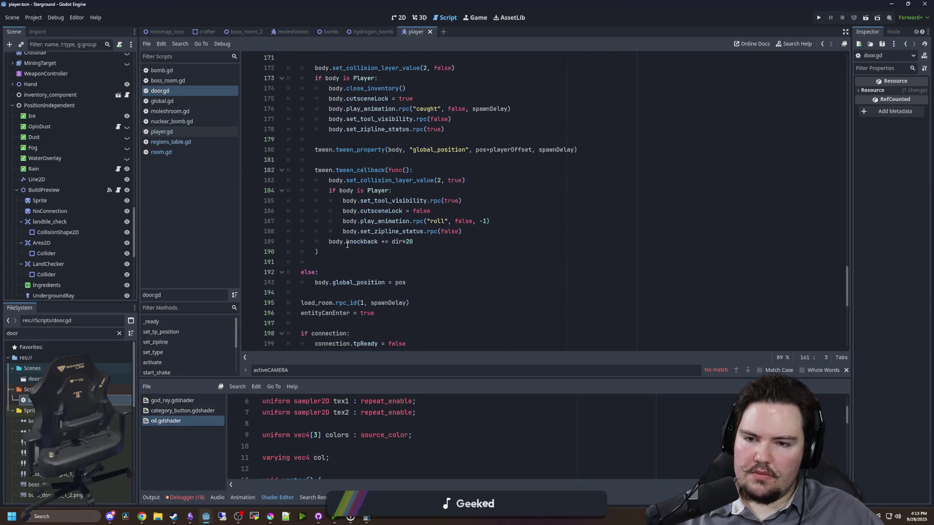
scroll("down", 3)
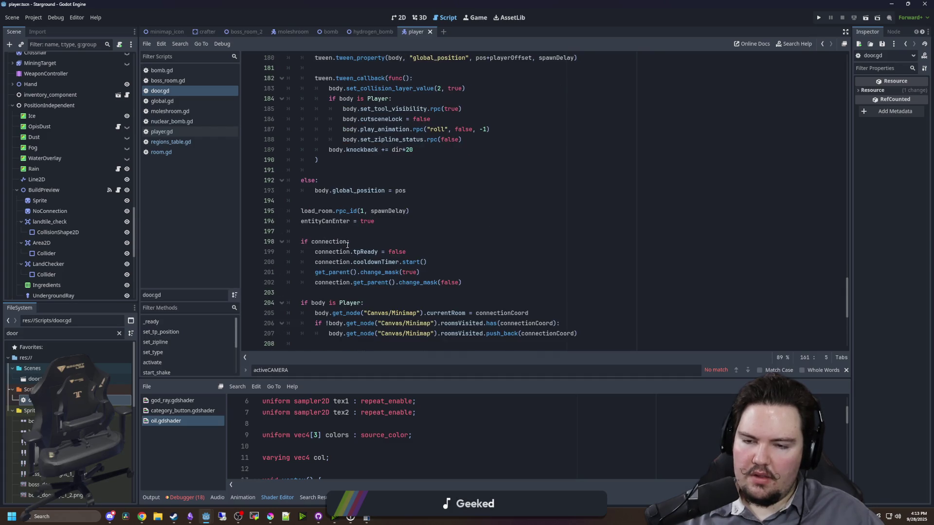
scroll("down", 3)
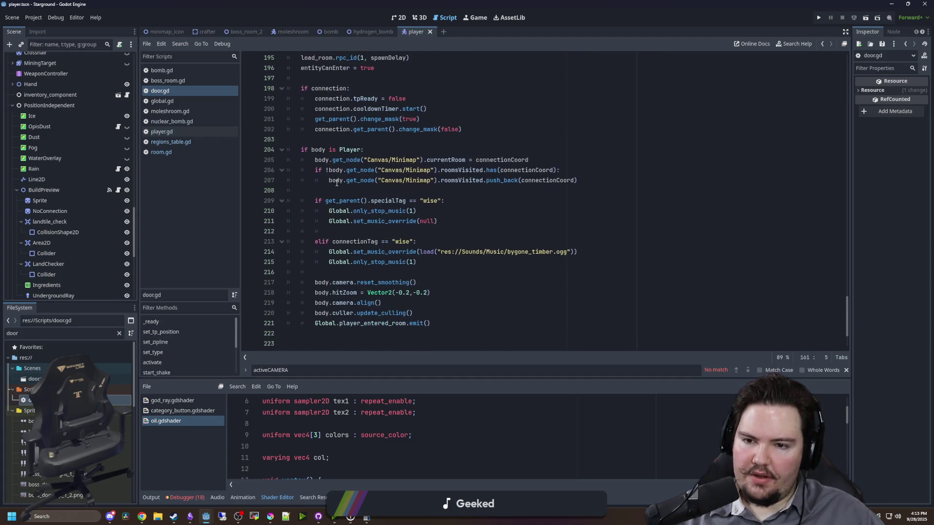
scroll("up", 3)
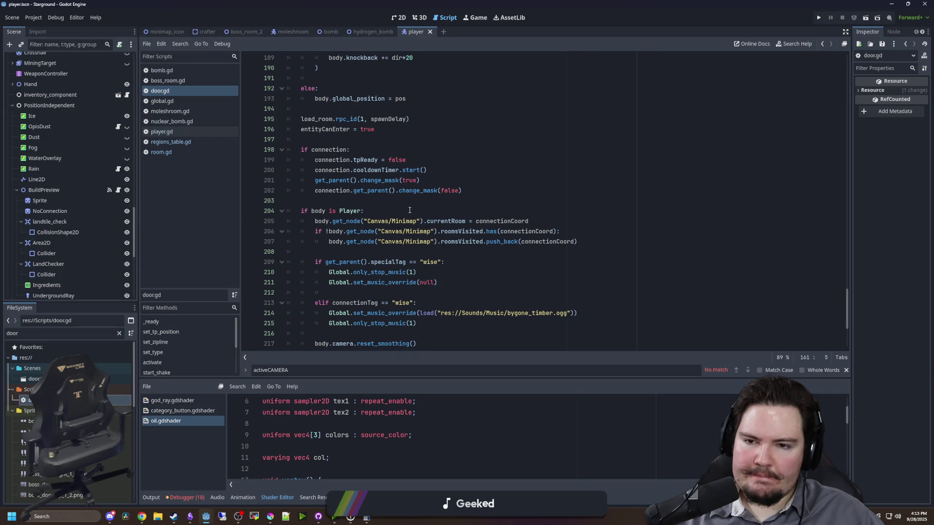
scroll("down", 3)
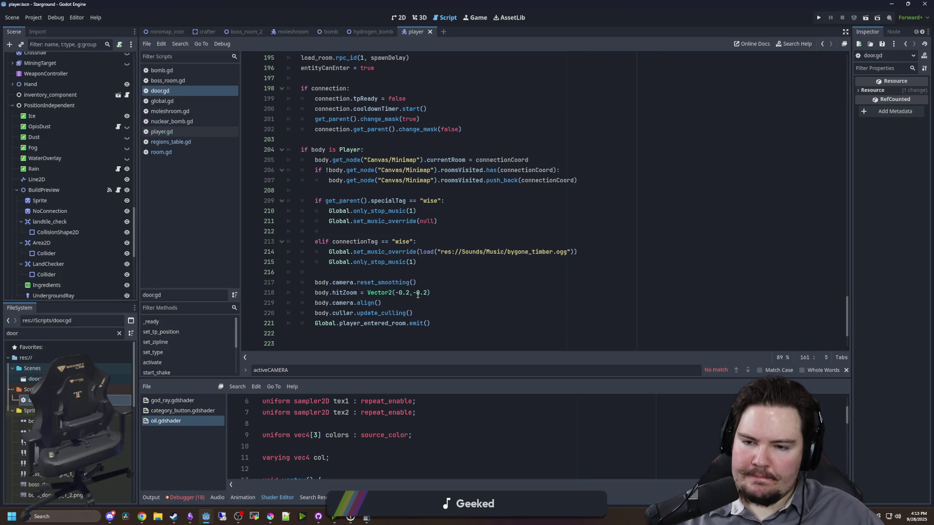
scroll("up", 3)
scroll("down", 3)
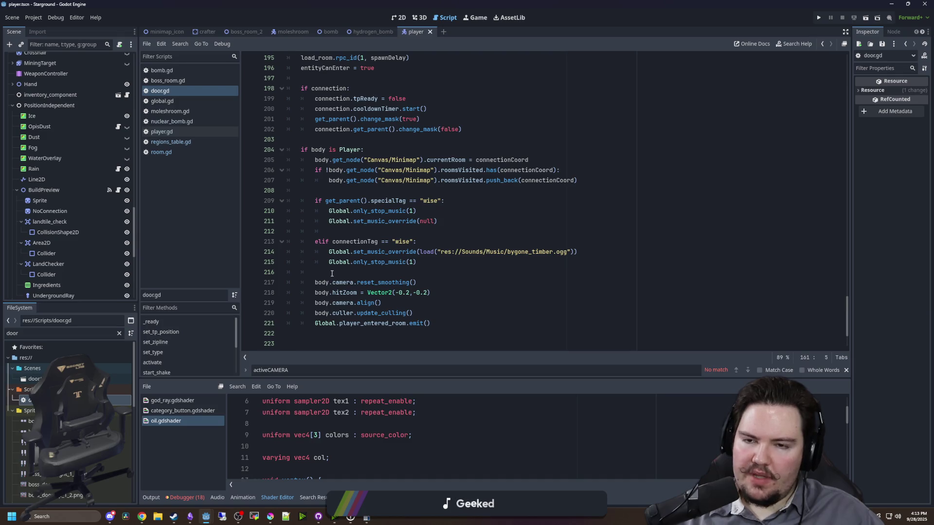
scroll("up", 3)
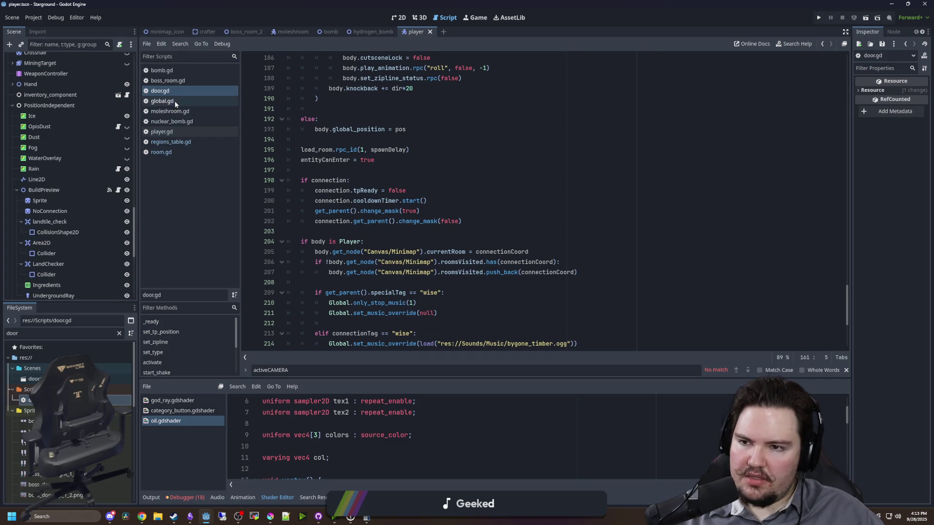
left_click(170, 153)
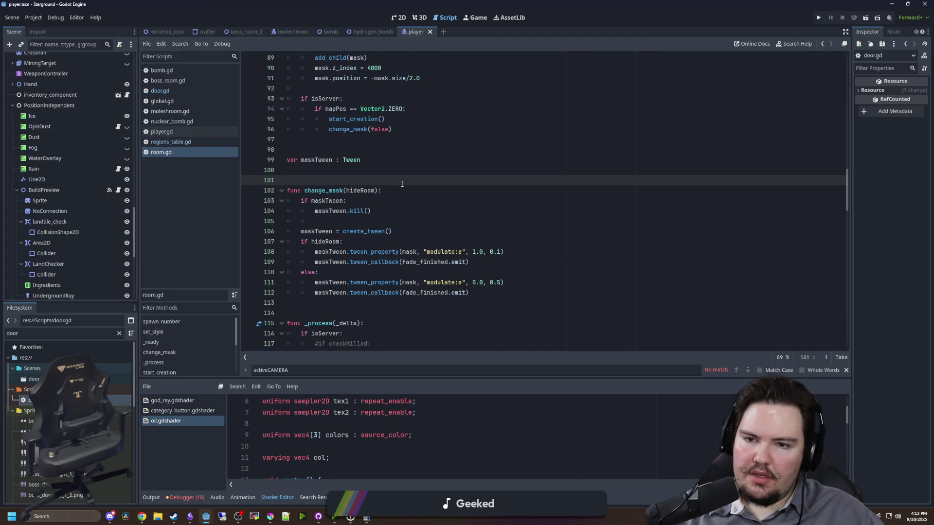
Add an 'if mask:' check at the top of change_mask, indent lines 104–113 under it, and save
left_click(394, 188)
key("Return")
type("if mask:")
left_click_drag(469, 303, 263, 210)
key("Tab")
left_click(328, 180)
key("ctrl+s")
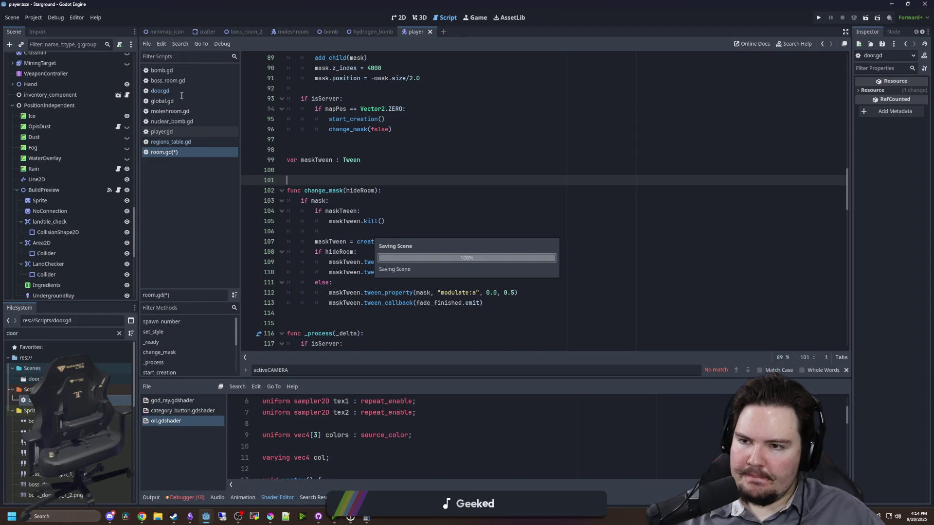
Switch back to door.gd and move to blank line 203 above the Player check
left_click(171, 91)
left_click(337, 241)
key("Up")
scroll("down", 3)
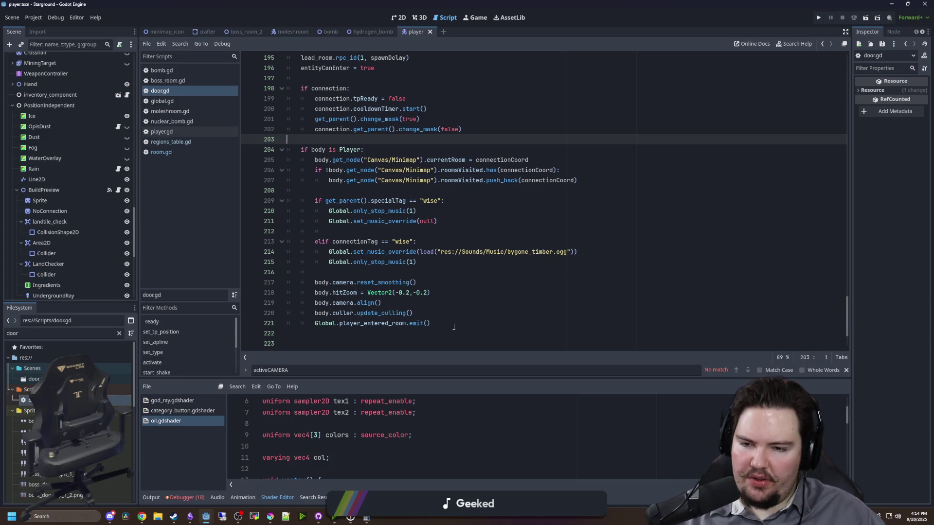
Paste the ModAPI UsesZiplines region check above the camera reset and culling lines
left_click_drag(454, 326, 286, 292)
left_click(438, 307)
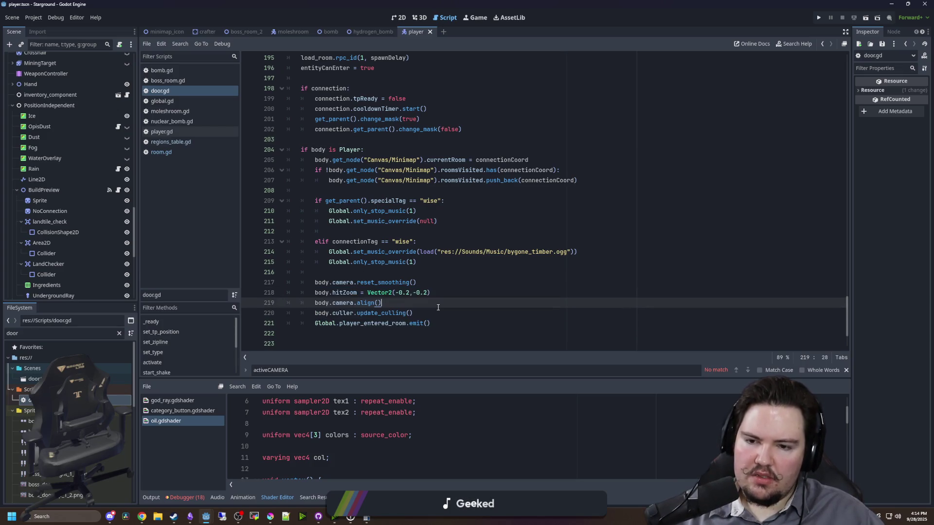
left_click_drag(422, 313, 285, 286)
left_click(426, 314)
key("Return")
left_click_drag(423, 314, 261, 283)
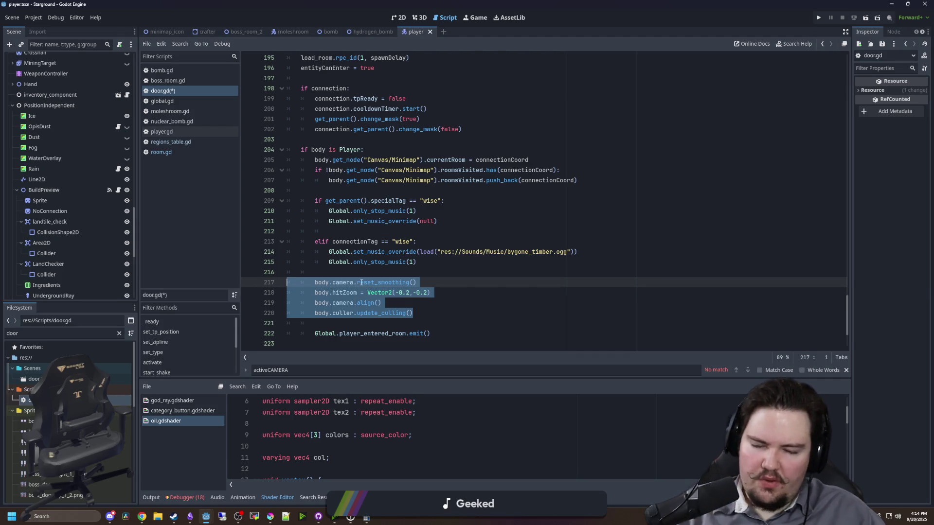
left_click(320, 270)
key("Return")
key("ctrl+v")
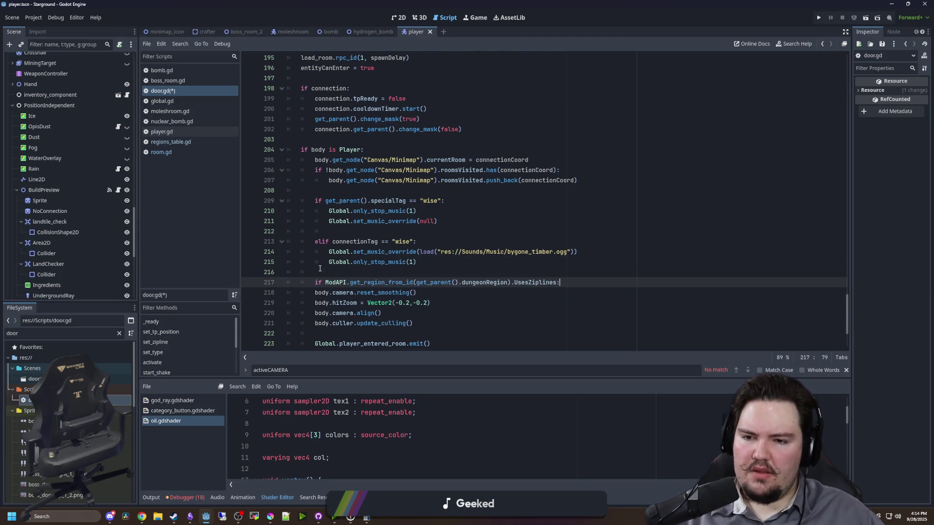
Negate the check with '!' and indent the camera lines beneath it
left_click(328, 282)
type("!")
left_click_drag(297, 292, 428, 323)
key("Tab")
Select the two change_mask lines near line 200, then save door.gd
left_click(354, 272)
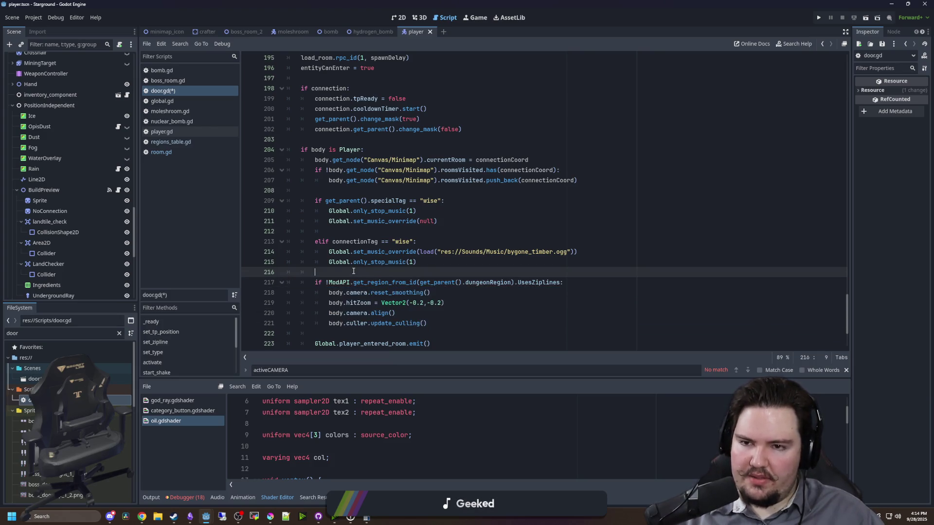
scroll("up", 3)
left_click(360, 170)
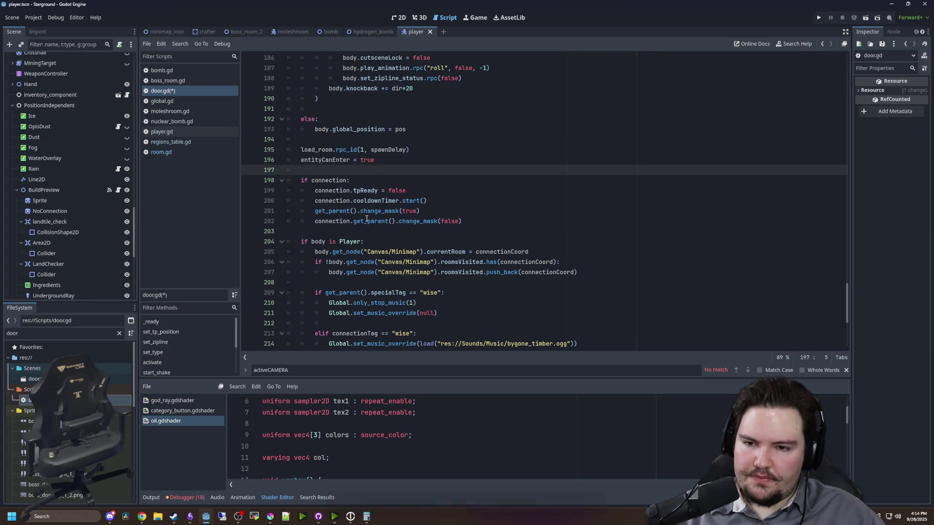
left_click(355, 222)
left_click(471, 221)
key("shift+Home")
key("shift+Up")
left_click(342, 231)
key("ctrl+s")
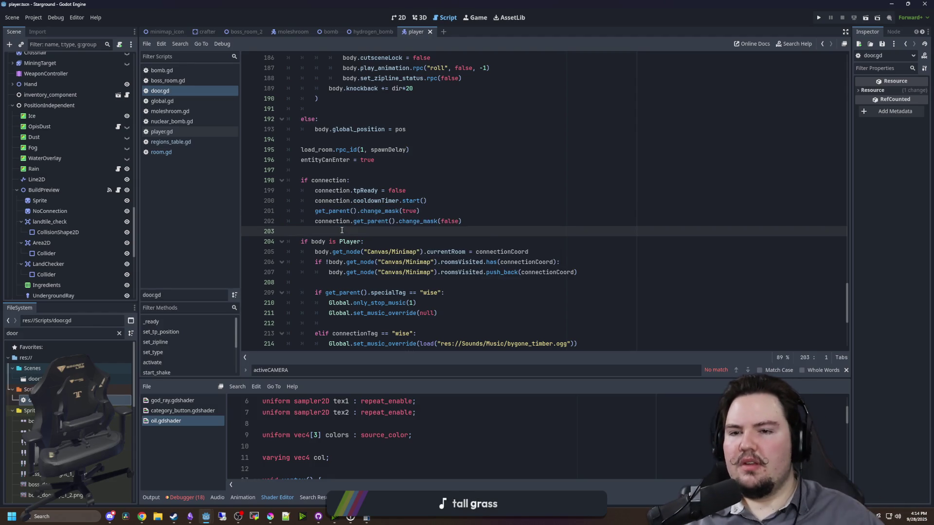
Move change_mask(true) from line 201 to a new line after line 197, remove the leftover blank, and save
left_click_drag(422, 210, 314, 210)
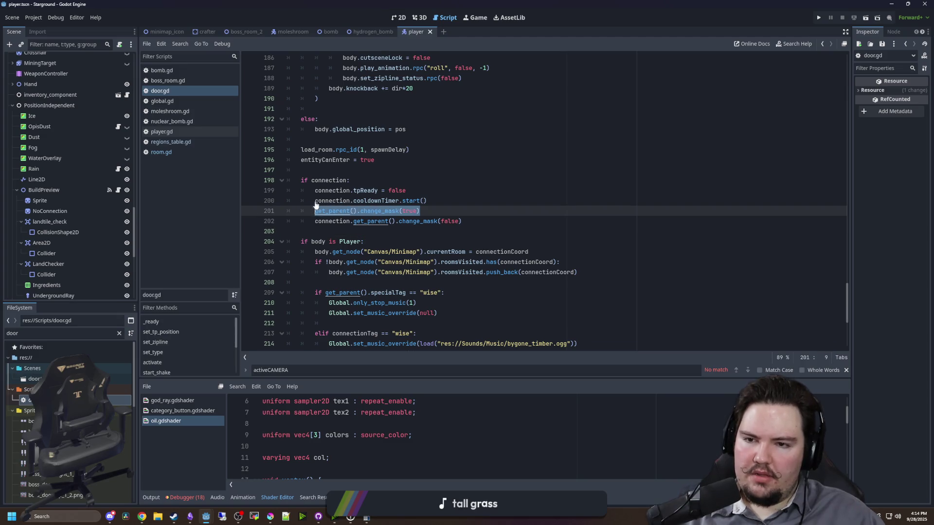
key("ctrl+x")
left_click(317, 170)
key("Return")
key("ctrl+v")
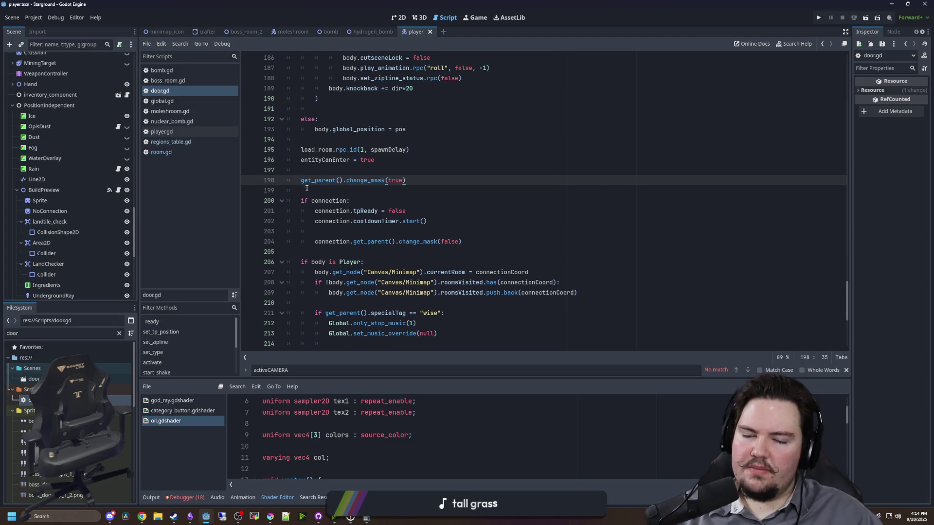
left_click(329, 231)
key("BackSpace")
left_click(322, 189)
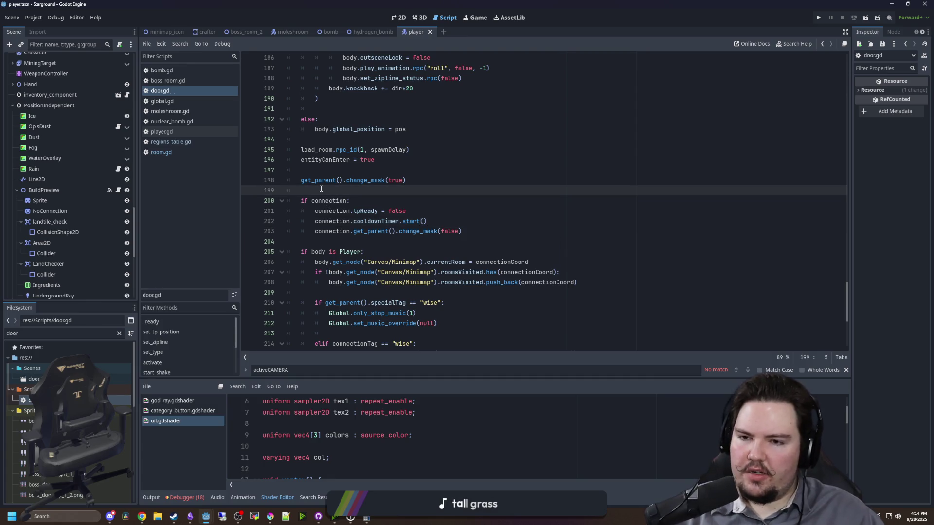
key("ctrl+s")
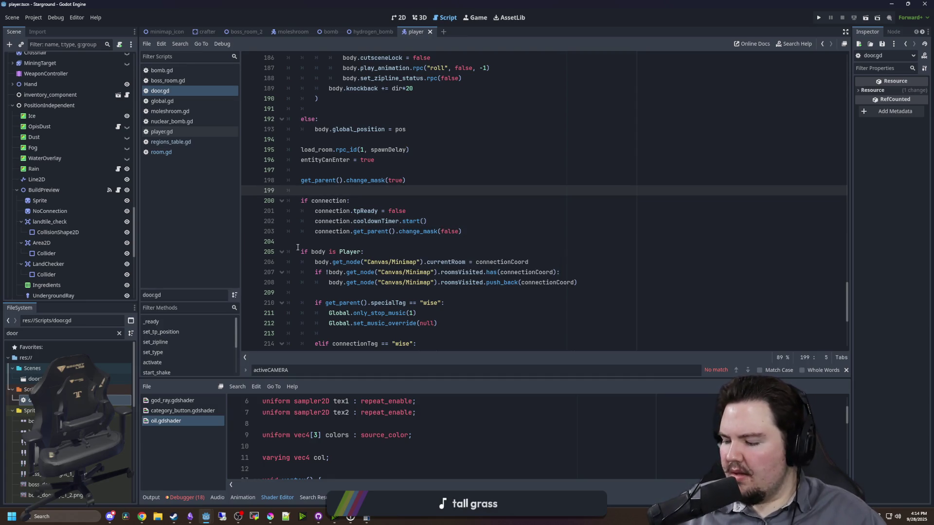
Highlight every use of 'connection' in door.gd, ending on blank line 204
double_click(333, 232)
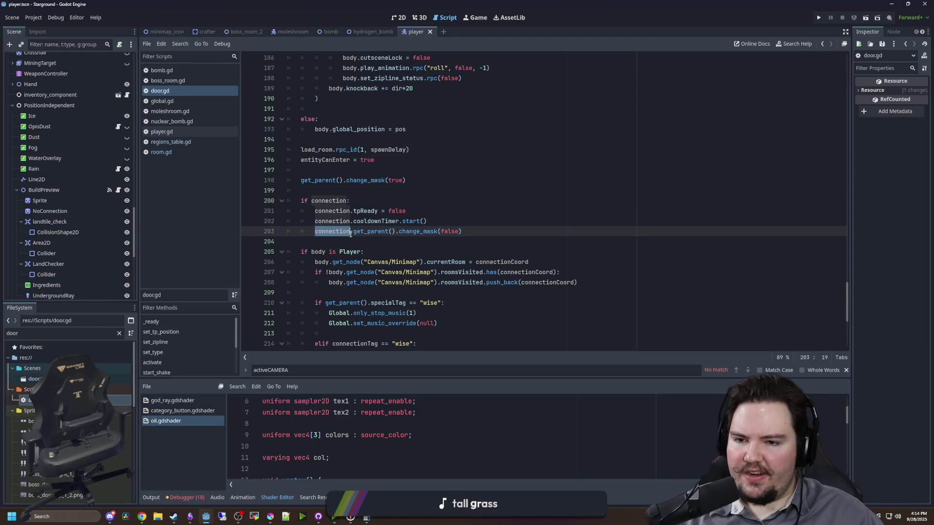
left_click(337, 241)
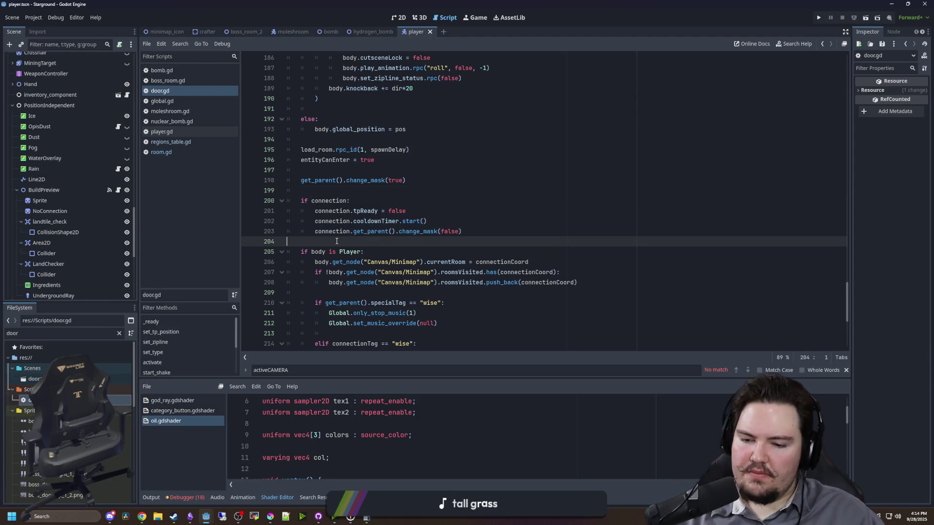
double_click(332, 232)
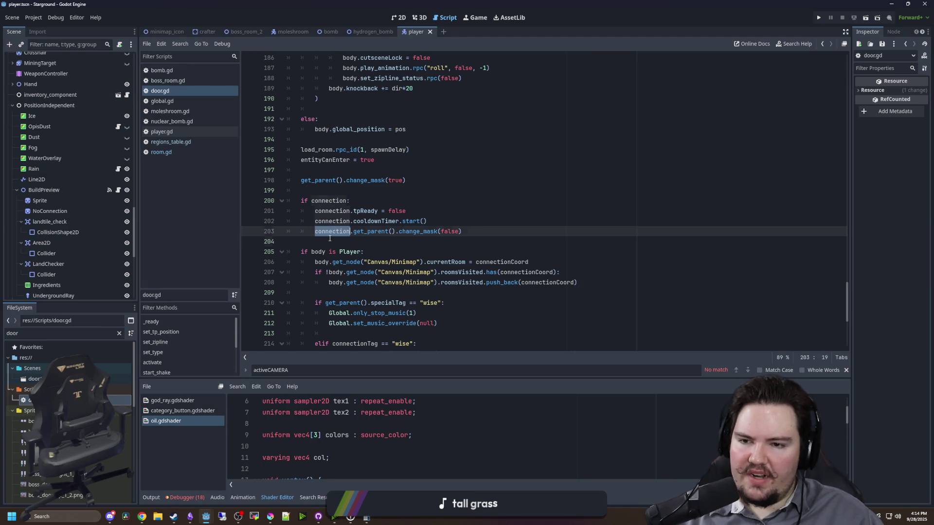
key("Down")
double_click(333, 231)
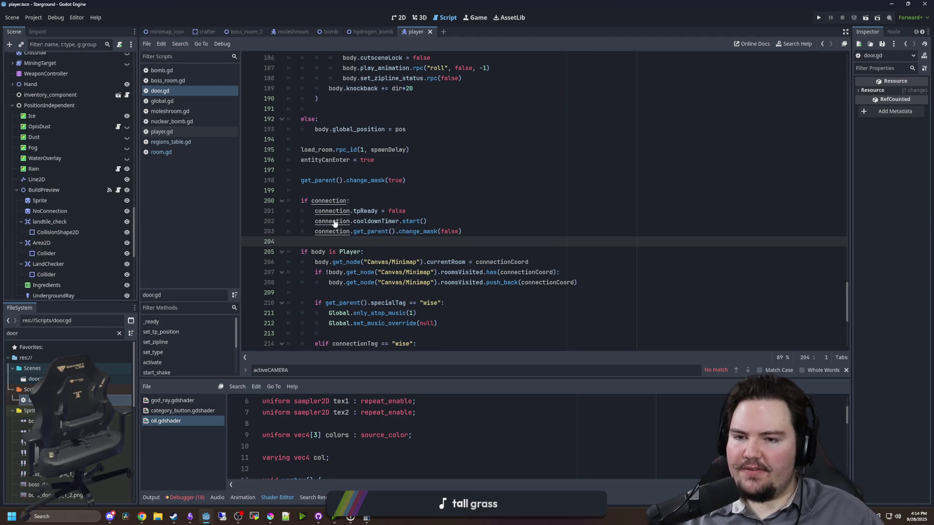
left_click(320, 242)
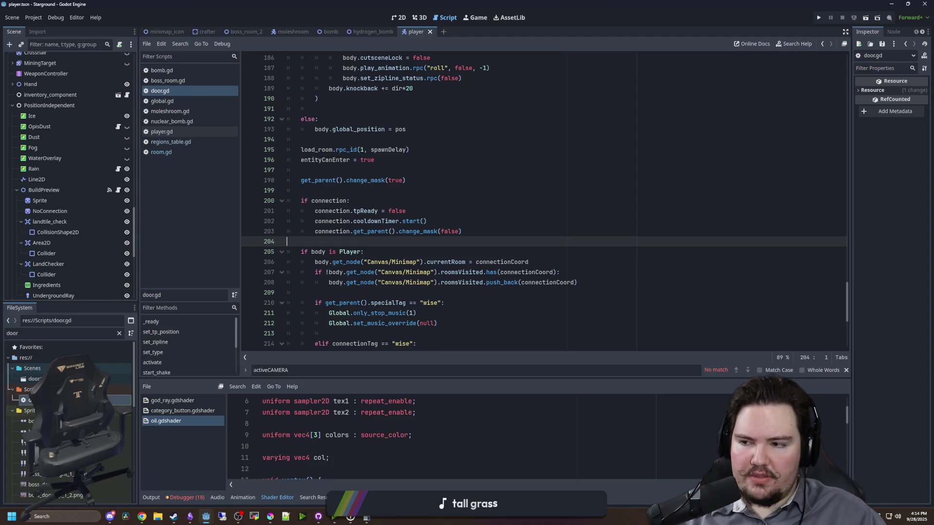
left_click(335, 238)
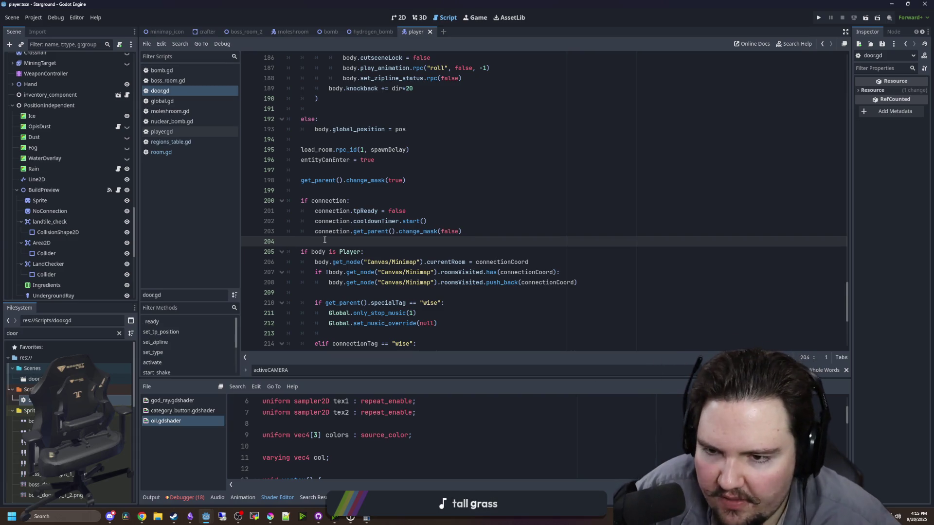
key("ctrl+s")
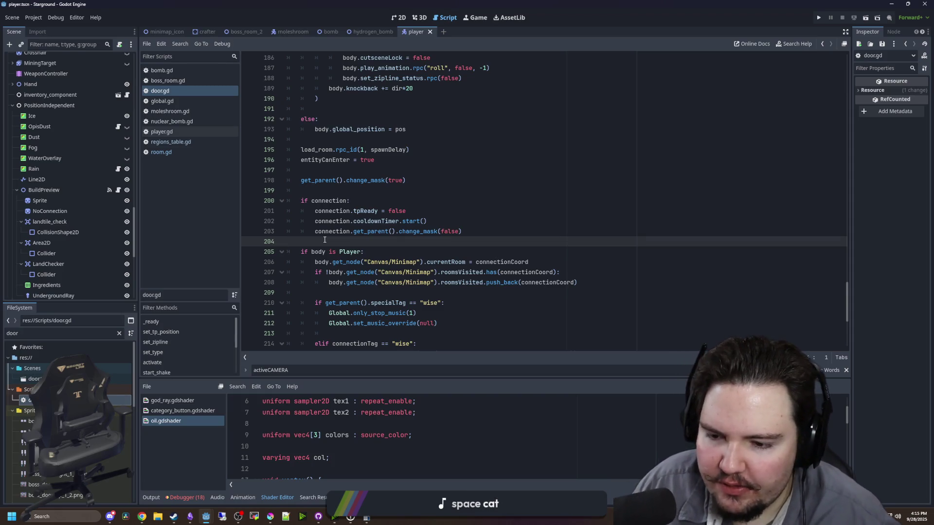
Scroll to the top of door.gd and review the connection, connectionTag and lastType declarations
scroll("up", 3)
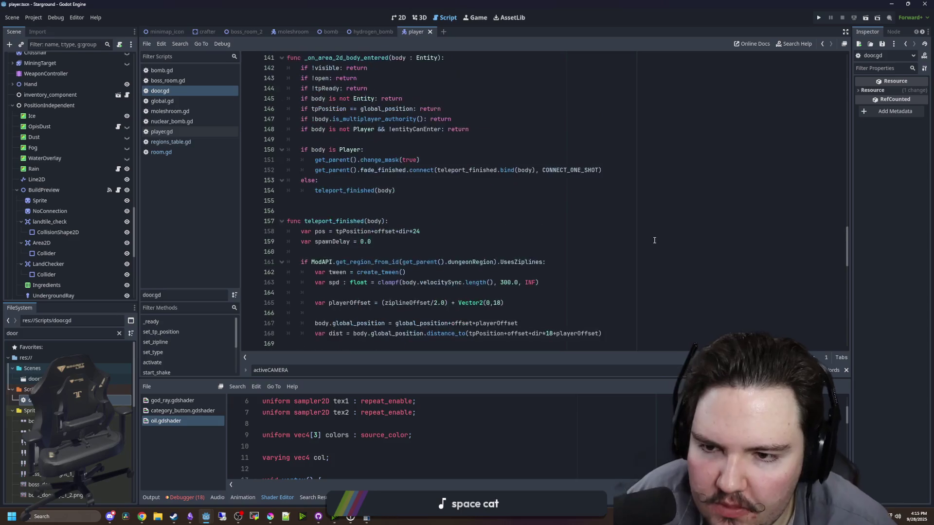
scroll("up", 3)
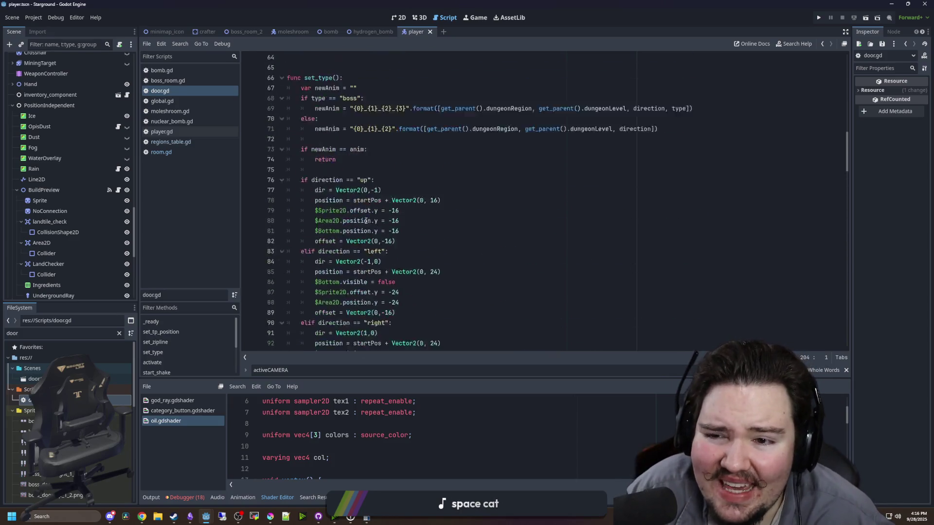
scroll("up", 3)
left_click_drag(350, 134, 287, 131)
left_click(308, 120)
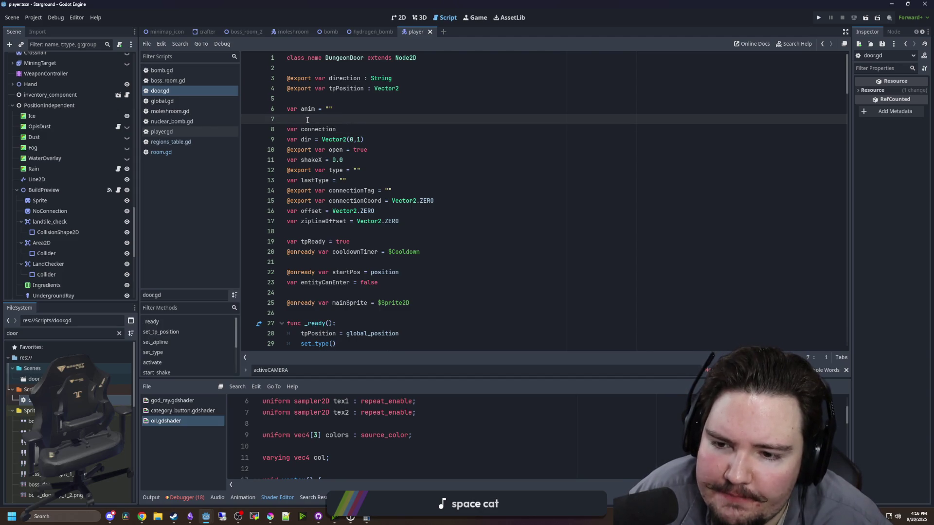
scroll("down", 3)
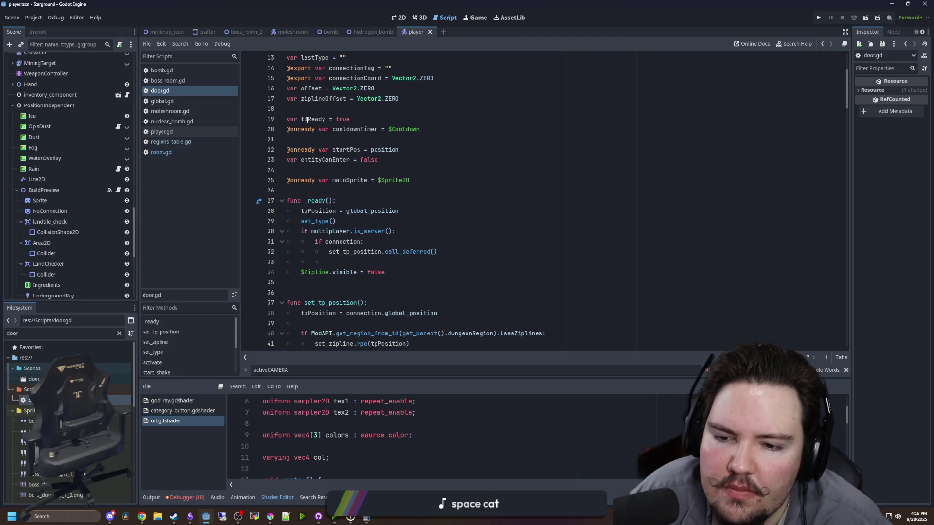
scroll("down", 3)
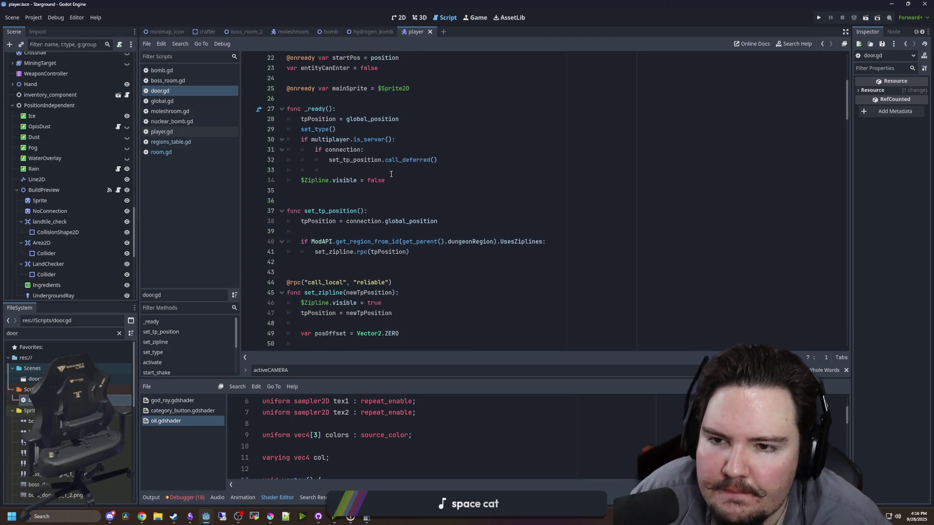
left_click(337, 190)
scroll("up", 3)
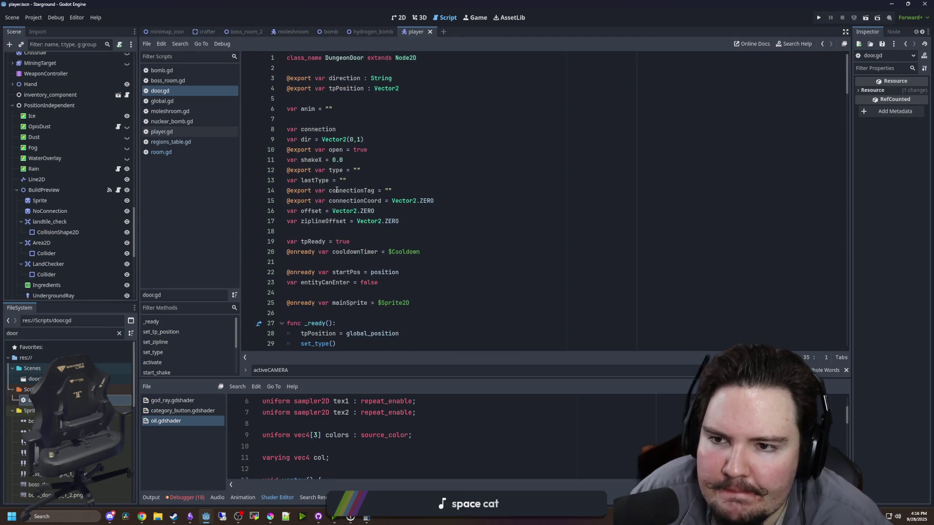
left_click(326, 128)
left_click(335, 121)
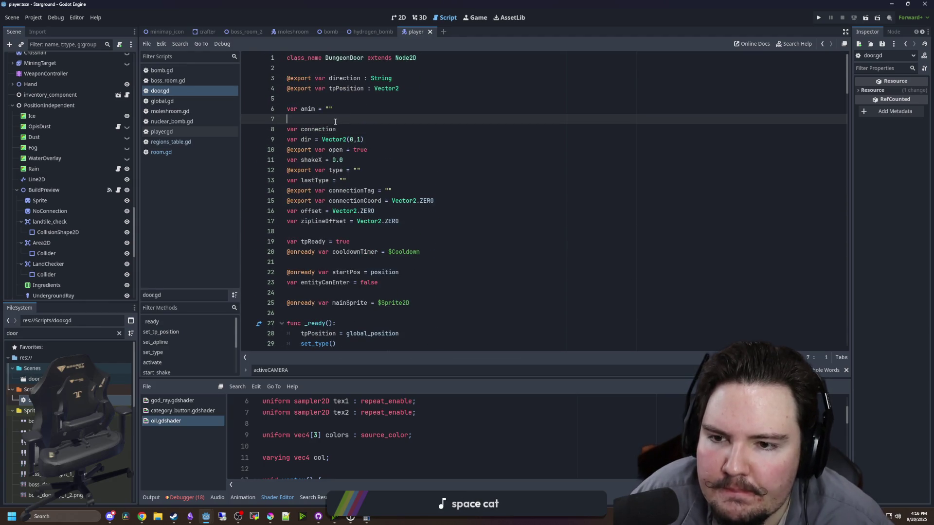
left_click(423, 178)
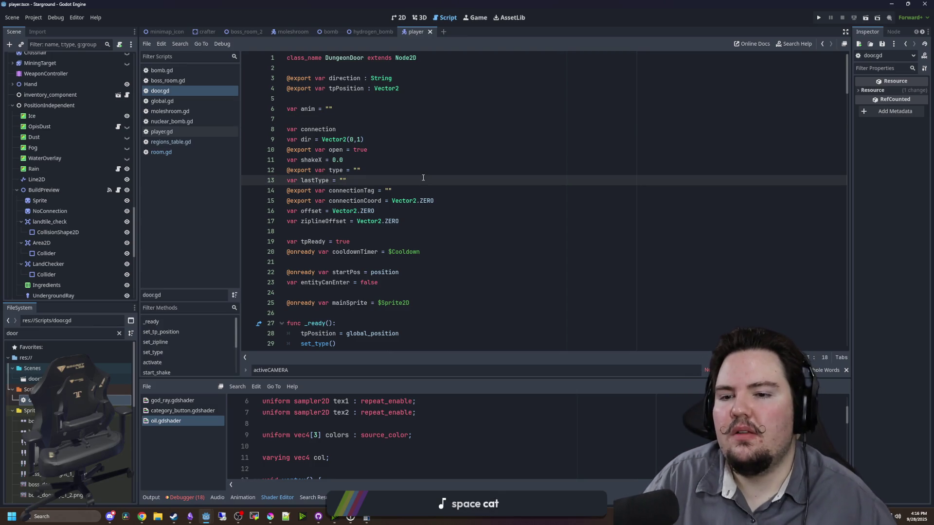
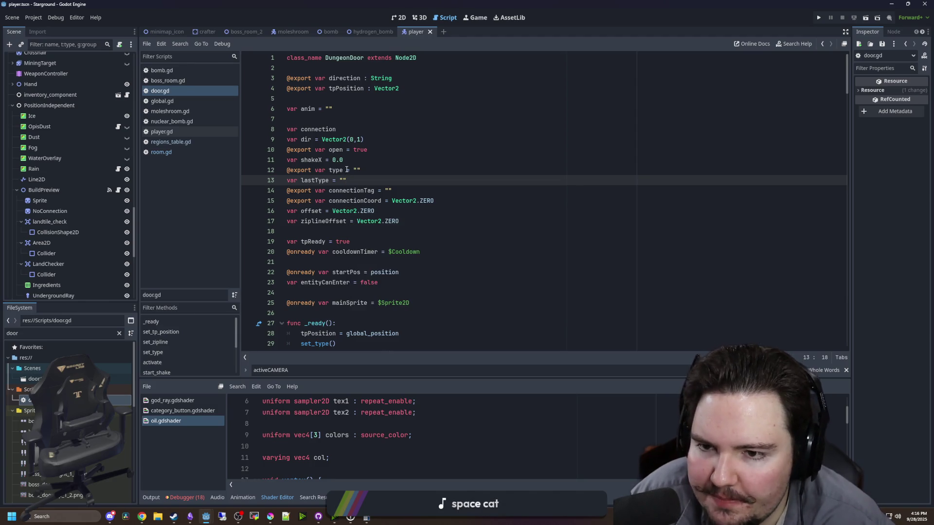
Filter the FileSystem dock for 'dungeon' and open Dungeon.gd in the script editor
left_click(320, 120)
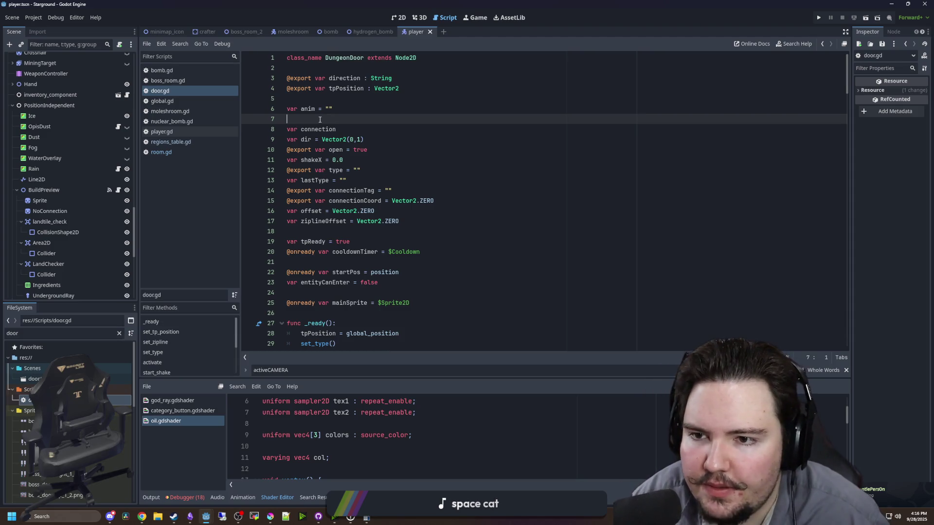
double_click(101, 333)
type("dungeon")
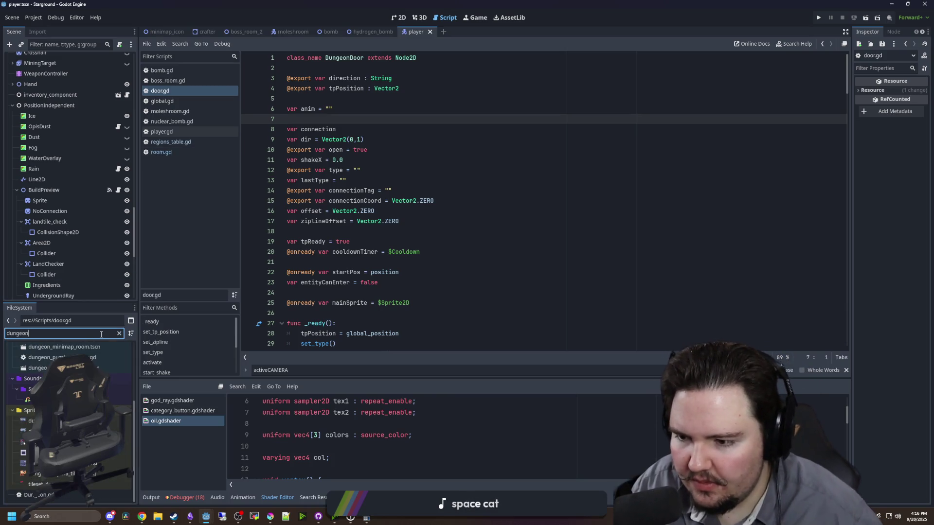
double_click(48, 495)
left_click(379, 241)
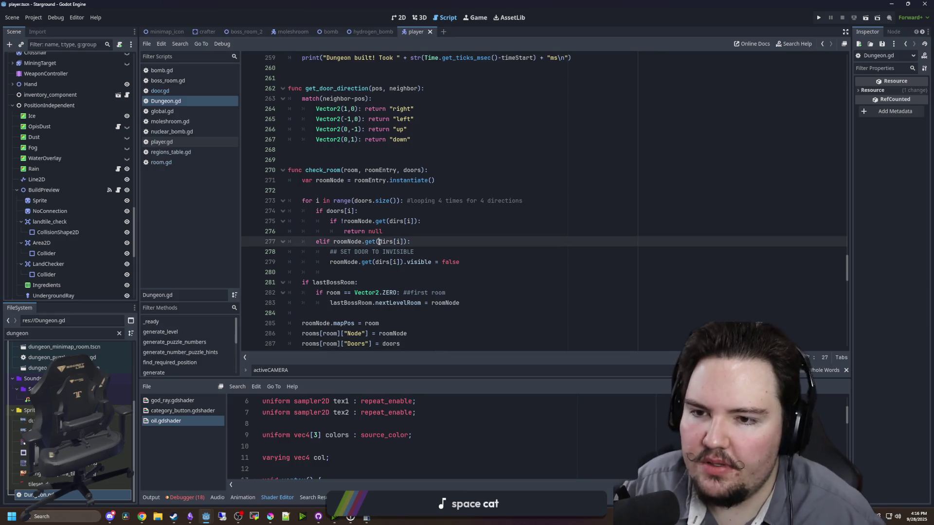
Delete the commented-out boss door-type block on lines 249–251
scroll("up", 3)
scroll("down", 3)
scroll("down", 3)
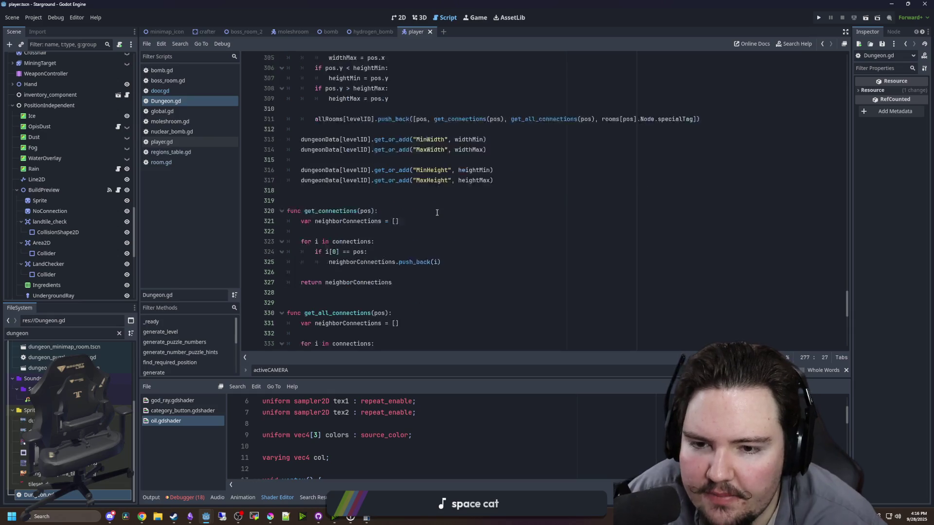
scroll("down", 3)
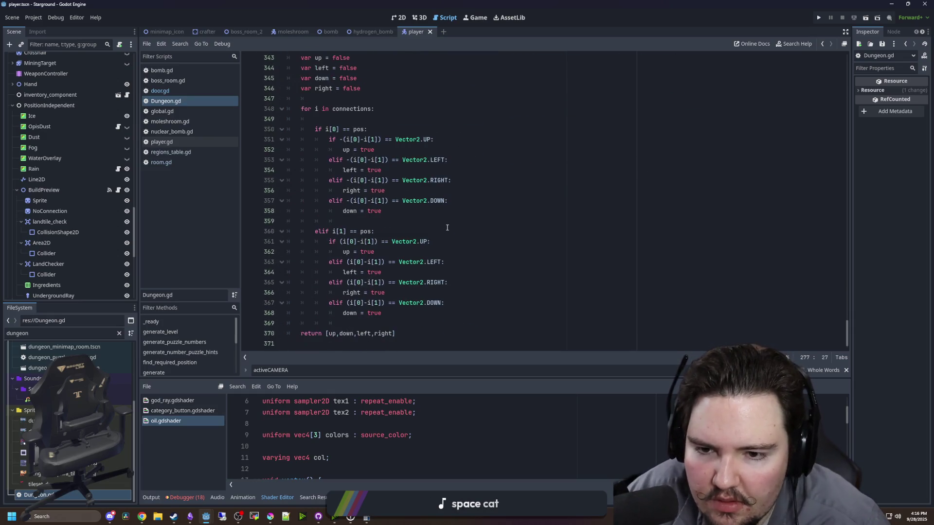
scroll("up", 3)
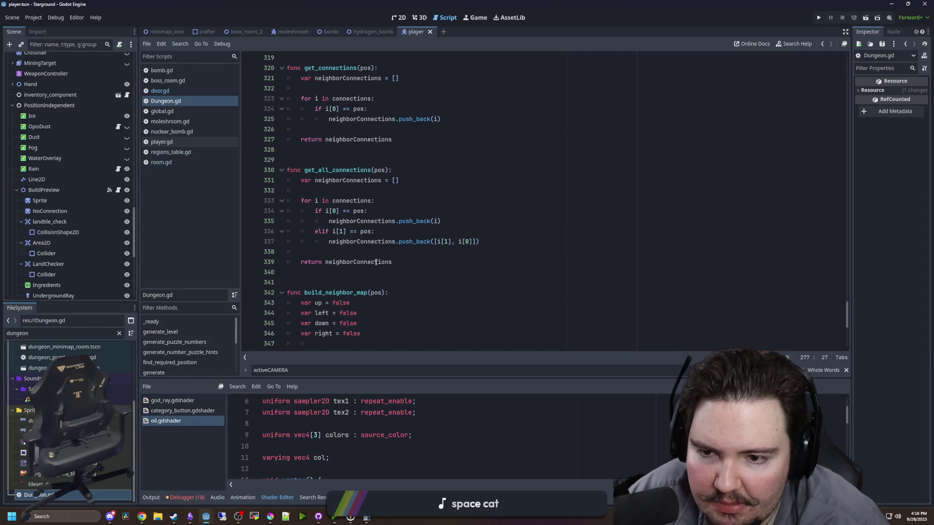
scroll("up", 3)
scroll("up", 3)
left_click(360, 231)
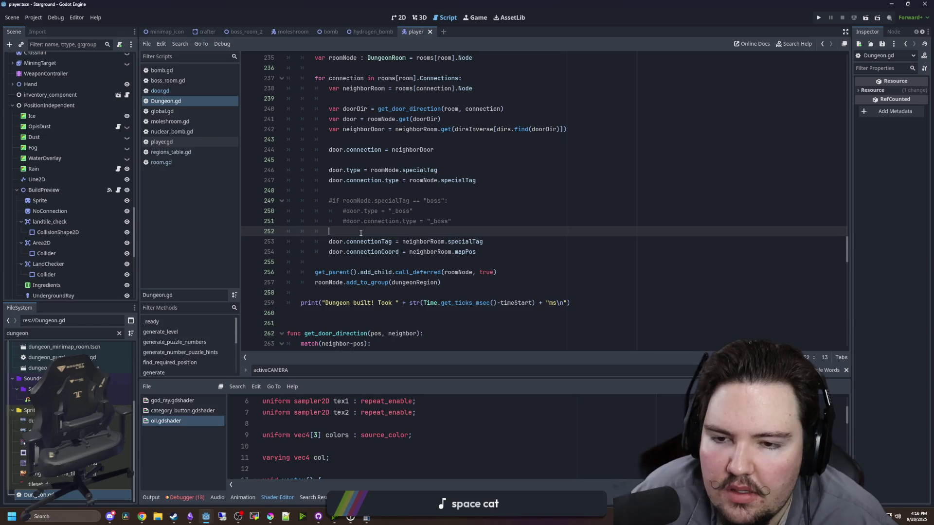
scroll("up", 3)
left_click_drag(455, 251, 217, 232)
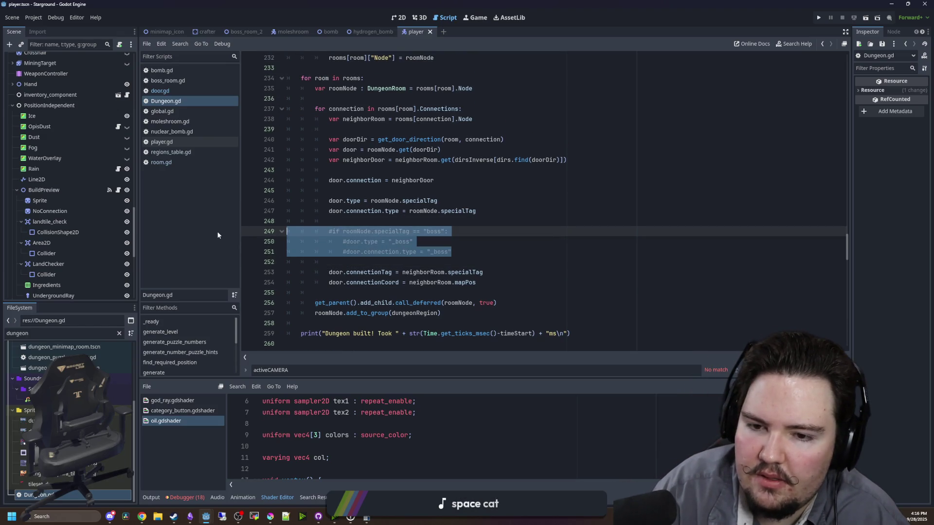
key("BackSpace")
key("BackSpace")
key("BackSpace")
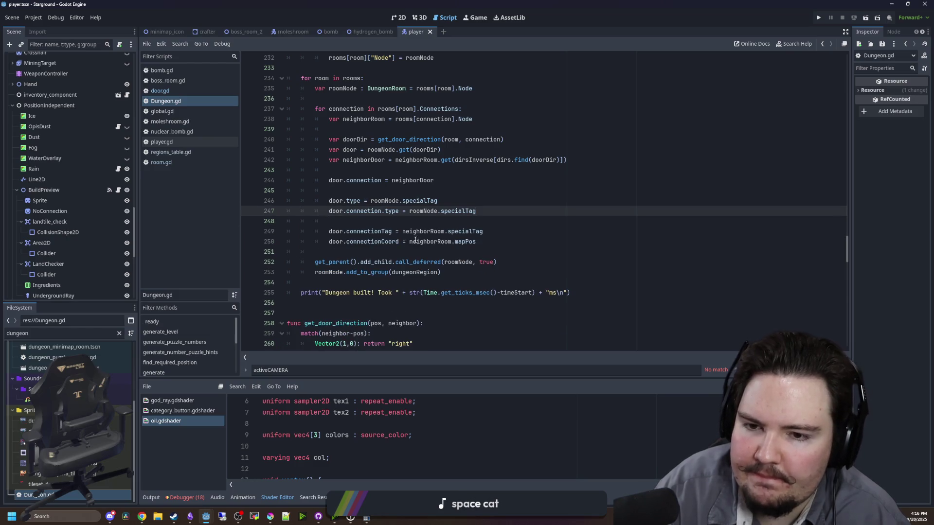
Review the connection loop around the door.connection = neighborDoor assignment on line 244
left_click(412, 191)
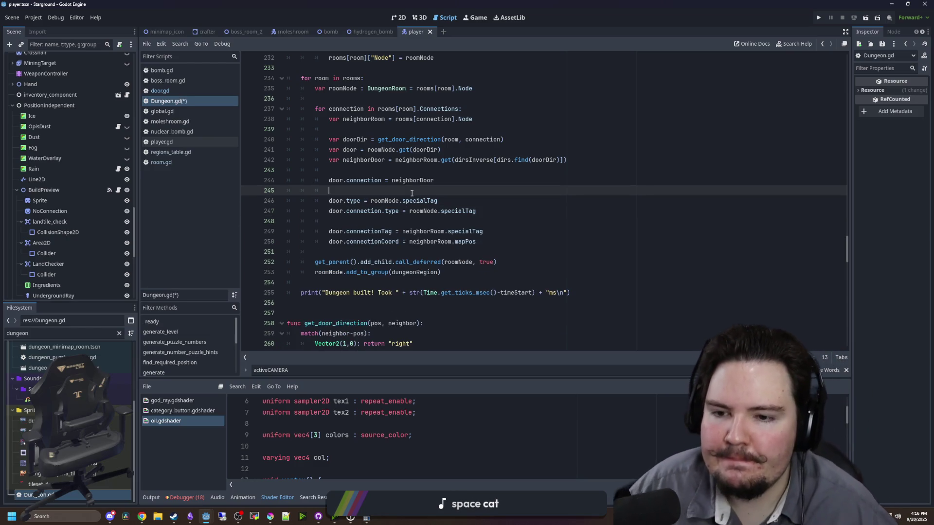
scroll("up", 3)
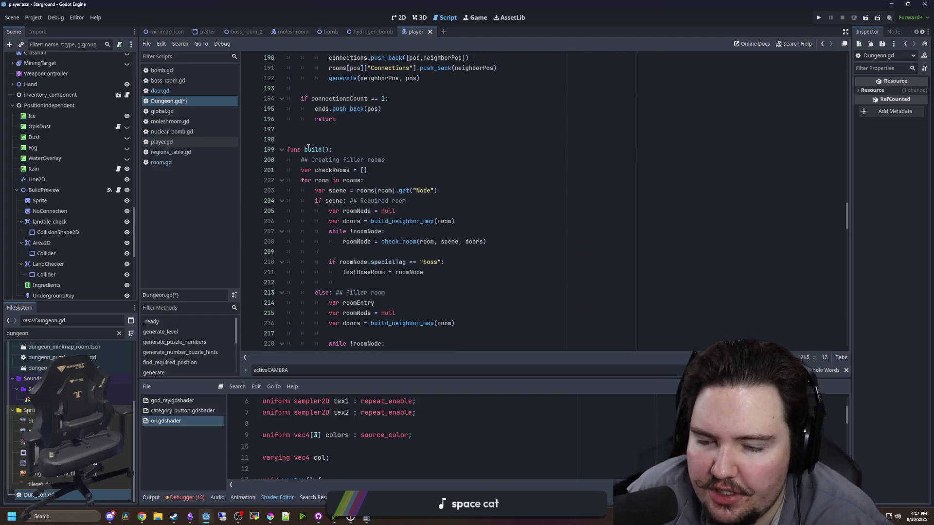
scroll("down", 3)
scroll("down", 3)
left_click_drag(342, 201, 522, 284)
left_click(490, 293)
scroll("down", 3)
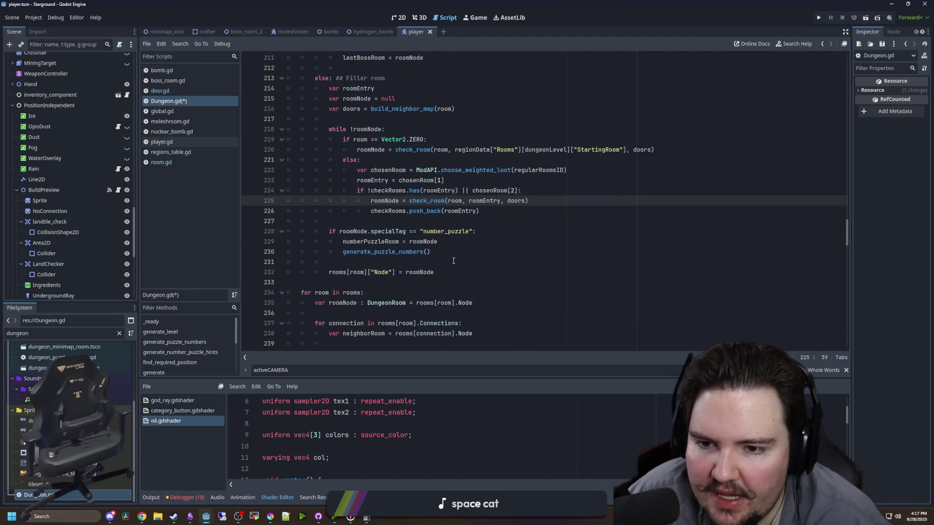
scroll("down", 3)
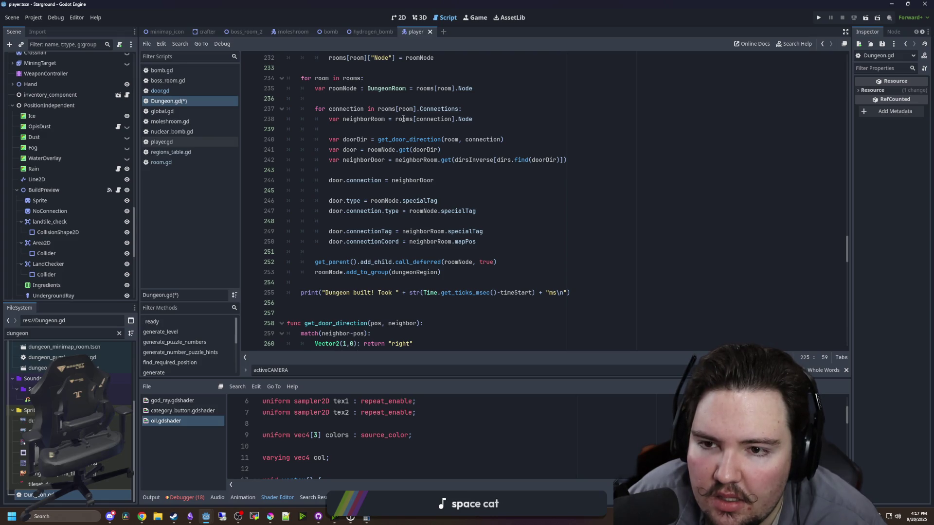
left_click(330, 188)
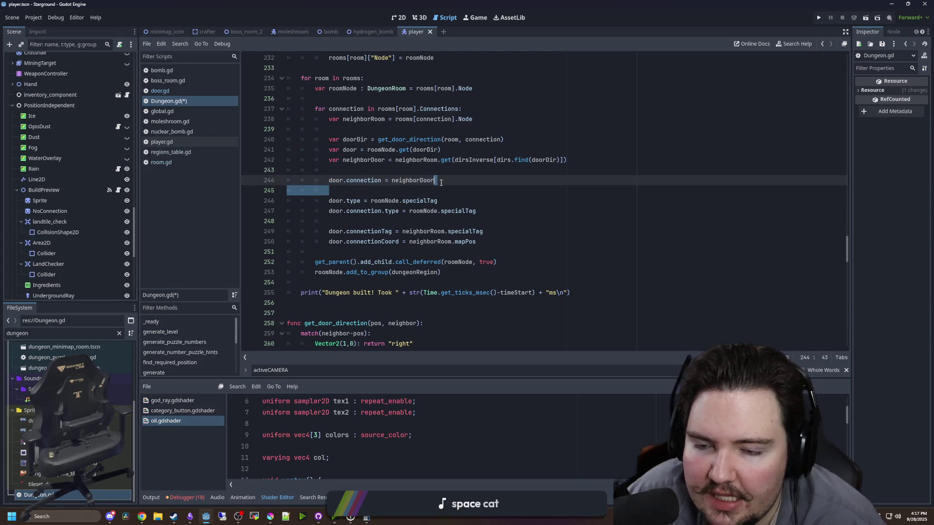
left_click_drag(434, 181, 620, 164)
left_click(620, 165)
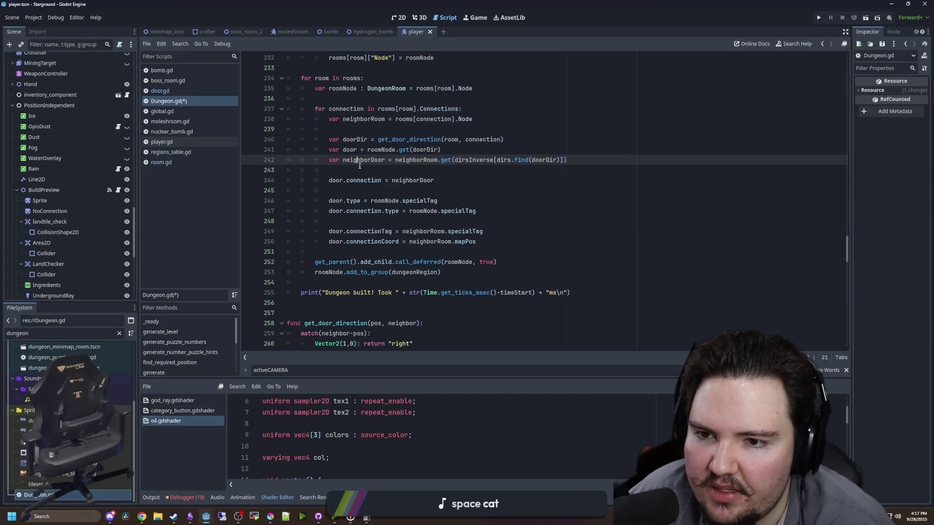
left_click(359, 168)
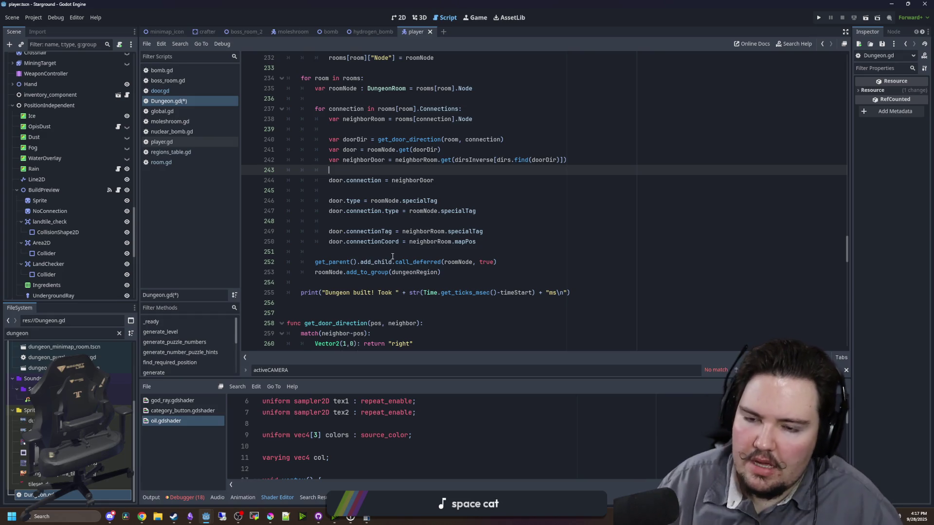
left_click_drag(418, 169, 569, 160)
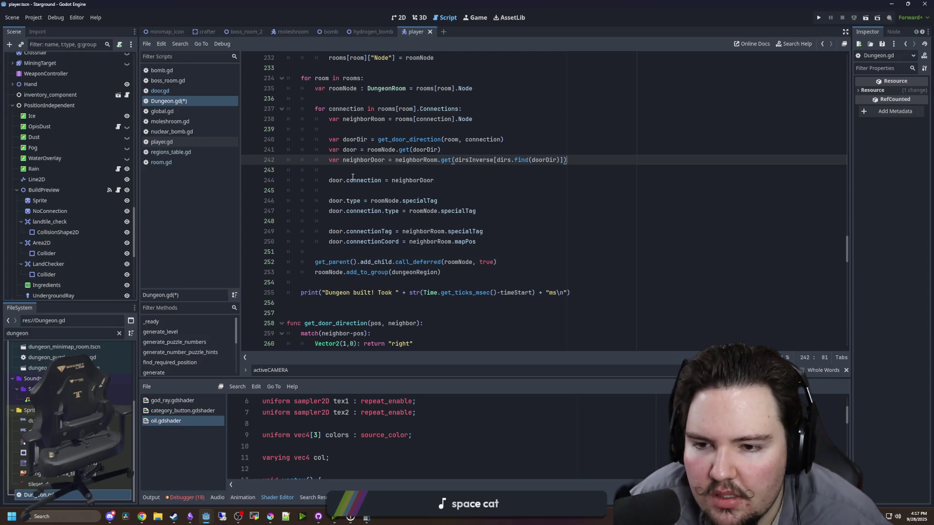
Add the line 'door.connectionPath = neighborDoor.get_path()' below line 243
left_click(351, 170)
key("Return")
type("door.")
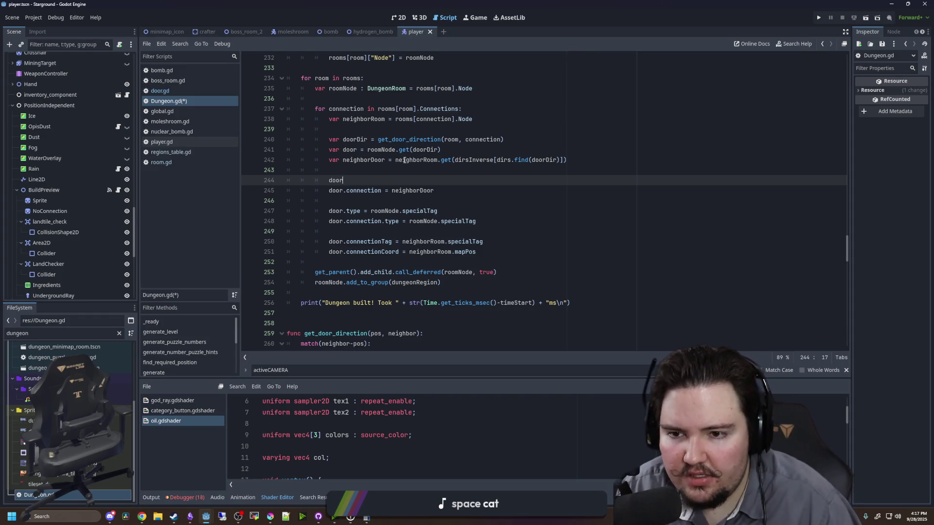
type("connectionPath")
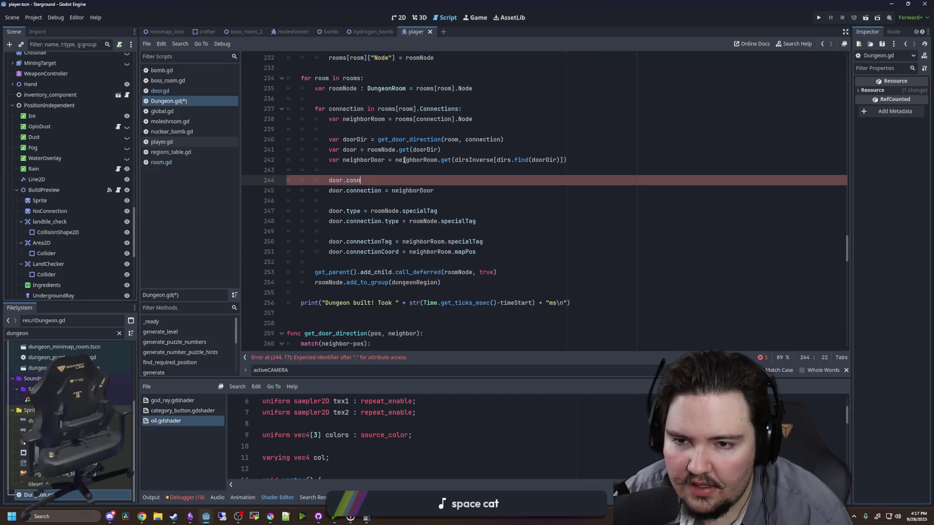
type(" = neighbor")
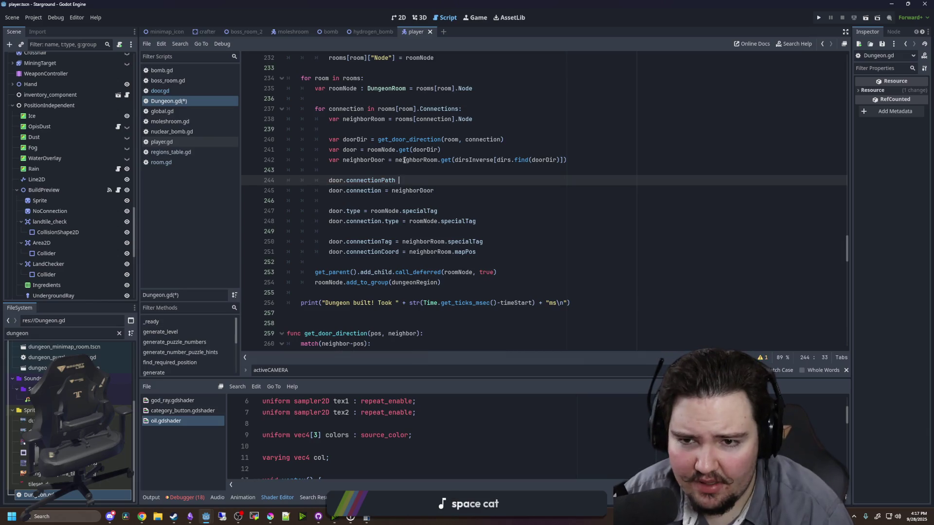
key("Return")
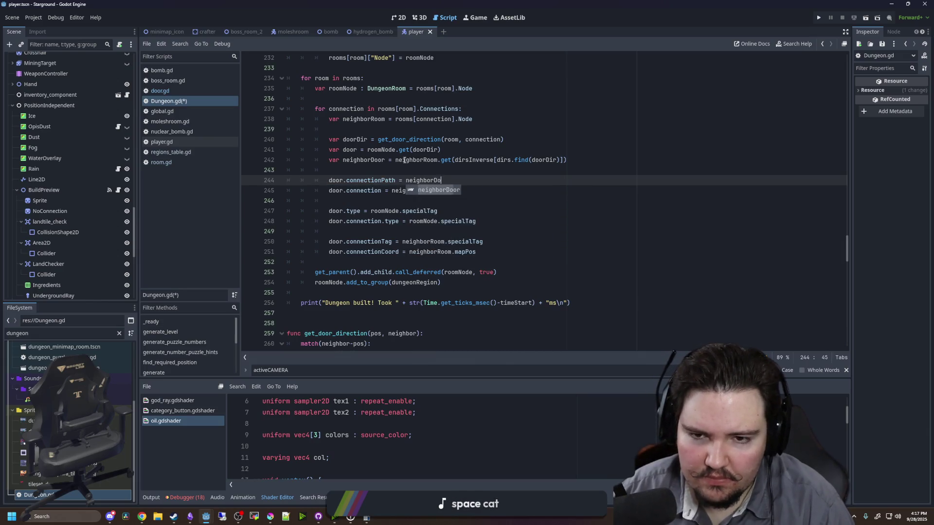
type(".get_p")
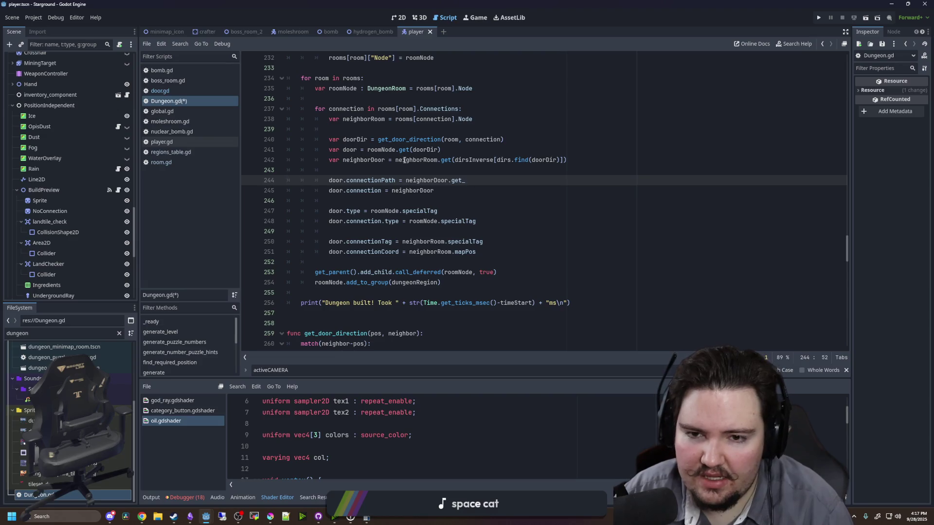
type("ath")
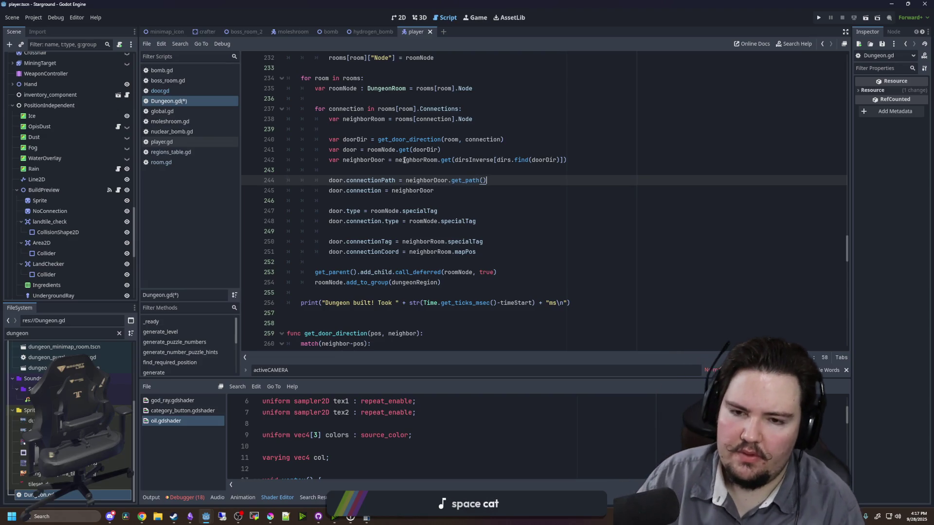
type("()")
Type neighborDoor as Node2D on line 242, check get_path's docs, and save Dungeon.gd
left_click(385, 160)
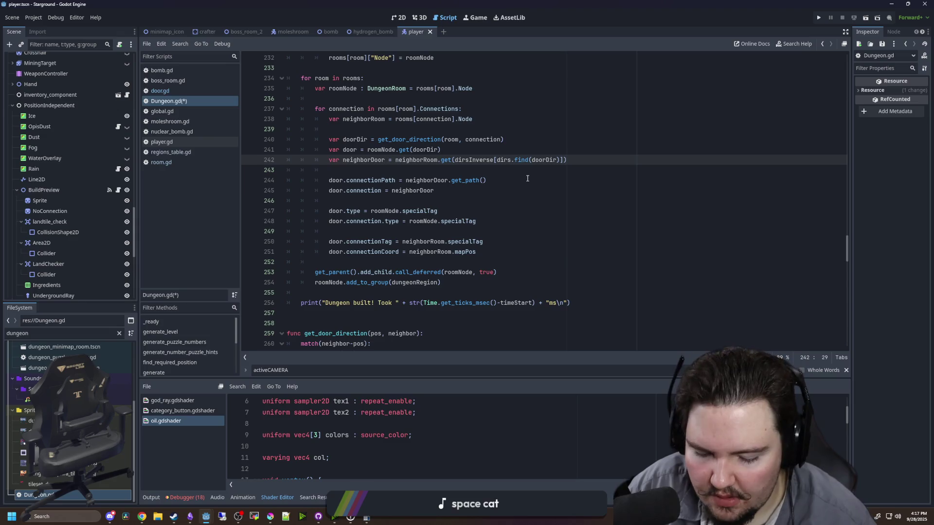
type(": Node2D")
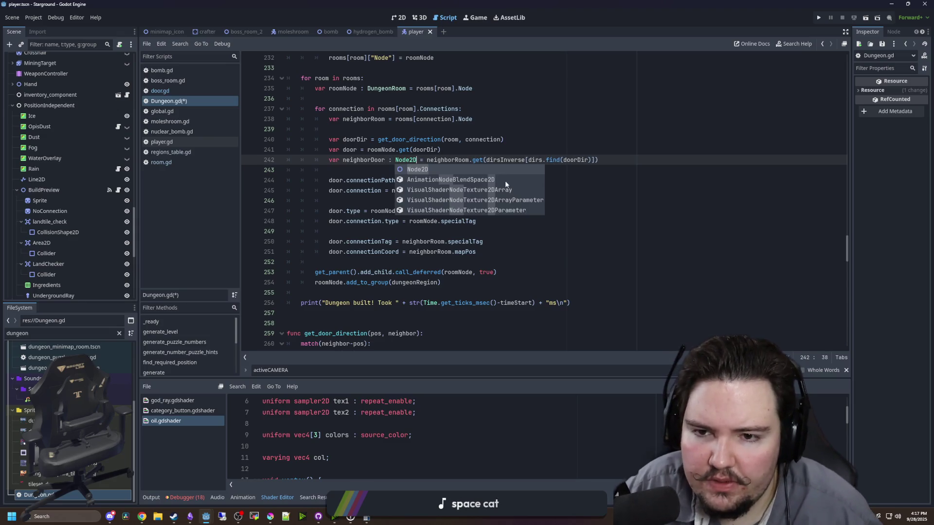
key("Escape")
left_click(460, 180)
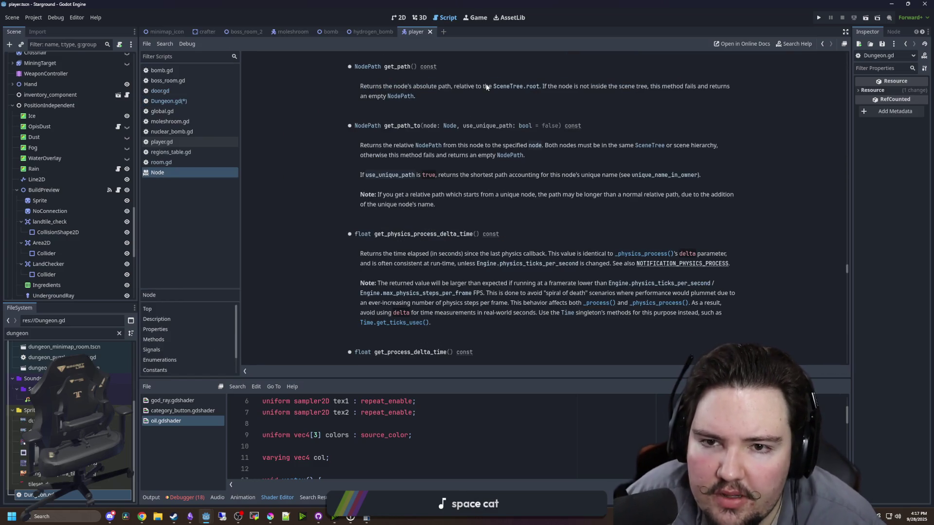
key("alt+Left")
left_click(457, 174)
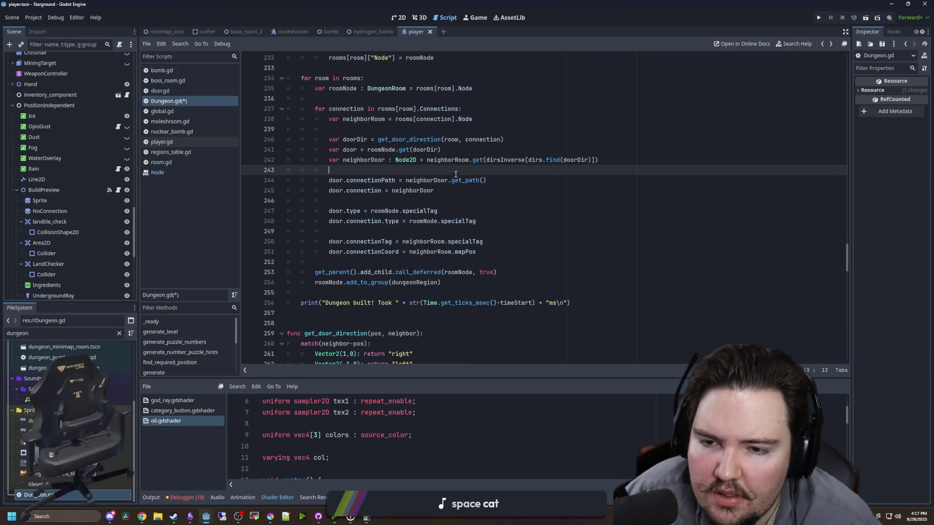
double_click(364, 181)
left_click(354, 171)
key("ctrl+s")
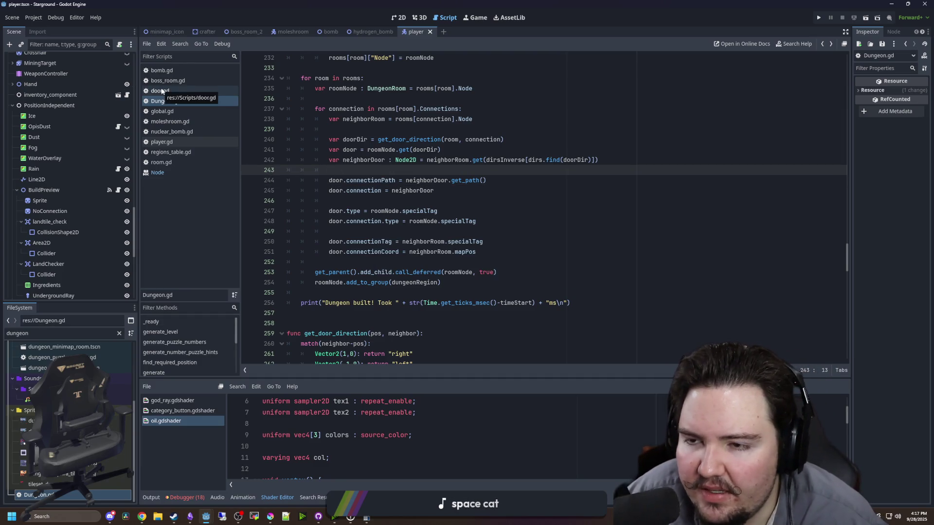
left_click(162, 92)
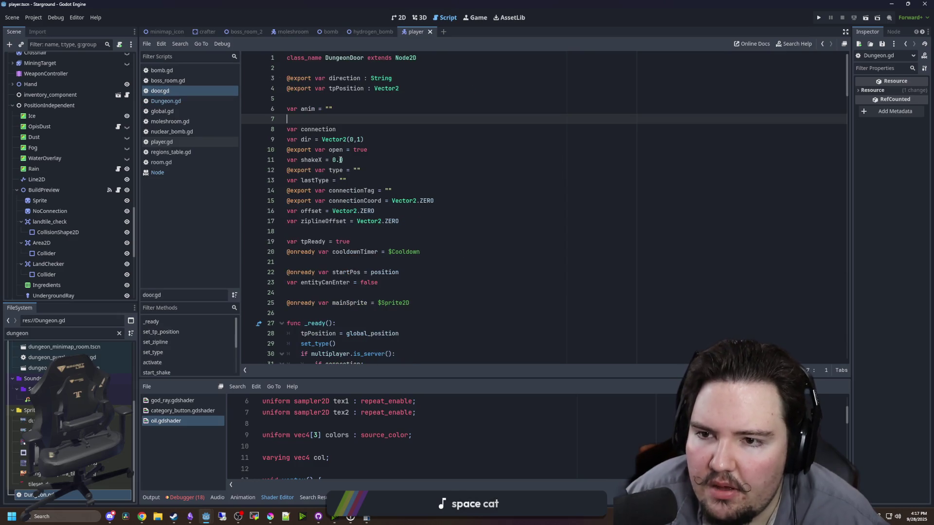
key("Return")
type("var ")
type("connectionPath : ")
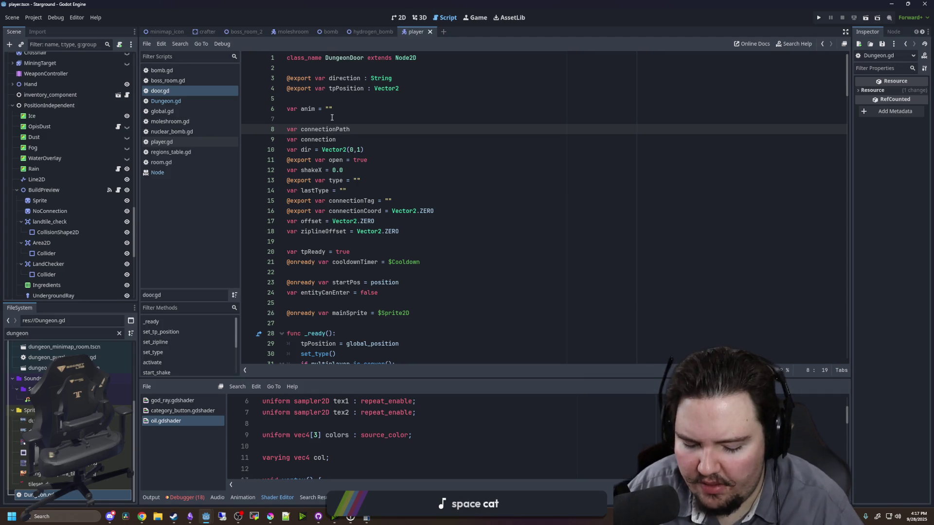
type("String = \"")
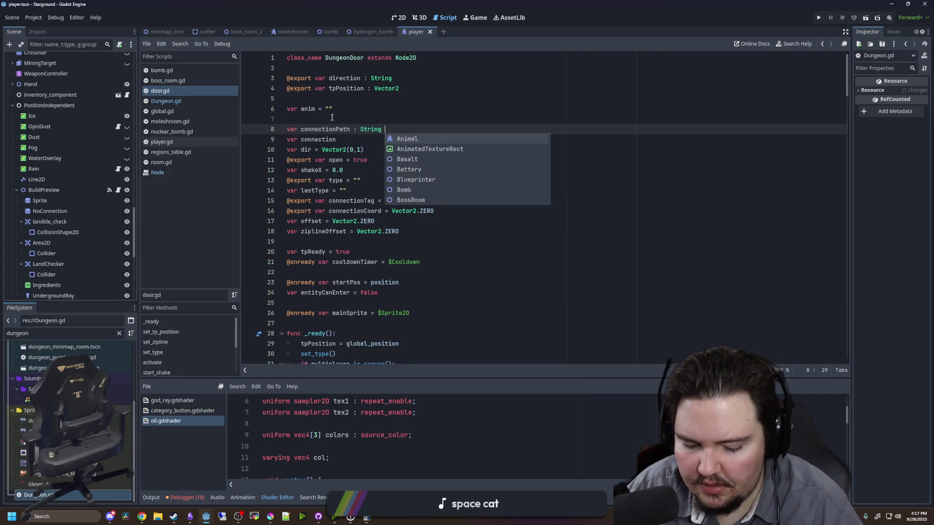
key("Escape")
left_click(287, 130)
type("@export")
left_click(314, 119)
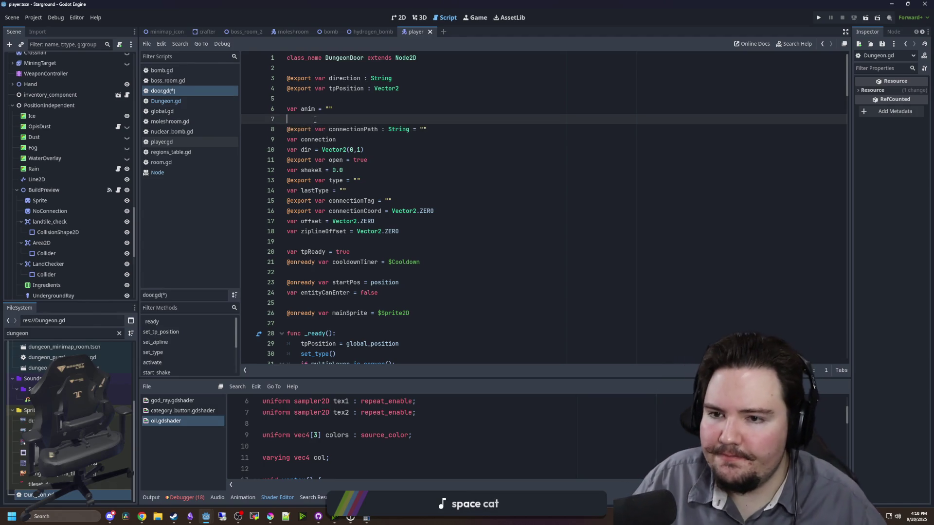
key("ctrl+s")
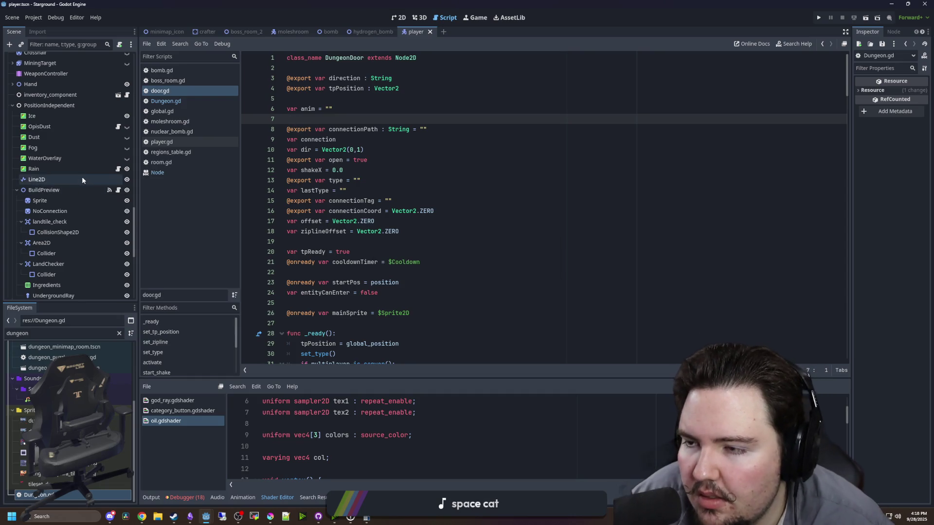
Glance at Dungeon.gd, return to door.gd, and filter the FileSystem for 'dungeon' again
left_click(168, 101)
left_click_drag(316, 272, 481, 272)
left_click(341, 262)
left_click(160, 91)
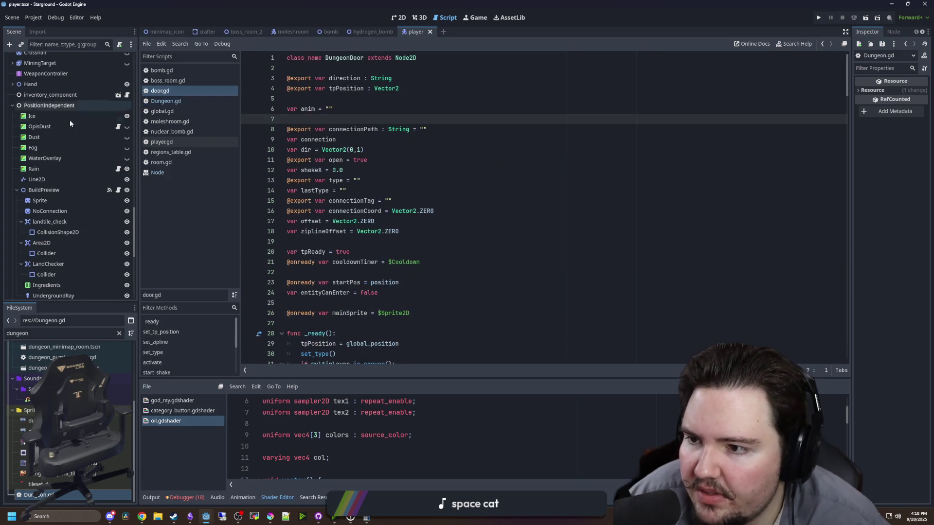
scroll("down", 3)
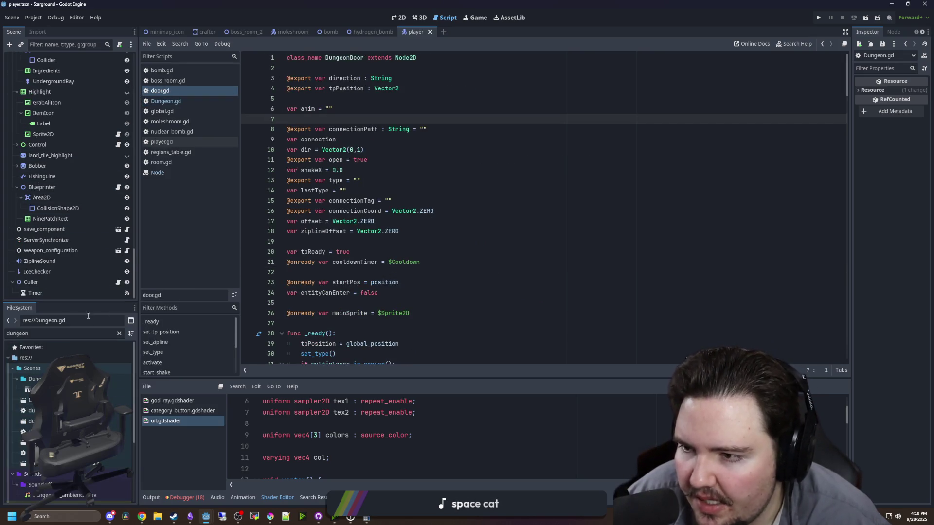
left_click(119, 334)
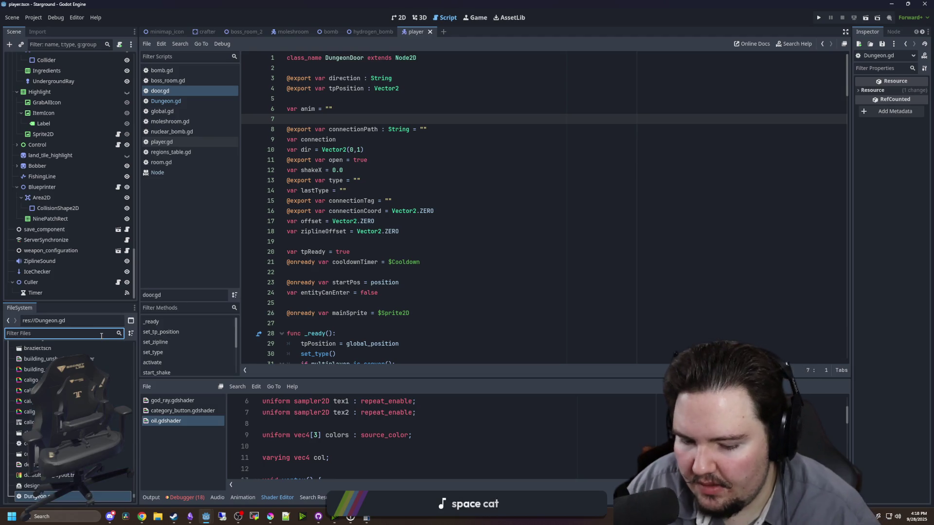
type("dungeon")
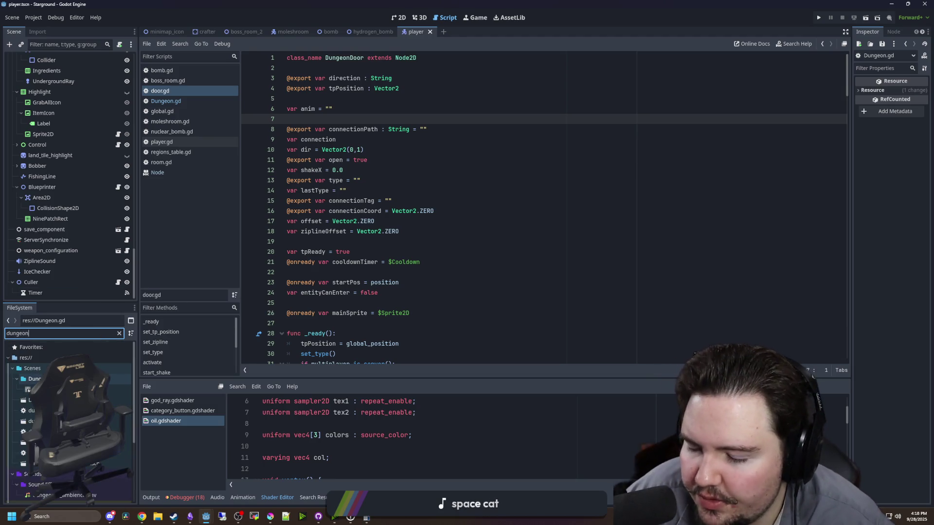
Filter the FileSystem for 'door' and open the door scene
double_click(117, 400)
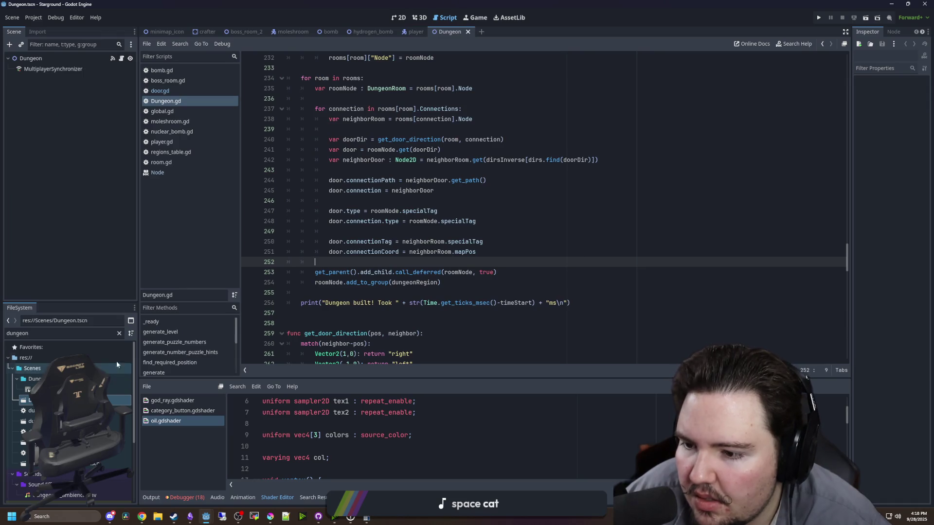
double_click(117, 442)
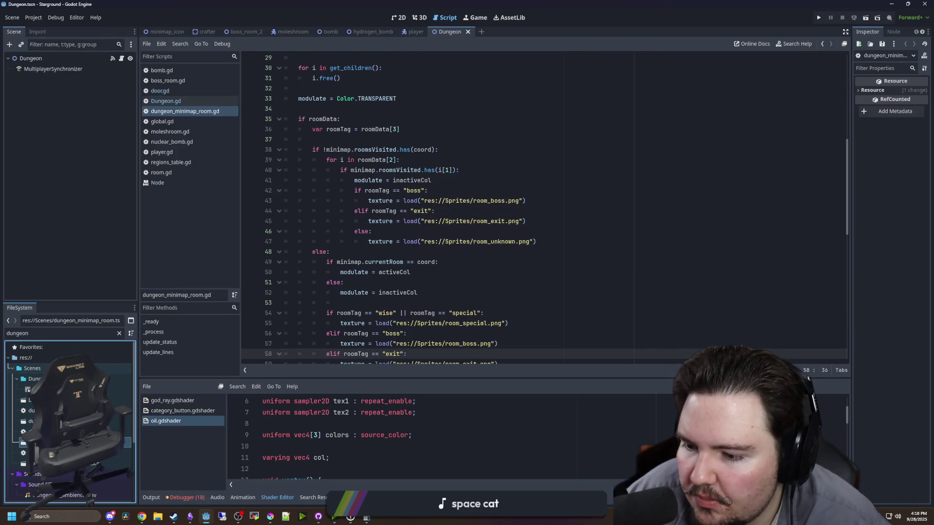
key("ctrl+a")
type("door")
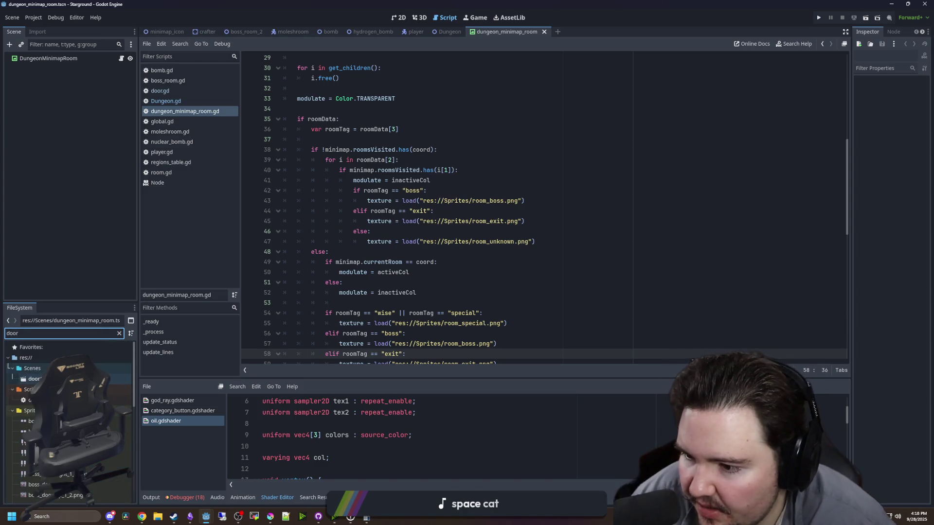
double_click(49, 379)
Add Door:connectionPath to the MultiplayerSynchronizer's synchronized properties
left_click(70, 121)
left_click(181, 387)
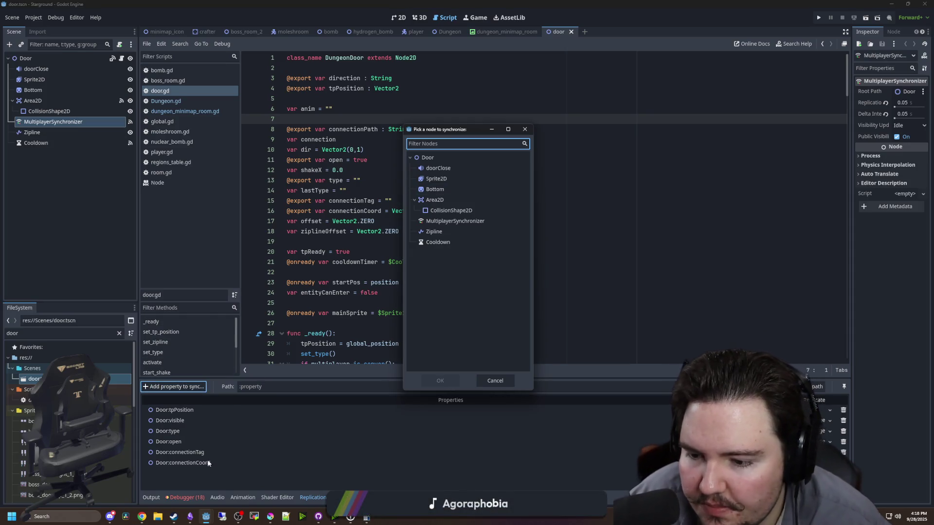
double_click(448, 155)
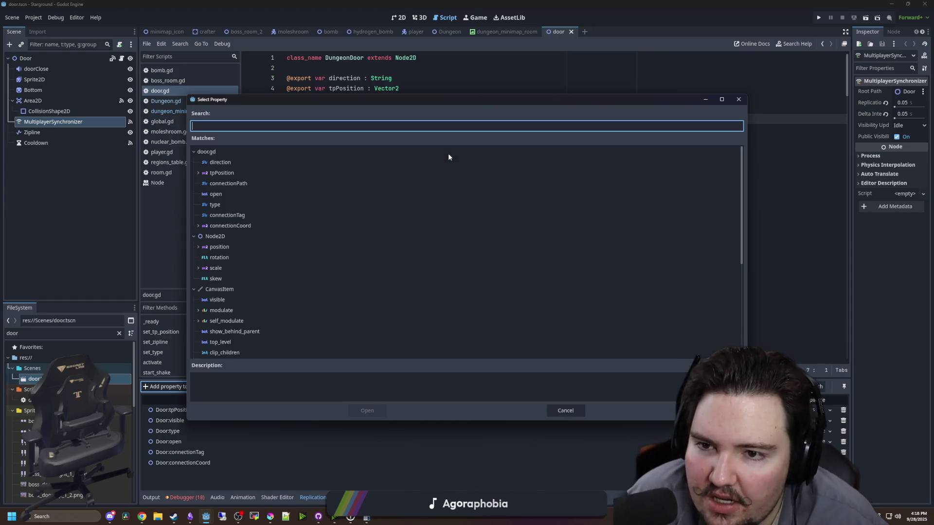
double_click(275, 190)
left_click(341, 272)
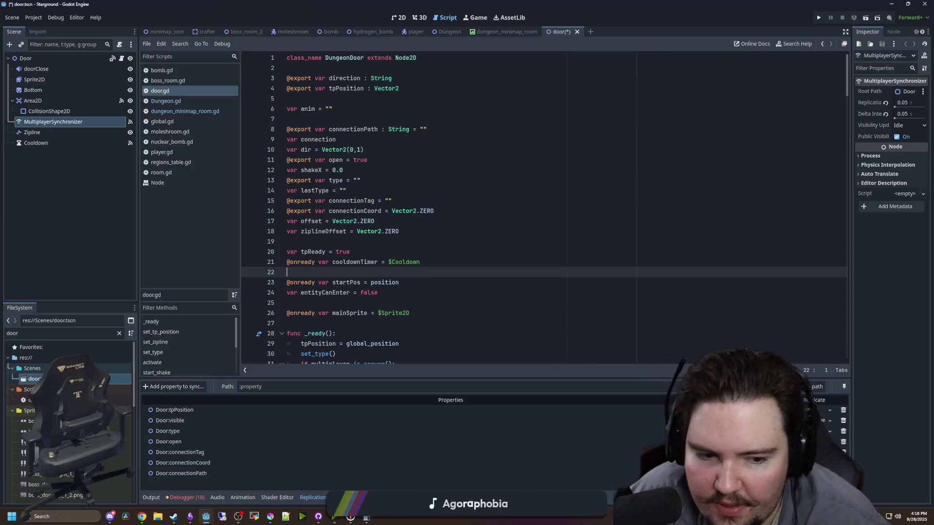
left_click(651, 437)
Review door.gd's connectionPath and connectionTag declarations and save the door scene
left_click(428, 200)
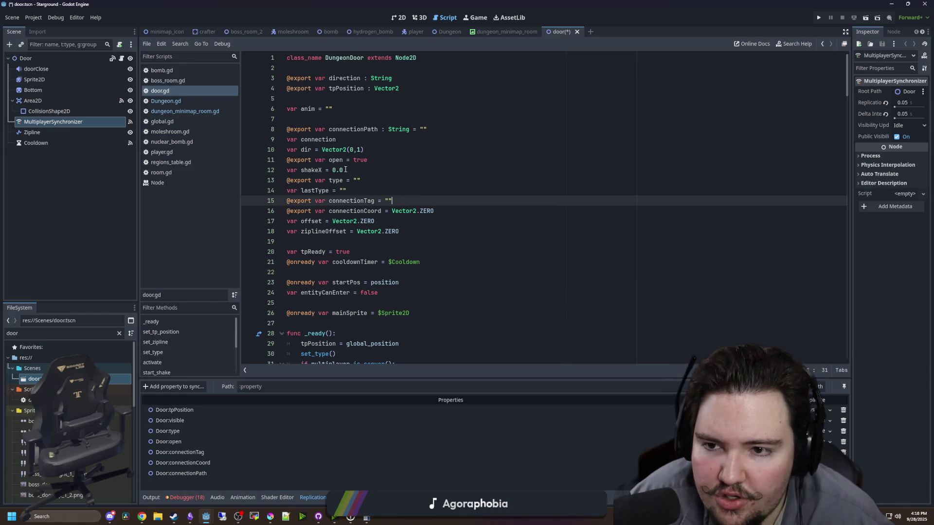
left_click(342, 129)
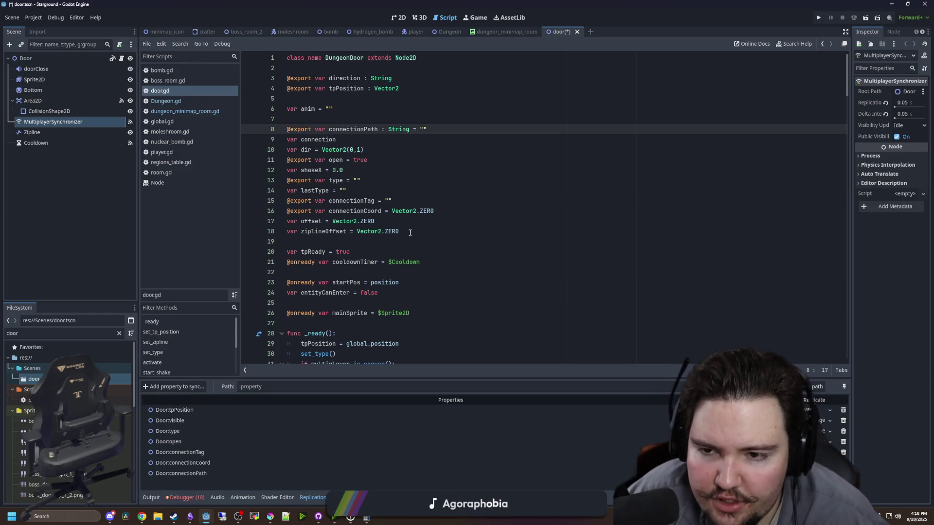
left_click(297, 244)
key("ctrl+s")
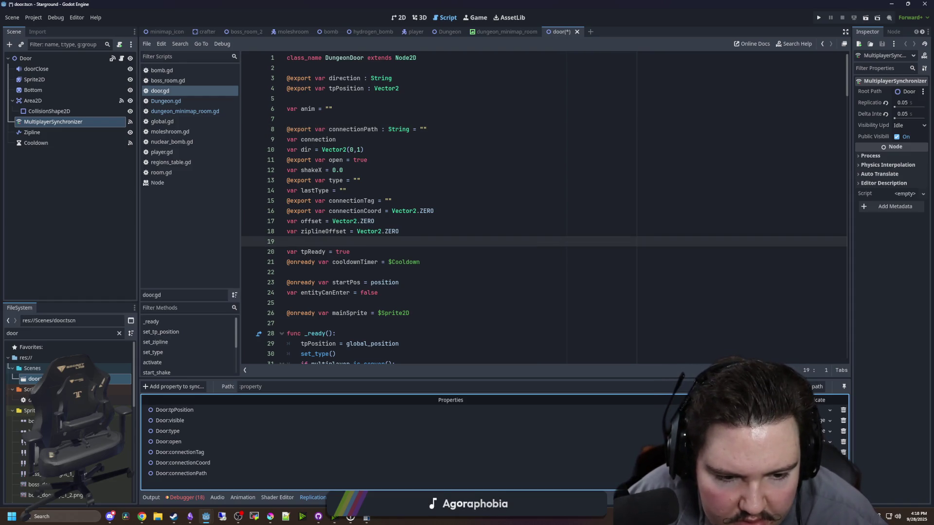
left_click(469, 216)
left_click(360, 242)
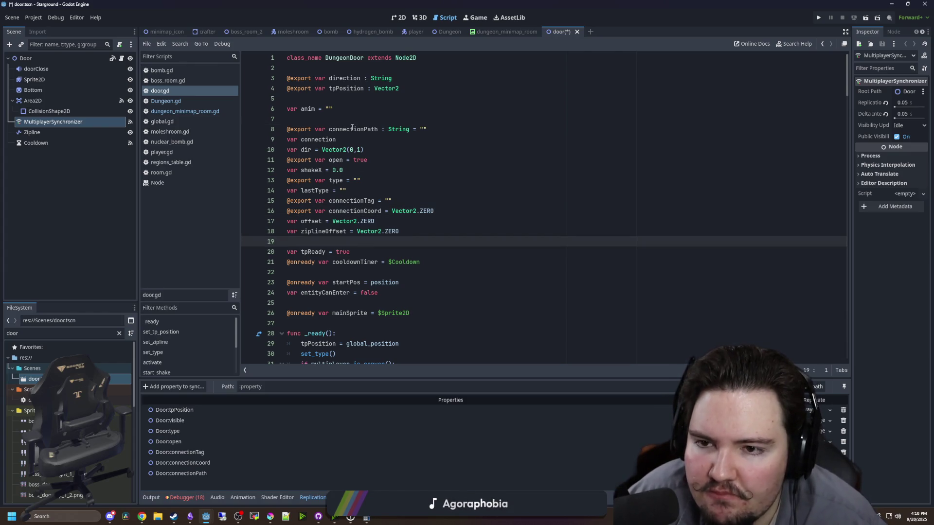
double_click(352, 127)
scroll("down", 3)
left_click(359, 171)
key("ctrl+s")
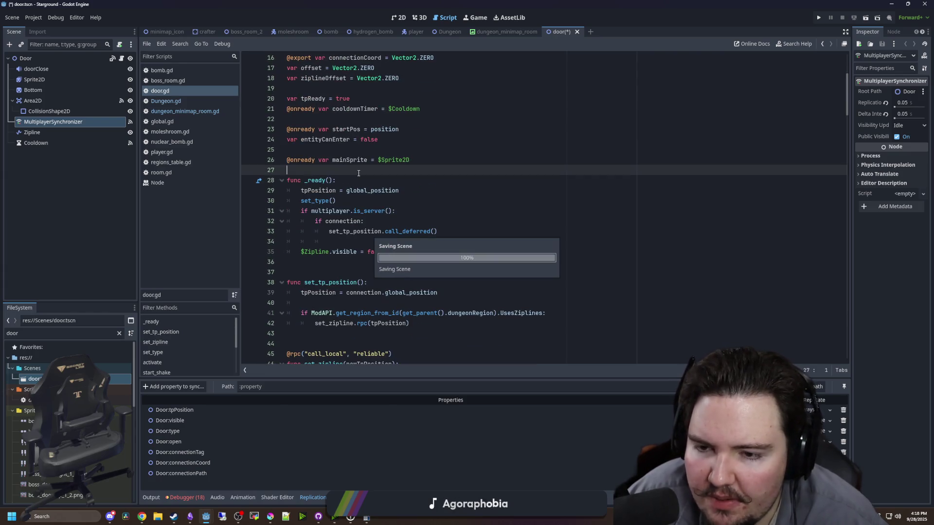
Add an 'if !connection:' block in _ready calling get_node_or_null(connectionPath)
left_click(387, 252)
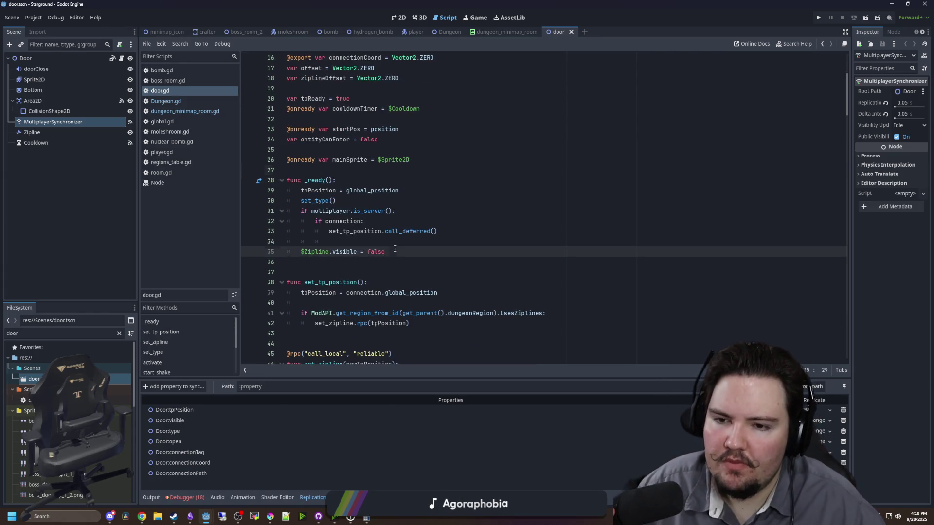
key("Return")
key("Return")
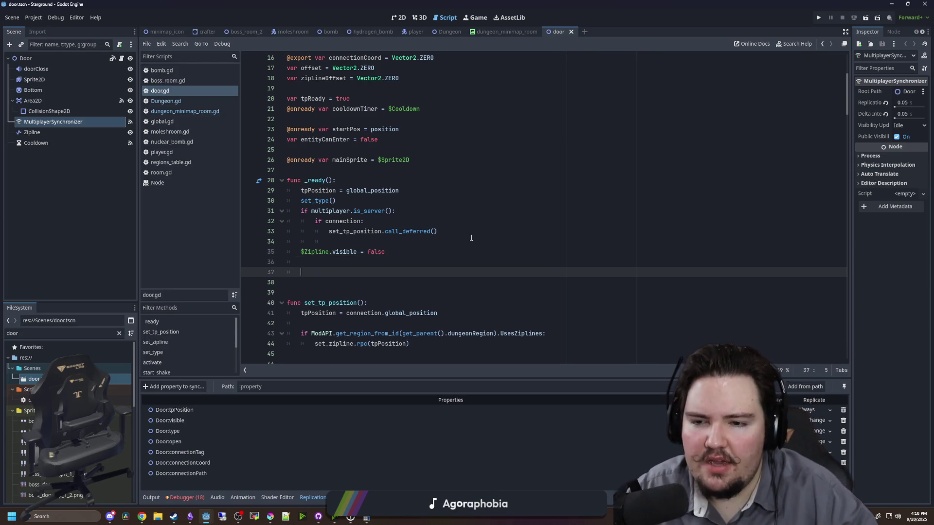
type("if !connection:")
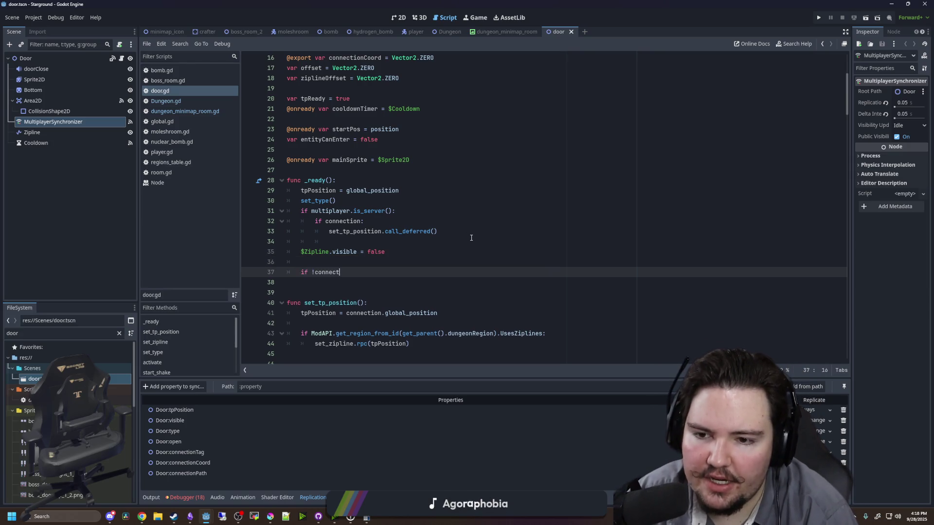
key("Return")
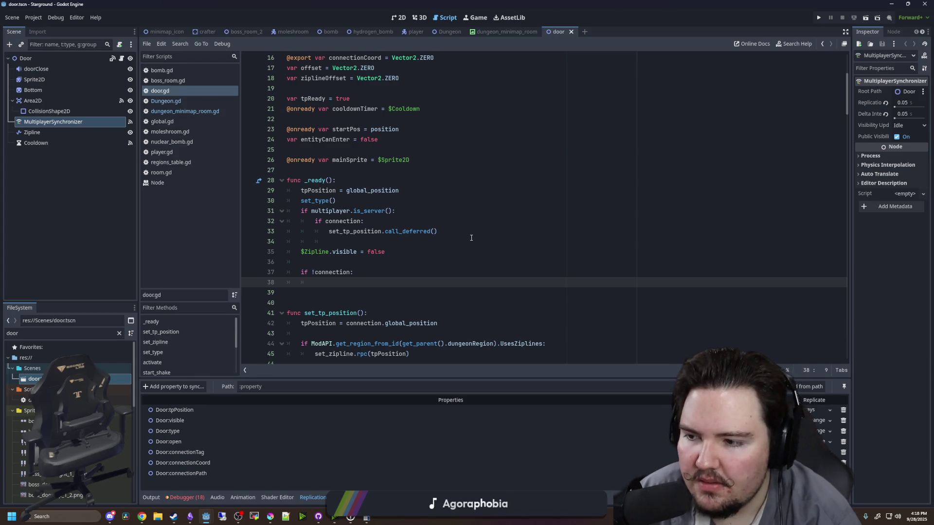
type("get_node_o")
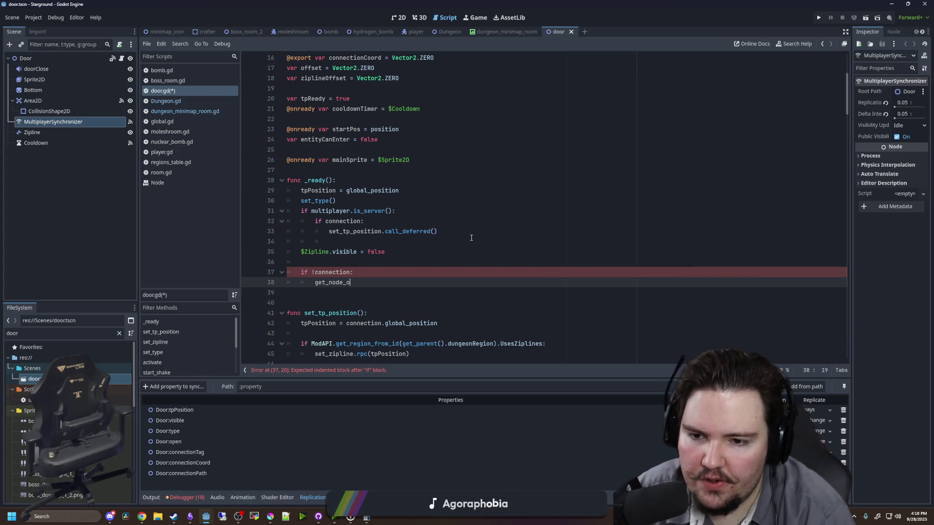
type("r_null")
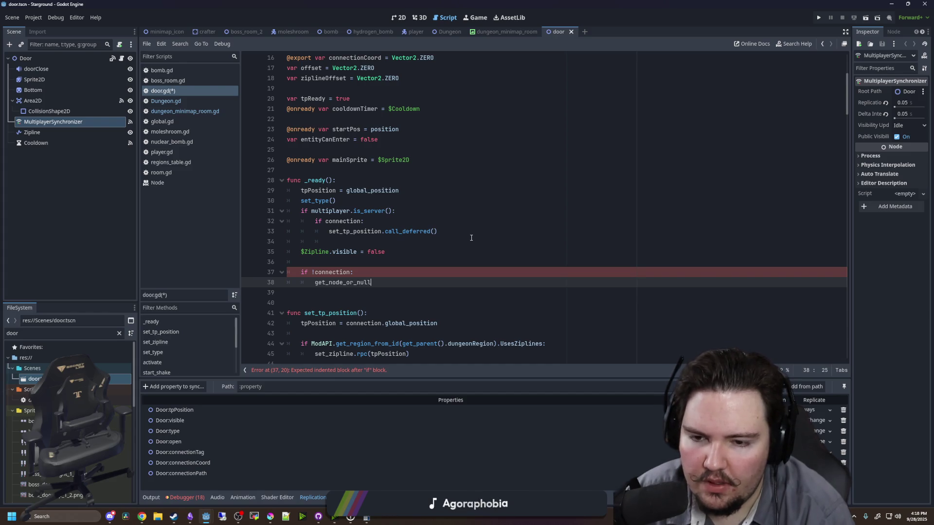
type("(con")
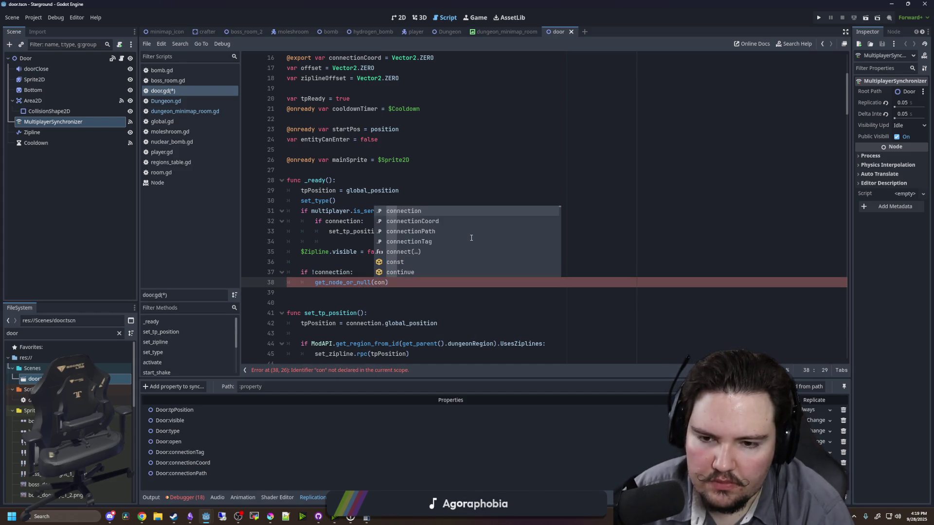
key("Down")
key("Down")
key("Return")
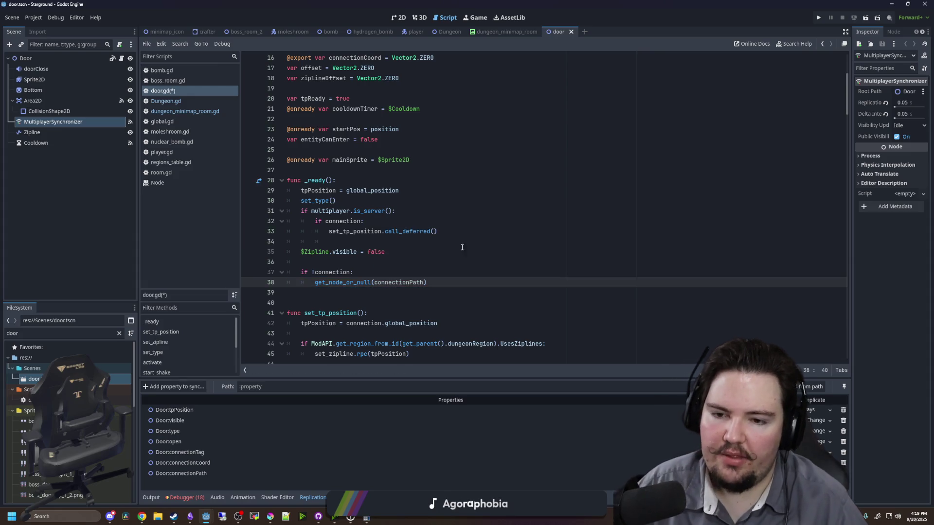
Store the get_node_or_null(connectionPath) result in a newConnection variable on line 38
left_click(375, 271)
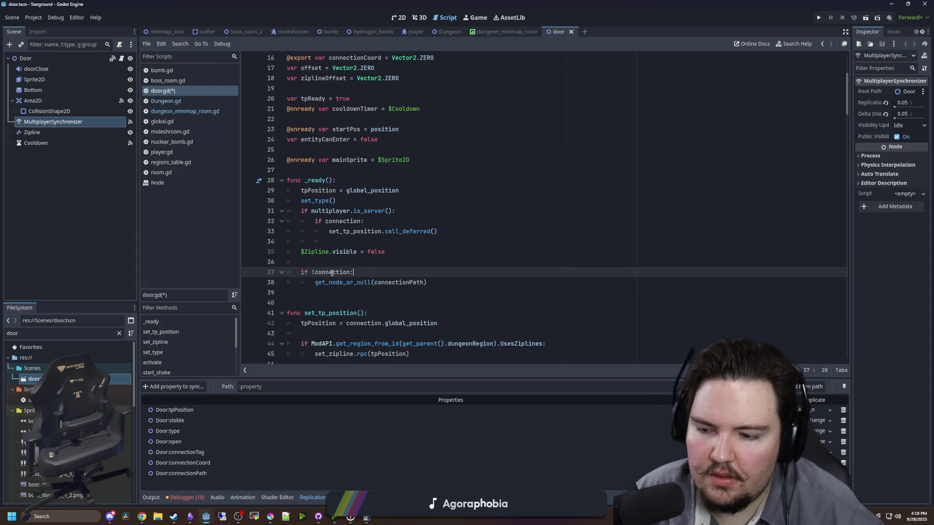
scroll("down", 3)
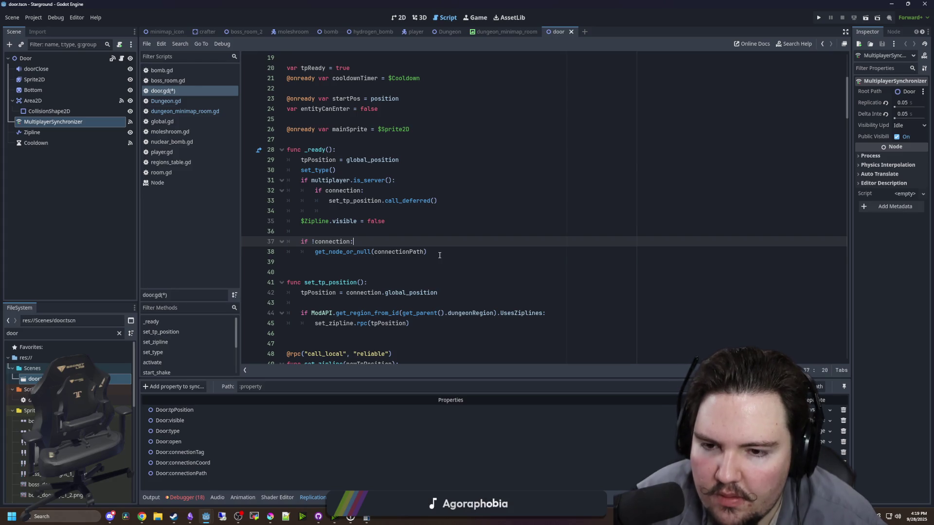
left_click(439, 255)
key("Home")
type("var ")
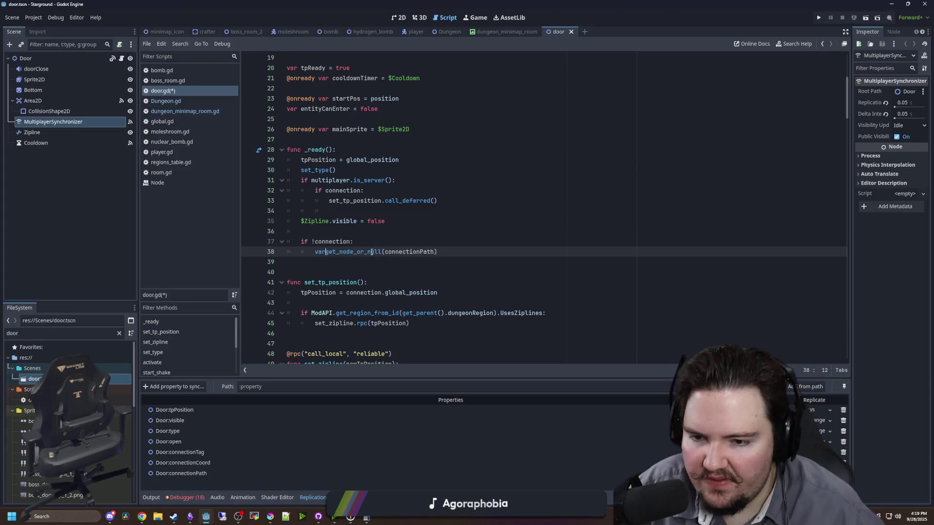
type("newConnection =")
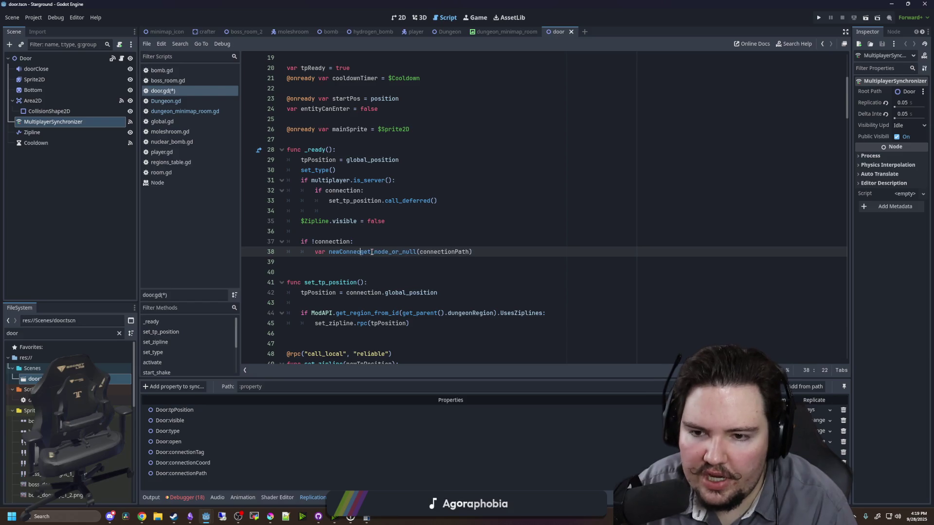
left_click(516, 251)
key("Return")
type("if newConnection")
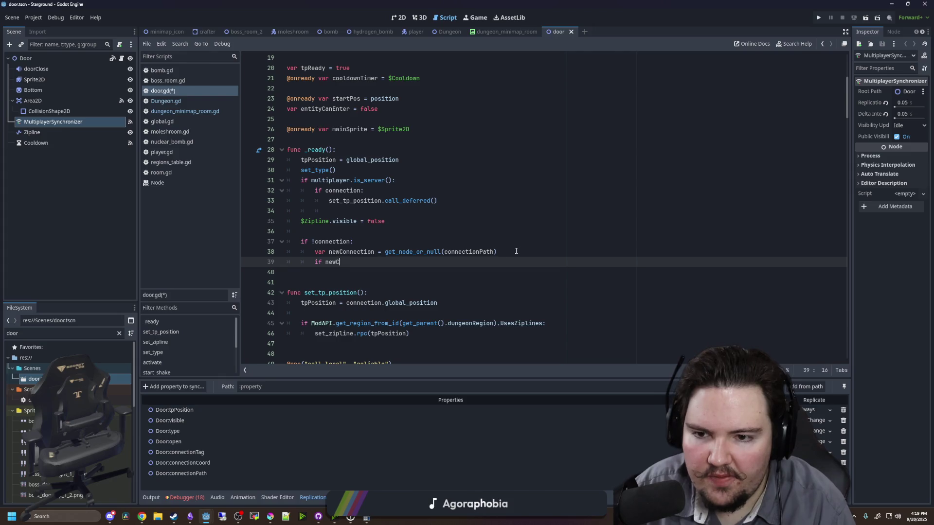
key("BackSpace")
key("BackSpace")
key("BackSpace")
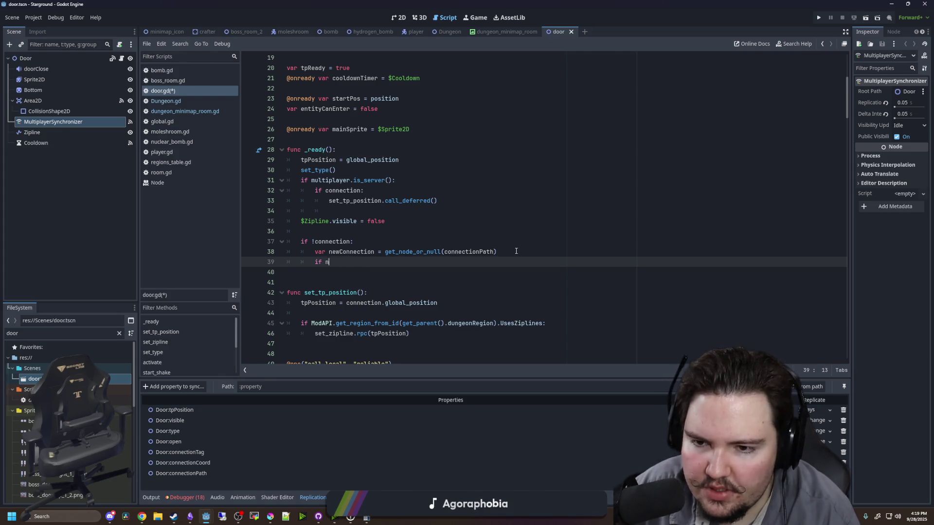
type("h)")
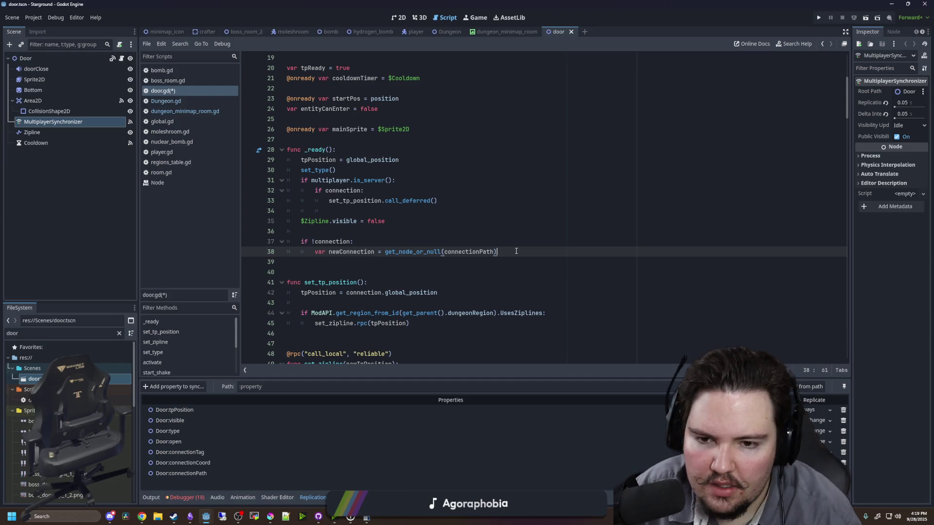
Replace the newConnection declaration so the lookup assigns directly to connection
left_click_drag(377, 252, 298, 260)
type("connection")
left_click(321, 241)
left_click(343, 231)
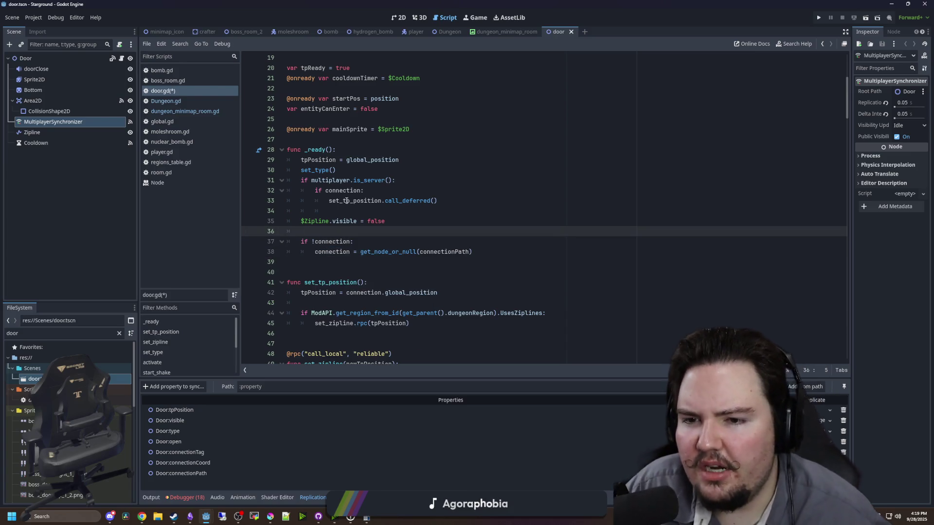
left_click(326, 211)
left_click(349, 229)
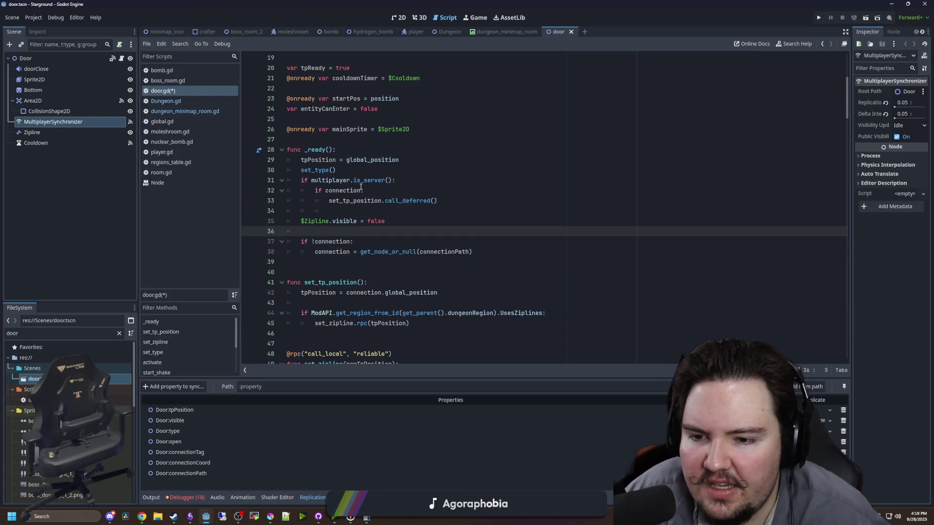
scroll("down", 3)
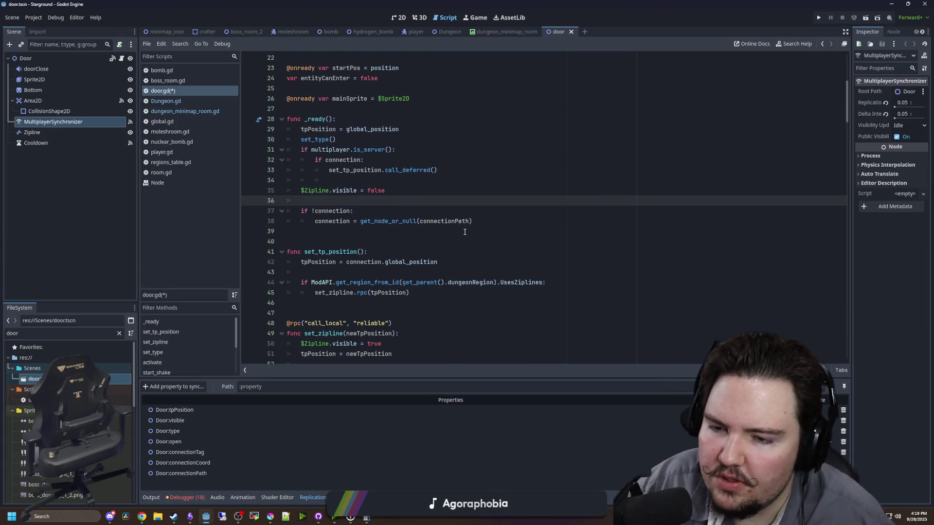
scroll("down", 3)
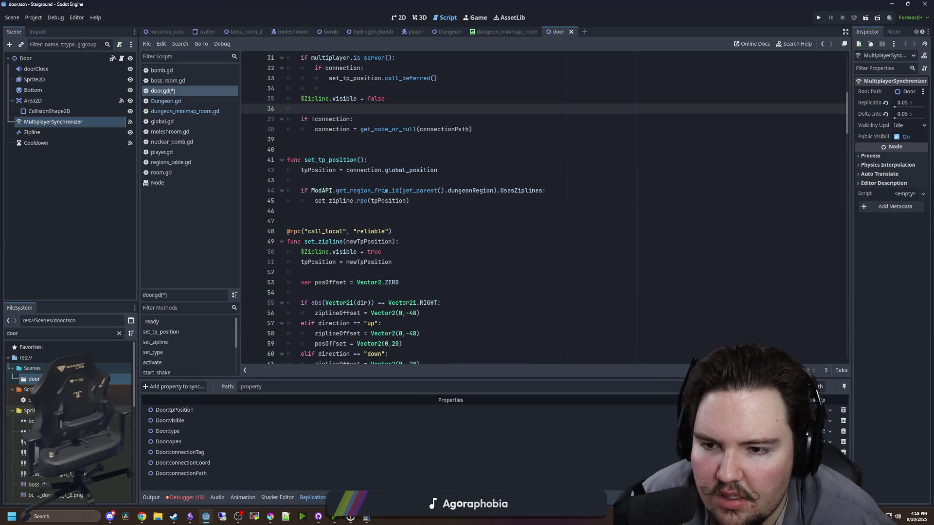
scroll("down", 3)
scroll("down", 3)
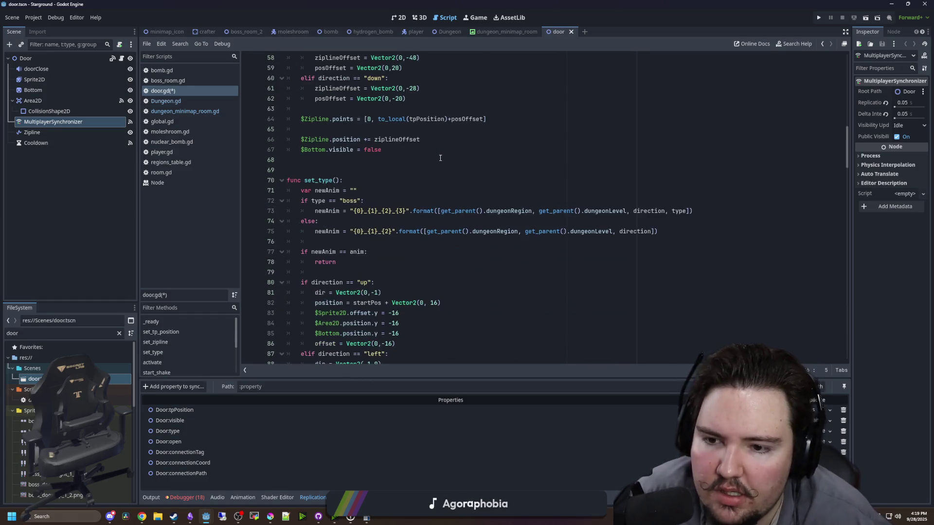
scroll("down", 3)
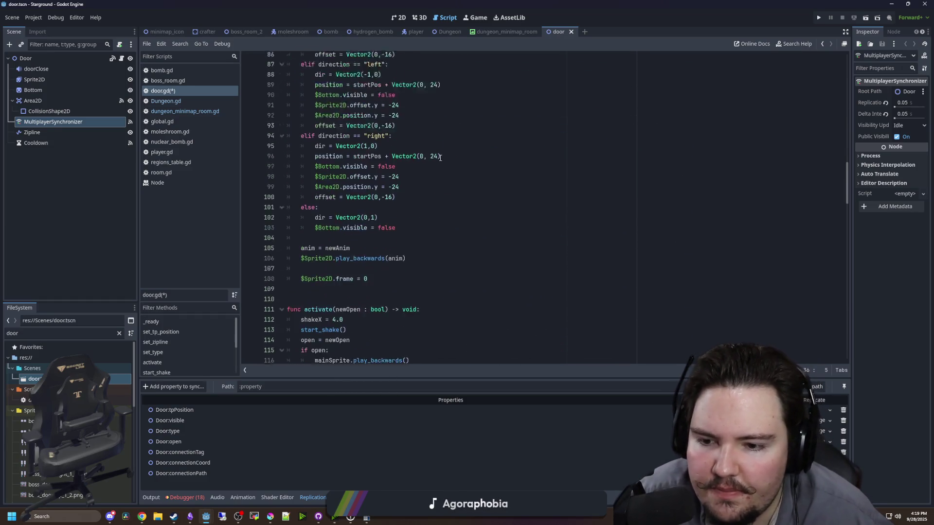
scroll("down", 3)
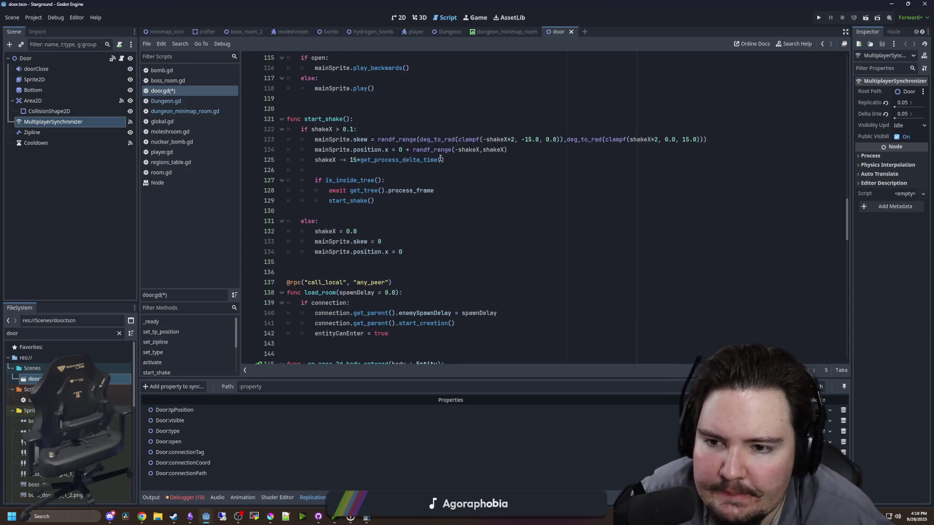
scroll("down", 3)
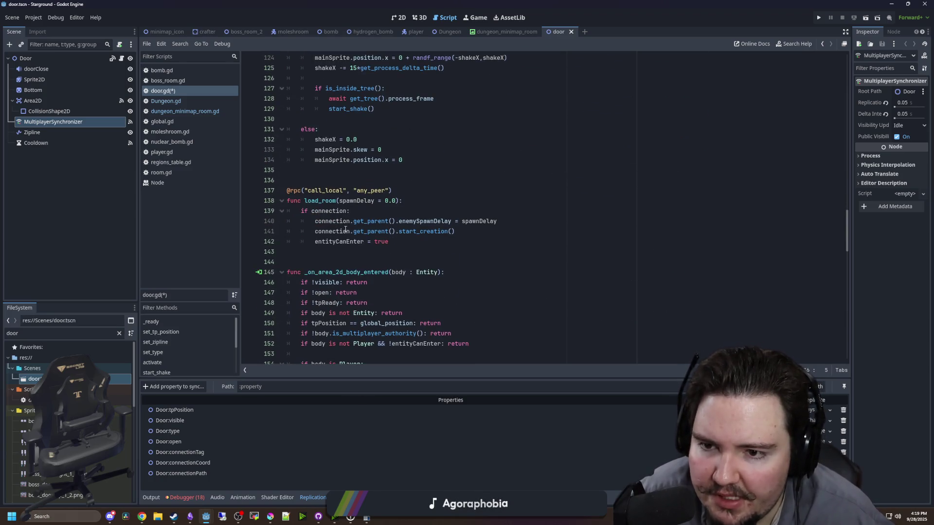
left_click(339, 255)
left_click(319, 180)
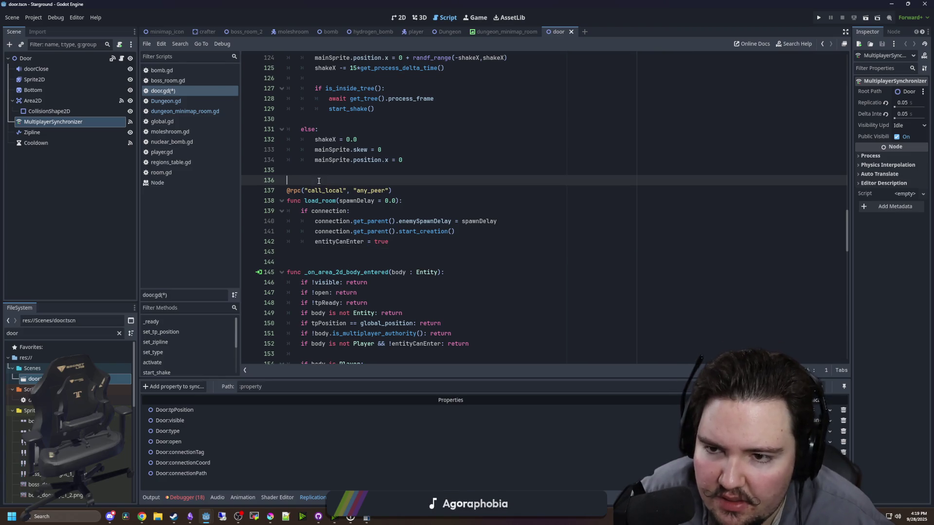
type("## Server only")
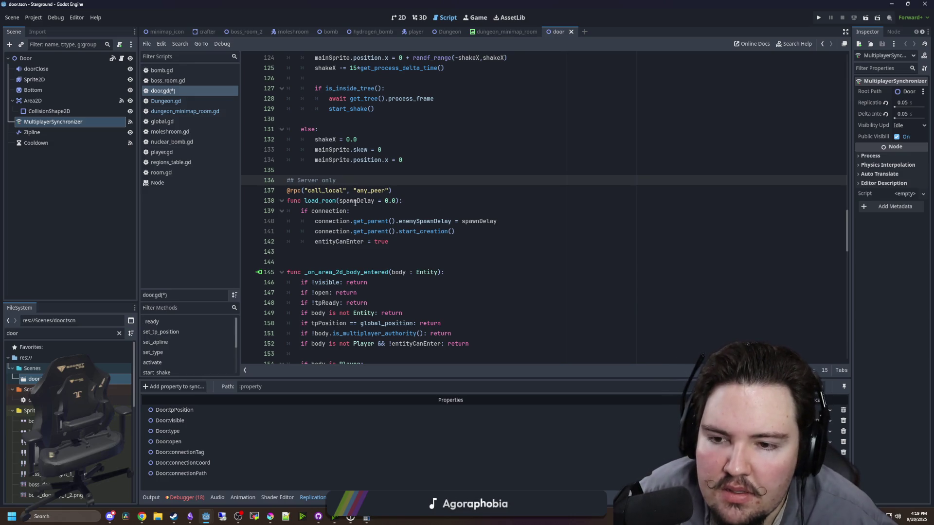
left_click(354, 165)
left_click(343, 171)
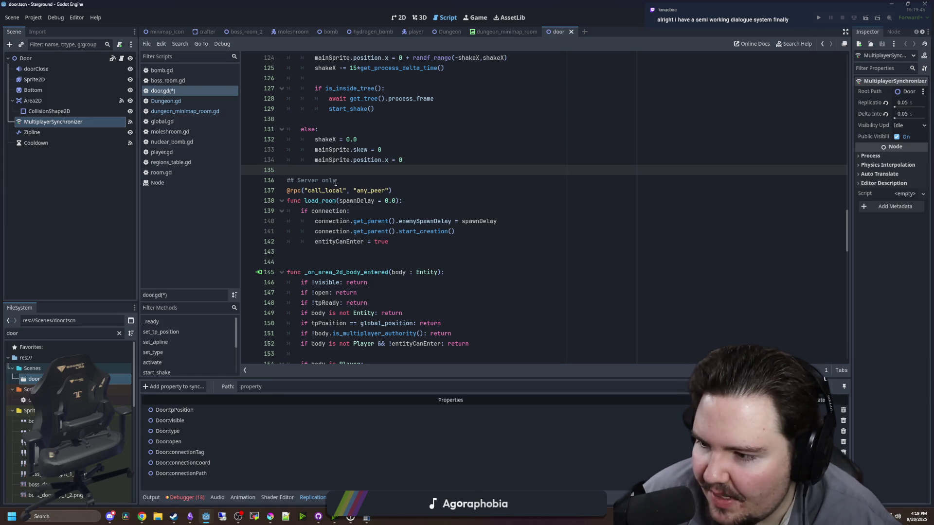
Look over teleport_finished, inspecting the if connection block on lines 204–207
scroll("down", 3)
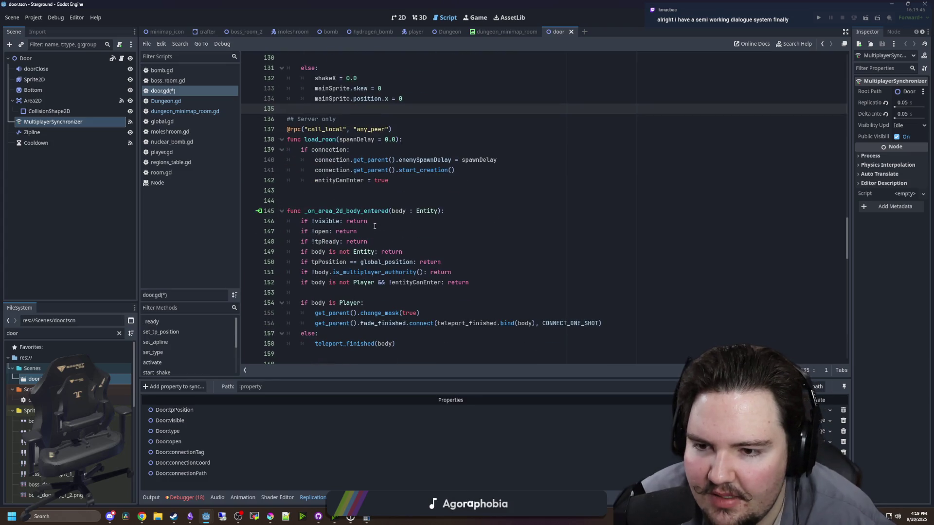
scroll("down", 3)
scroll("down", 3)
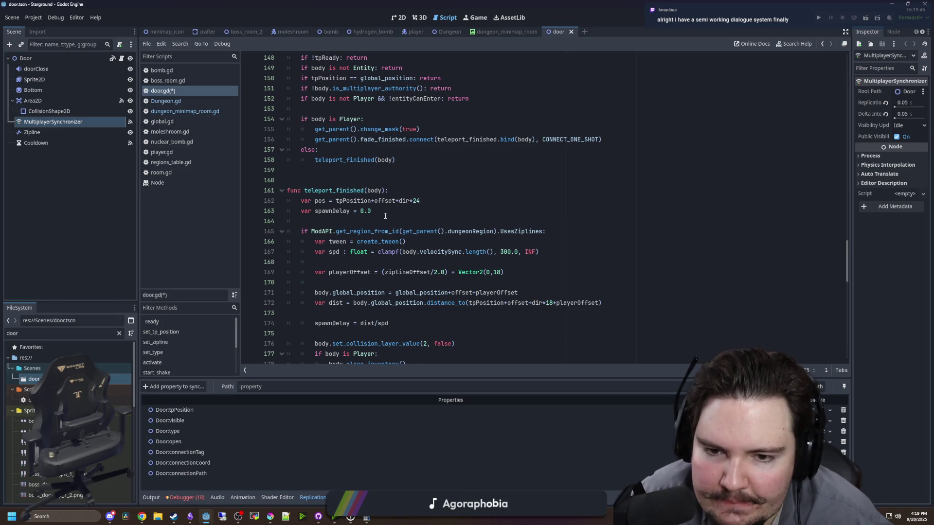
scroll("down", 3)
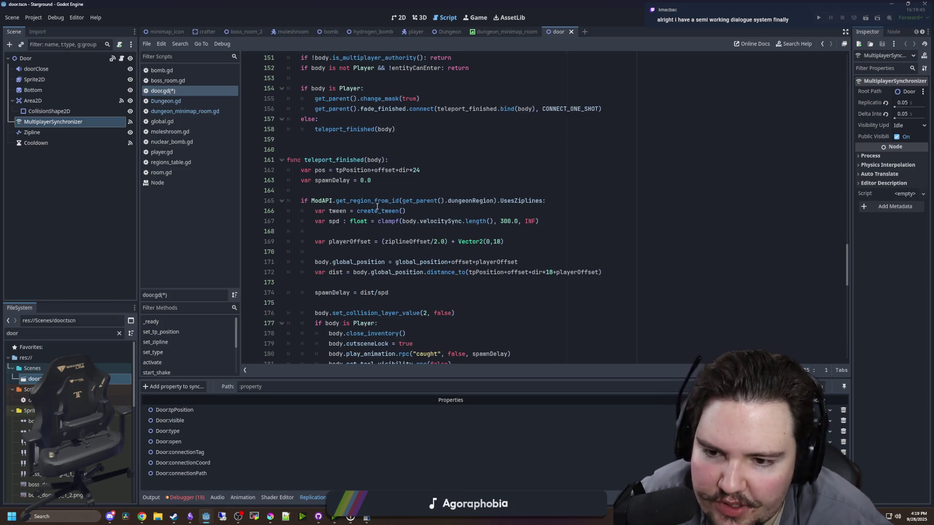
scroll("down", 3)
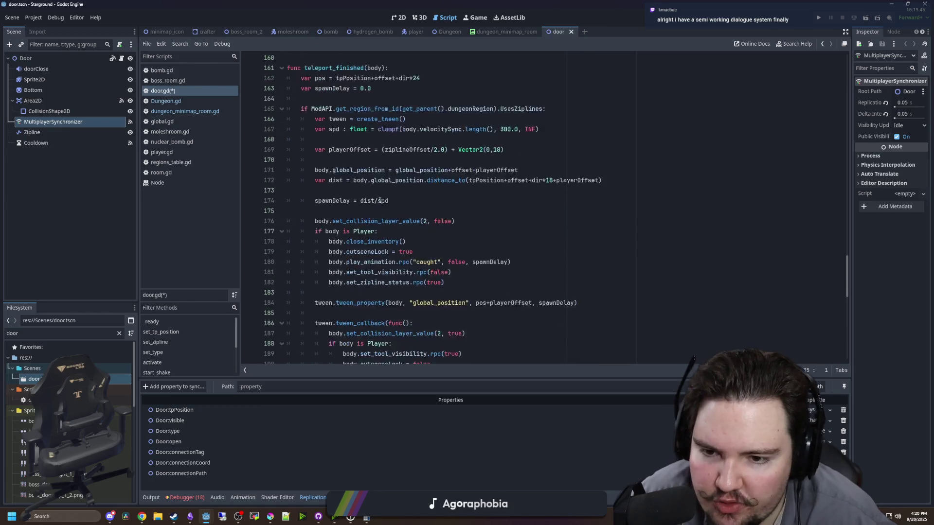
scroll("down", 3)
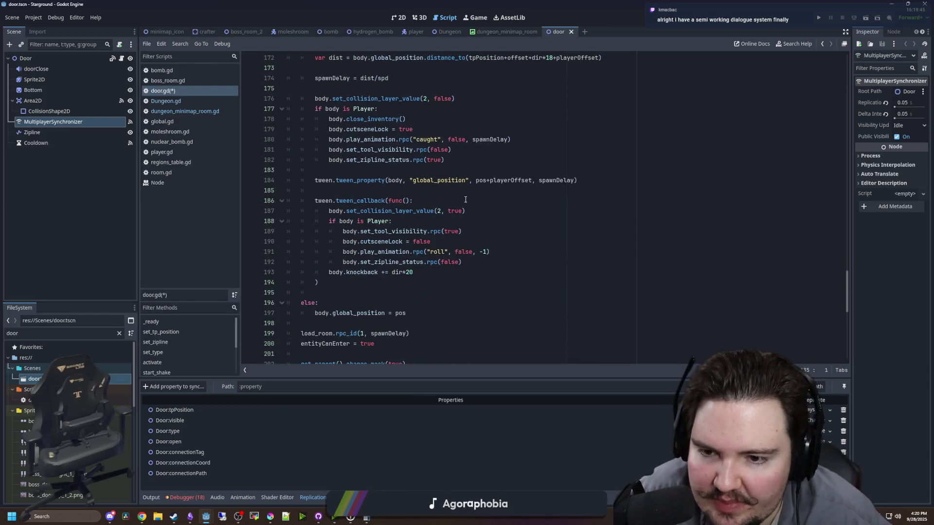
scroll("down", 3)
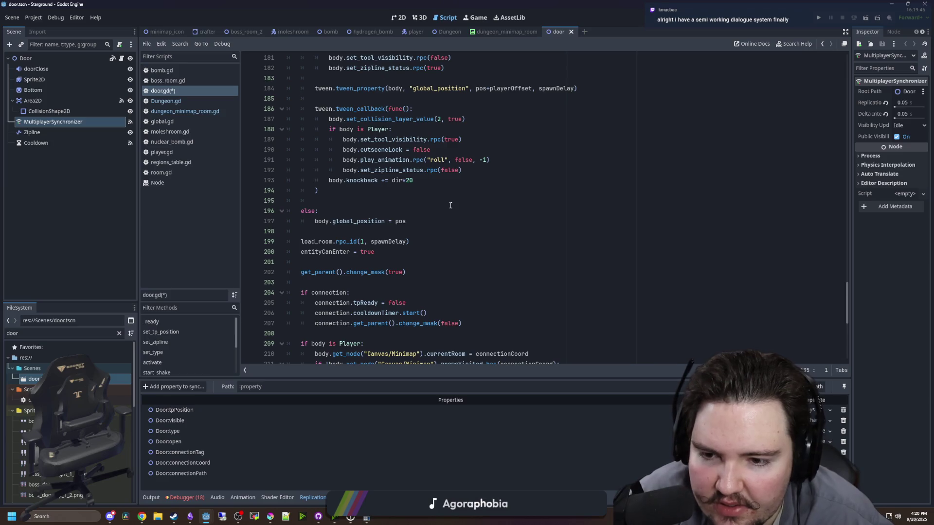
left_click(337, 266)
left_click(347, 252)
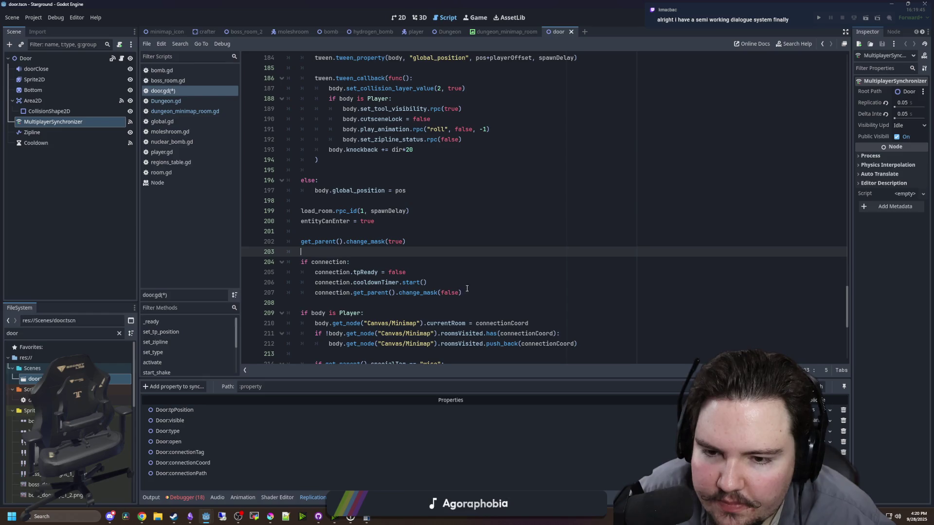
left_click(473, 292)
left_click_drag(473, 292, 302, 259)
left_click(390, 272)
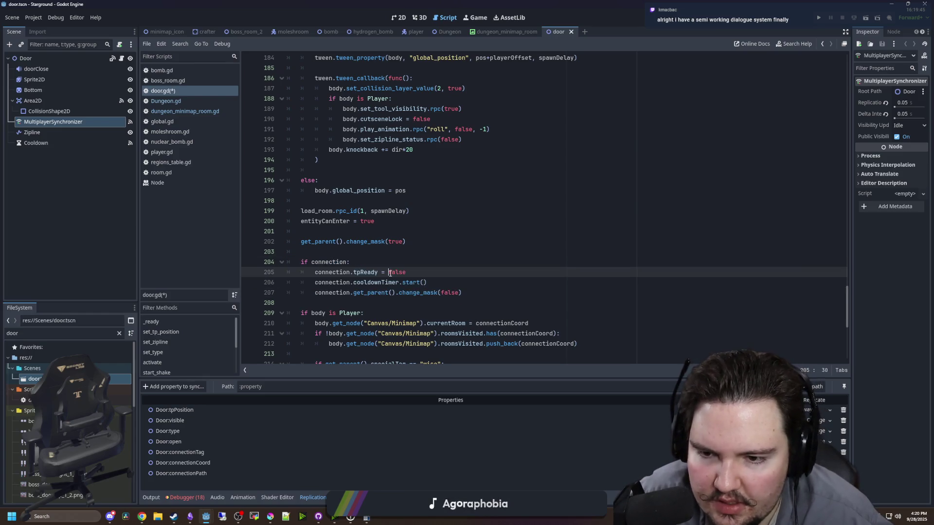
left_click_drag(464, 292, 299, 263)
left_click(340, 263)
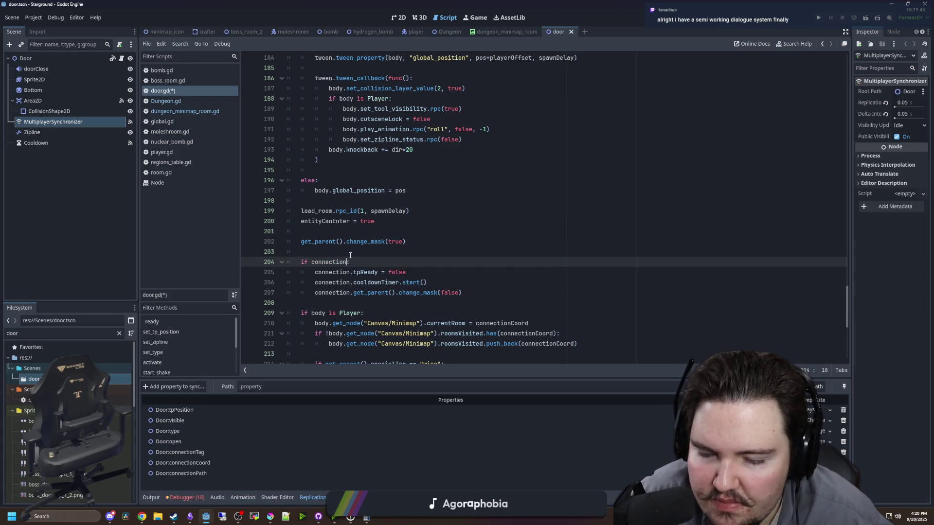
left_click(350, 253)
Save door.gd with its connectionPath fallback and load_room comment
scroll("down", 3)
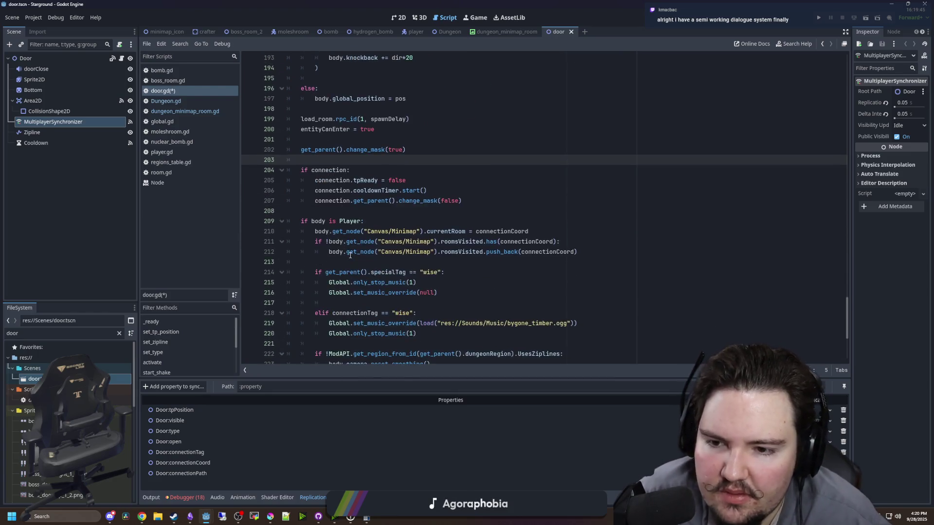
left_click(349, 265)
key("ctrl+s")
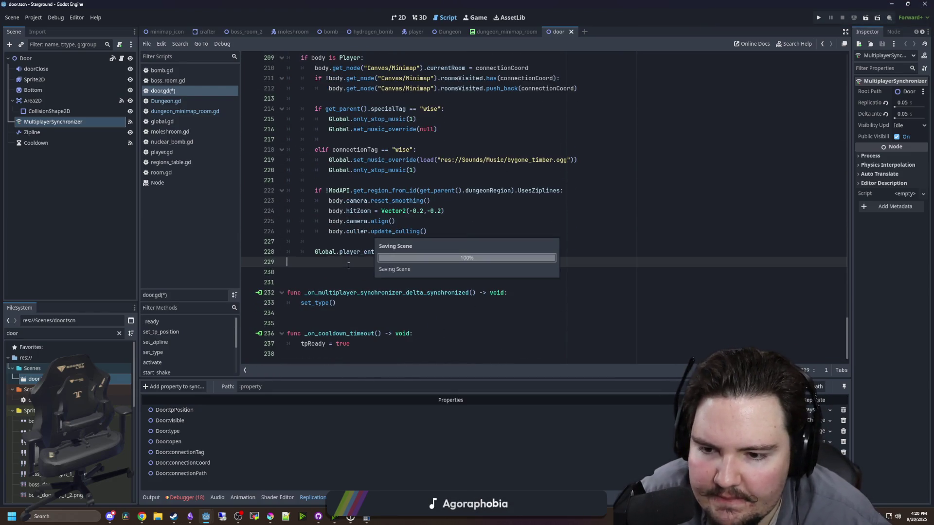
scroll("up", 3)
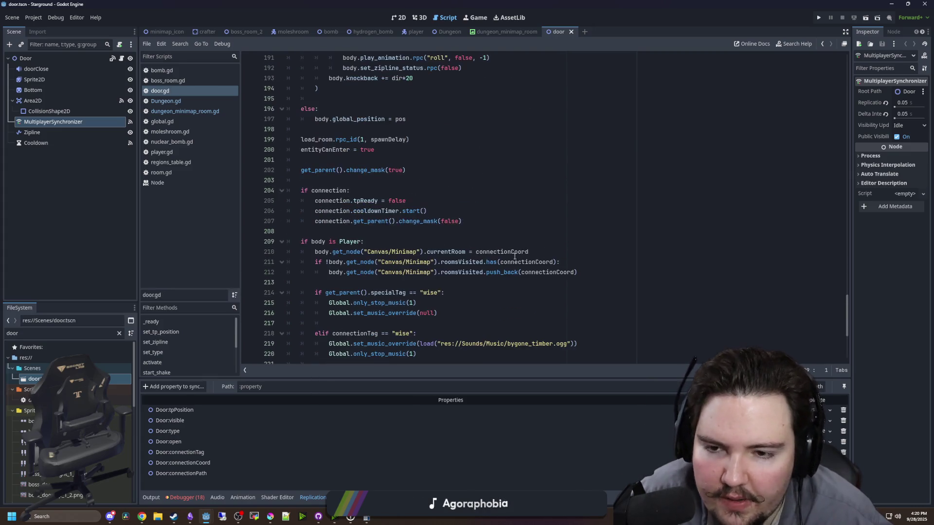
Save door.gd, then bring up Dungeon.gd and save
left_click(364, 234)
key("ctrl+s")
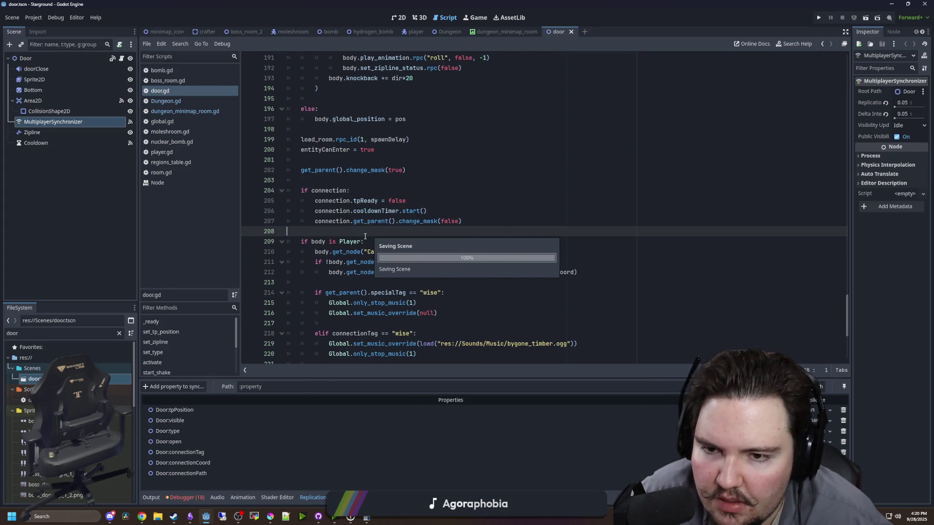
scroll("up", 3)
left_click(177, 102)
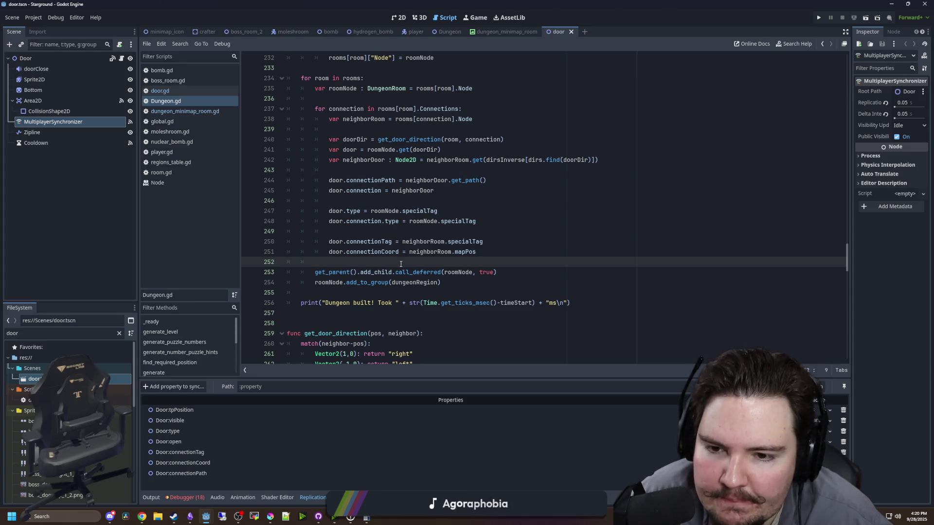
key("ctrl+s")
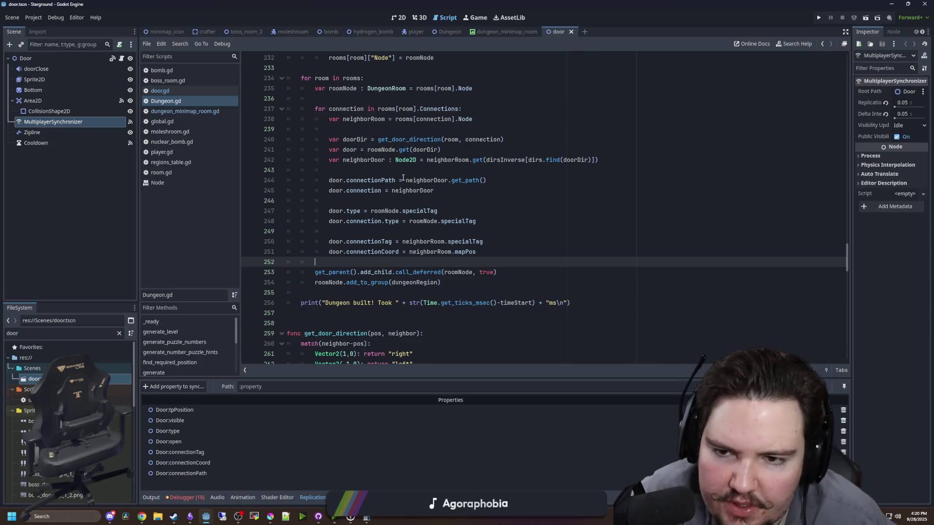
Select the connectionPath assignment on line 244 and read the get_path documentation
left_click(402, 170)
left_click_drag(342, 180, 487, 180)
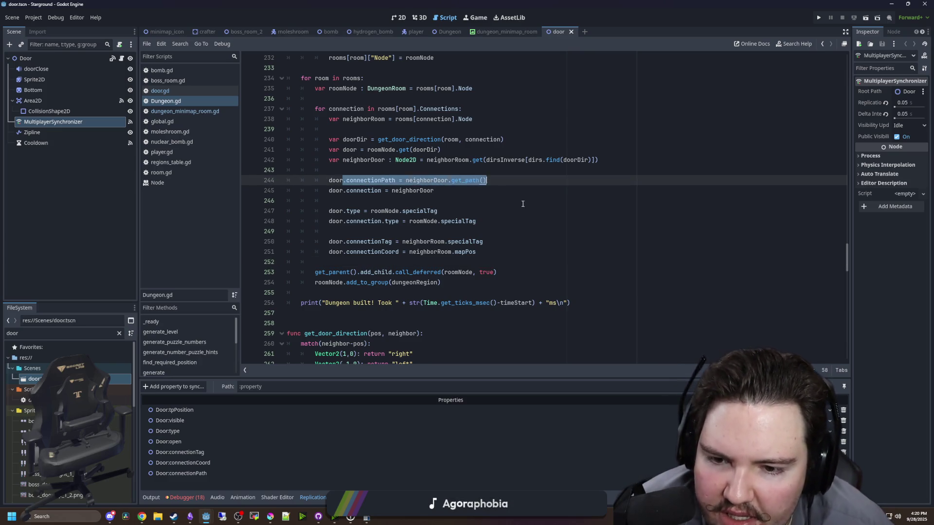
left_click(525, 201)
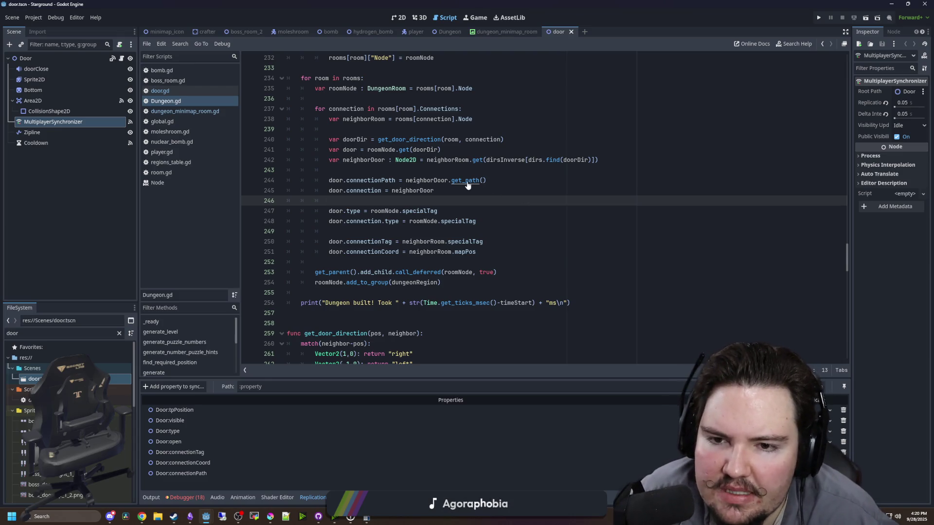
left_click(467, 182)
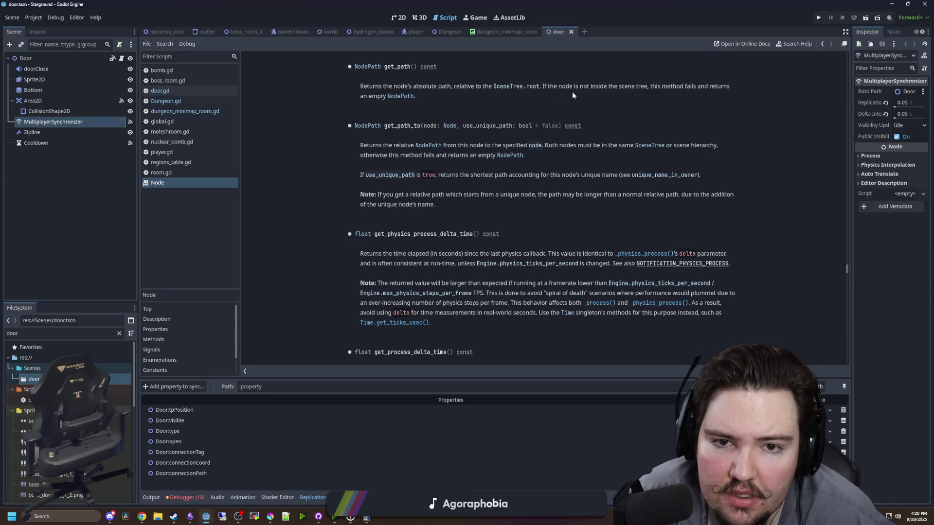
left_click_drag(561, 89, 703, 90)
left_click(696, 91)
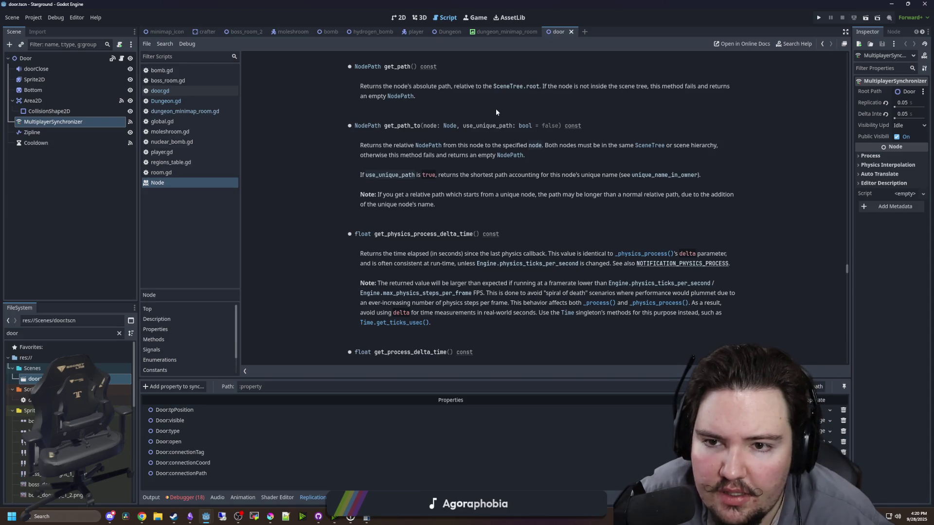
Return from the docs to Dungeon.gd and save
key("alt+Left")
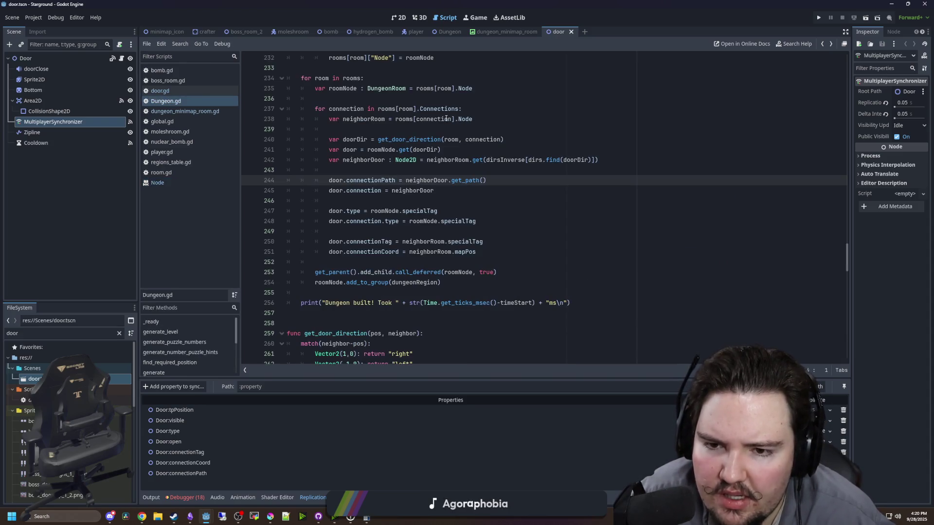
left_click(419, 199)
left_click(428, 160)
left_click(431, 170)
key("ctrl+s")
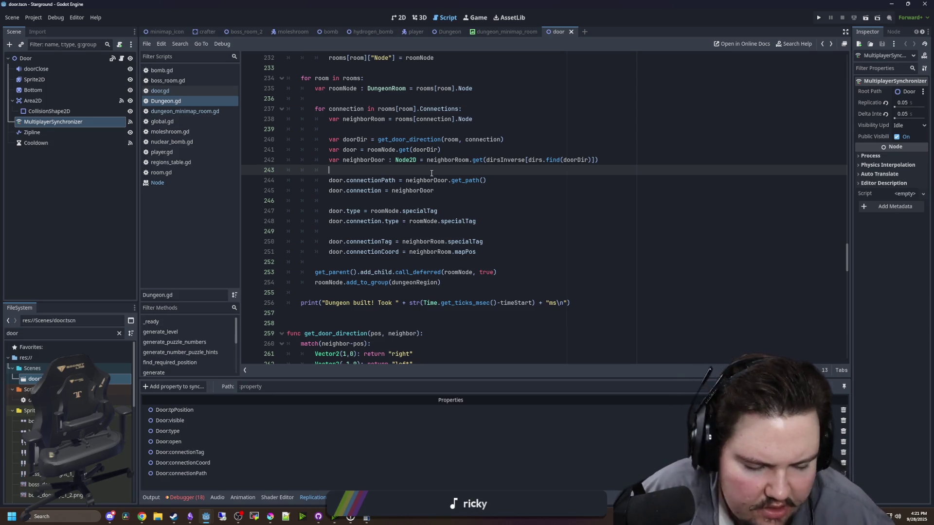
Open room.gd and look over its exported dungeonRegion line
left_click(384, 98)
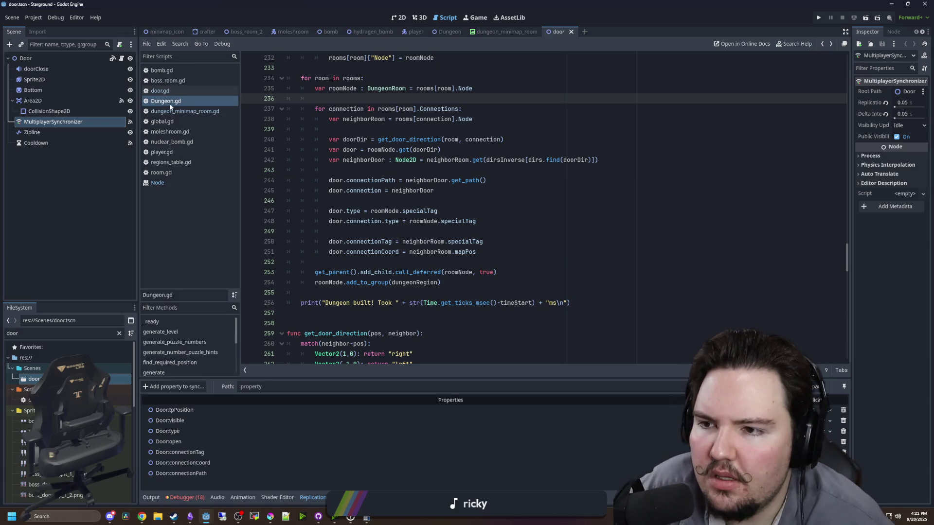
left_click(171, 173)
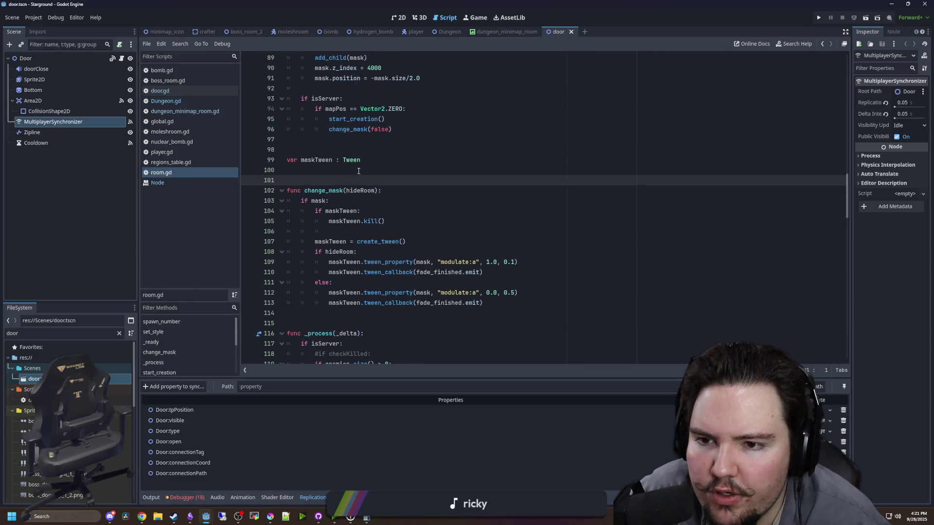
scroll("up", 3)
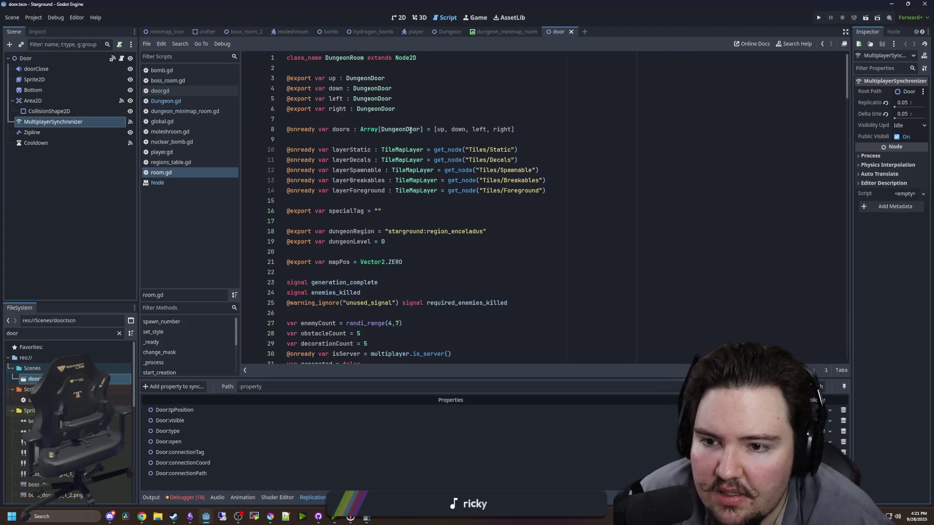
scroll("down", 3)
left_click(279, 242)
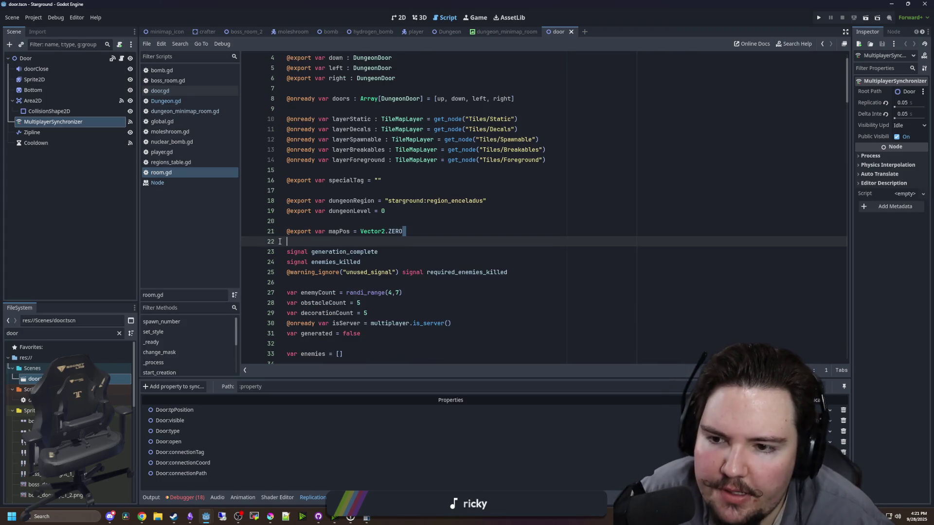
key("Up")
key("Up")
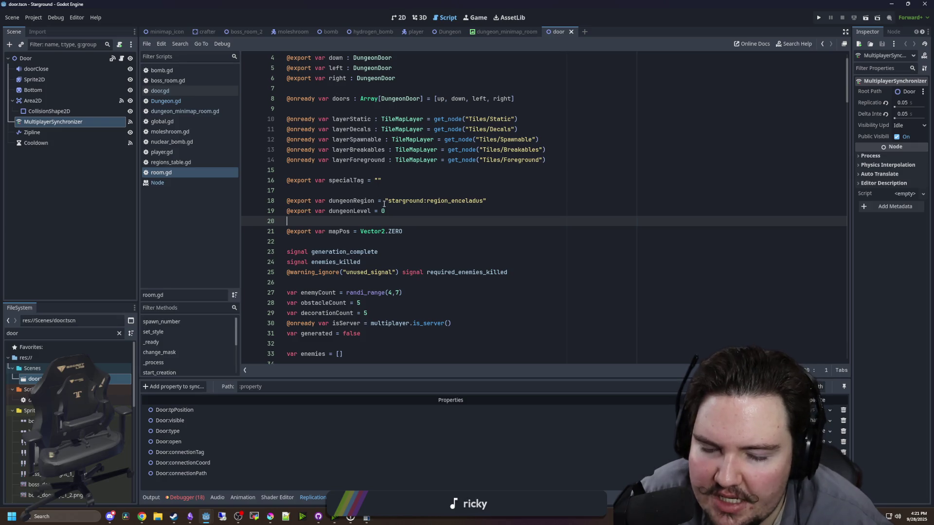
left_click_drag(512, 202, 316, 200)
left_click(327, 191)
Scroll through the rest of room.gd and select the FileSystem filter text
scroll("down", 3)
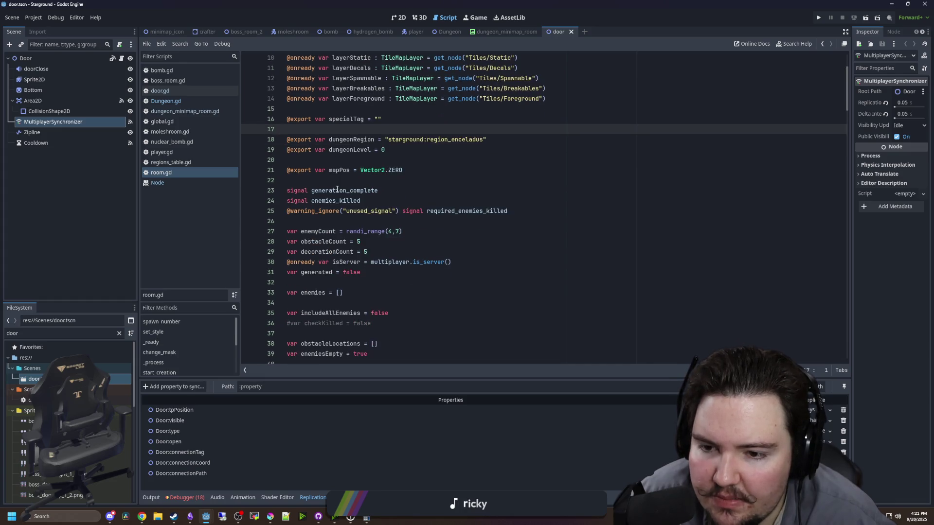
scroll("down", 3)
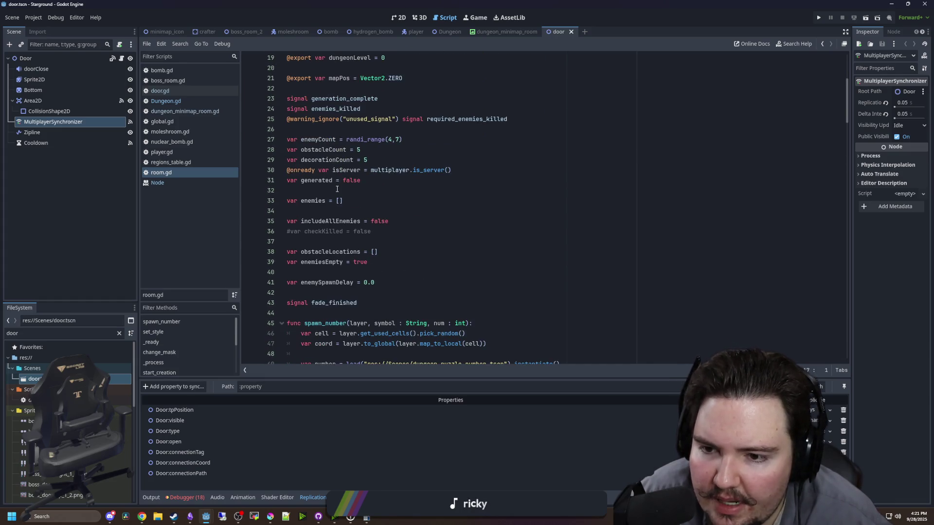
scroll("down", 3)
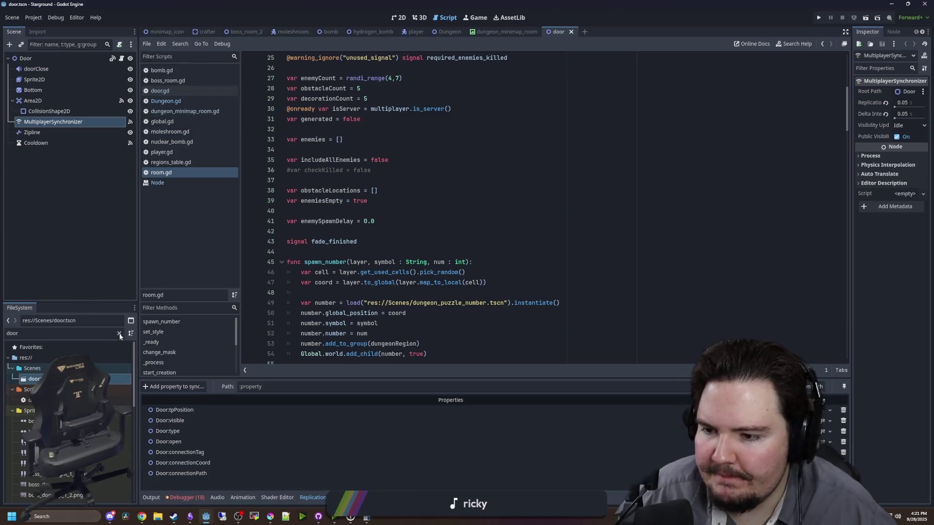
double_click(87, 335)
Filter the FileSystem by 'glob', open global.gd and add blank lines at its end
type("glob")
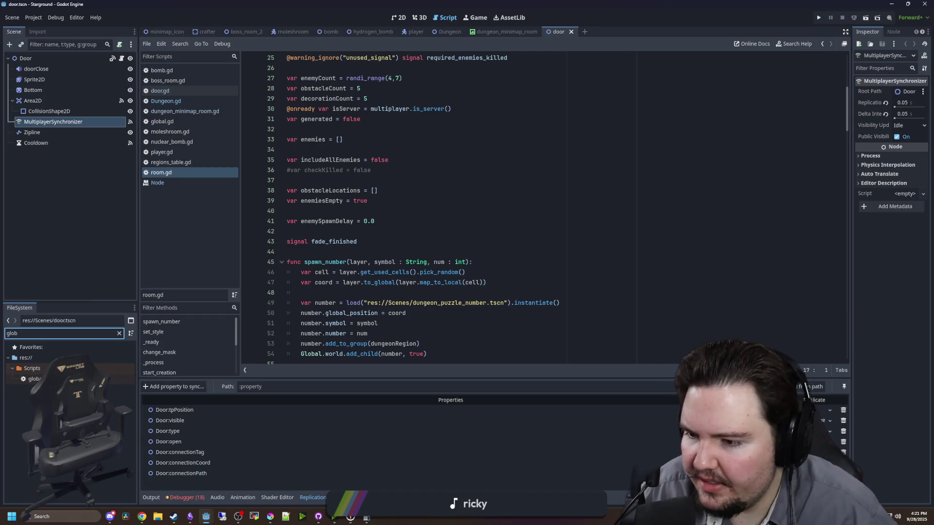
double_click(34, 379)
scroll("down", 3)
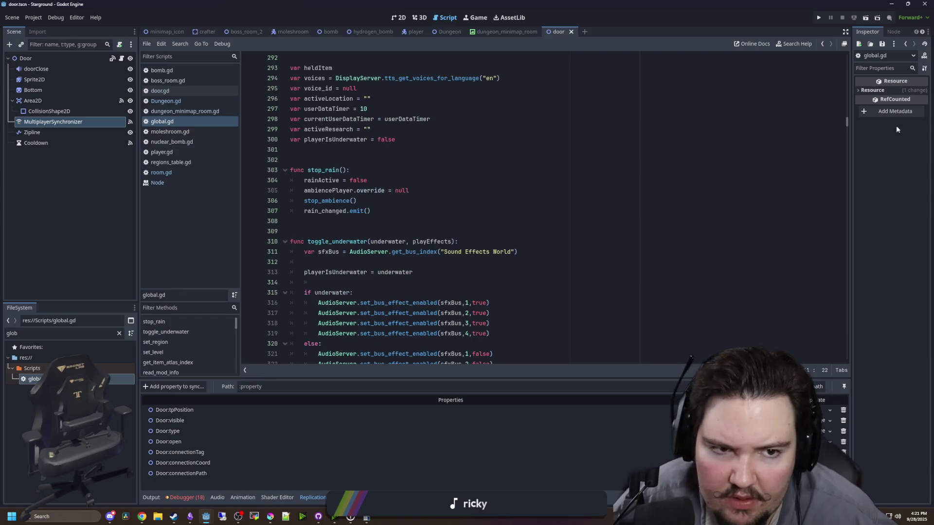
left_click_drag(848, 123, 846, 357)
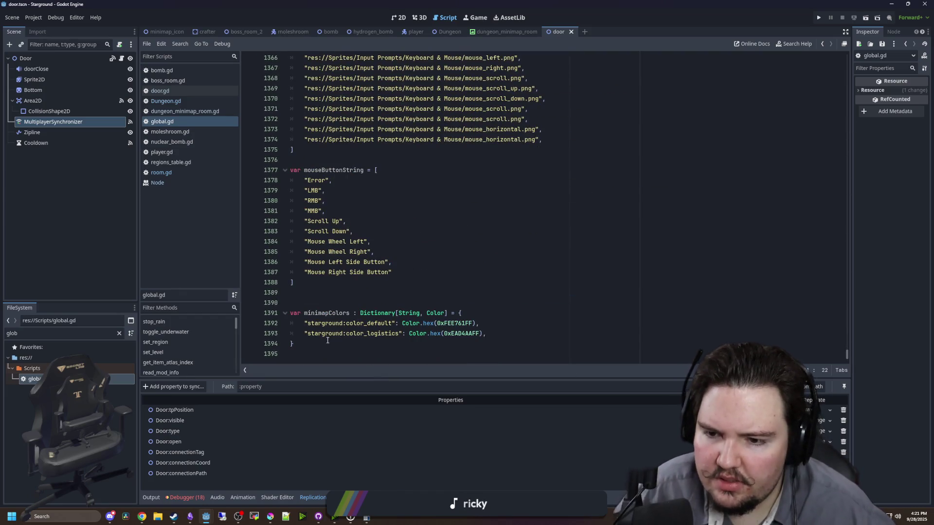
left_click(327, 340)
key("Return")
key("Return")
key("Return")
Declare var dungeonRooms : Dictionary[String, Dictionary] = {} and save global.gd
type("var dungeonRooms")
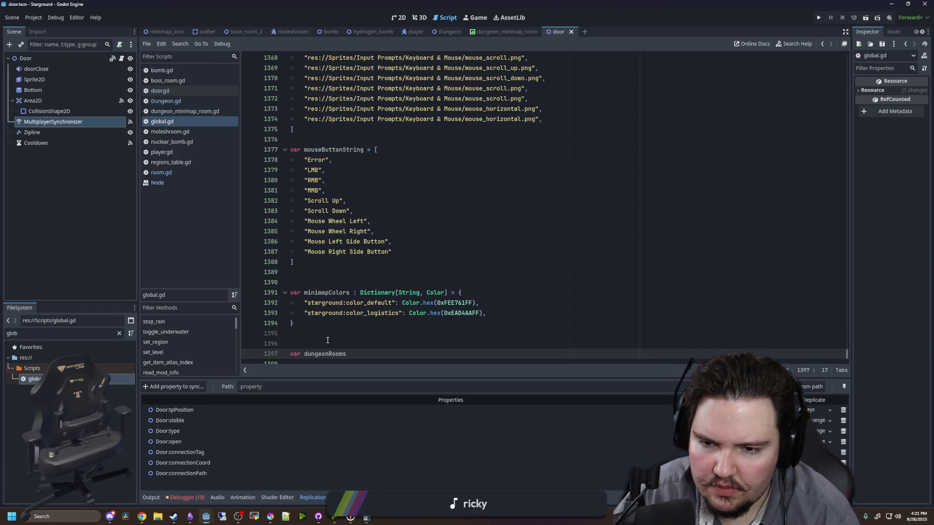
type(" : D")
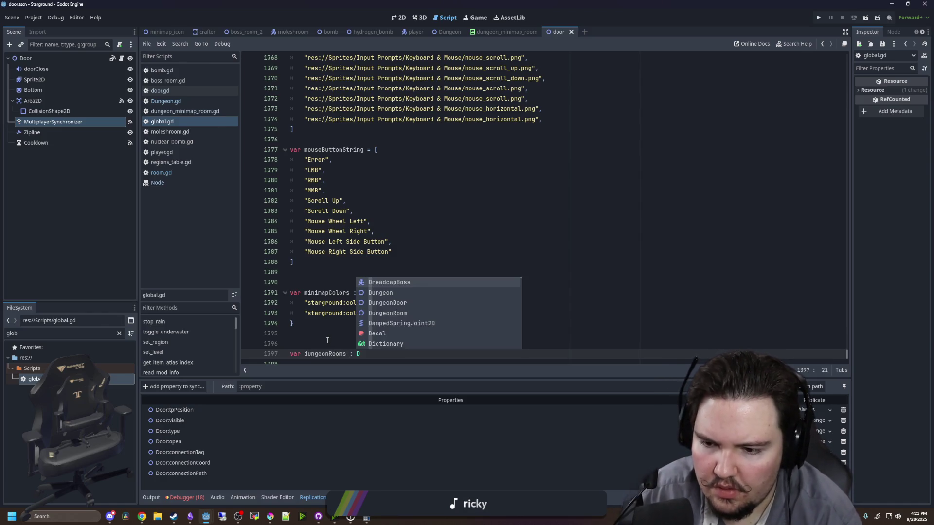
type("ic")
key("Return")
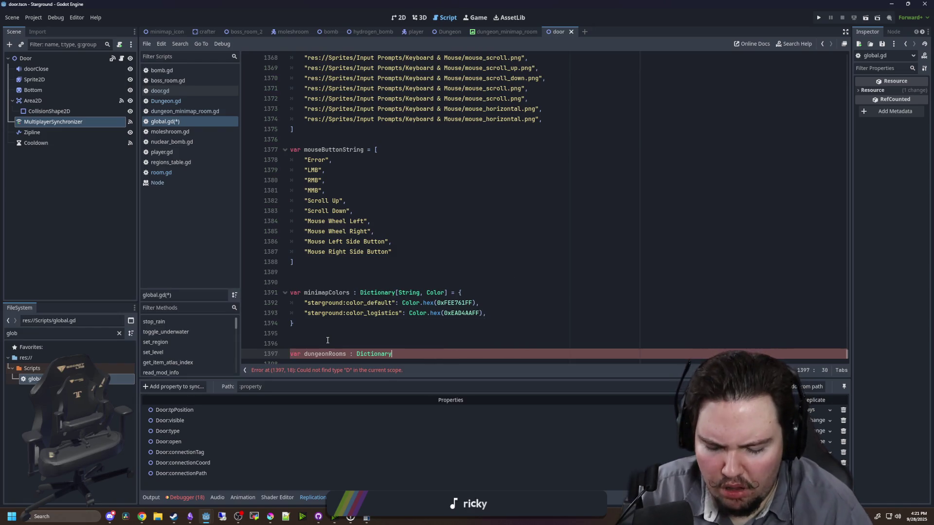
type("[]")
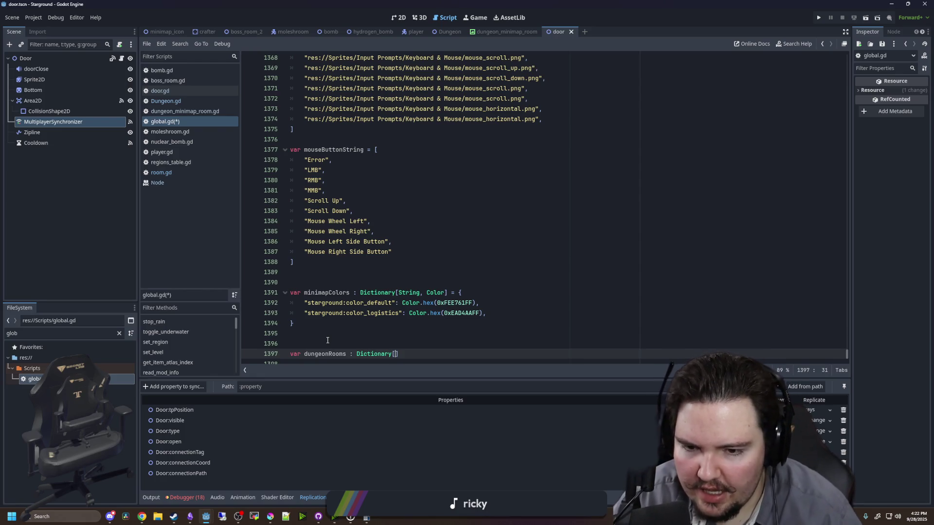
type("String, ")
type("Array")
type("]")
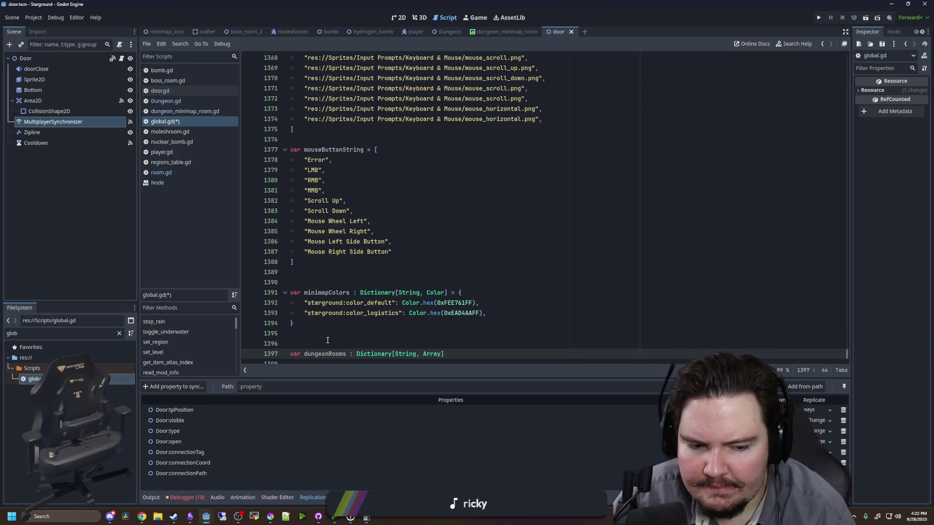
key("BackSpace")
key("BackSpace")
key("BackSpace")
type("Dic")
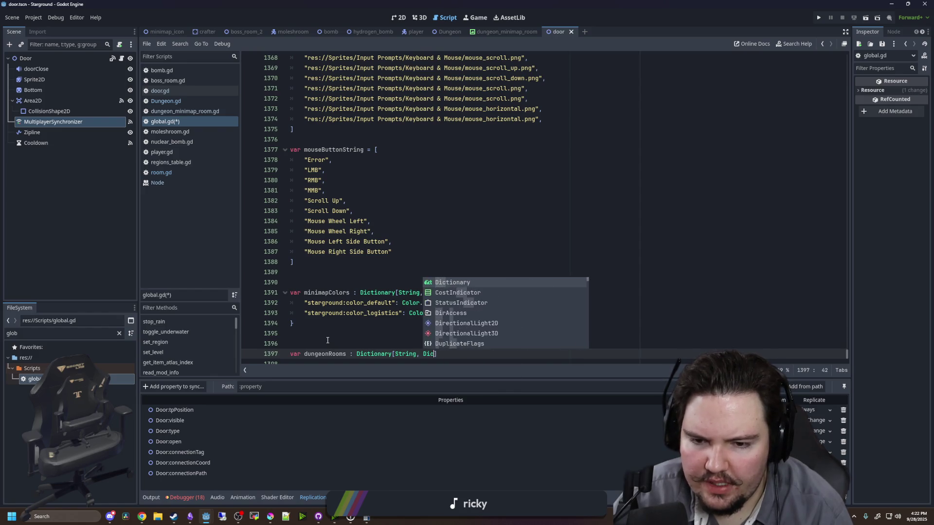
key("Return")
type("] ")
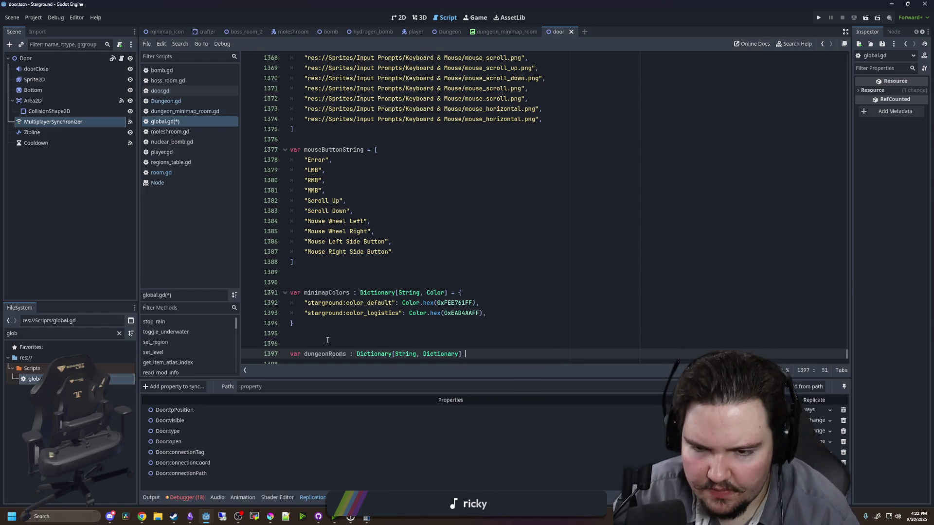
type("{")
key("Return")
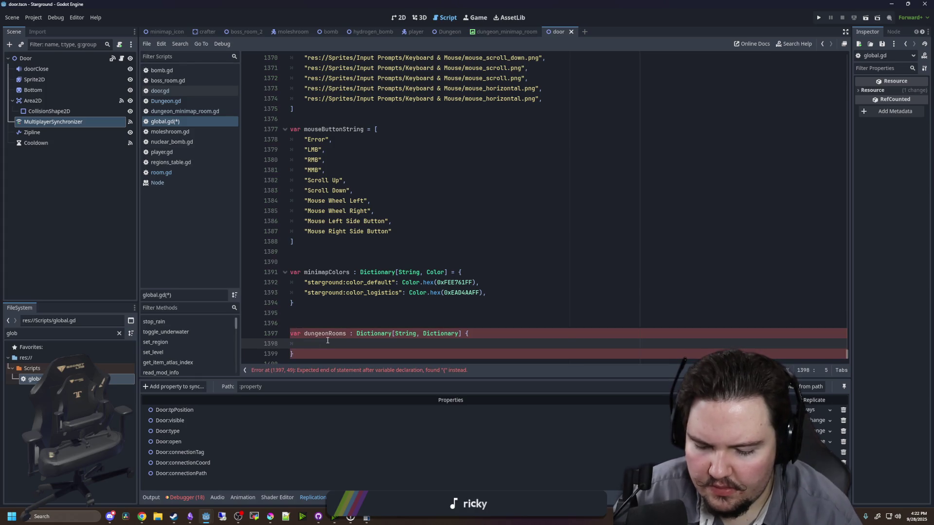
key("Down")
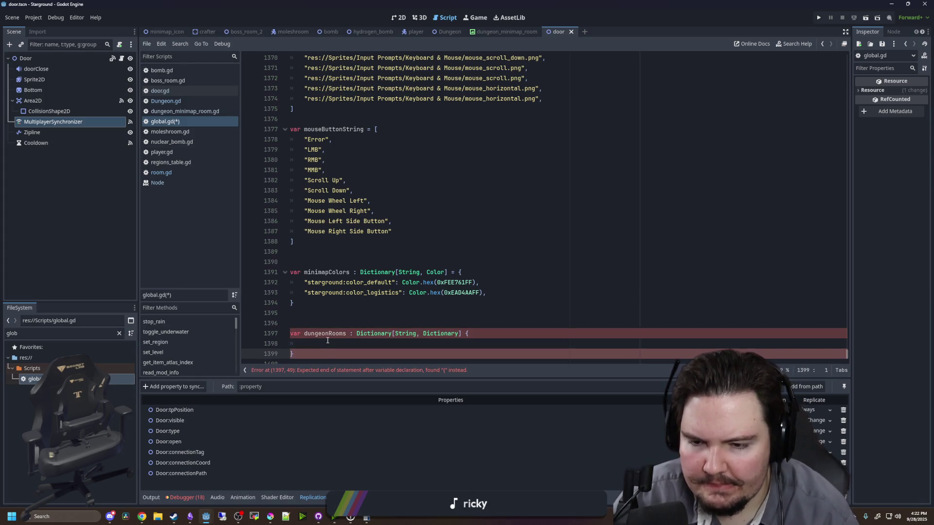
key("BackSpace")
key("BackSpace")
key("BackSpace")
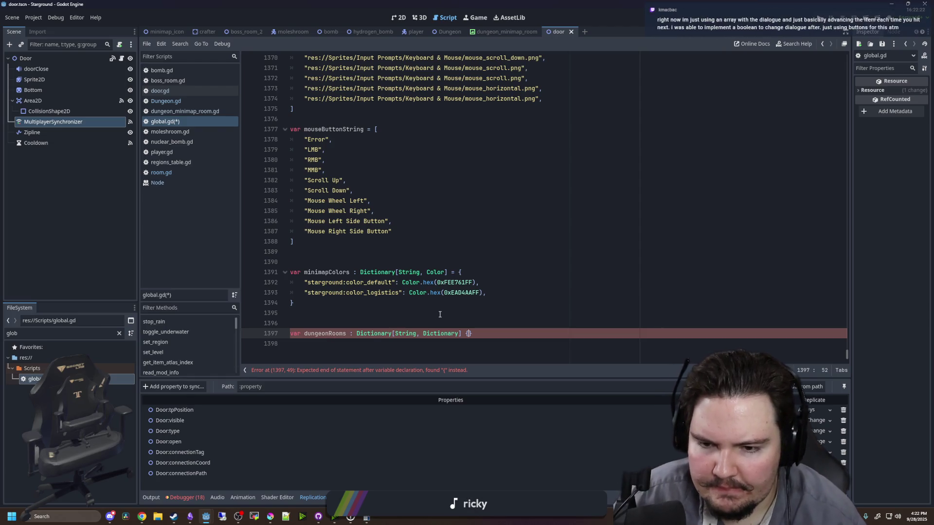
type("=")
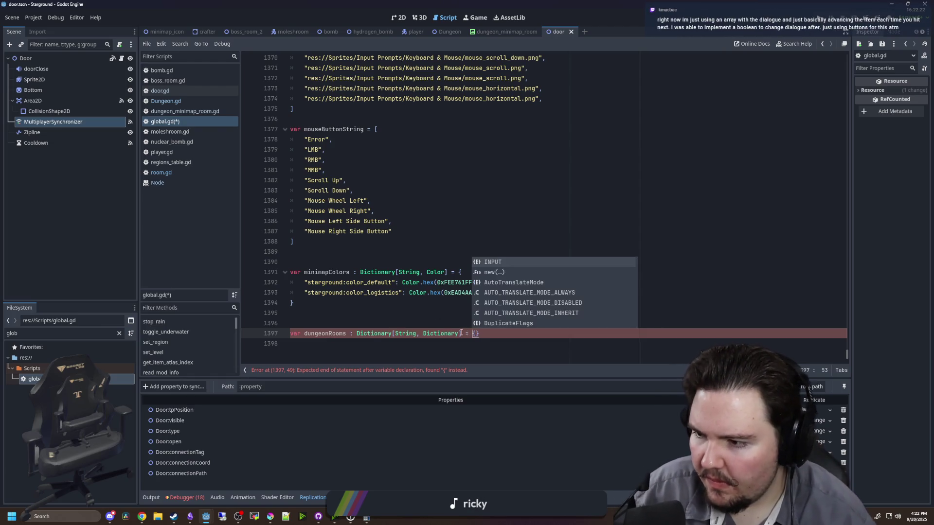
left_click(376, 319)
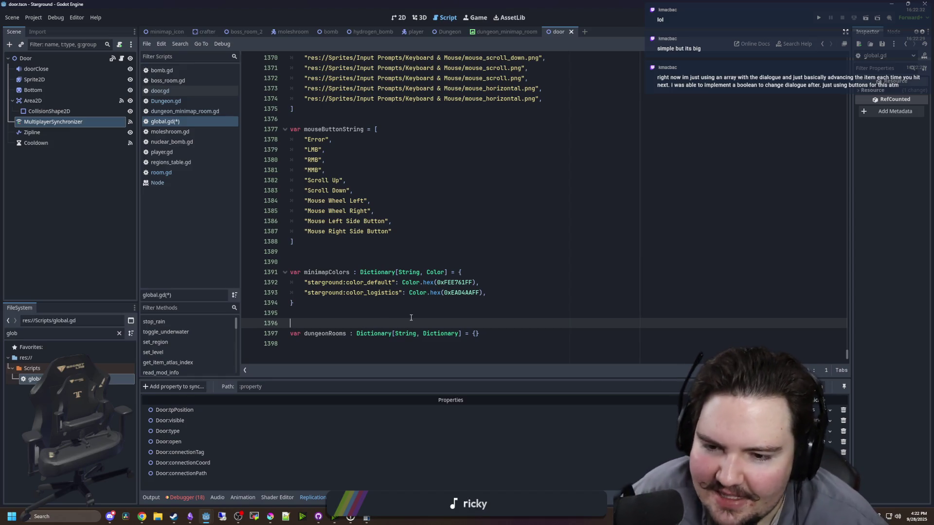
key("Up")
key("ctrl+s")
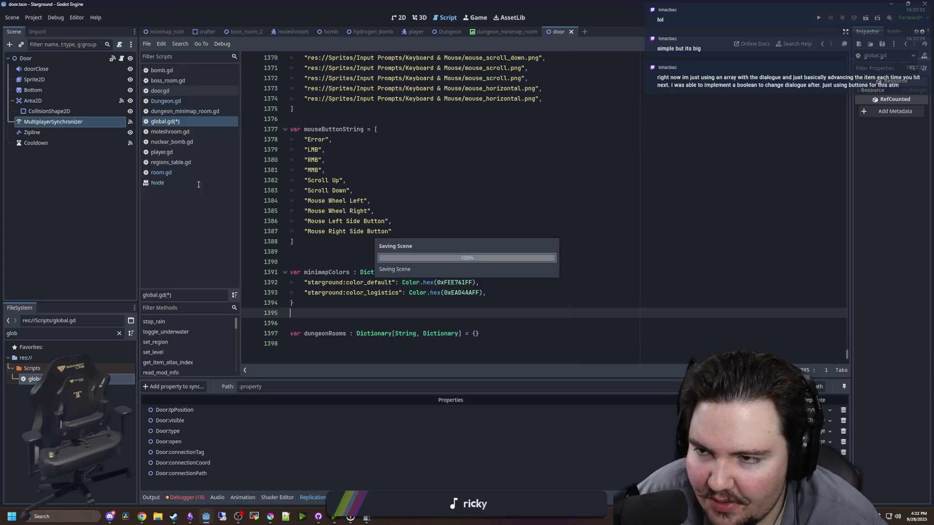
Switch to room.gd and put the caret on empty line 69 above _ready
left_click(171, 92)
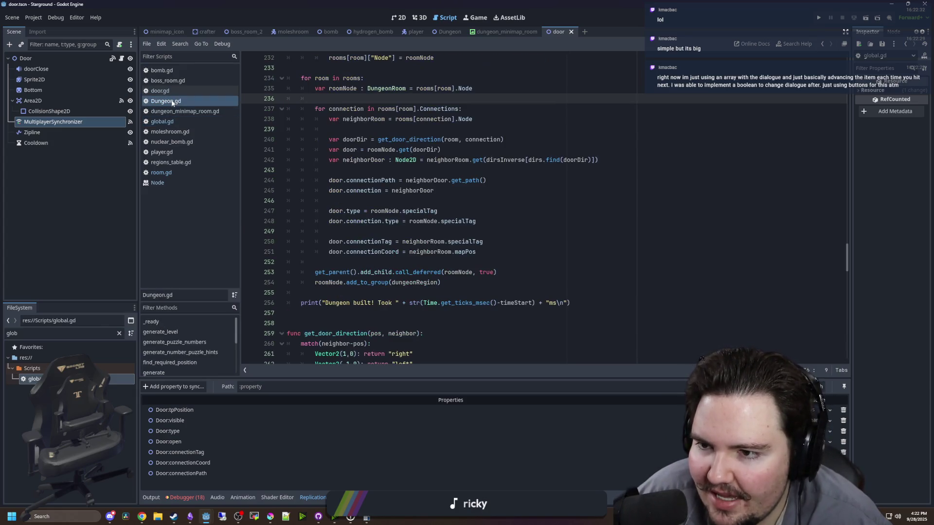
left_click(170, 172)
left_click(347, 241)
left_click(345, 235)
scroll("down", 3)
scroll("down", 3)
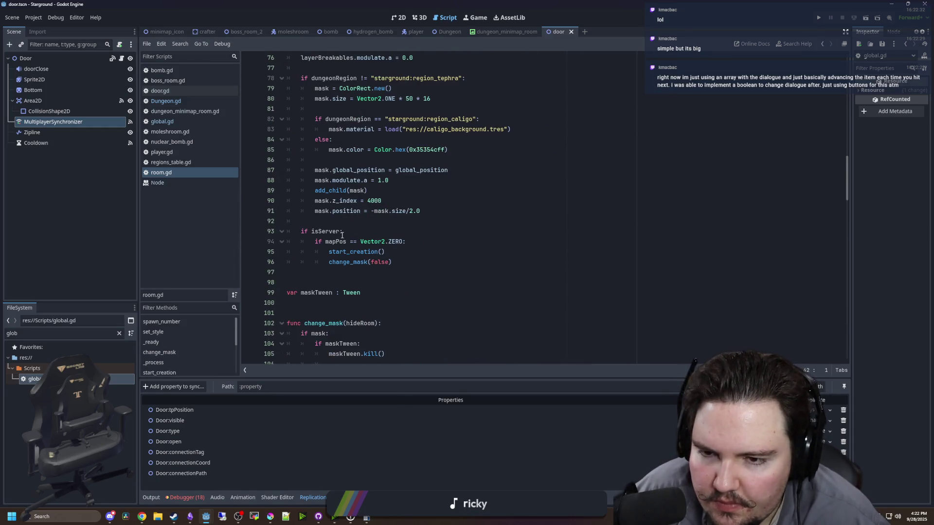
scroll("up", 3)
left_click(328, 190)
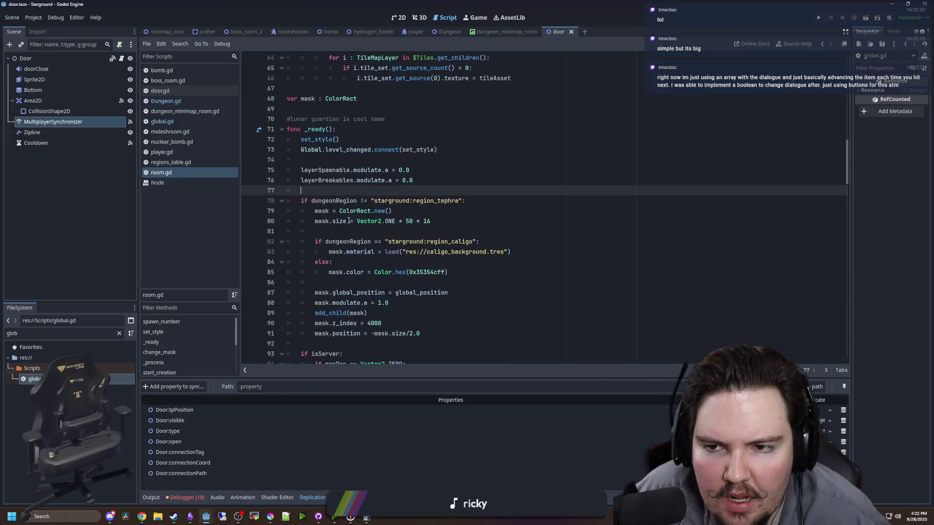
scroll("up", 3)
left_click(334, 233)
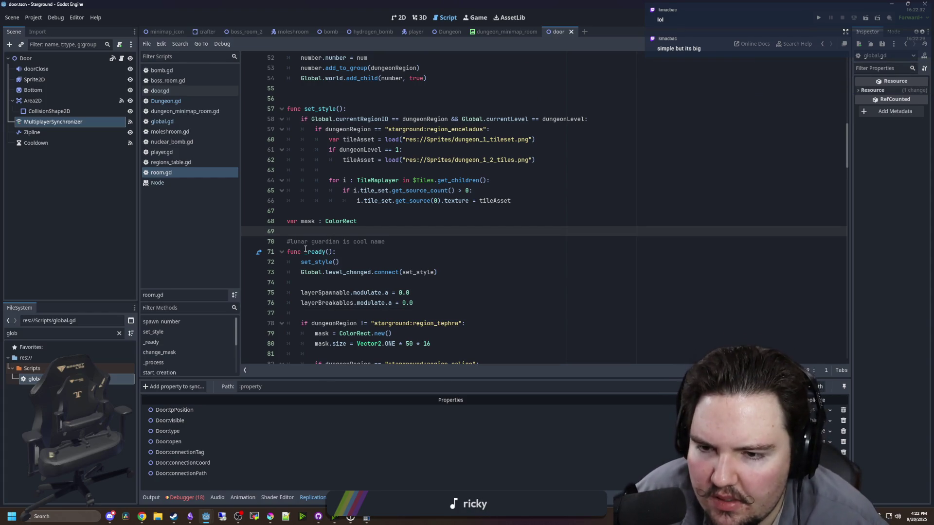
left_click_drag(370, 244, 280, 243)
left_click(320, 228)
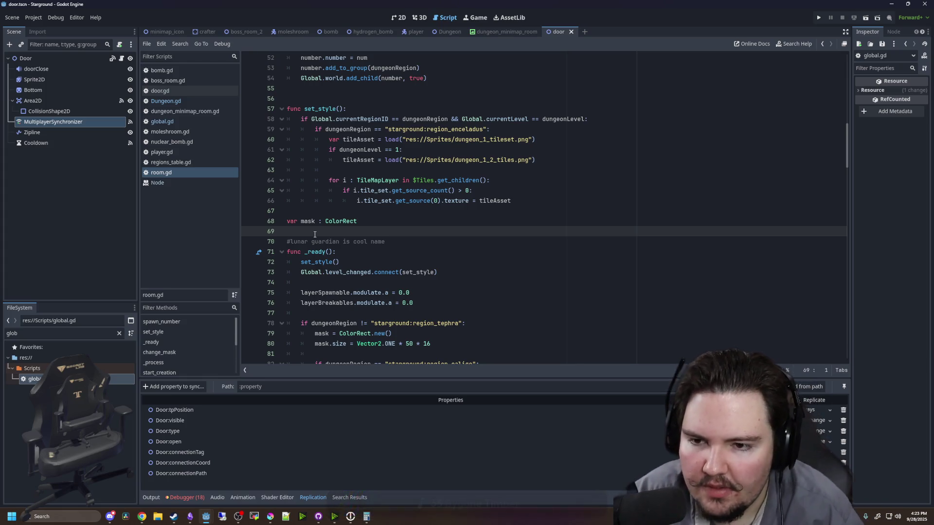
Draft a dialogue dictionary with a dialogue_bud_greeting entry whose Text is 'Hey there buddy!'
key("Return")
key("Return")
key("Return")
key("Up")
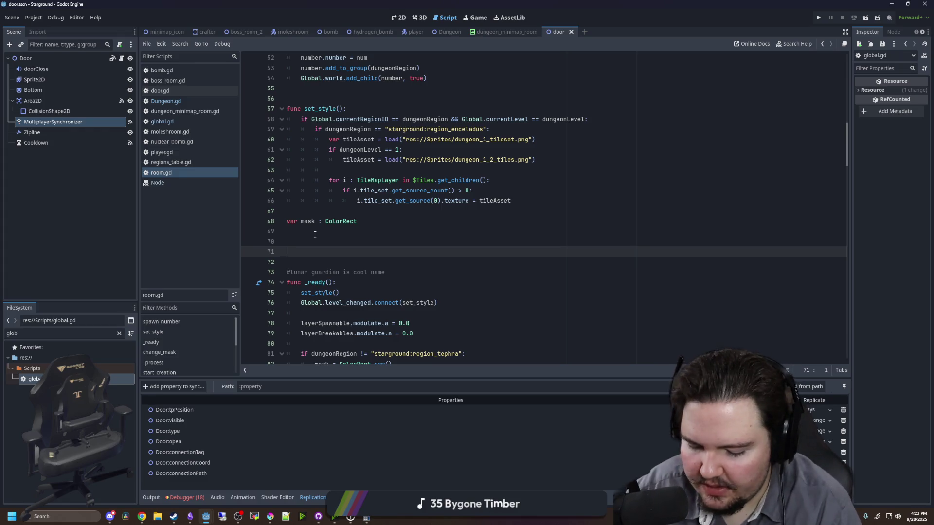
type("var dialogue = {")
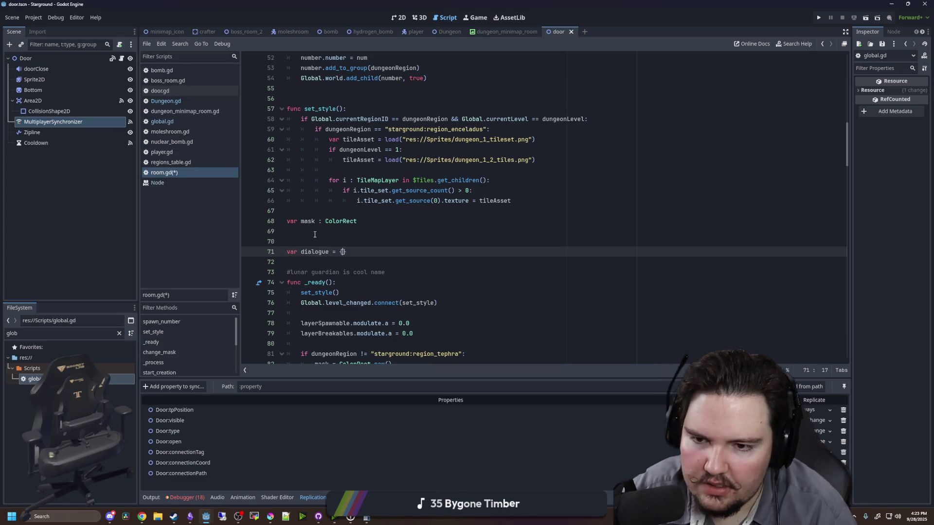
key("Return")
type("\"")
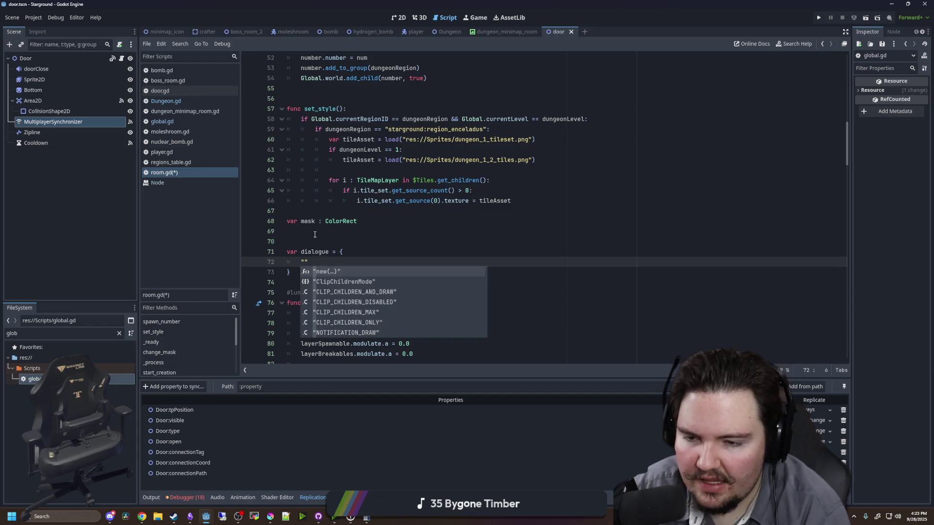
type("dialogue:")
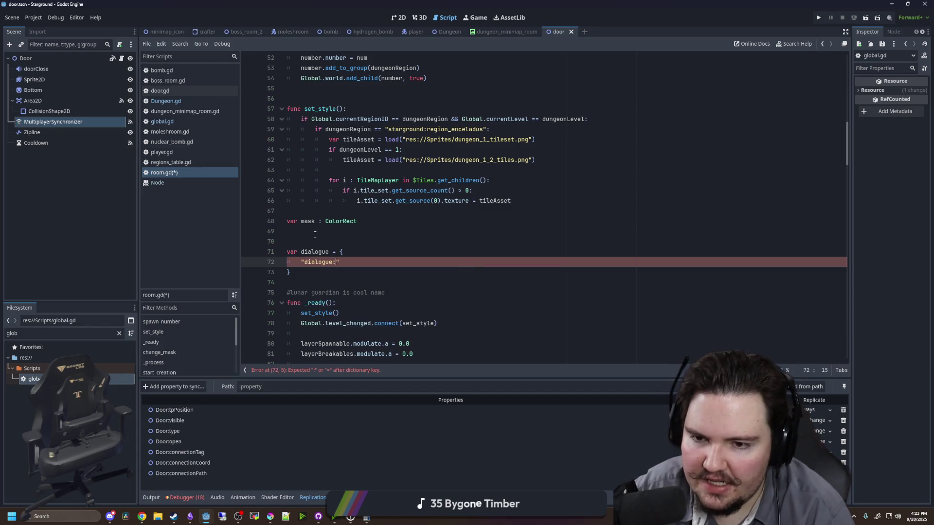
key("BackSpace")
type("_")
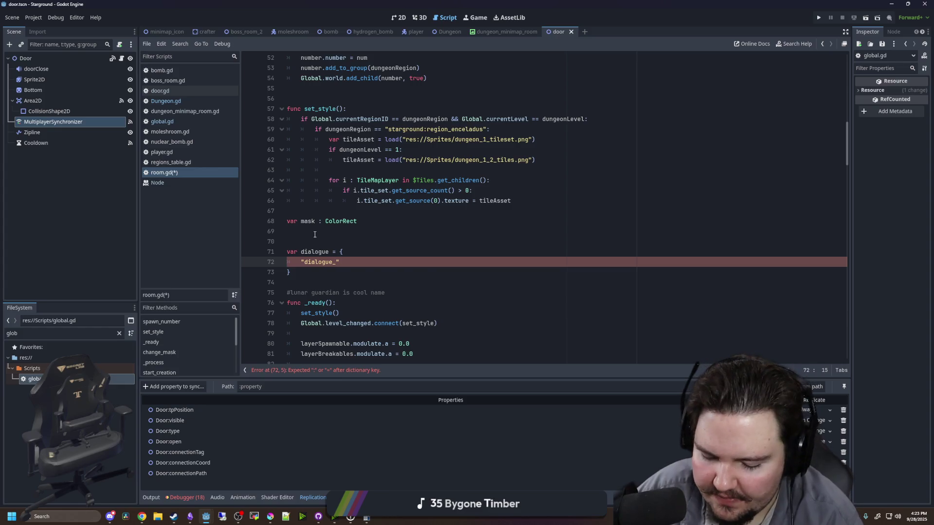
type("bud_greeting\": ")
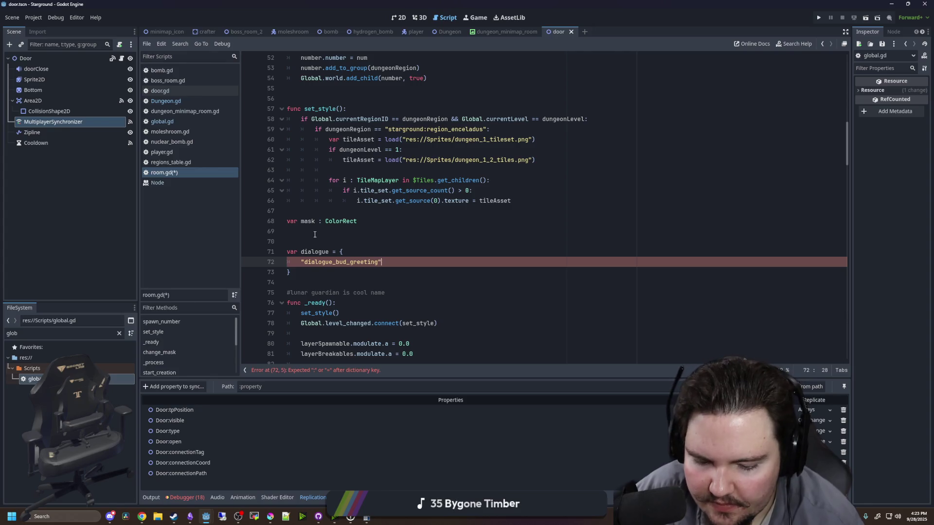
type("{")
key("Return")
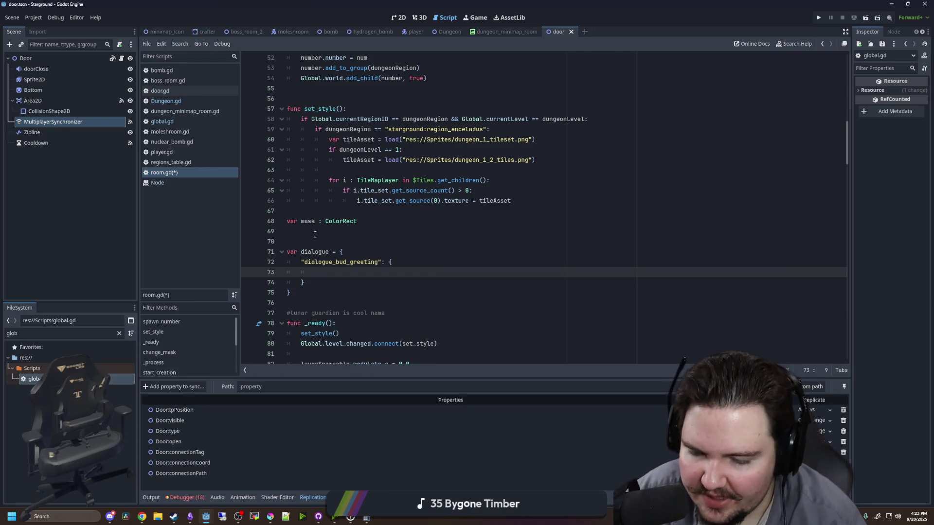
type("\"\"")
key("BackSpace")
type("Text\": \"dhwuashd")
key("BackSpace")
key("BackSpace")
key("BackSpace")
type("HG")
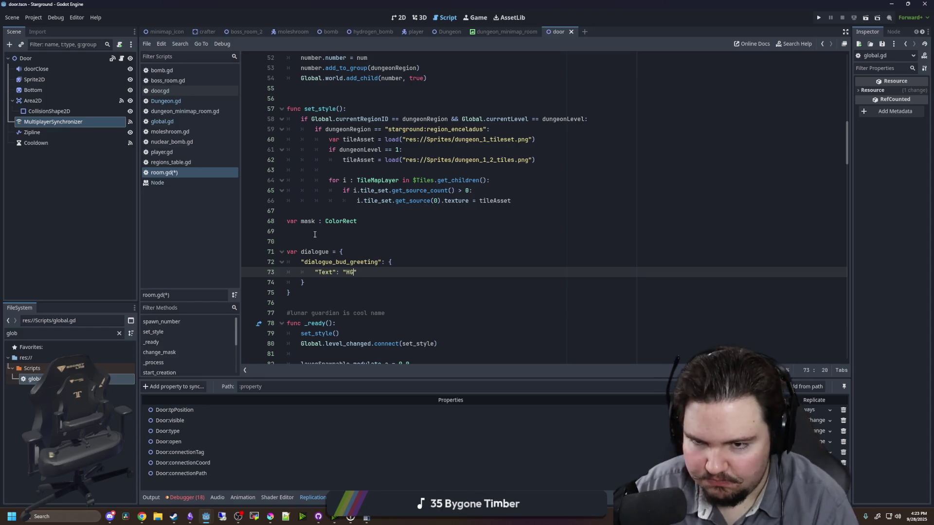
key("BackSpace")
type("ey there buddy!")
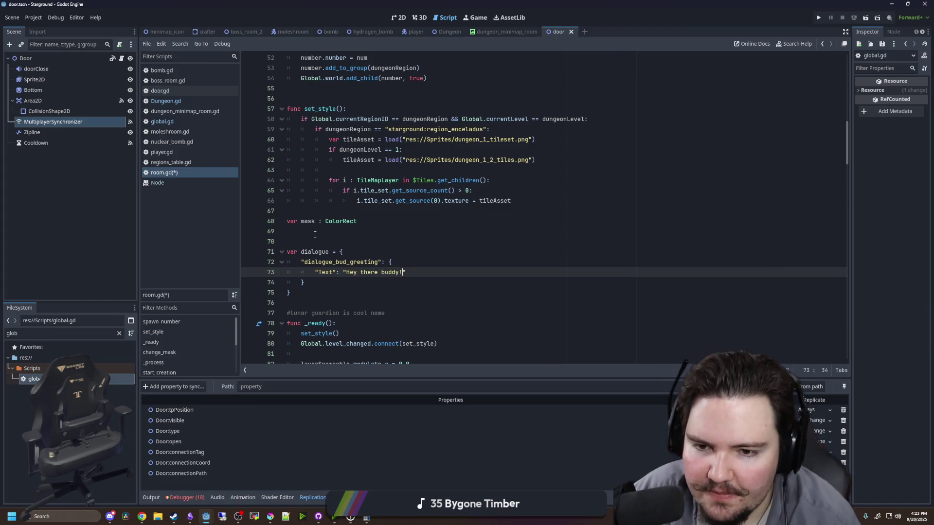
Add a Next list containing dialogue_but_angry and another dialogue entry
key("Return")
type("\"Next")
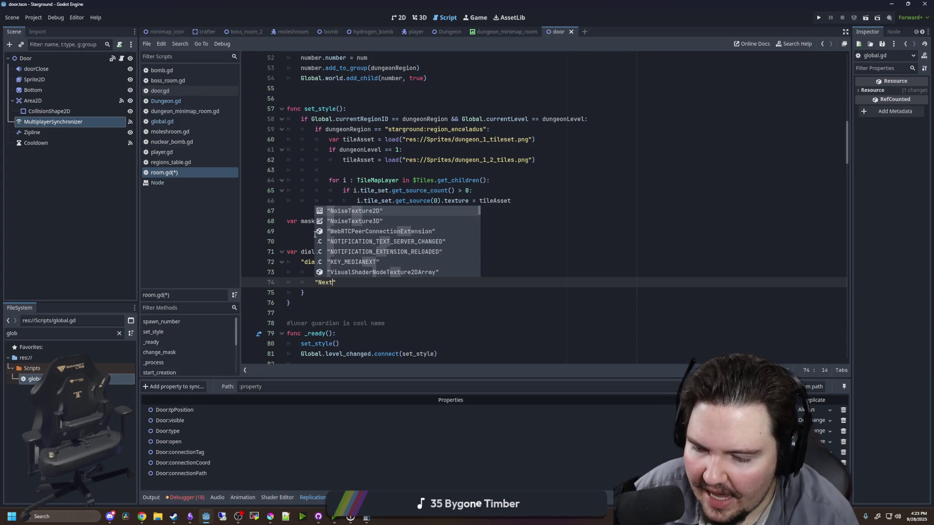
type("\": [")
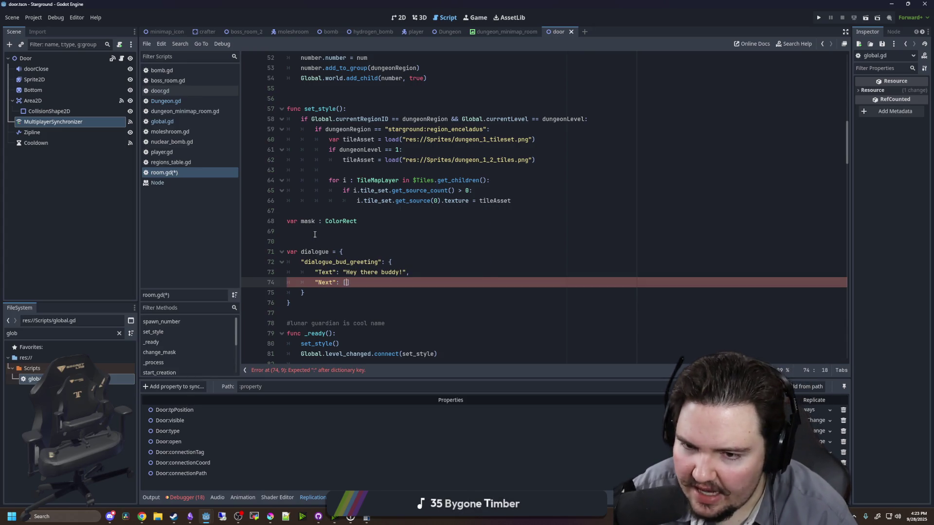
key("Return")
type("\"")
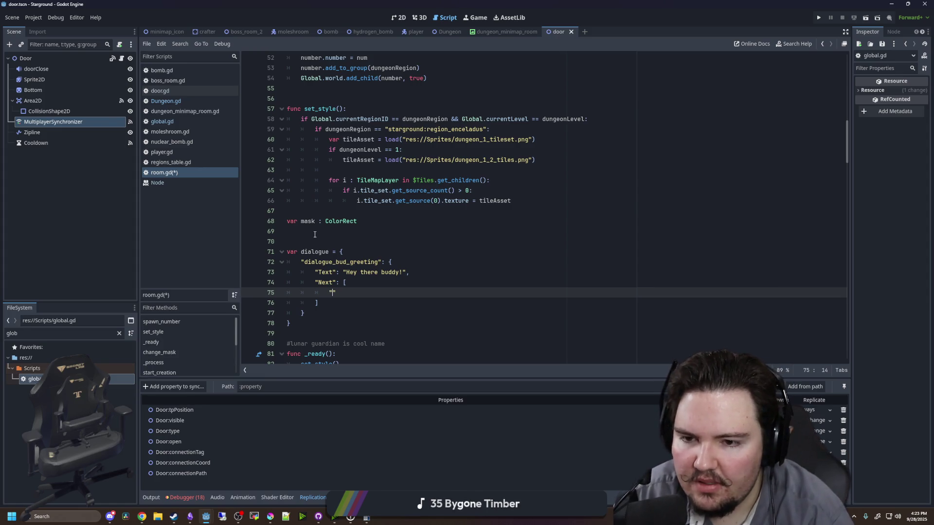
type("dia")
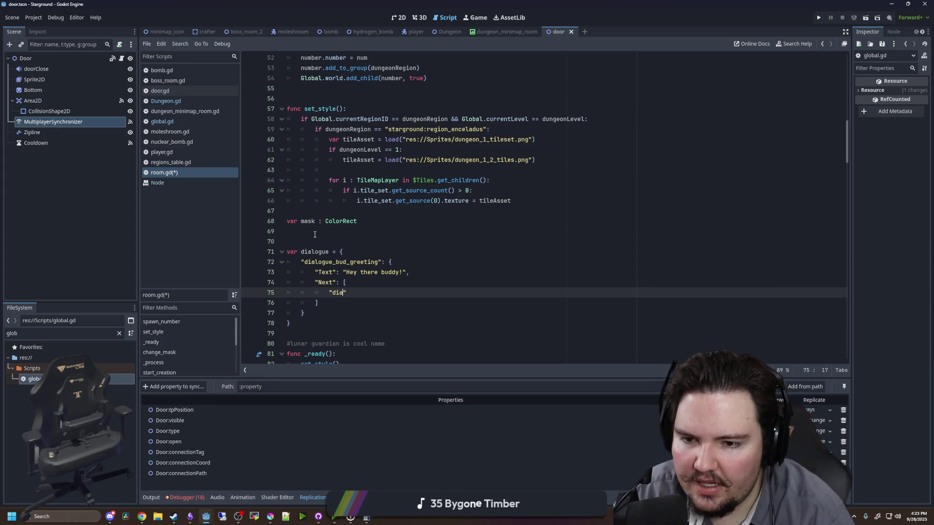
type("logue_but")
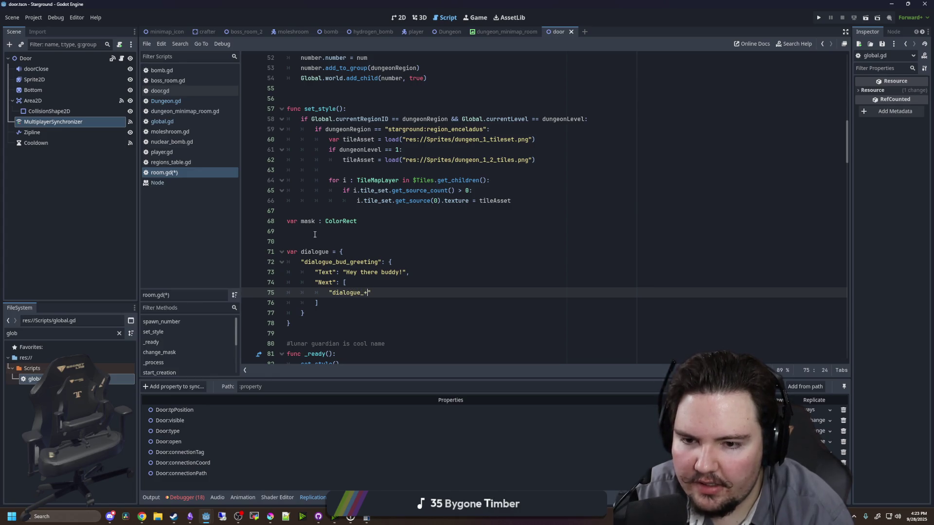
type("_")
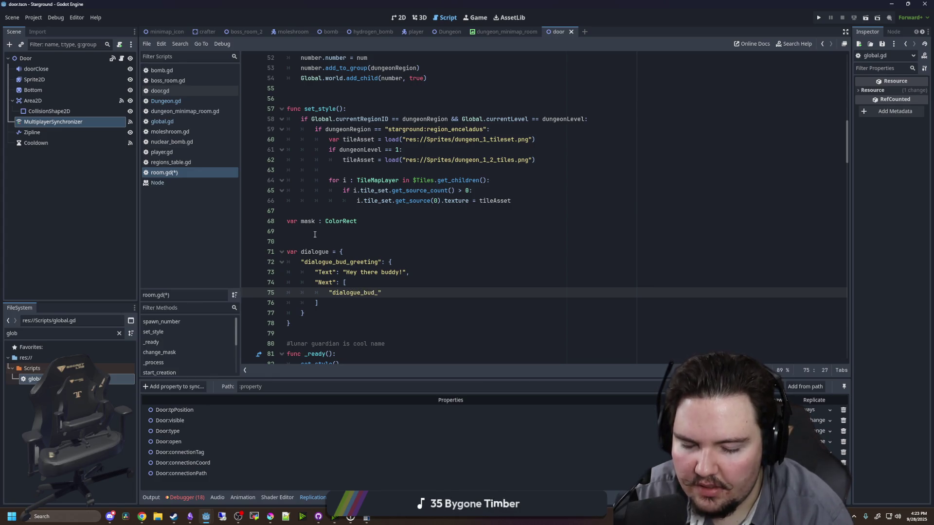
type("angry")
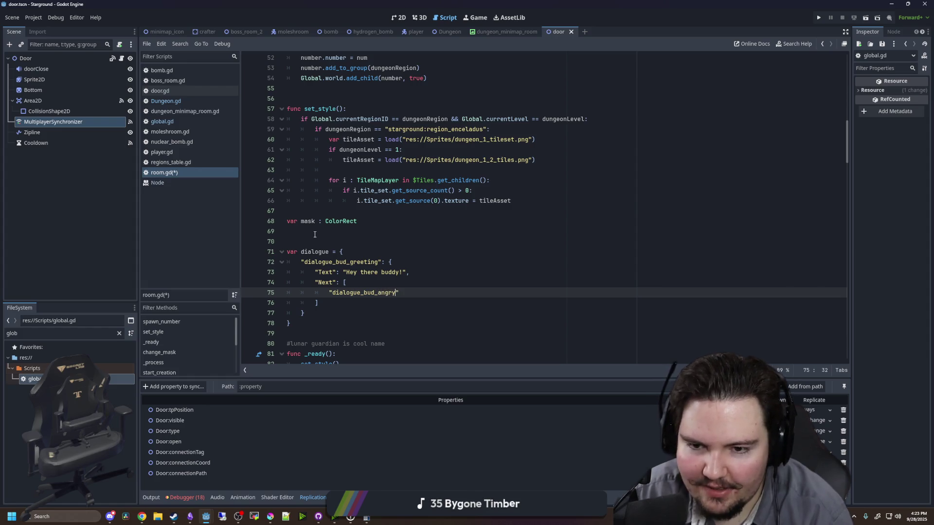
type(",")
key("Return")
type("\"dia")
key("BackSpace")
key("BackSpace")
type("ialogue")
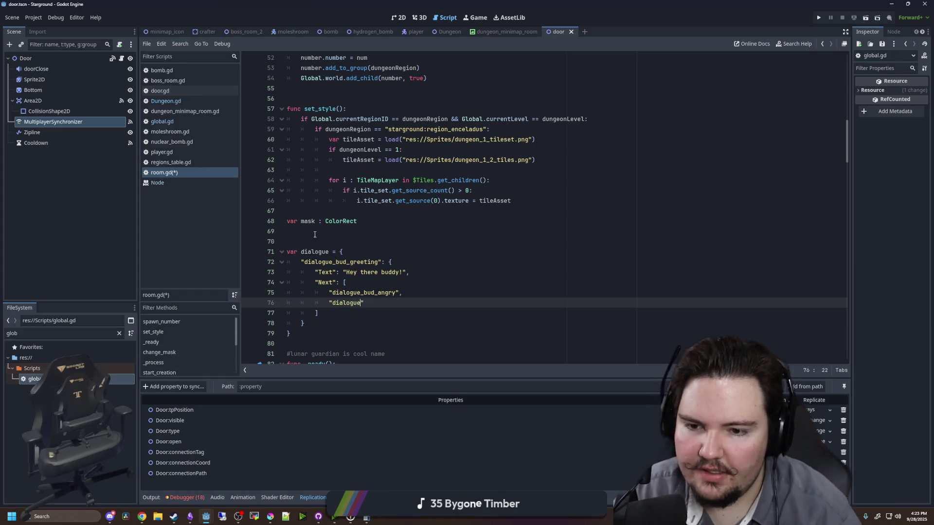
Cut the whole dialogue dictionary and remove the leftover blank line
left_click(289, 235)
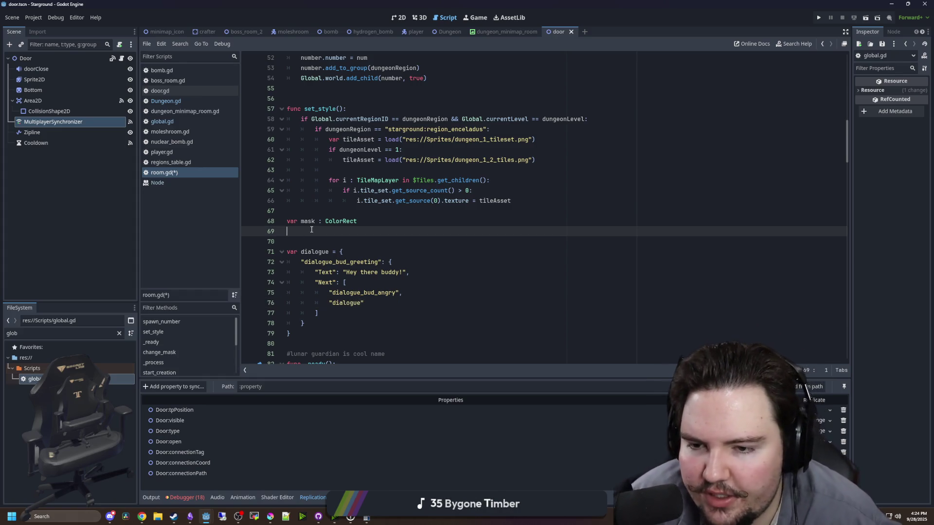
scroll("down", 3)
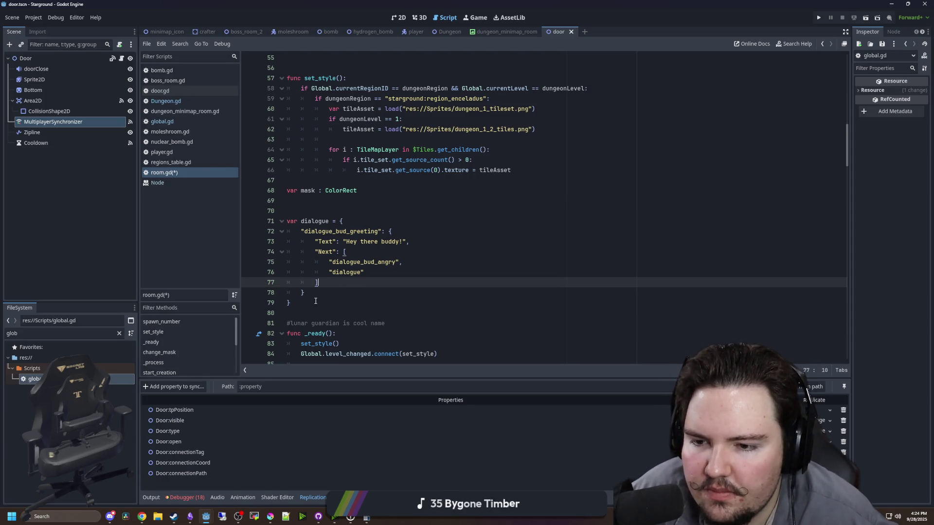
left_click_drag(292, 303, 257, 222)
key("ctrl+x")
key("BackSpace")
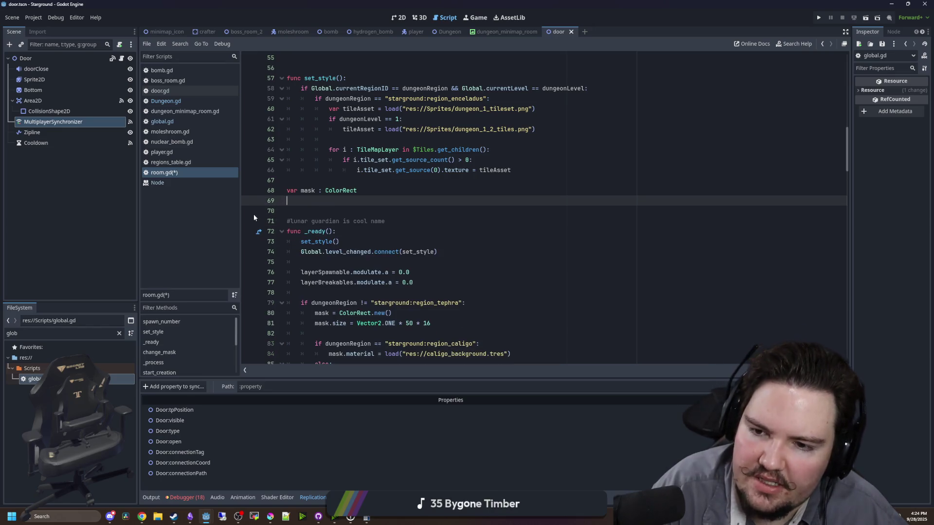
Remove change_mask(false) from the isServer block in _ready
left_click(307, 200)
left_click(369, 194)
left_click(342, 204)
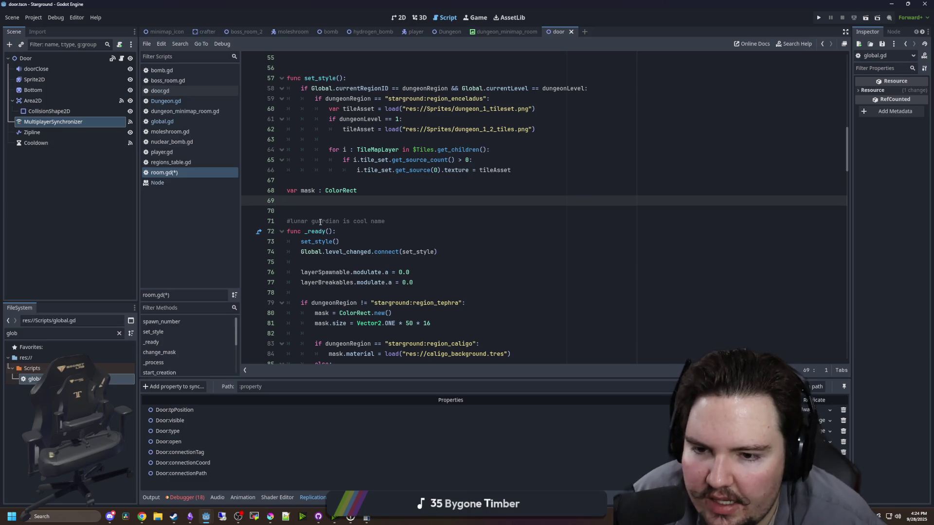
scroll("down", 3)
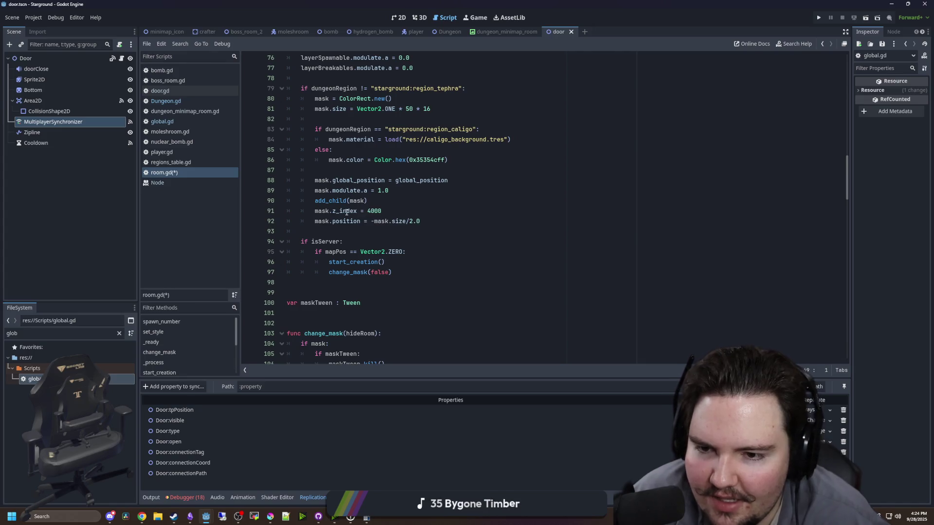
left_click(341, 230)
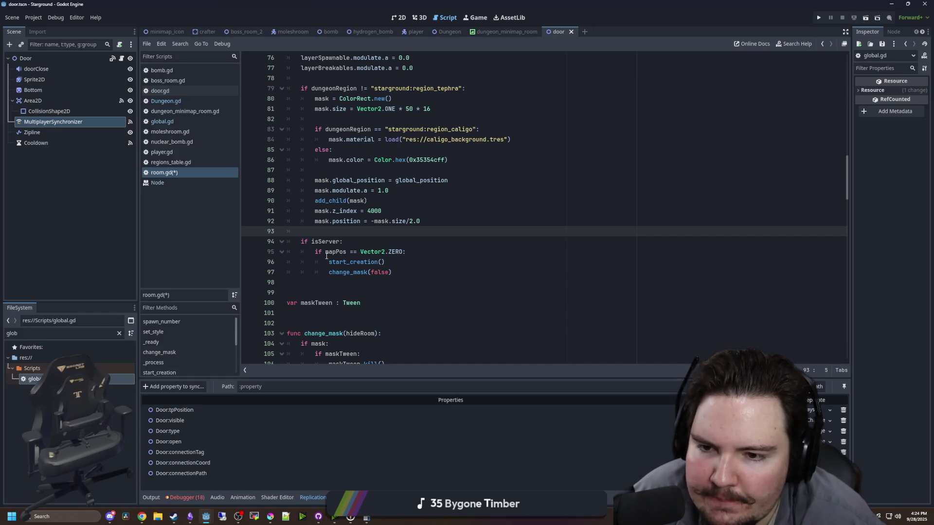
left_click_drag(393, 272, 329, 273)
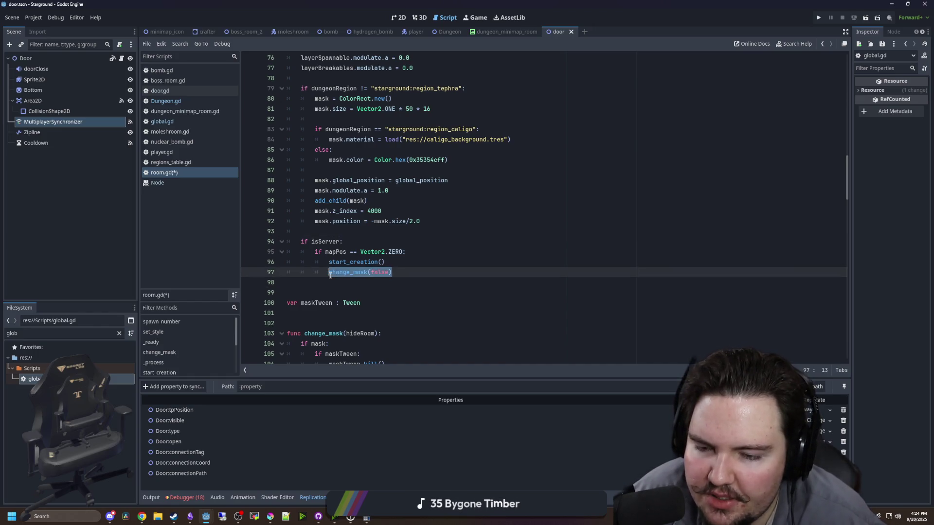
key("BackSpace")
key("BackSpace")
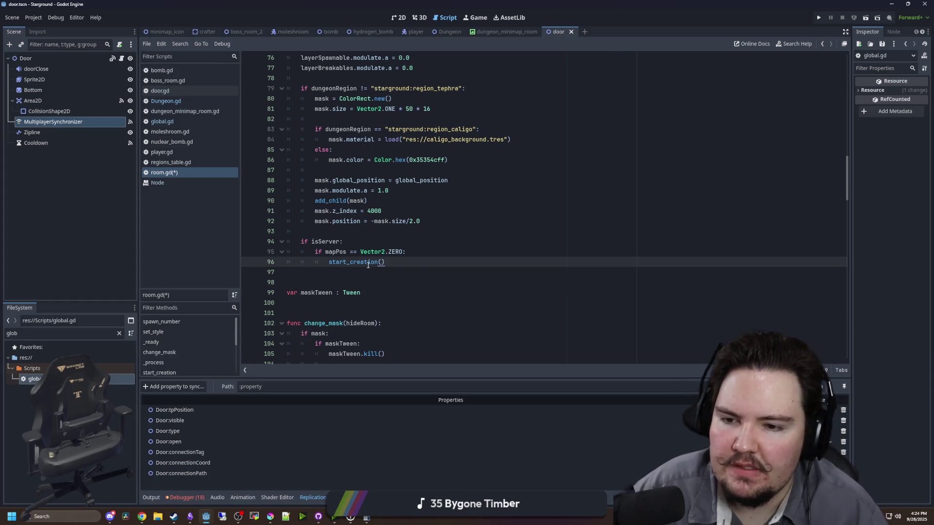
Add a dedented 'if mapPos == Vector2.ZERO:' check calling change_mask(false), then save room.gd
key("Return")
key("BackSpace")
type("if mapPos == ")
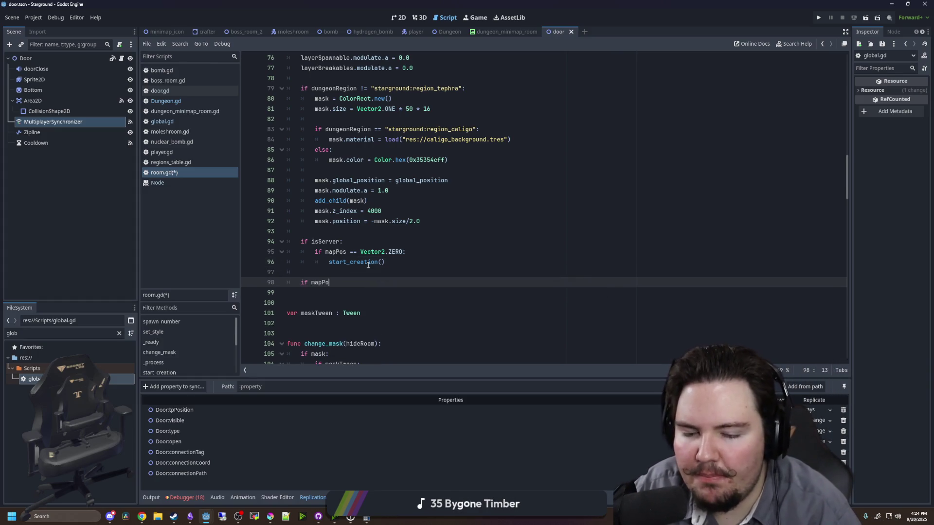
type("Vector2.ZERO")
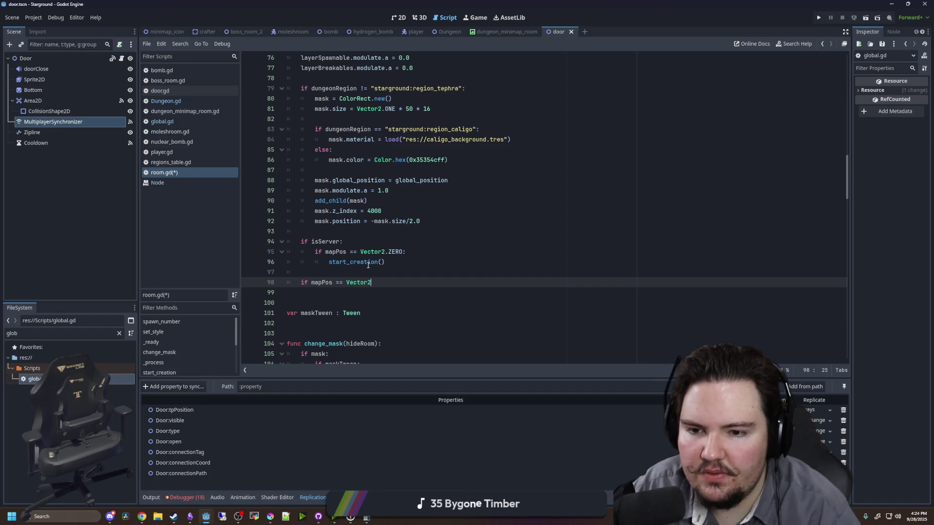
type(":")
key("Return")
key("ctrl+v")
left_click(321, 273)
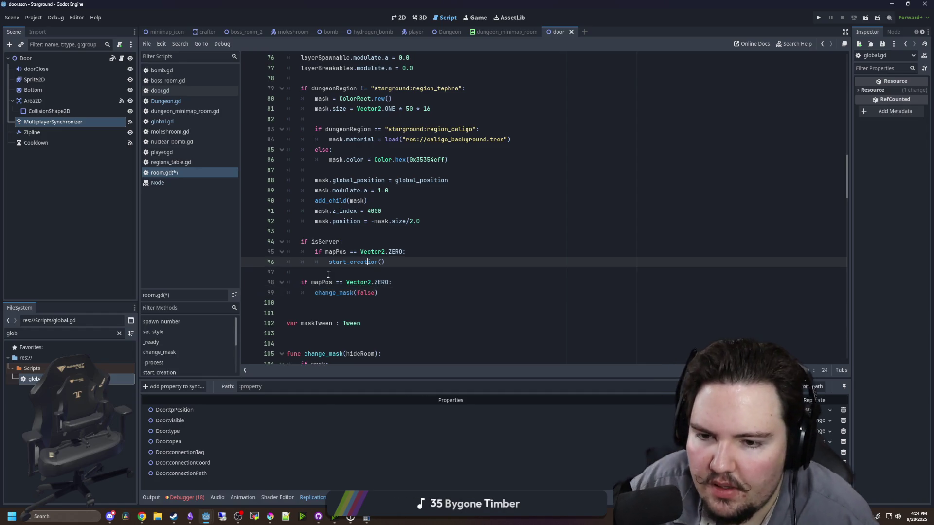
scroll("down", 3)
left_click(331, 272)
key("ctrl+s")
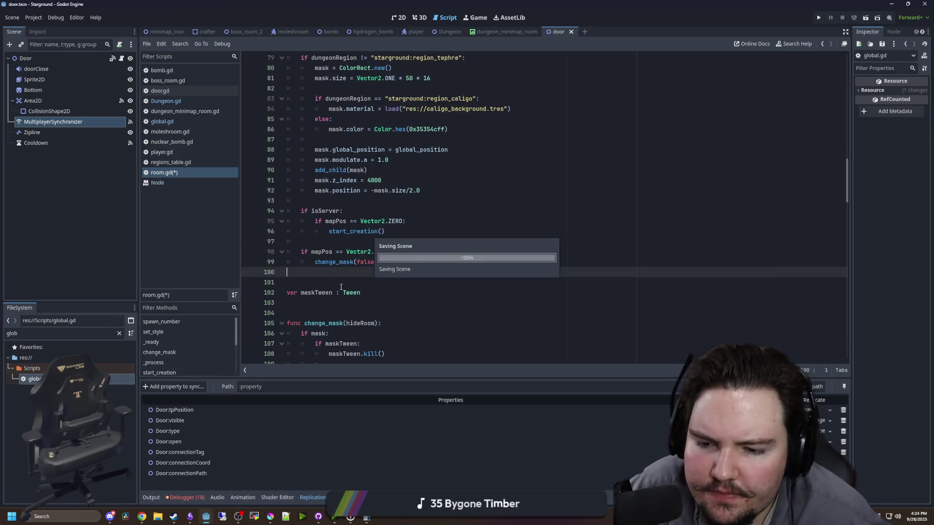
Start a Global.dungeonRooms line at the top of _ready(), then delete it unfinished
scroll("up", 3)
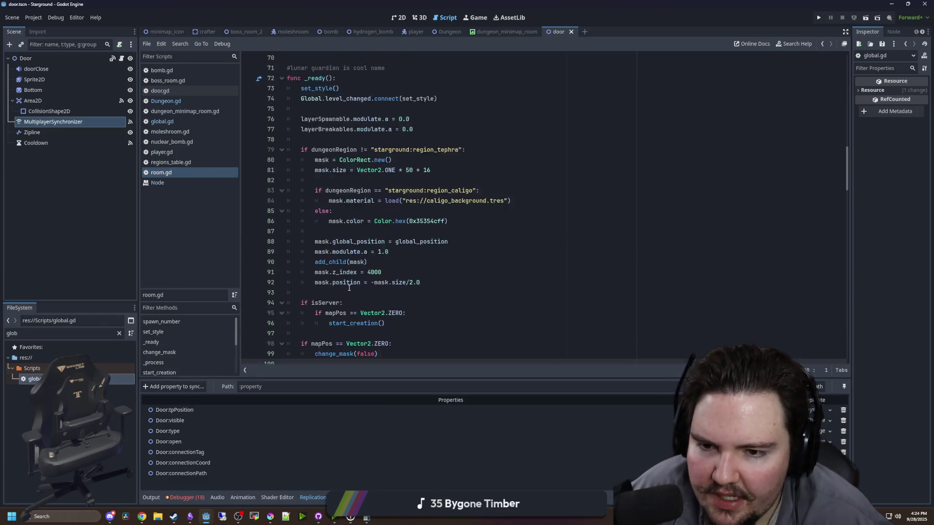
left_click(350, 136)
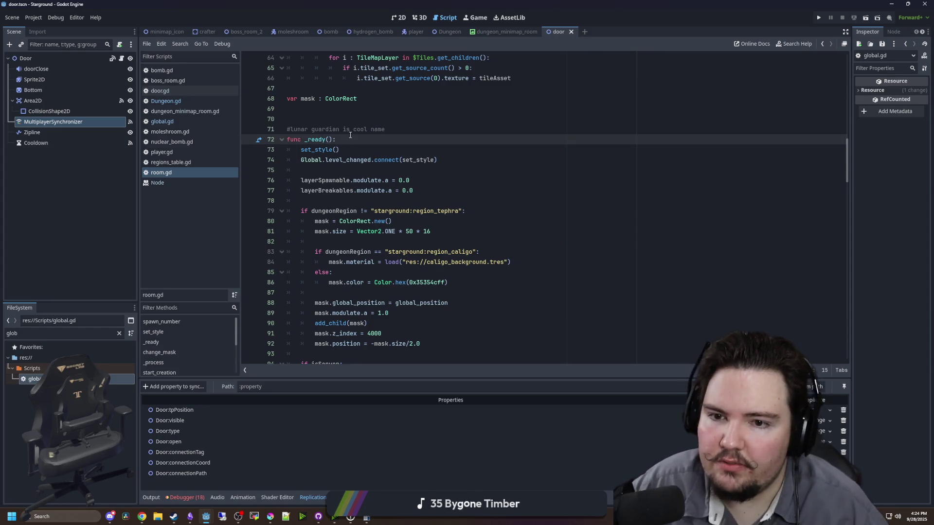
key("Return")
key("Return")
key("Up")
type("Global,.")
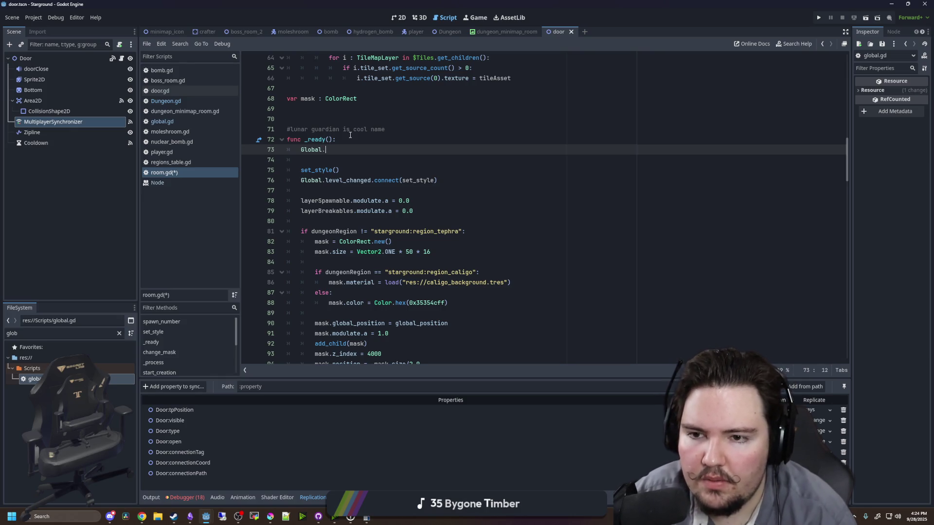
type("dungeonRo")
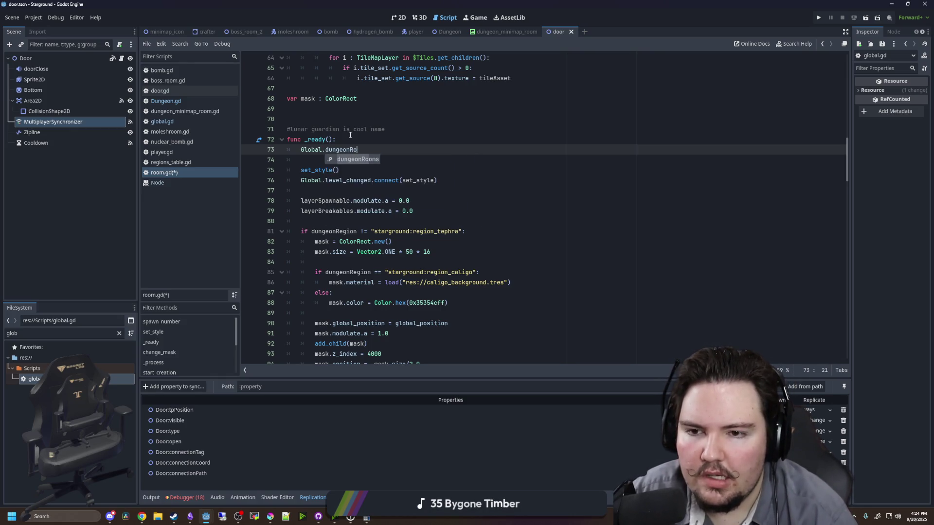
type("oms.")
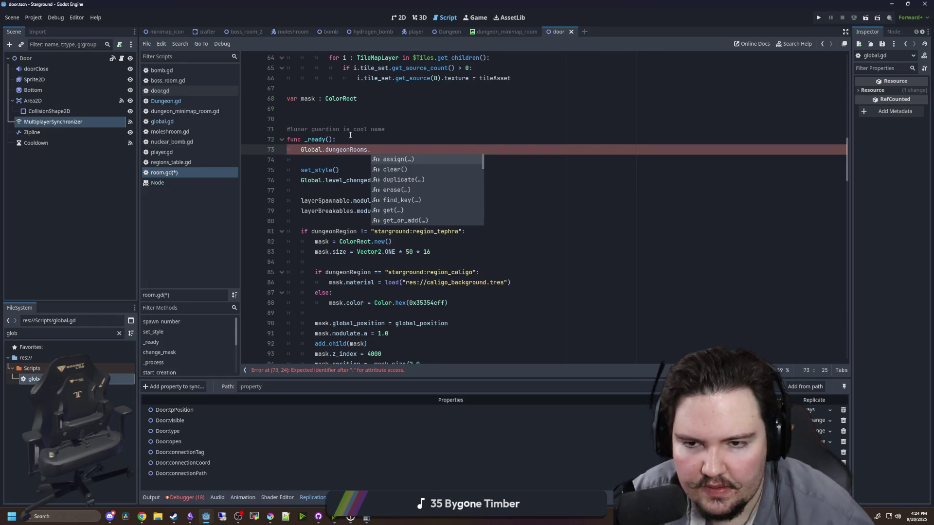
key("Escape")
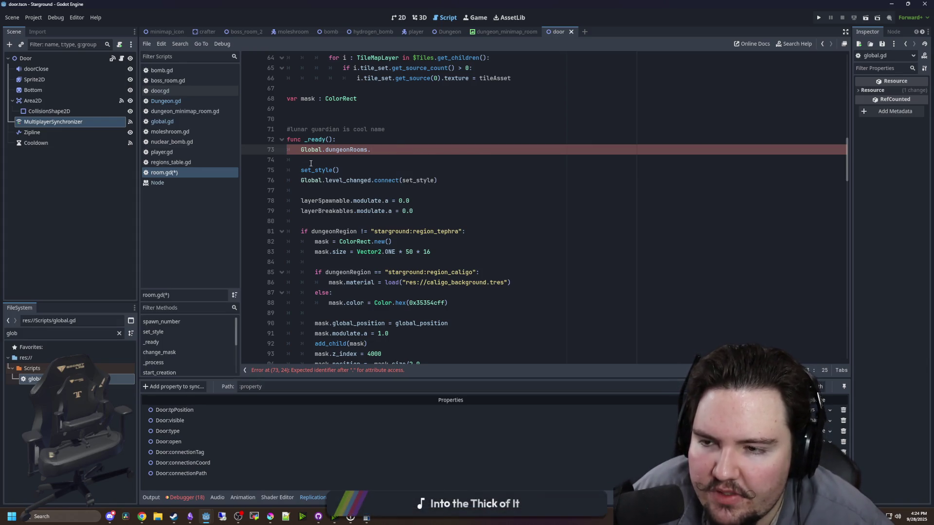
left_click_drag(310, 163, 348, 139)
key("BackSpace")
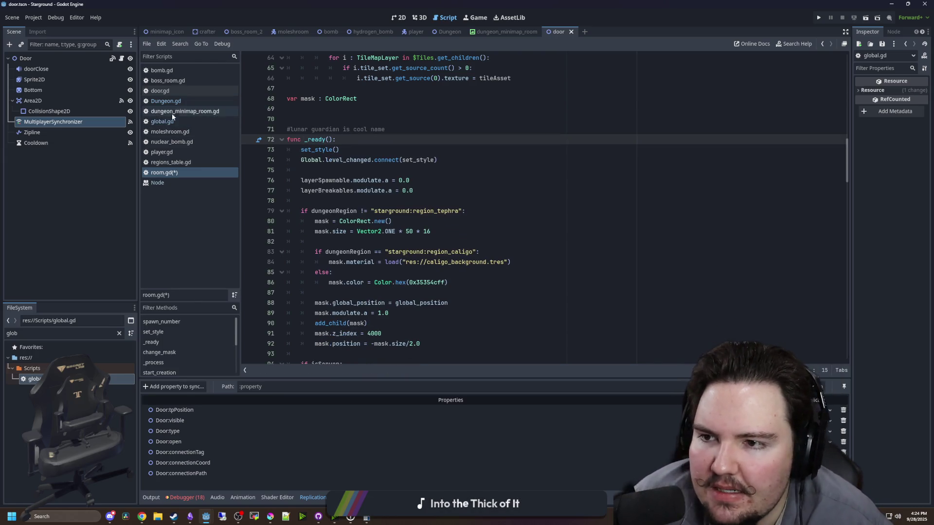
Check the dungeonRooms variable name and type in global.gd
left_click(195, 122)
left_click(400, 250)
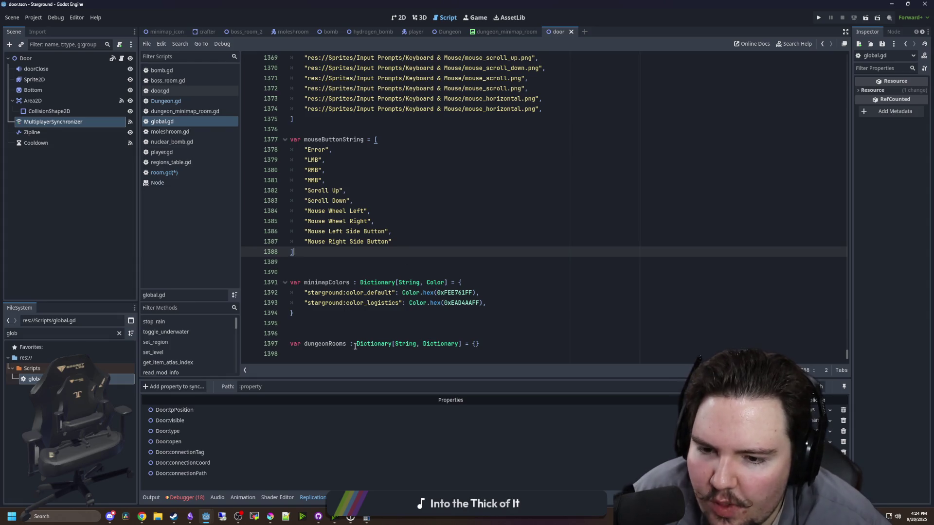
left_click_drag(354, 346, 479, 344)
double_click(324, 344)
left_click(294, 313)
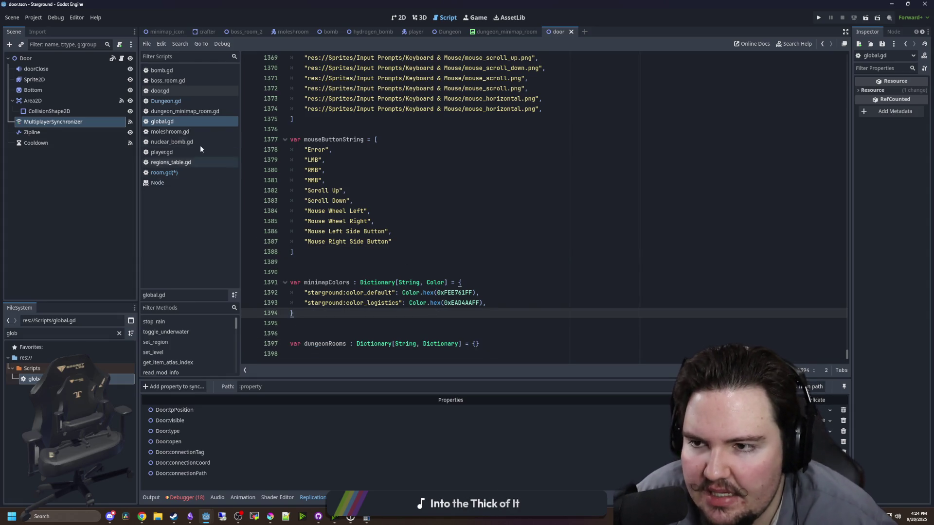
Return to room.gd and save it
left_click(170, 101)
left_click(165, 173)
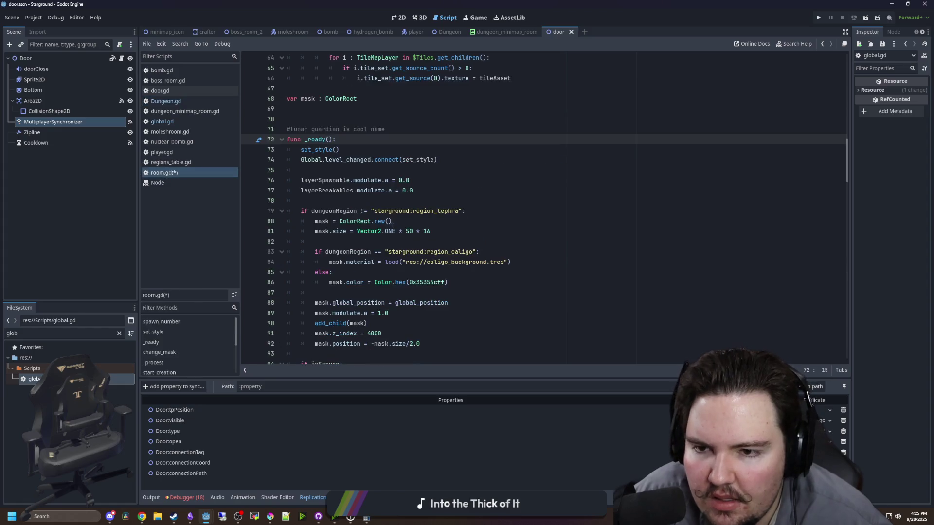
left_click(367, 210)
left_click(345, 139)
key("ctrl+s")
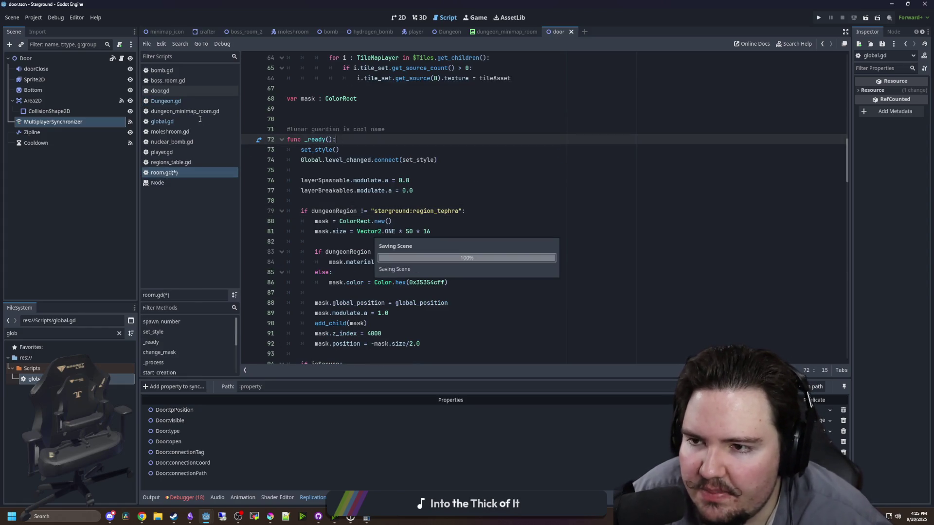
Review the _ready code, then bring up Dungeon.gd at the door-connection code
left_click_drag(288, 140, 384, 323)
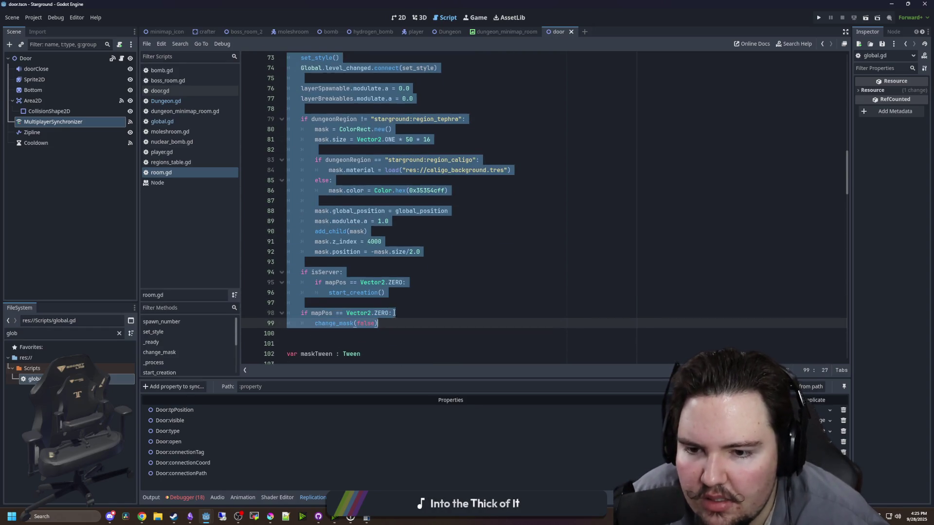
left_click(394, 302)
scroll("up", 3)
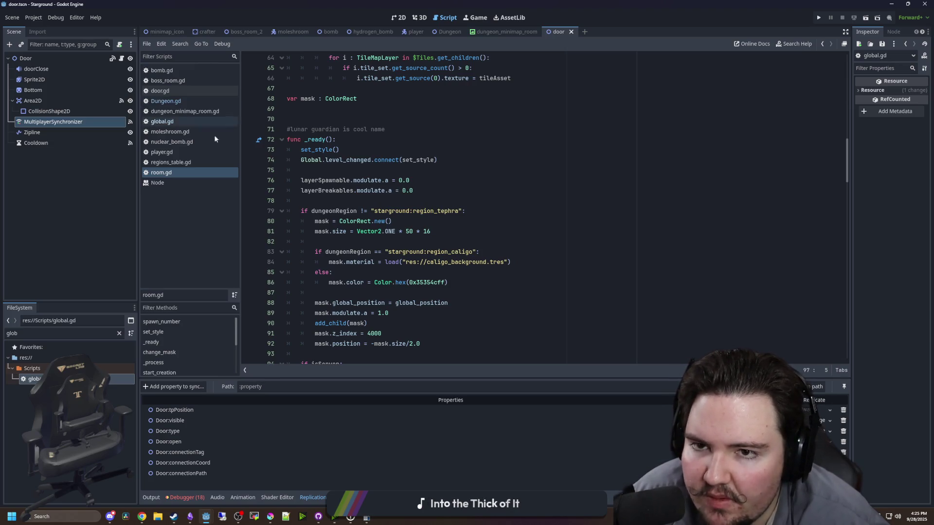
left_click(328, 139)
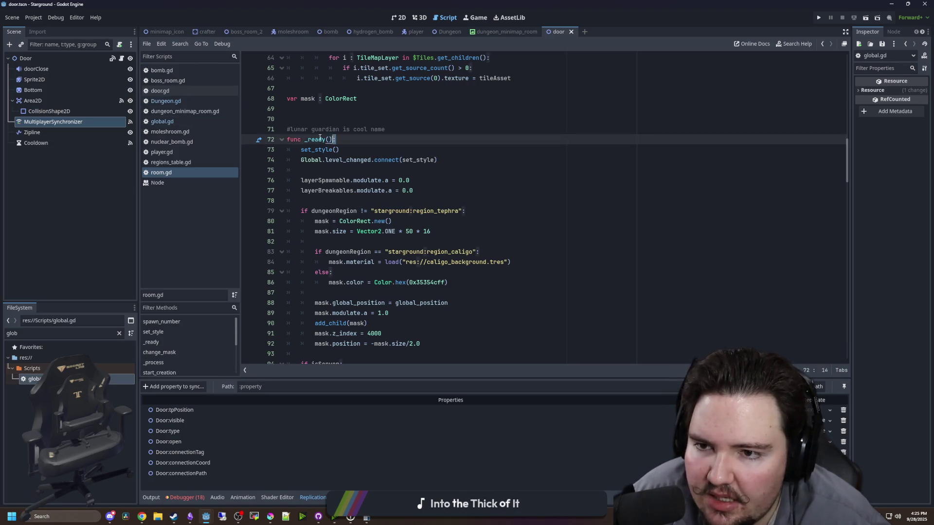
left_click(175, 103)
left_click(358, 204)
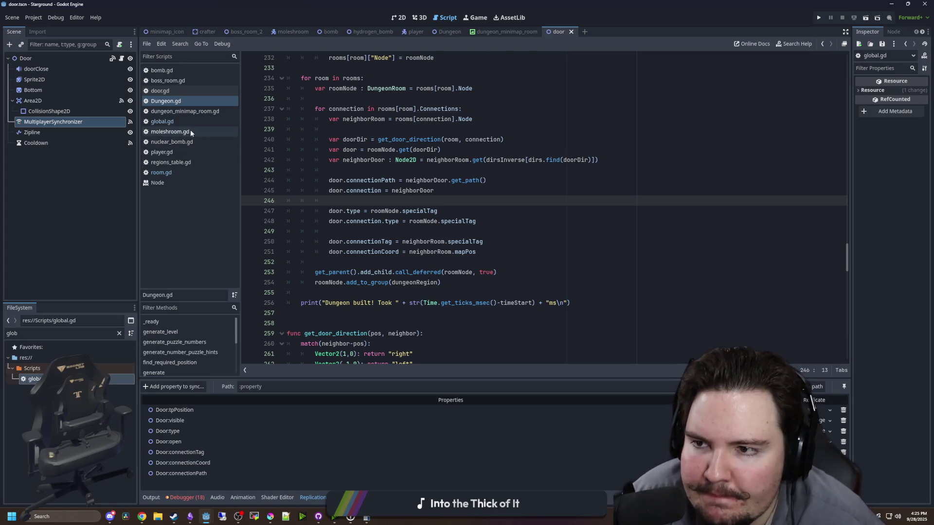
Review Dungeon.gd's roomNode declaration and the door-connection block inside the room loop
scroll("up", 3)
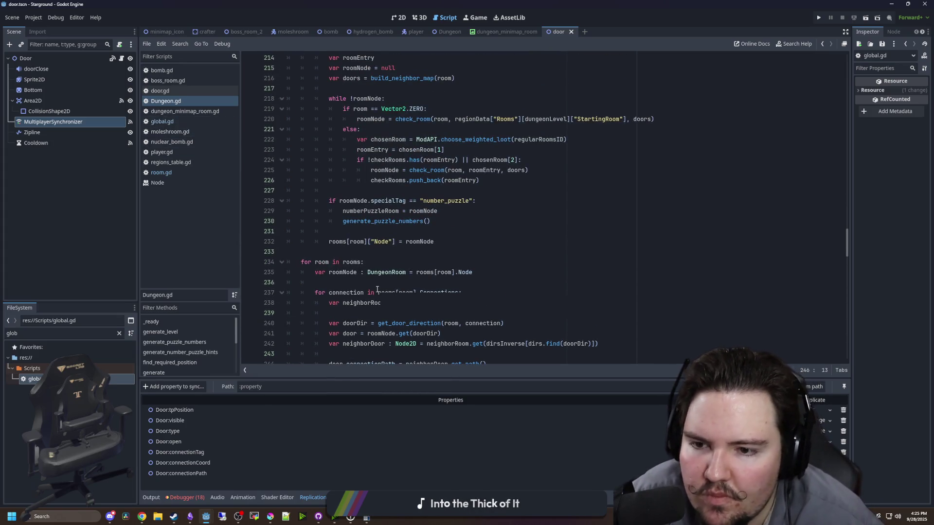
left_click(352, 255)
scroll("up", 3)
scroll("down", 3)
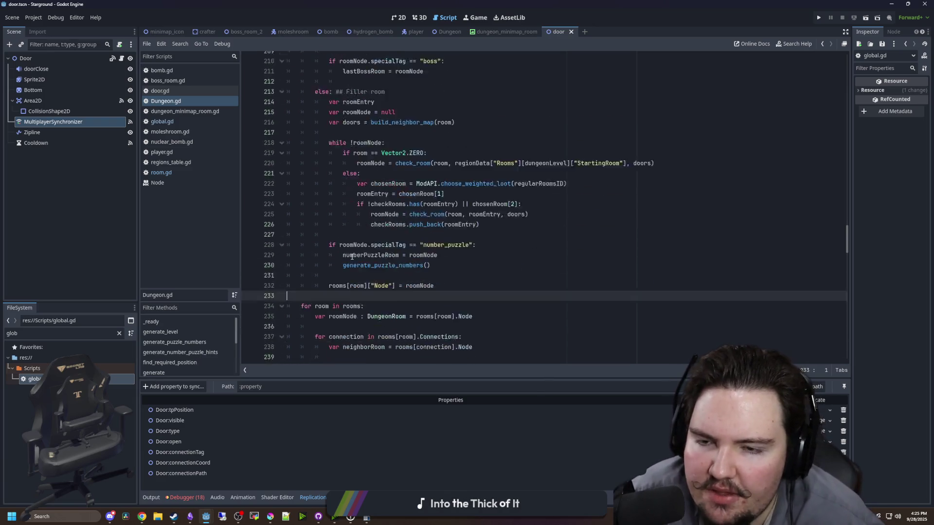
scroll("down", 3)
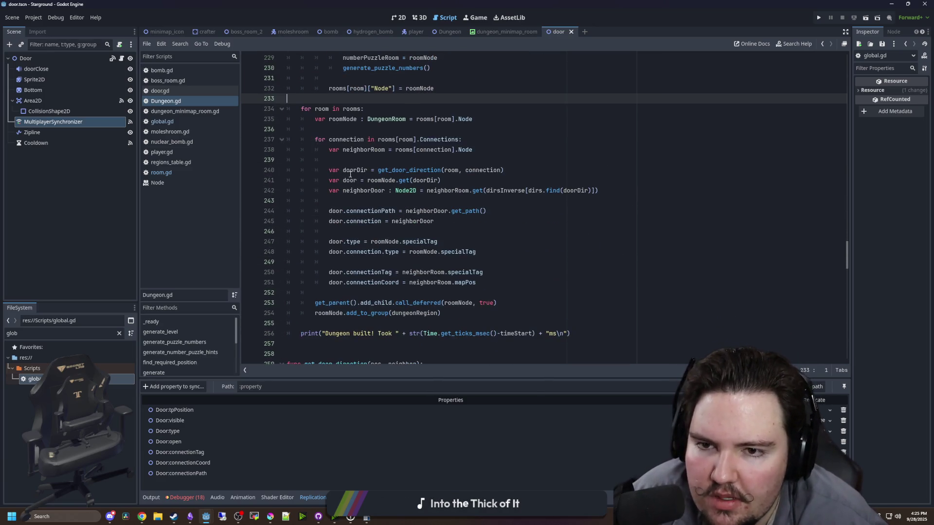
left_click(372, 129)
left_click_drag(326, 170, 506, 292)
left_click(505, 289)
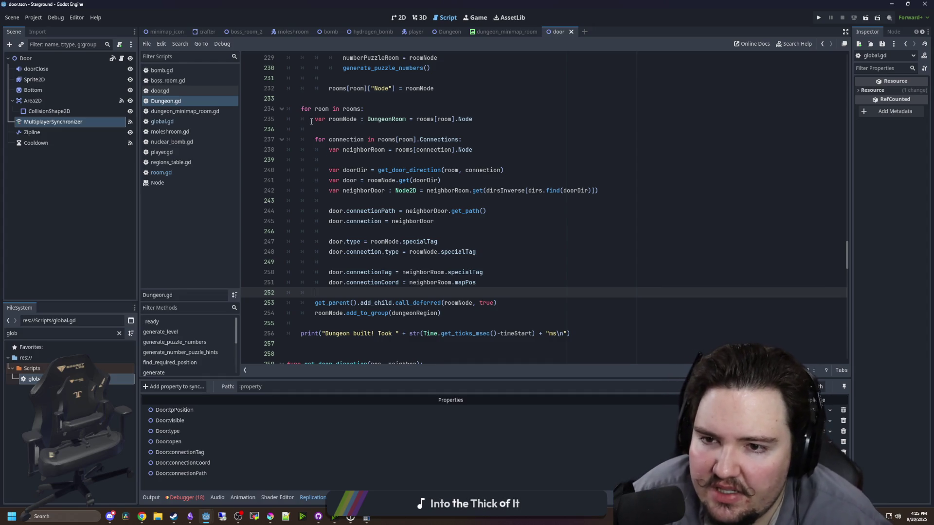
Check the 'for room in rooms' header, save the project, and switch to door.gd
left_click_drag(315, 109, 360, 109)
left_click(358, 111)
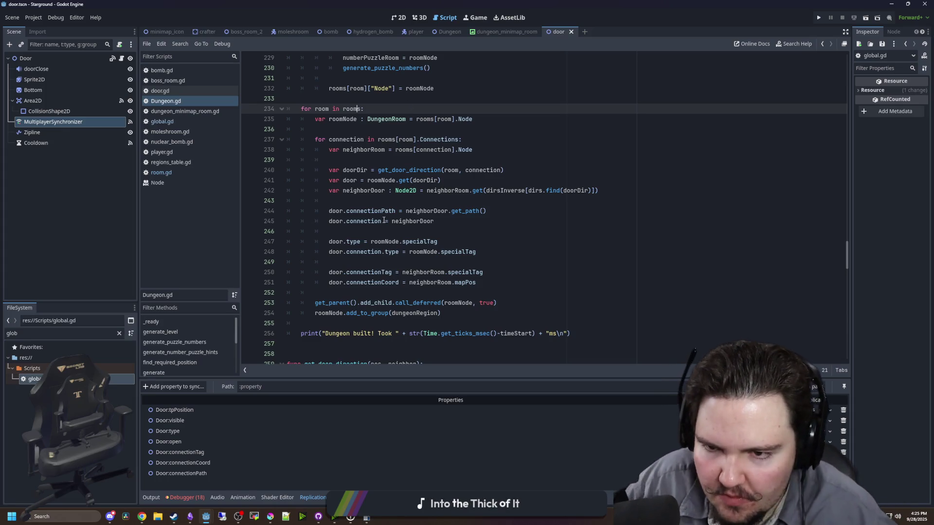
left_click(385, 231)
left_click(389, 200)
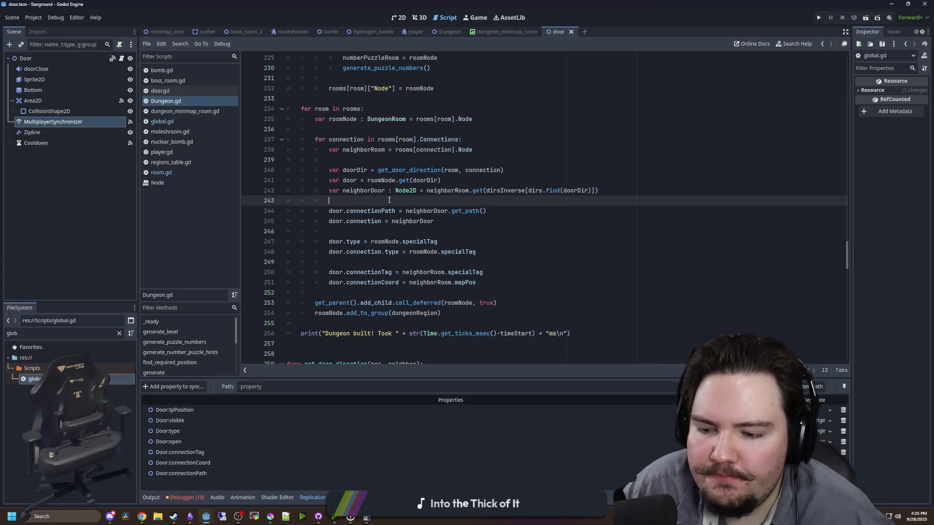
key("ctrl+s")
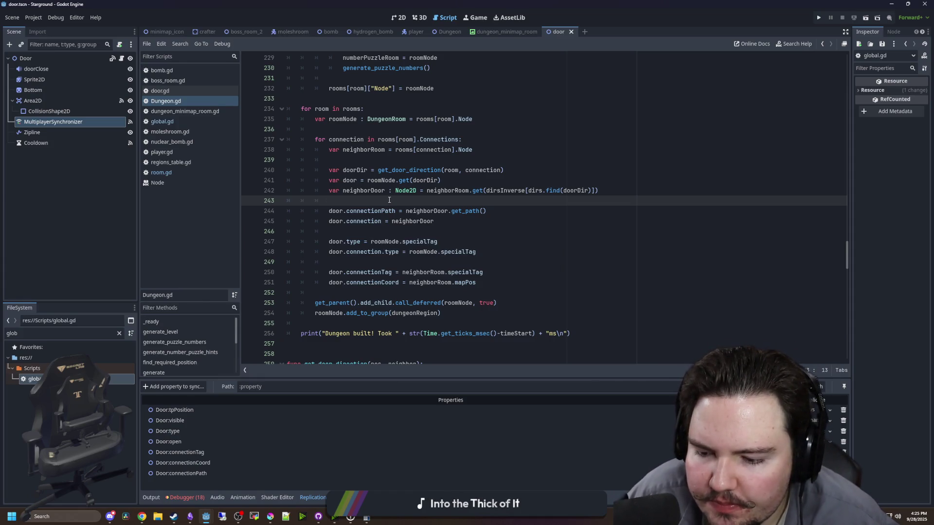
left_click(175, 92)
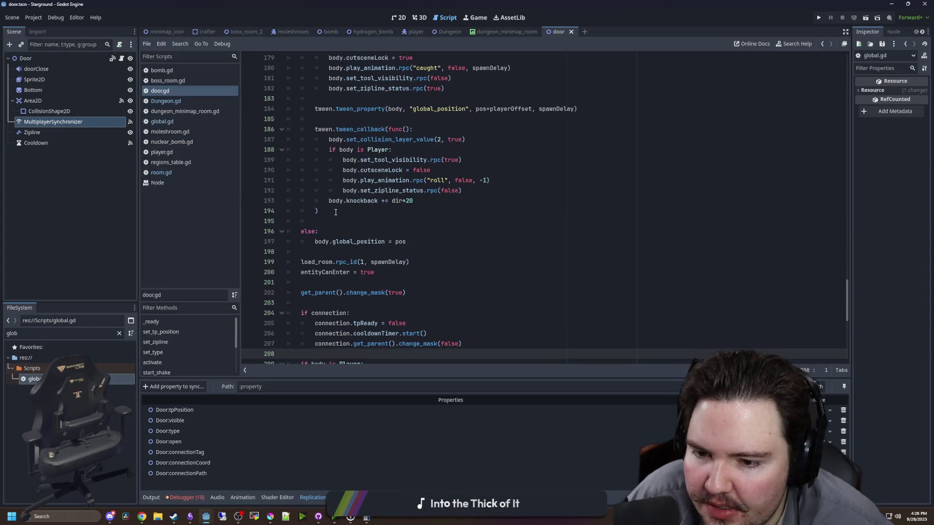
Leave door.gd's tween callback and go to blank line 70 in room.gd
left_click(317, 210)
left_click(174, 172)
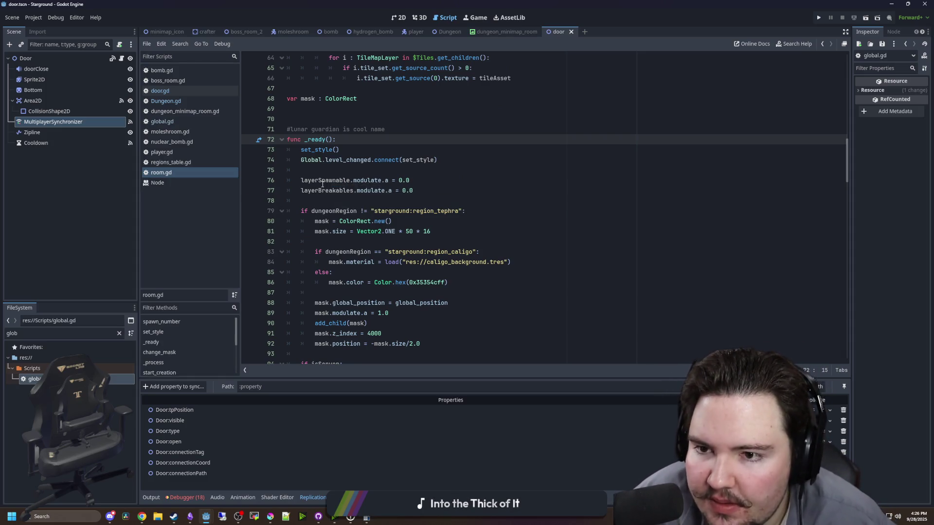
scroll("up", 3)
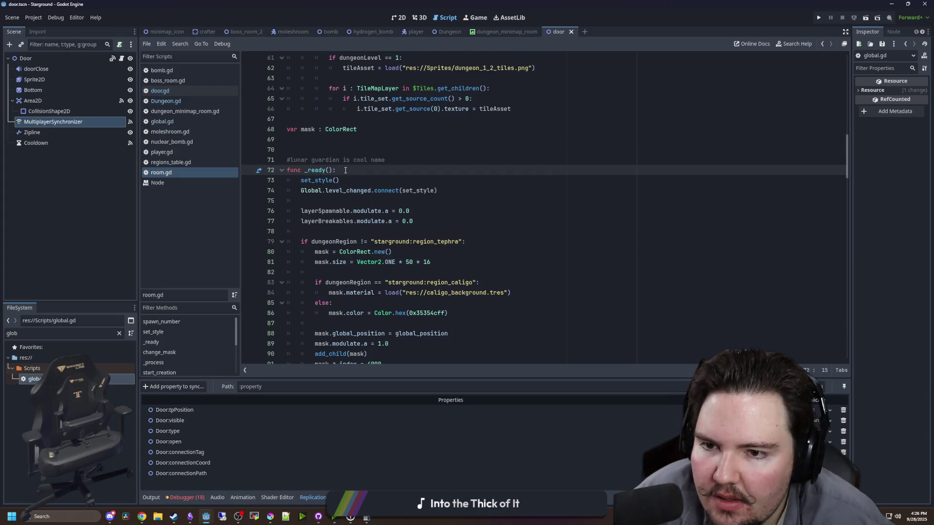
scroll("up", 3)
left_click(319, 179)
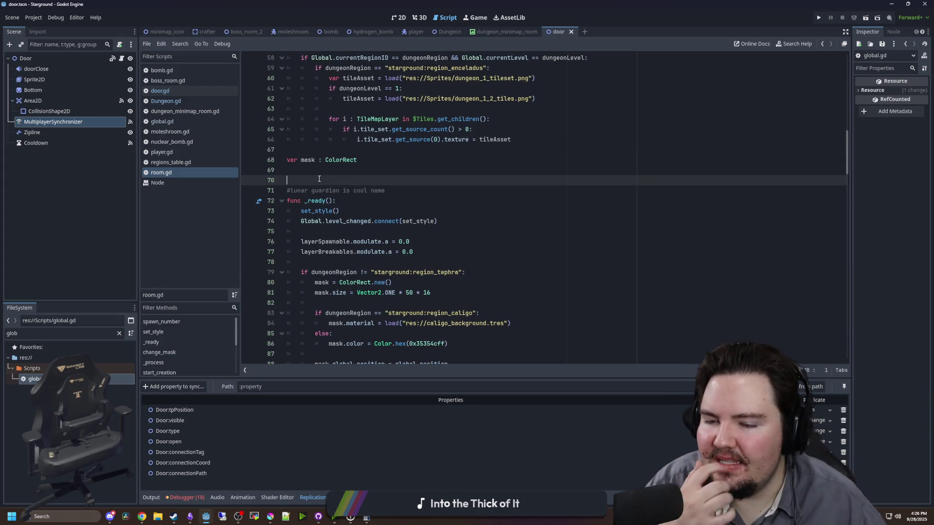
Start an _init function that indexes Global.regionsTable[regionID]
key("Return")
key("Return")
key("Return")
key("Up")
key("Up")
type("func _in")
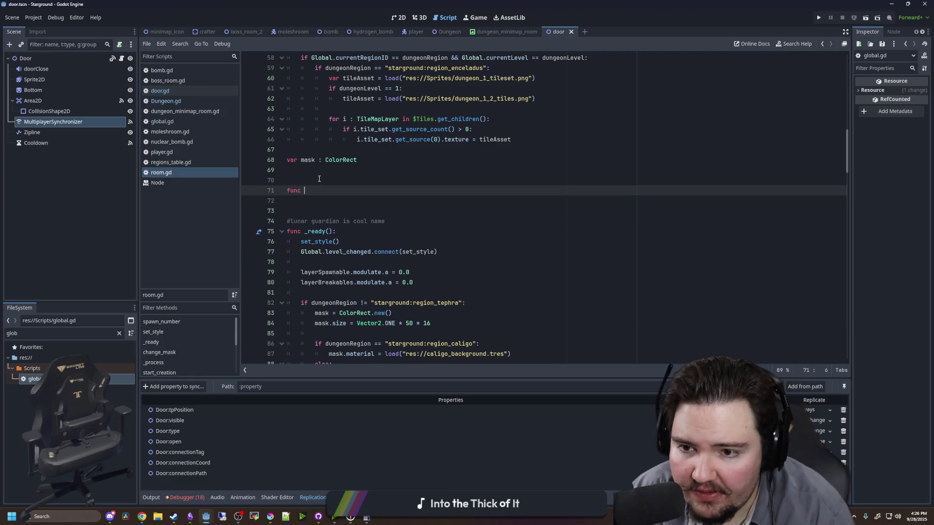
key("Return")
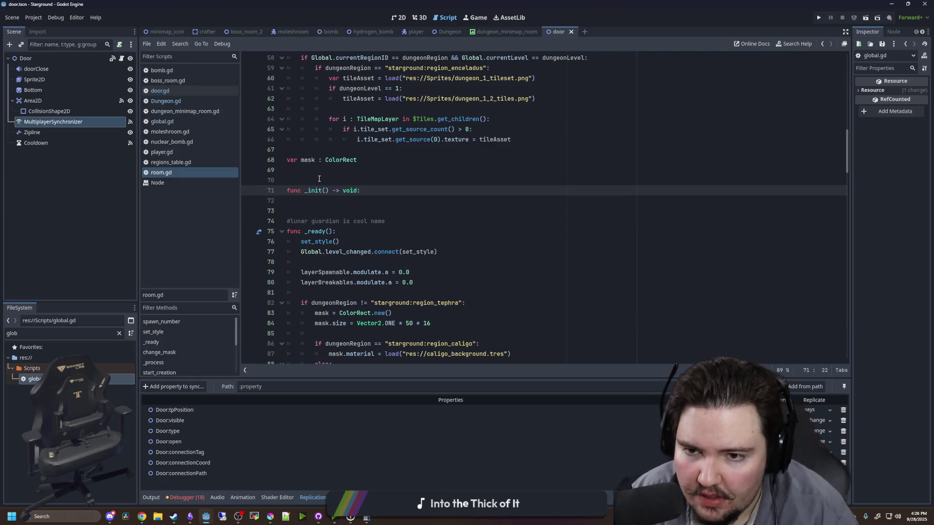
key("Return")
type("Global.")
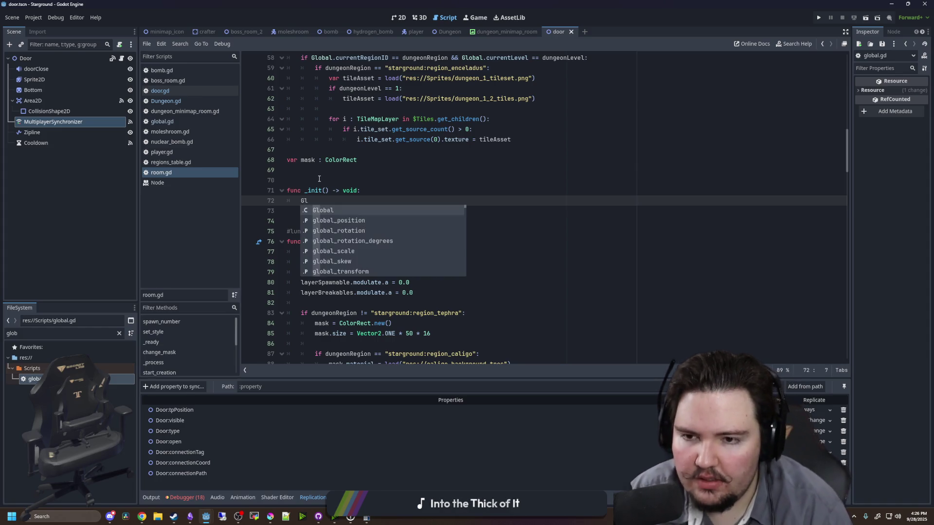
key("BackSpace")
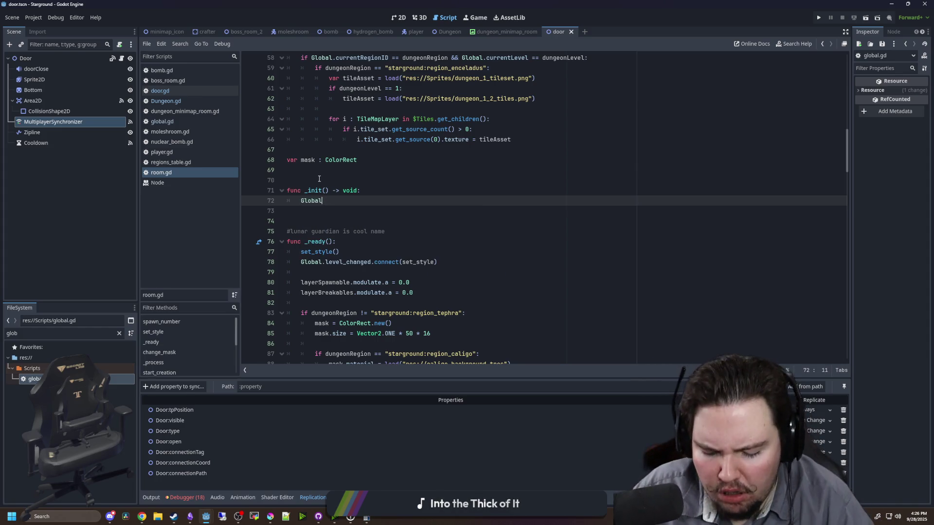
type(".region")
key("Return")
type("[]")
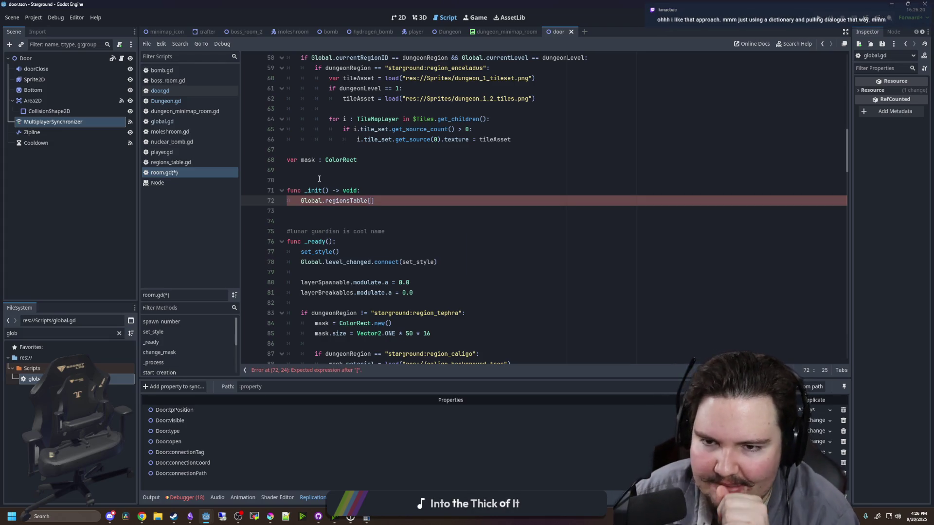
type("regionID]")
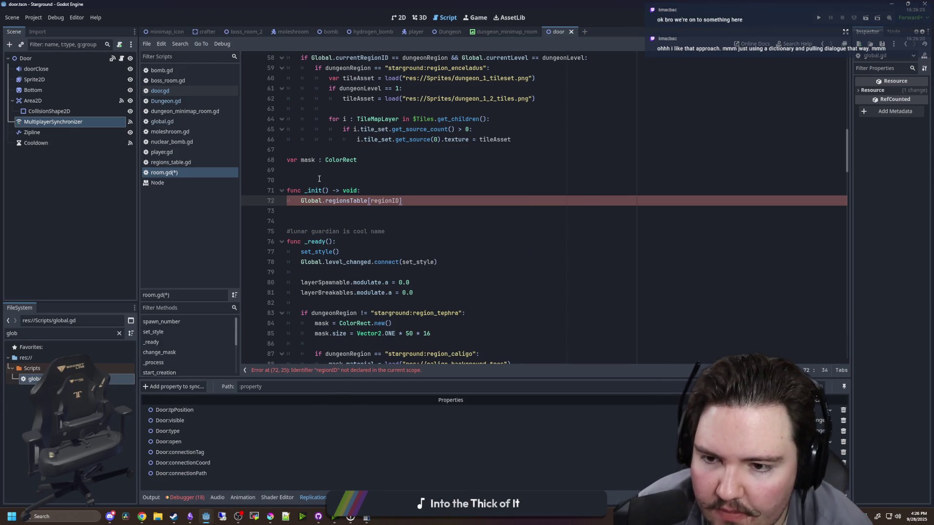
Finish the registration line as Global.regionsTable[regionID][mapPos] = self
scroll("down", 3)
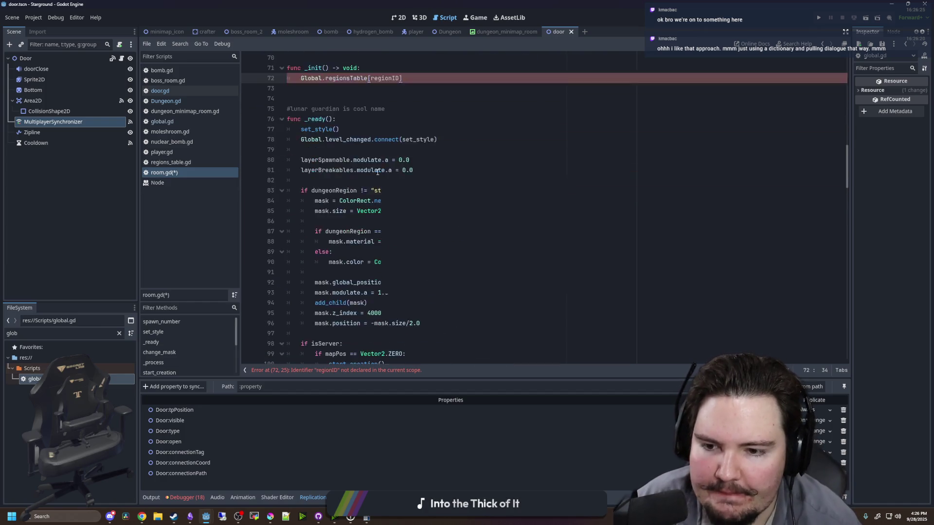
scroll("up", 3)
scroll("up", 3)
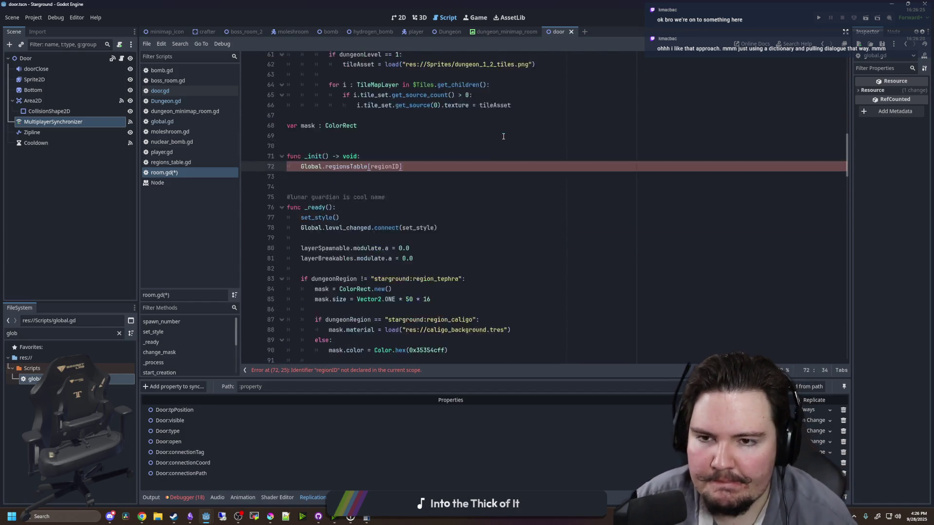
type("[")
type("mapPos] = se")
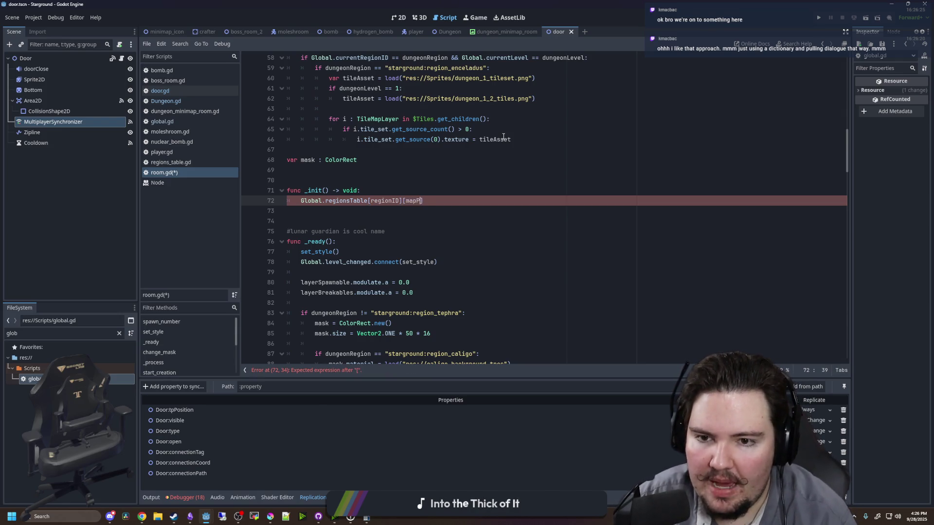
type("lf")
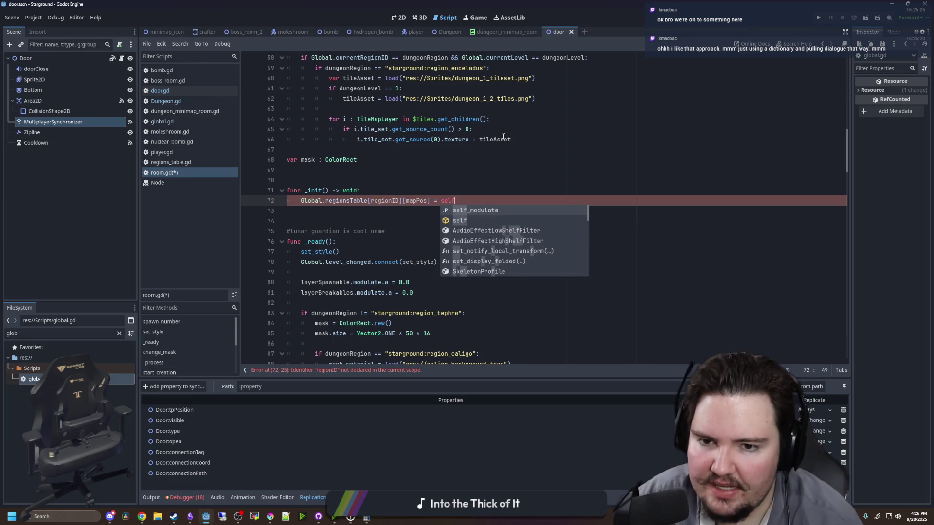
left_click(505, 174)
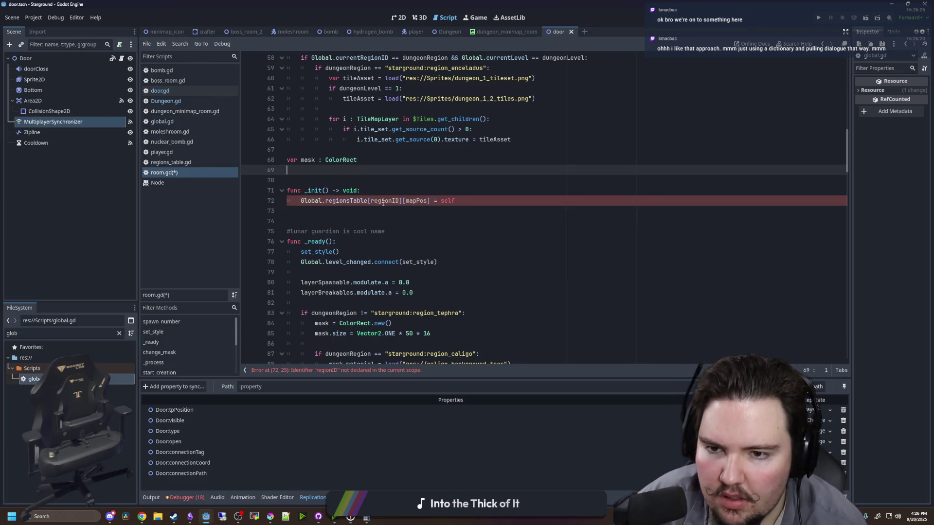
Replace regionID with dungeonRegion and add blank lines before _init
double_click(382, 201)
scroll("up", 3)
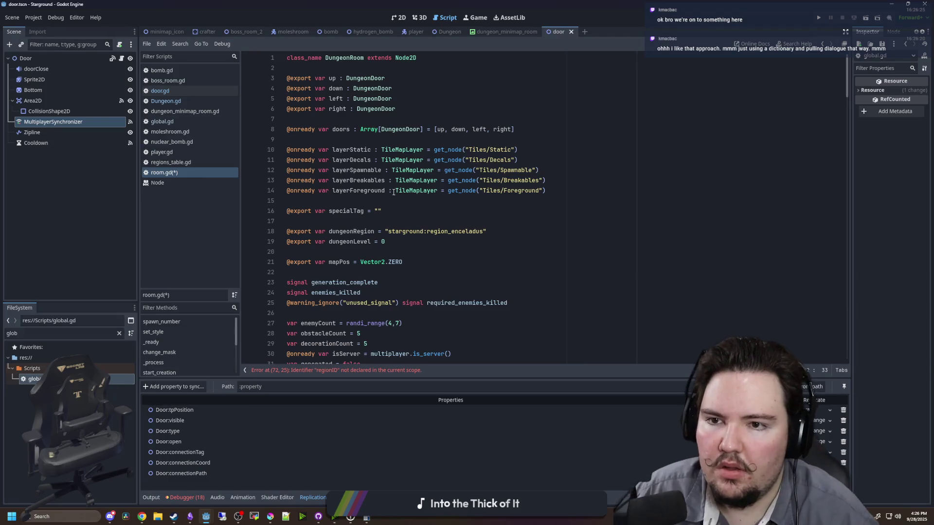
scroll("down", 3)
scroll("down", 3)
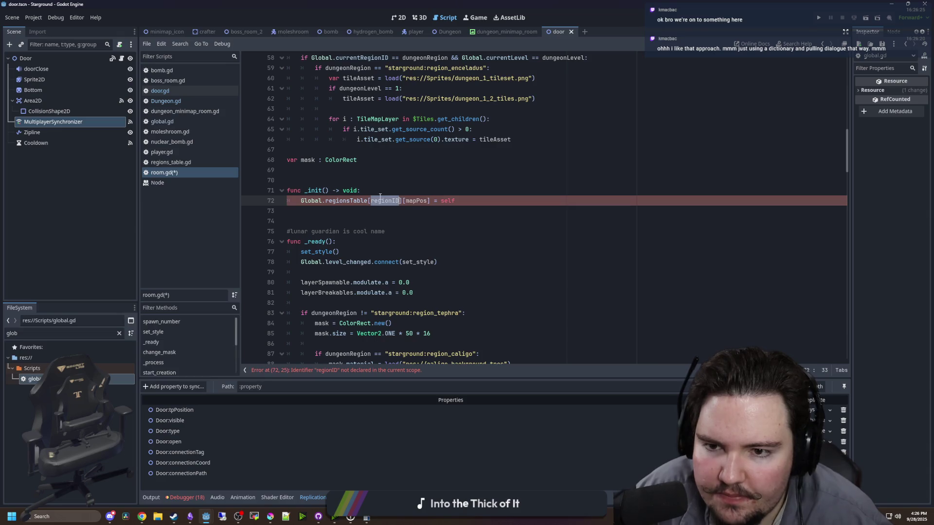
type("dungeonRegion")
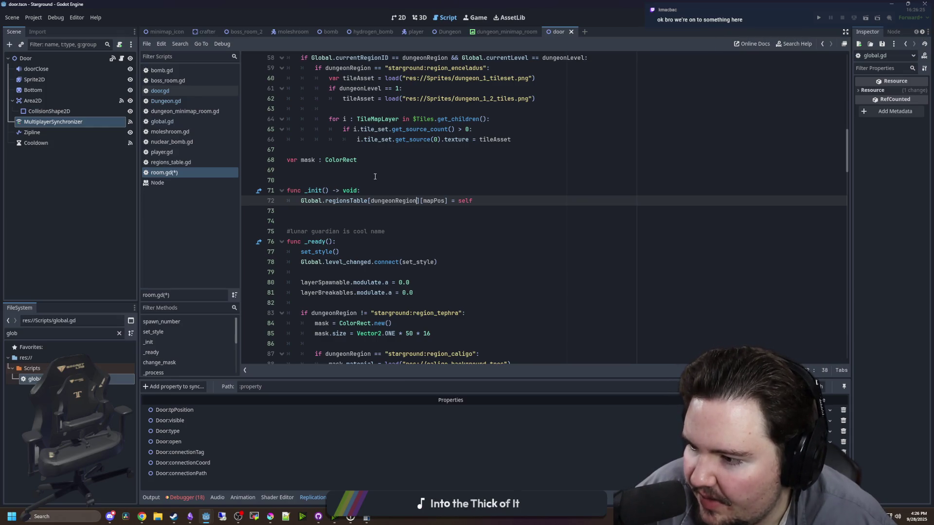
left_click(354, 169)
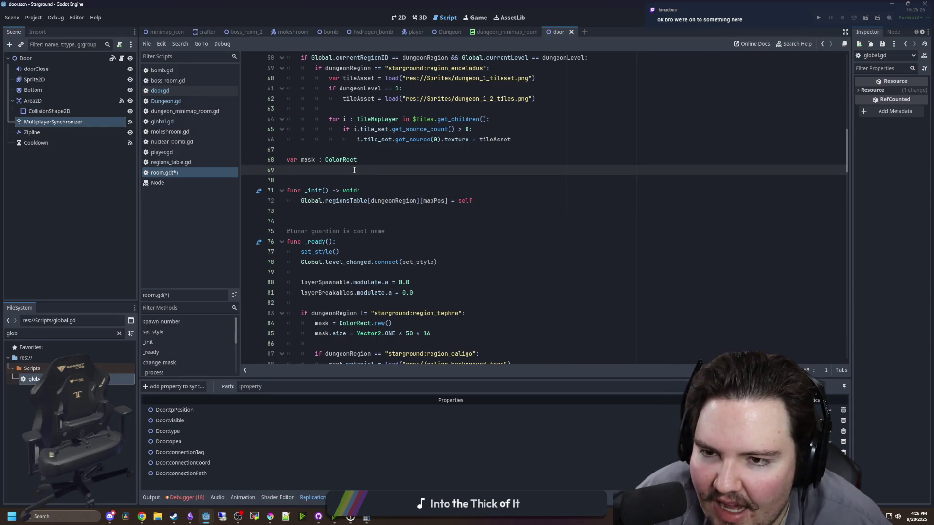
key("Return")
key("Return")
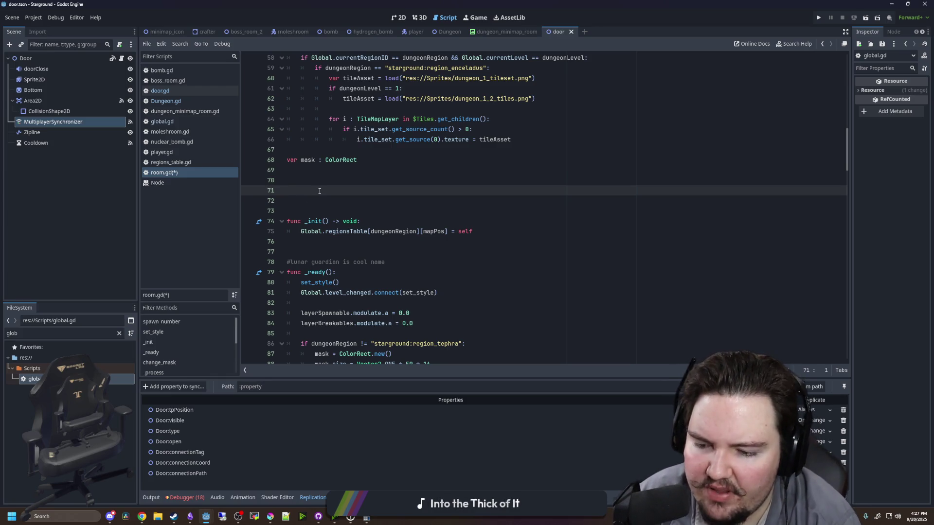
Start var dialogue = { with a "ddd" entry whose Next list holds "id_1"
type("var dialogue :")
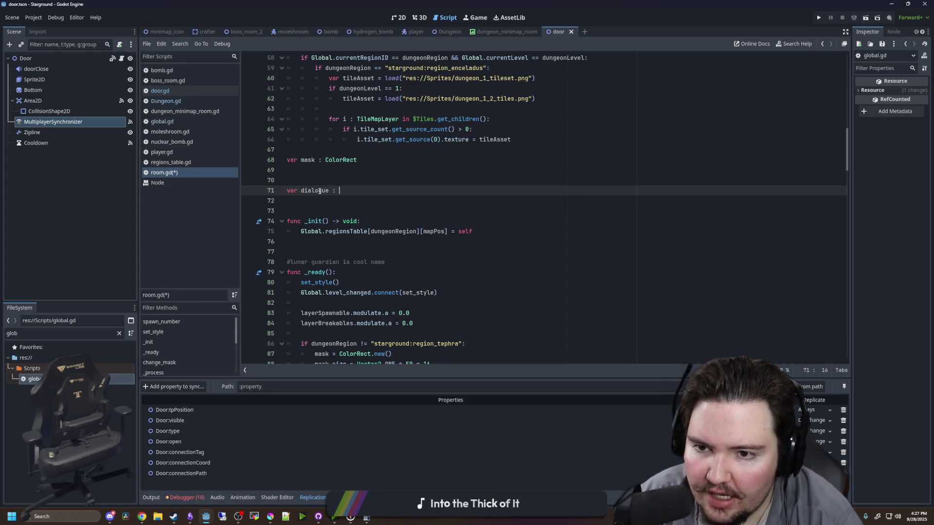
type("= {")
key("Return")
type("\"ddd\": ")
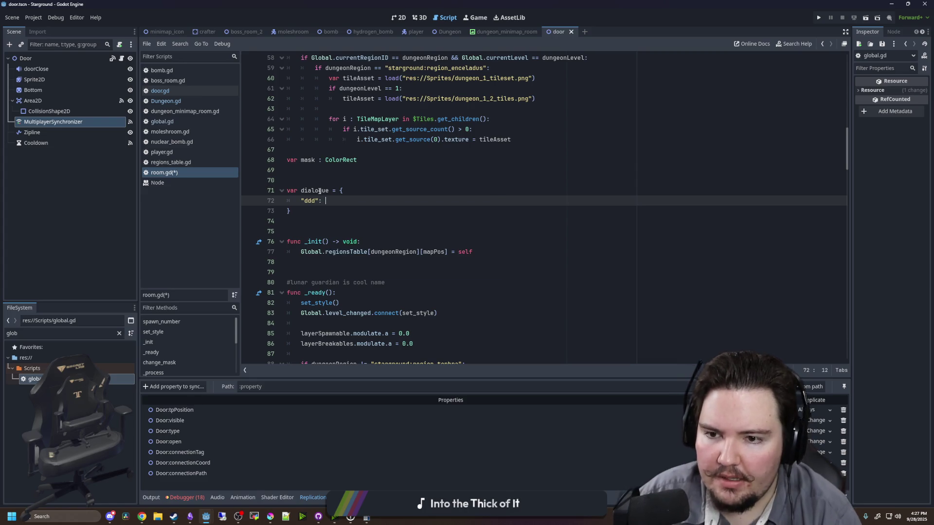
type("{")
key("Return")
type("\"Next\": ")
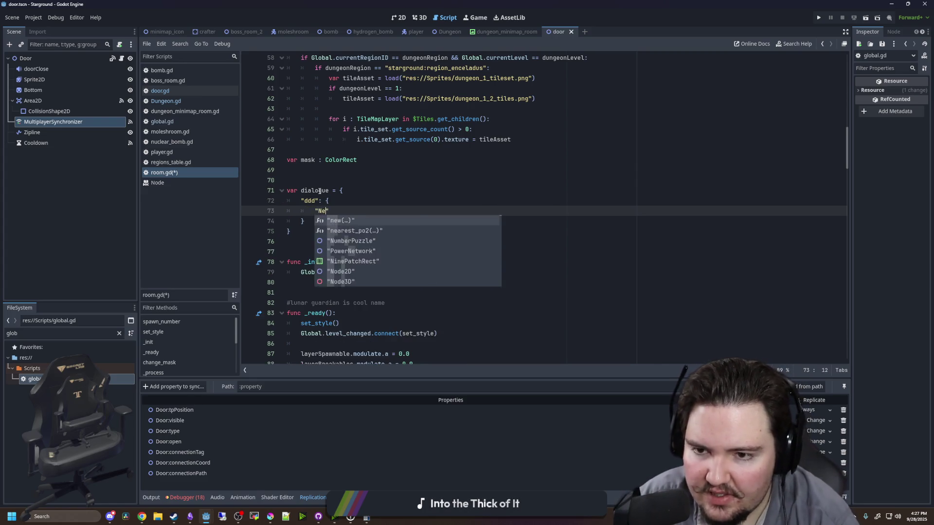
type("[")
type("\"id_")
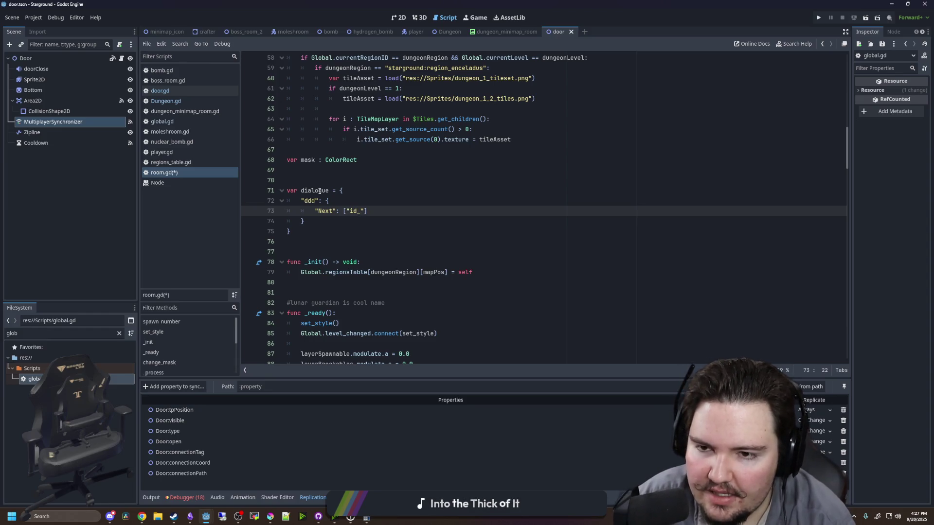
type("1")
key("Down")
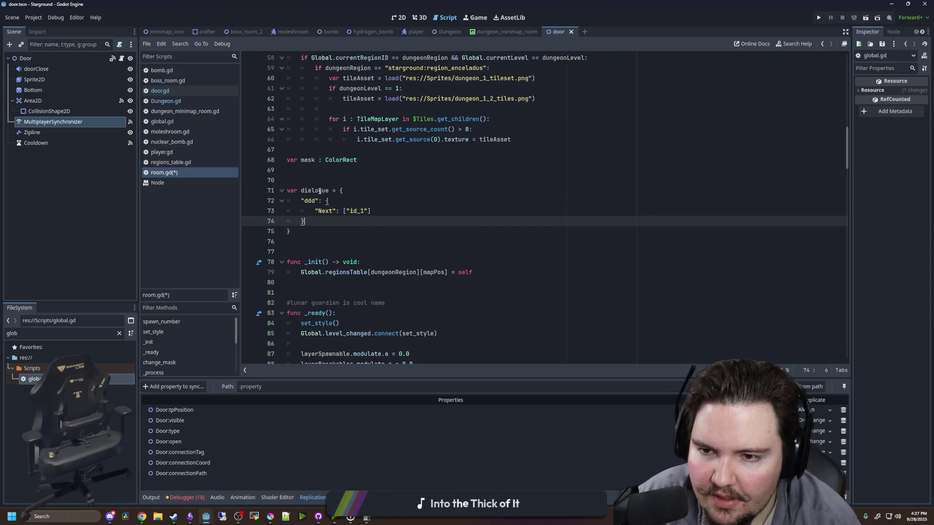
key("Return")
Add an "id_1" entry whose Next list points back to "ddd"
type("\"id_1")
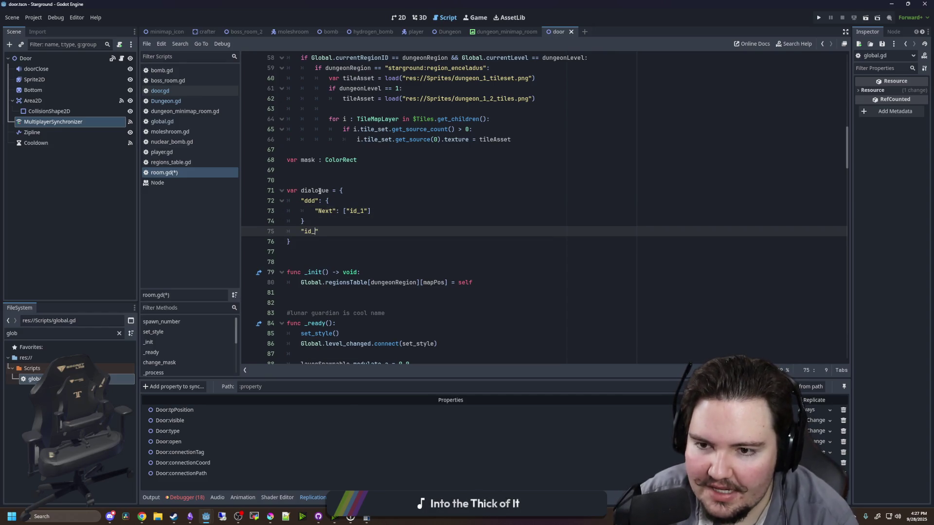
key("Up")
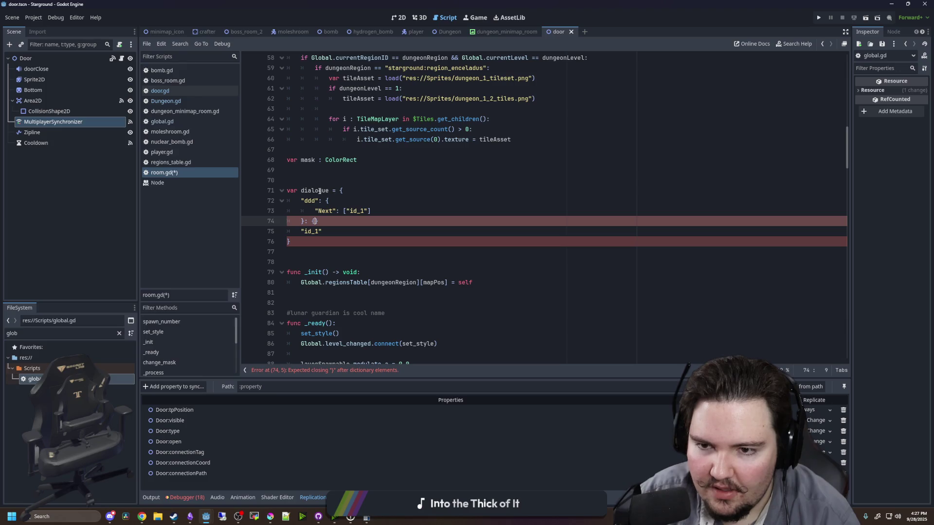
key("Down")
type(": {")
key("Return")
type("\"Next\": []")
type("\"ddd")
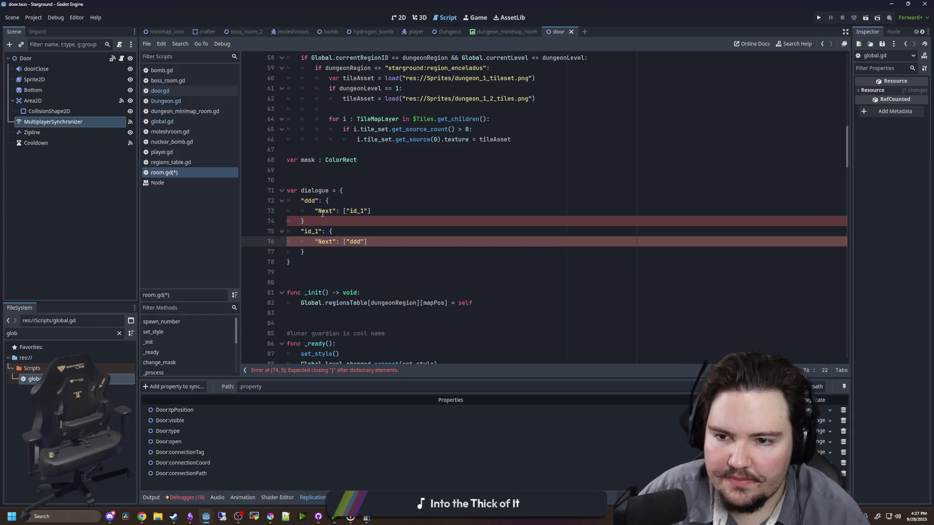
Add commas after the ddd and id_1 entries and review the dictionary
left_click(329, 221)
type(",")
left_click(321, 251)
type(",")
left_click(352, 222)
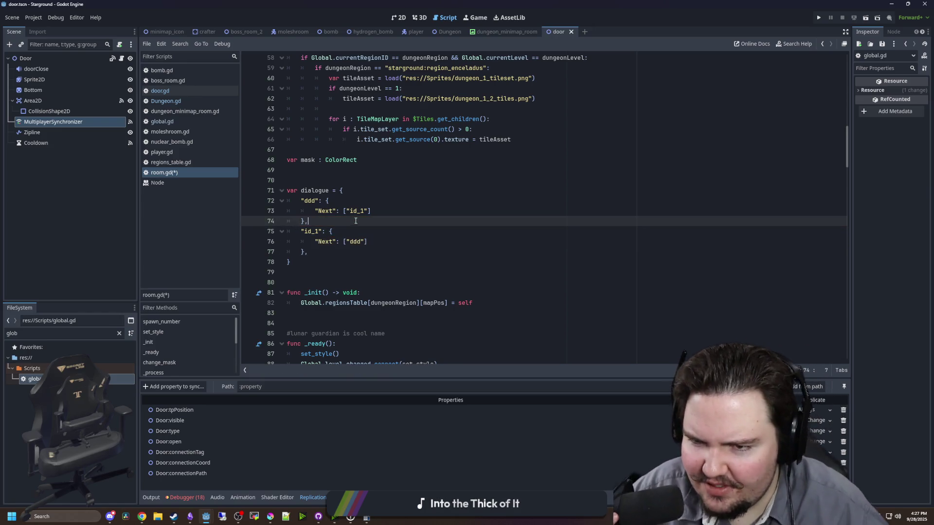
left_click(394, 168)
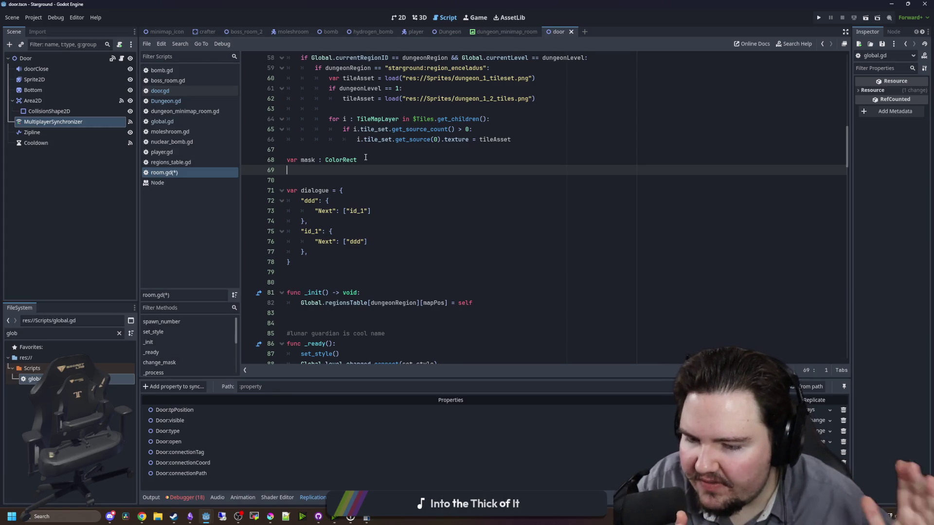
left_click_drag(319, 241, 366, 241)
left_click(373, 242)
left_click(373, 211)
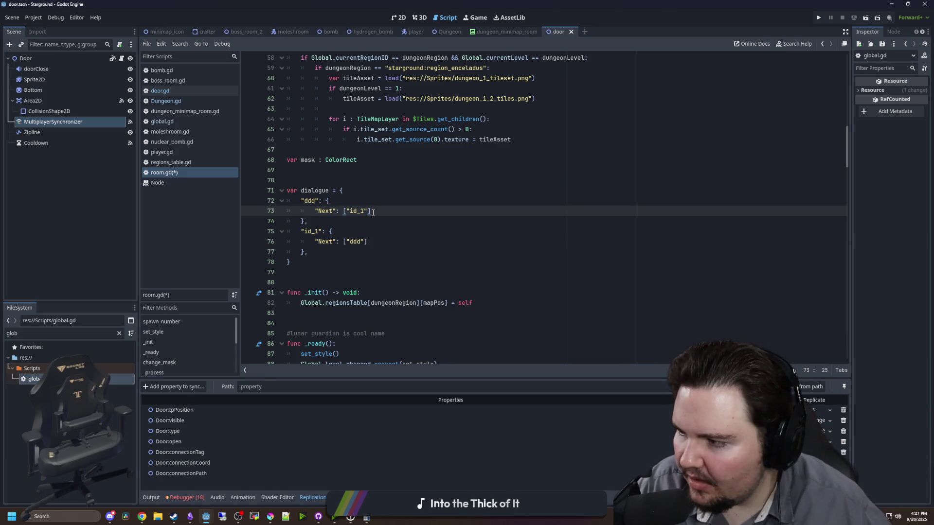
left_click(332, 222)
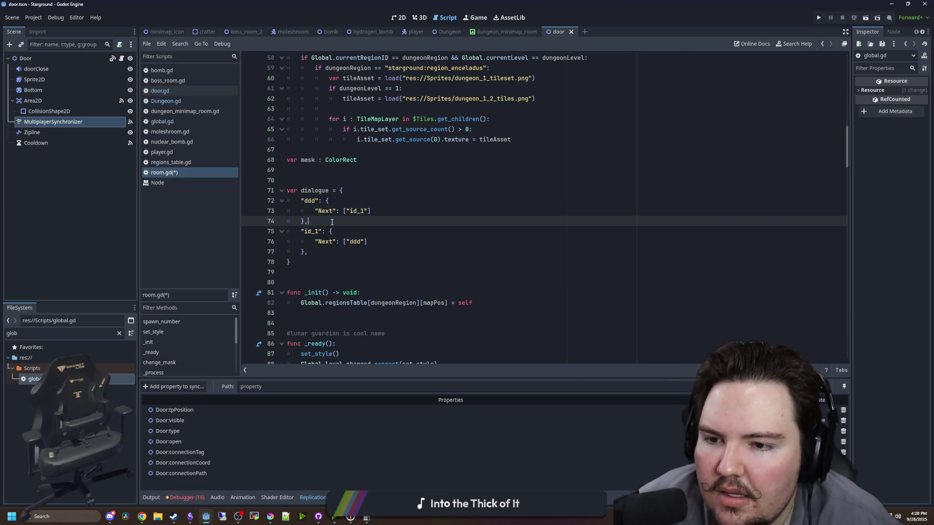
left_click(378, 249)
left_click(372, 192)
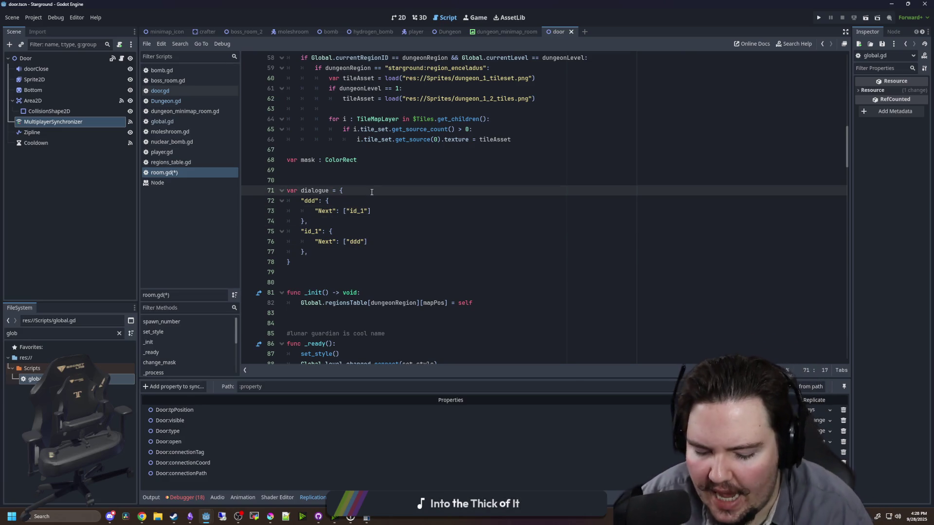
Insert an empty "id_cancel" entry at the top of the dialogue dictionary
key("Return")
key("Return")
key("Up")
type("\"id_c")
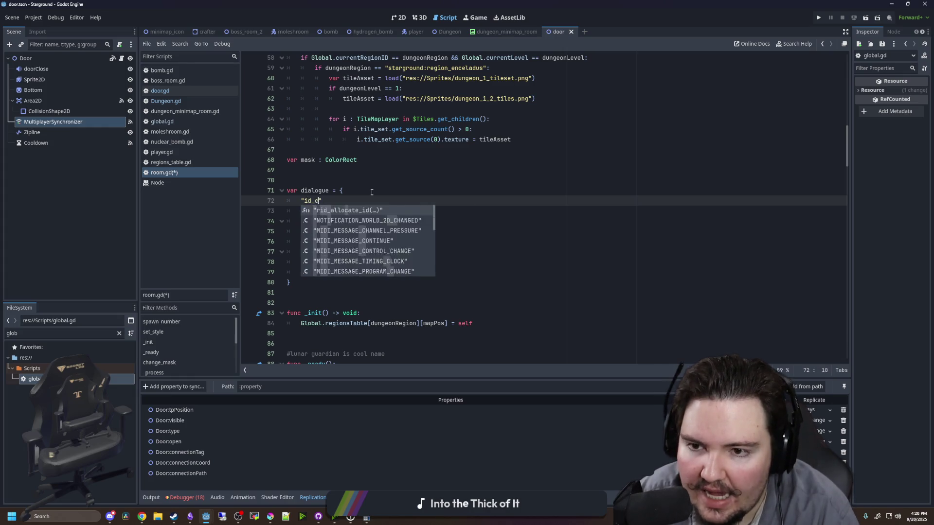
type("ancel\":")
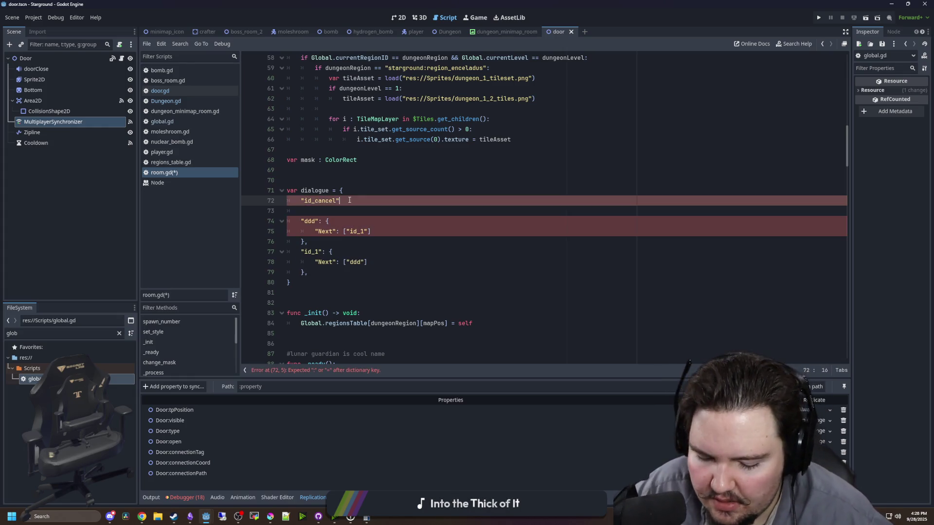
type(" {")
key("Return")
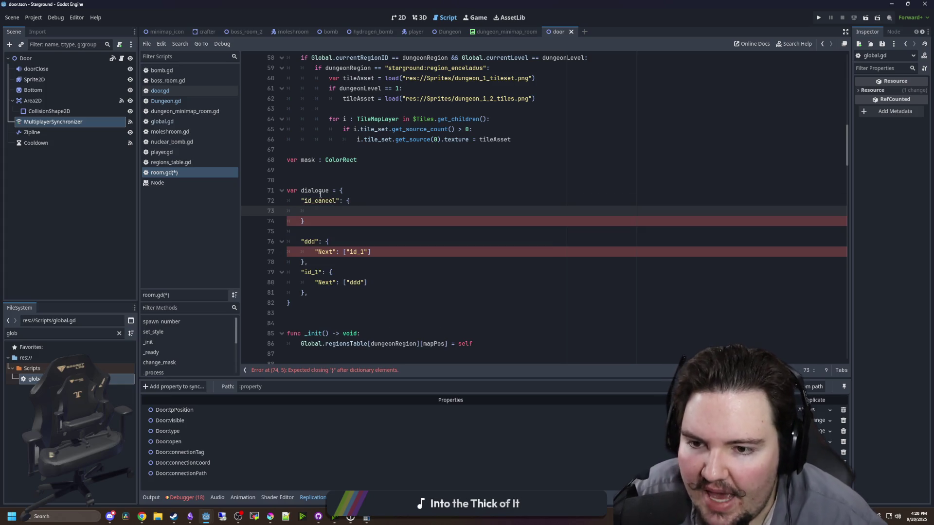
left_click(335, 222)
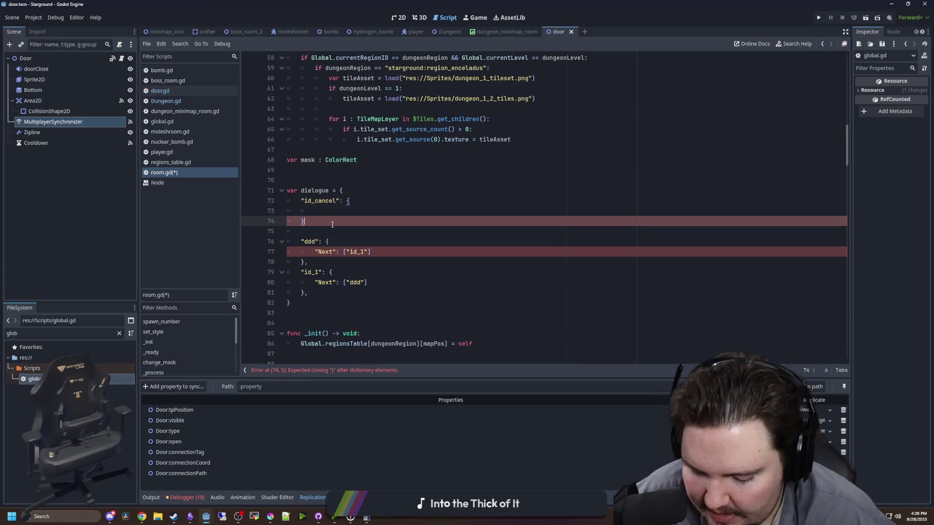
type(",")
key("Escape")
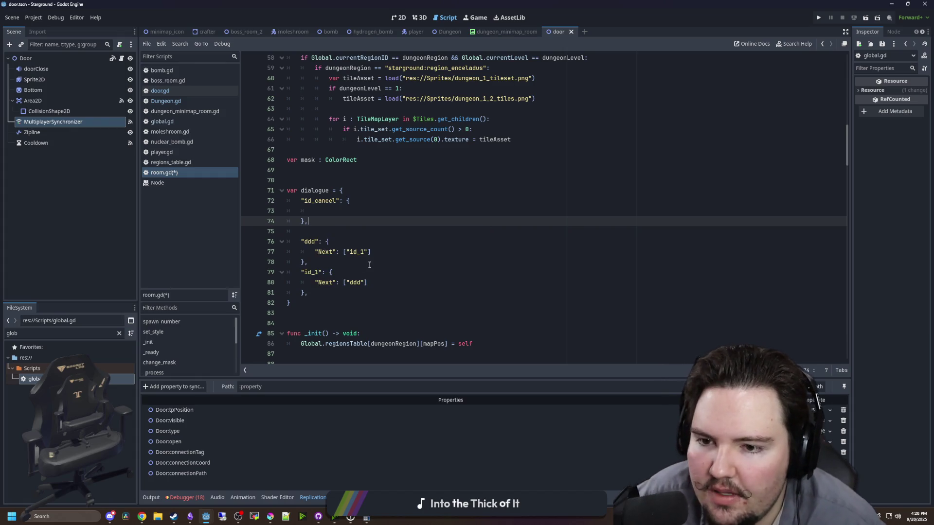
Append "id_cancel" to the ddd entry's Next list
left_click(371, 252)
type(", ")
type("\"id_c")
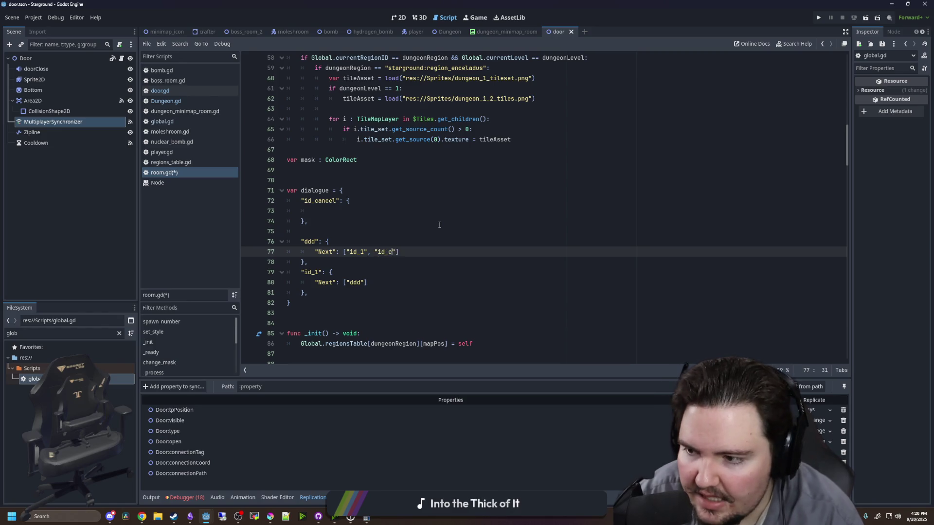
type("ancel")
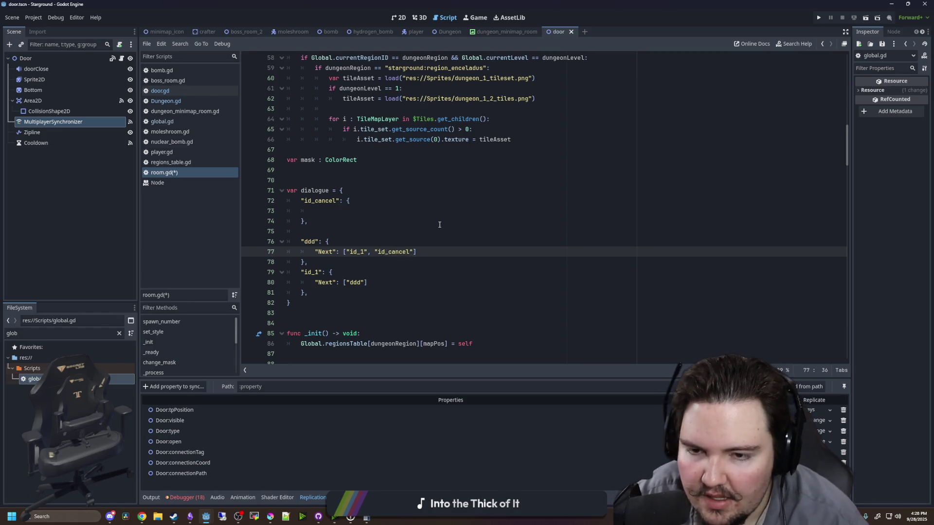
left_click(439, 224)
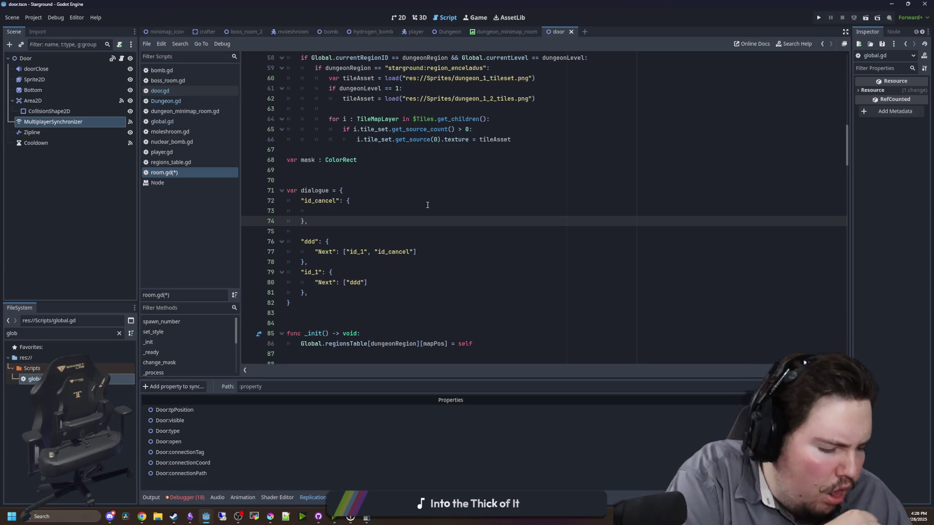
left_click(339, 231)
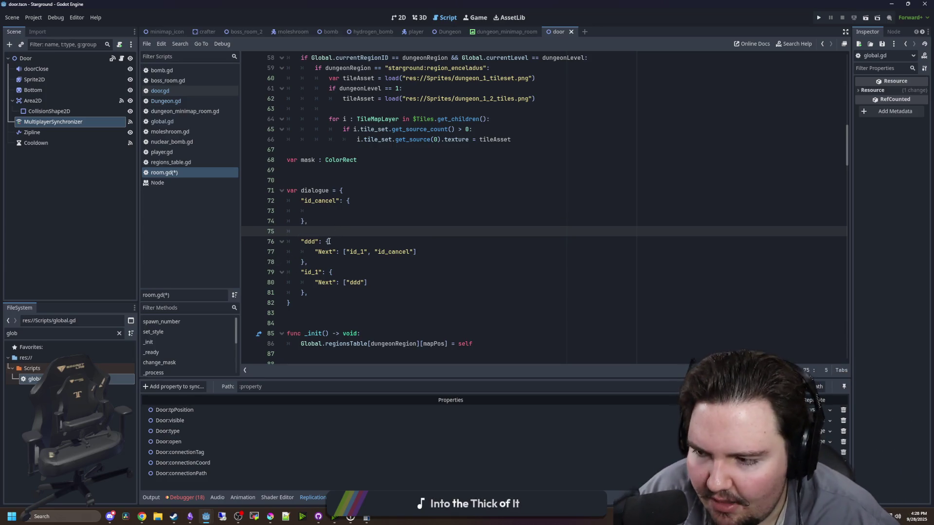
Review where id_1 and id_cancel are referenced and check each entry's lines
double_click(352, 252)
left_click(360, 242)
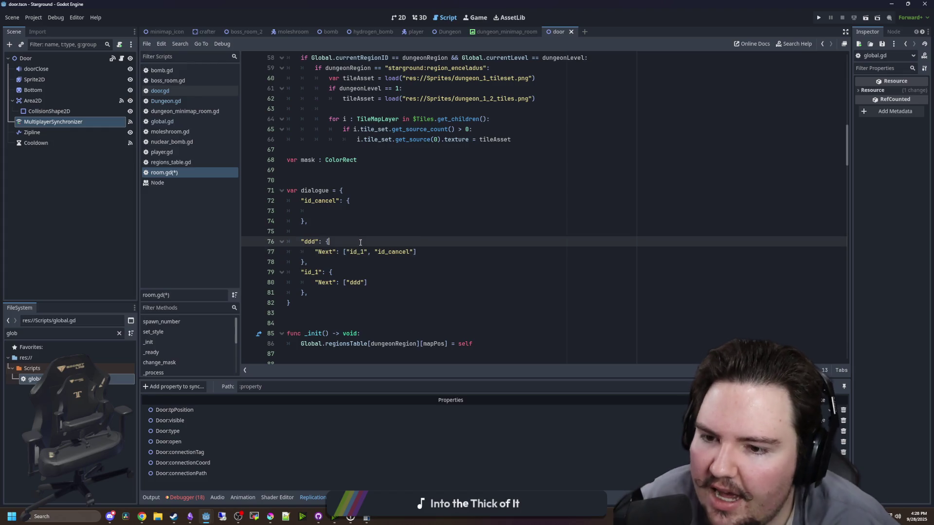
left_click_drag(303, 276, 323, 295)
left_click(323, 294)
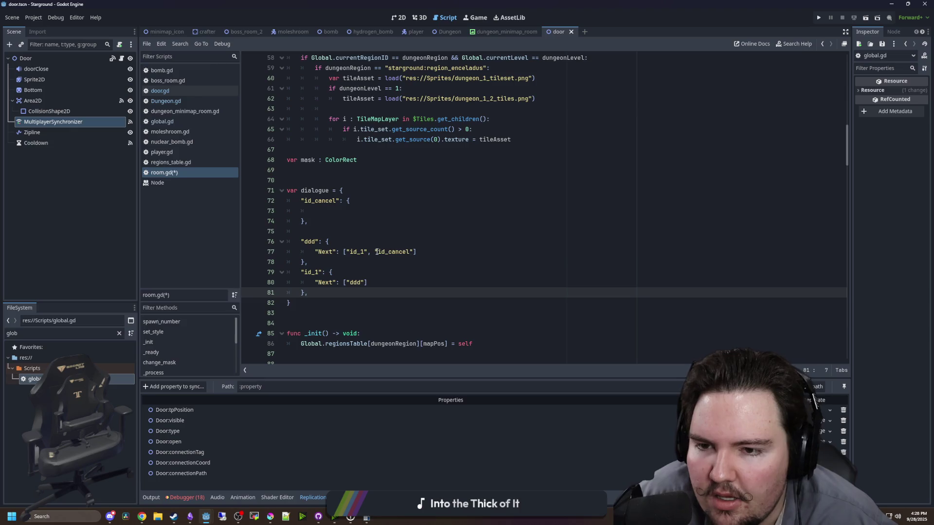
double_click(376, 252)
left_click(370, 265)
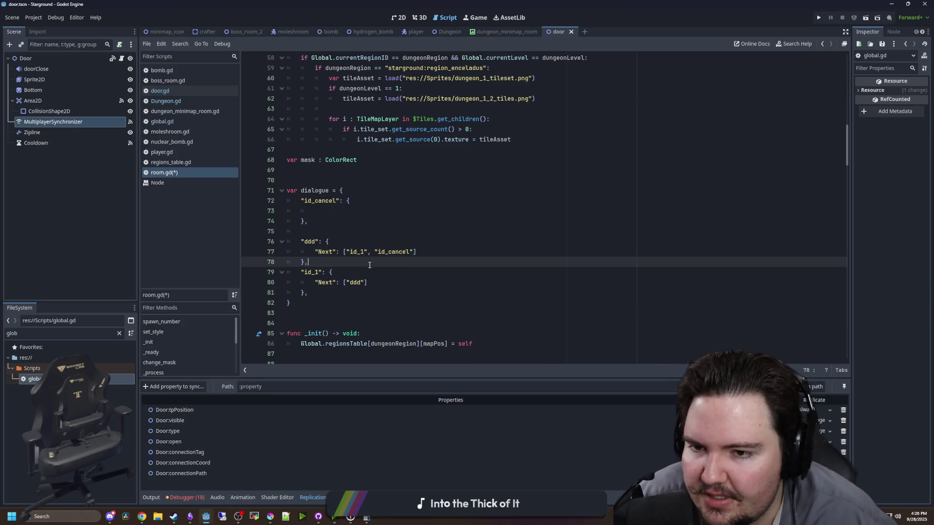
left_click_drag(330, 222, 300, 200)
left_click(352, 221)
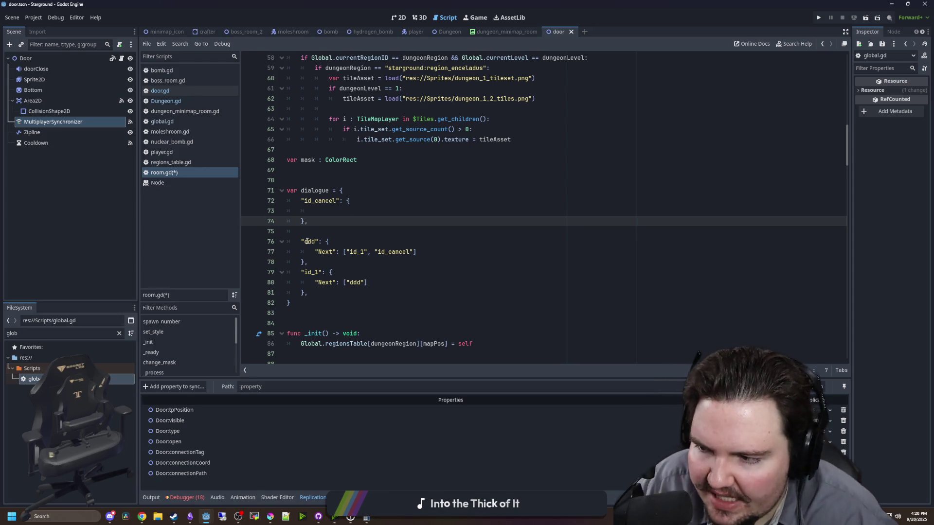
left_click(314, 303)
key("ctrl+z")
key("ctrl+z")
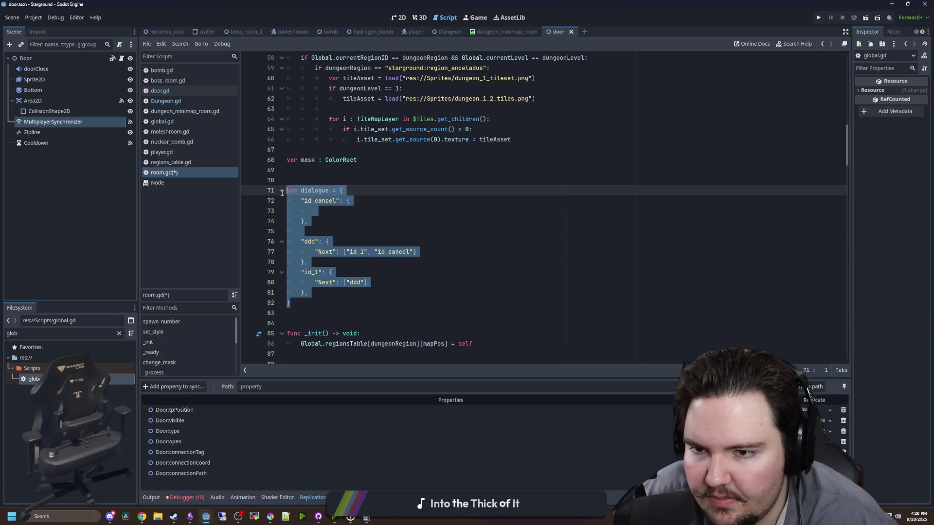
key("ctrl+z")
key("ctrl+z")
key("ctrl+z")
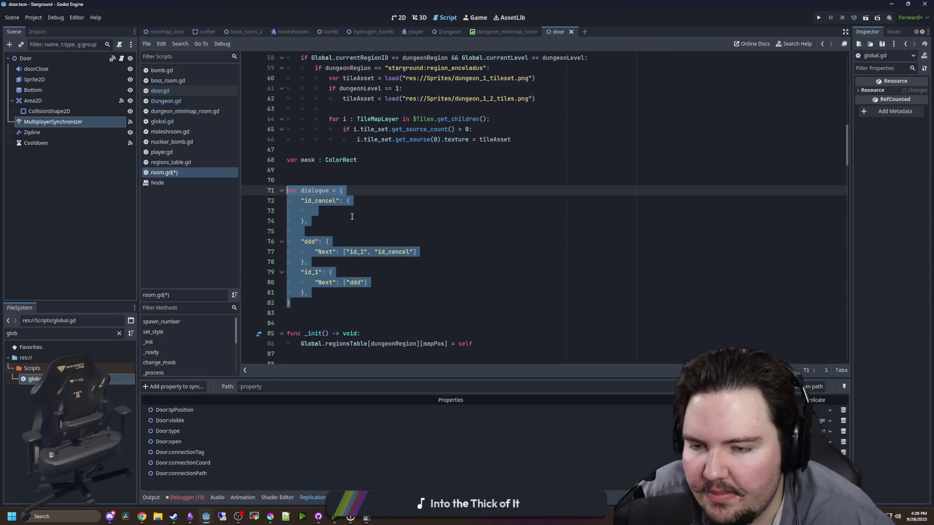
left_click(299, 303)
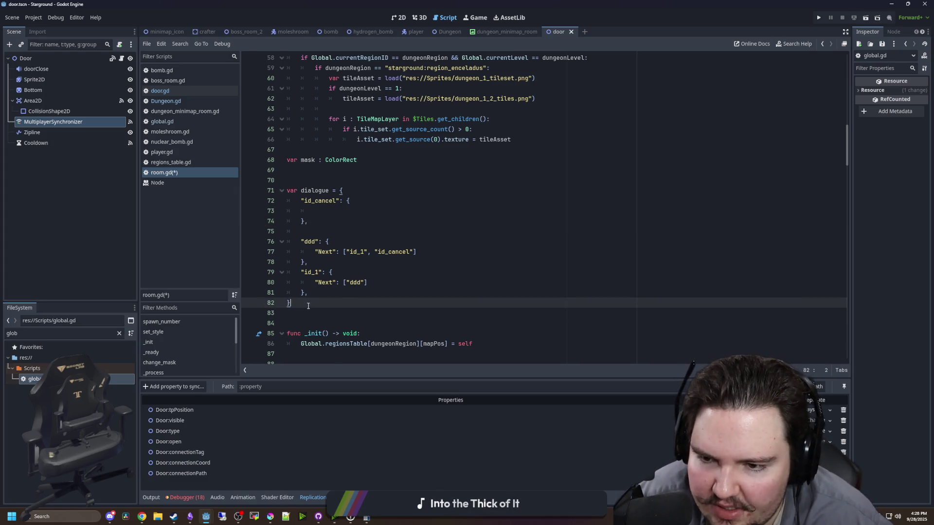
Below the dictionary, start var d = [ with empty "" string entries
scroll("down", 3)
left_click(297, 282)
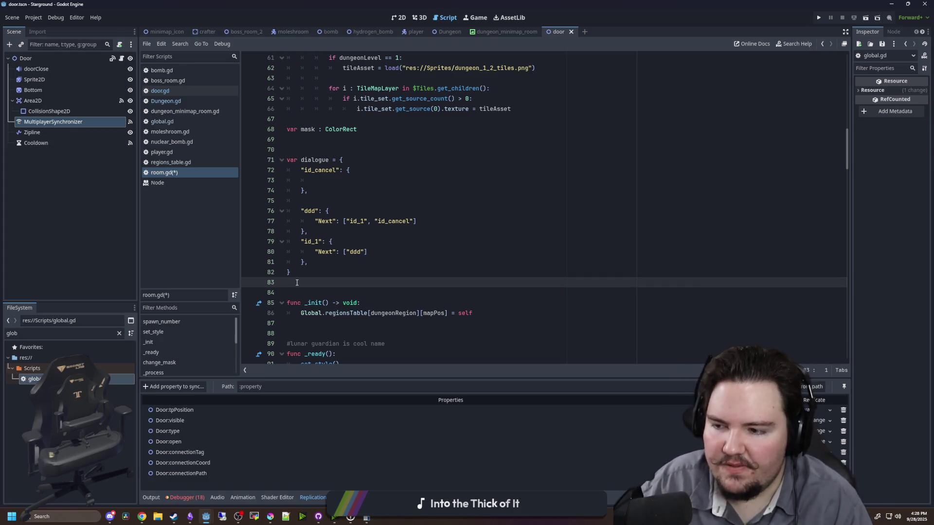
key("Return")
key("Return")
key("Return")
key("Up")
type("var d ")
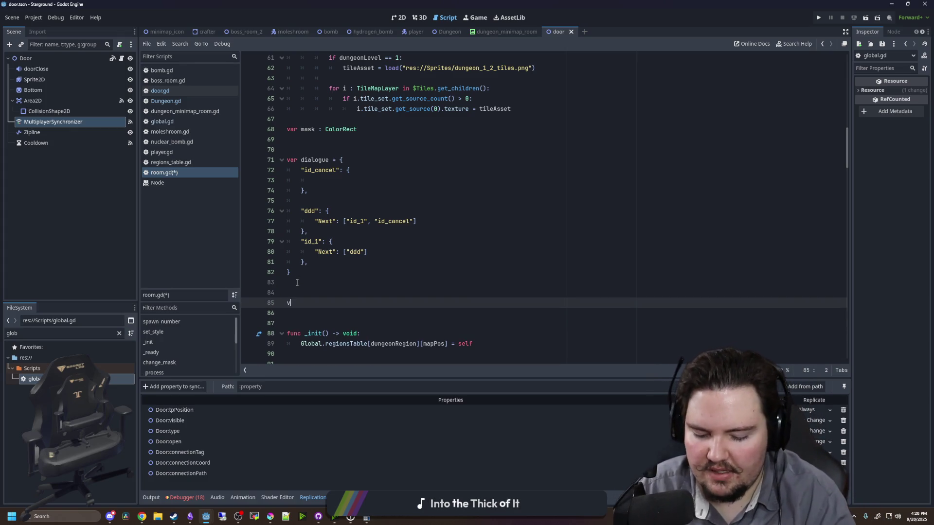
type("= [")
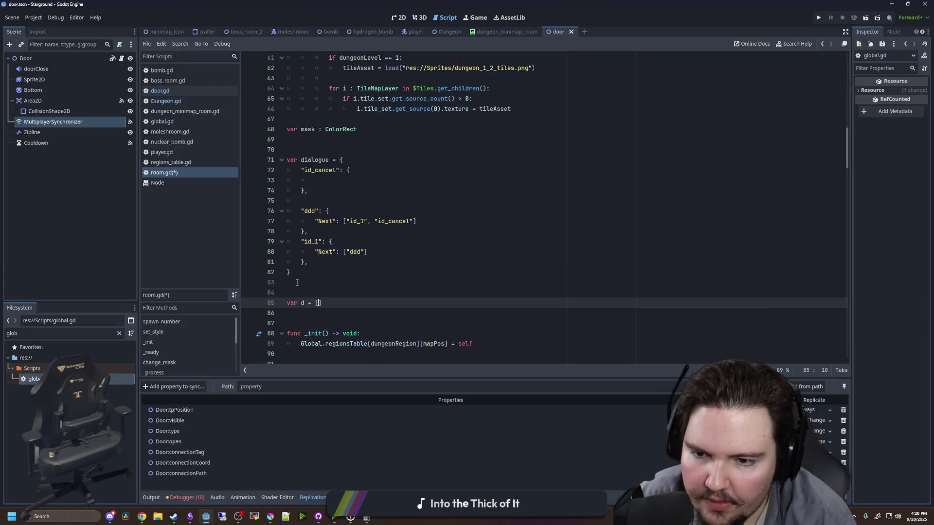
key("Return")
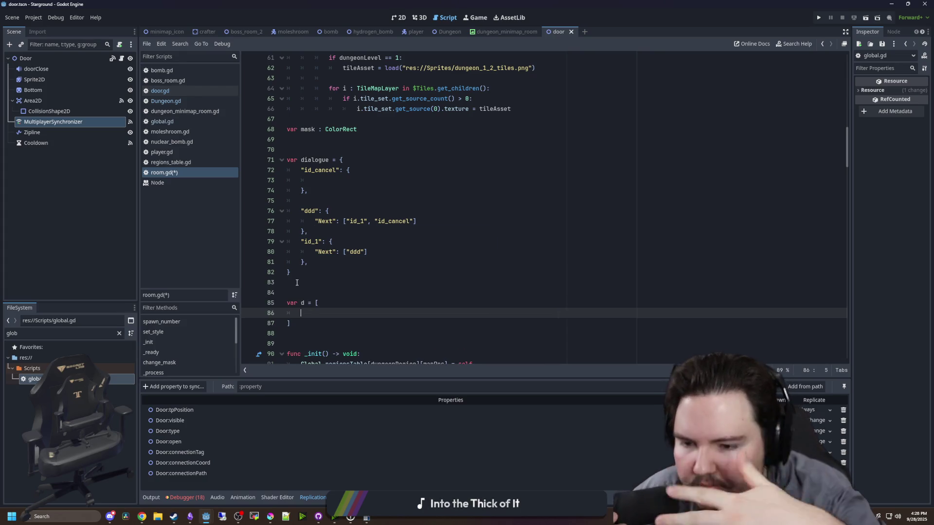
type("\"")
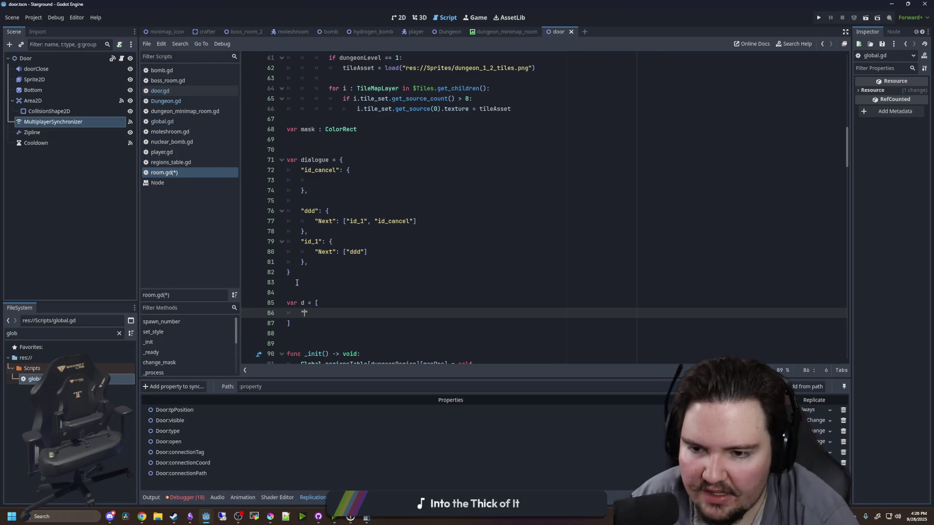
key("Return")
type("\"")
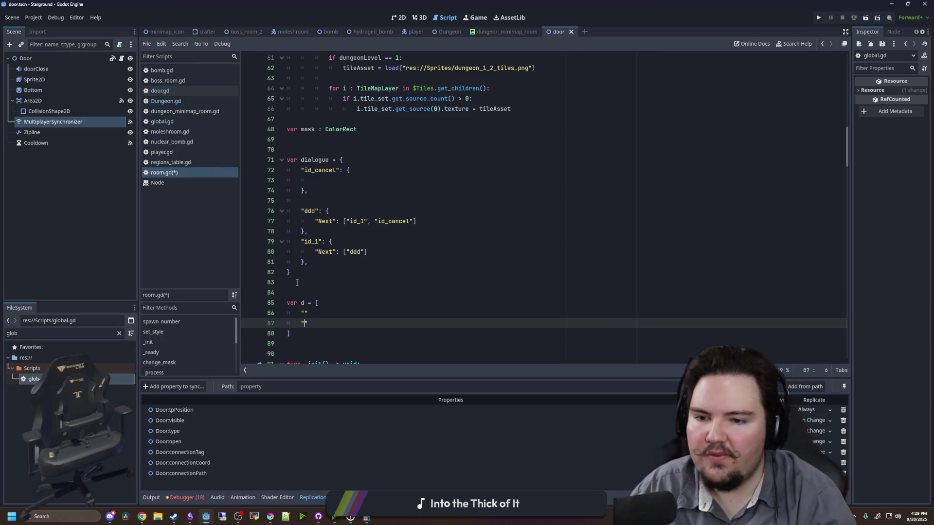
key("Return")
Add more "" entries, try a "da entry, then undo those array edits
type("\"")
key("Return")
type("\"")
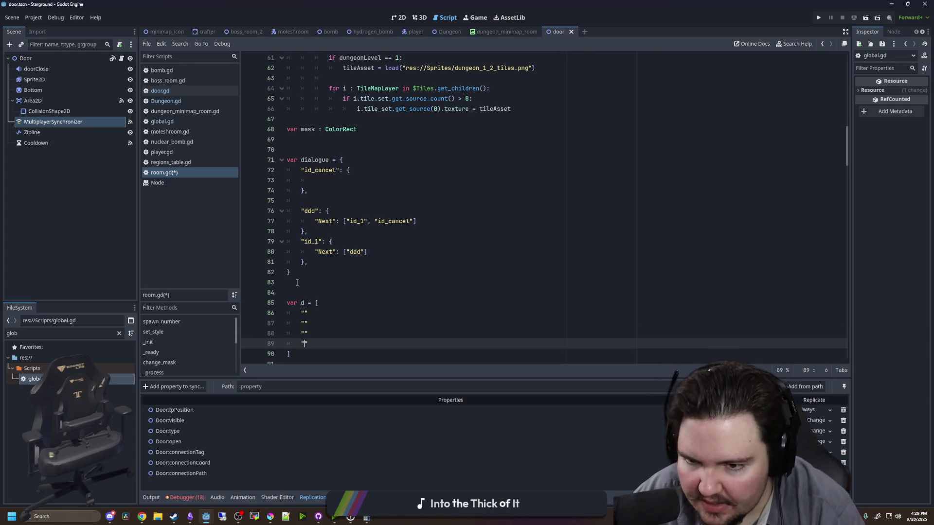
key("Up")
key("Down")
key("BackSpace")
key("BackSpace")
key("BackSpace")
key("Tab")
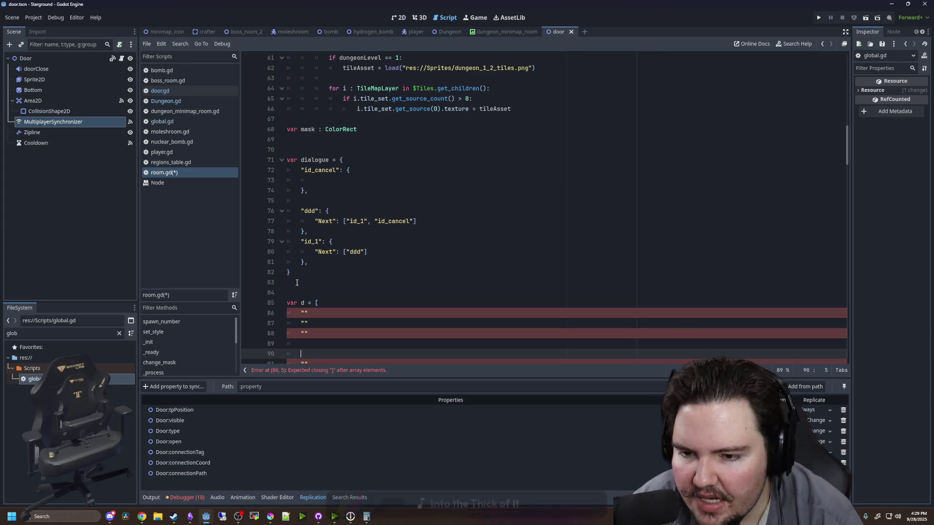
type("\"da")
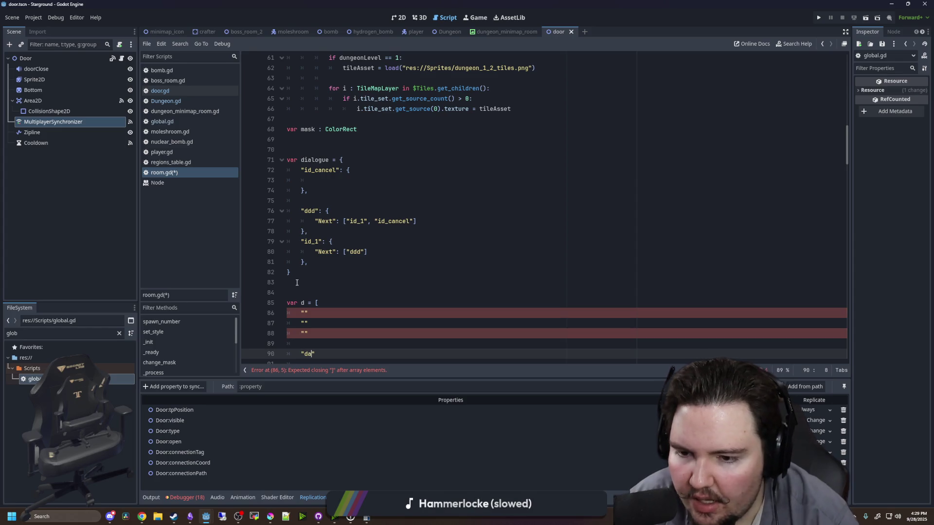
scroll("down", 3)
key("ctrl+z")
key("ctrl+z")
key("ctrl+z")
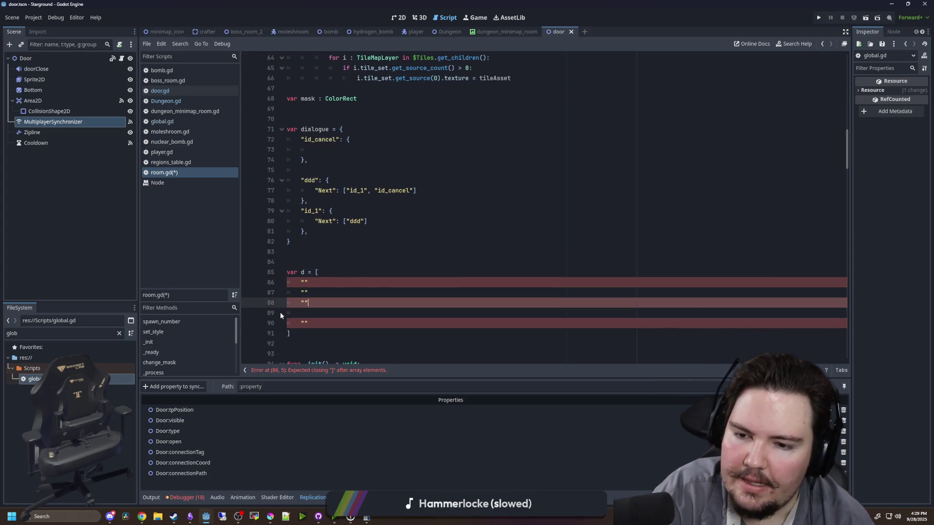
Select the whole scratch d array and delete it
left_click(304, 314)
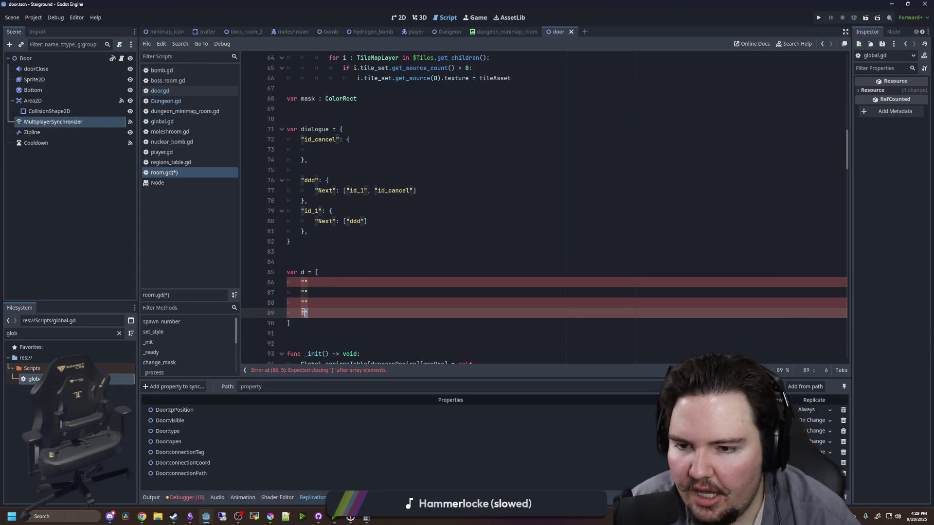
left_click(300, 292)
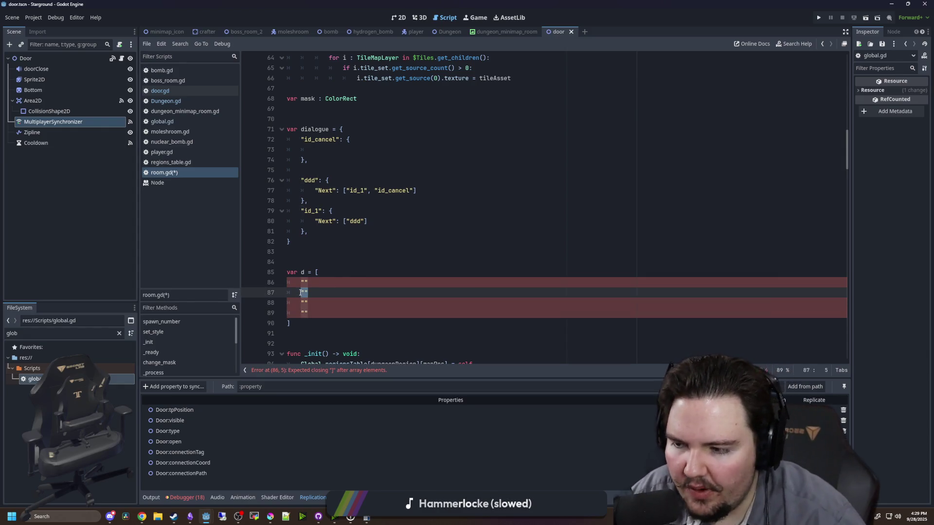
left_click(321, 292)
left_click_drag(303, 331, 334, 118)
key("BackSpace")
Delete the dialogue dictionary and leftover blank lines around _init
key("Left")
key("BackSpace")
key("BackSpace")
key("BackSpace")
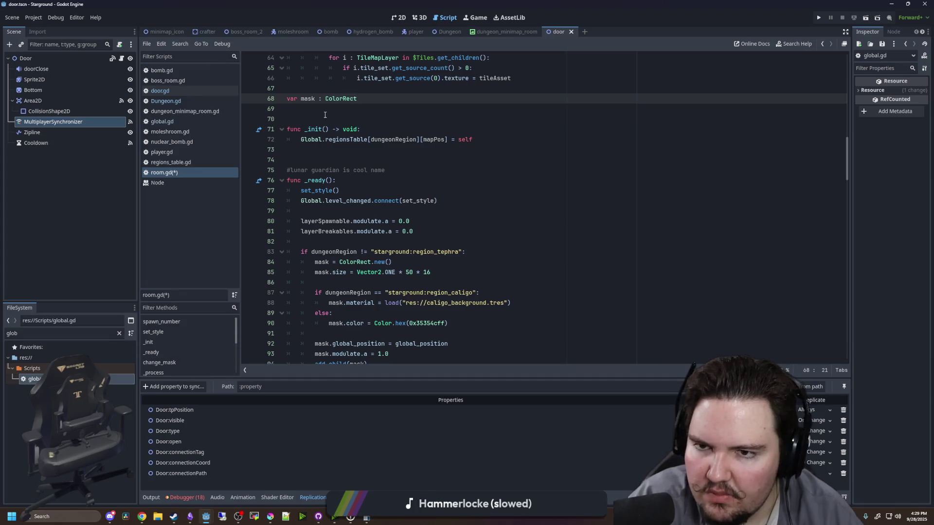
left_click(328, 117)
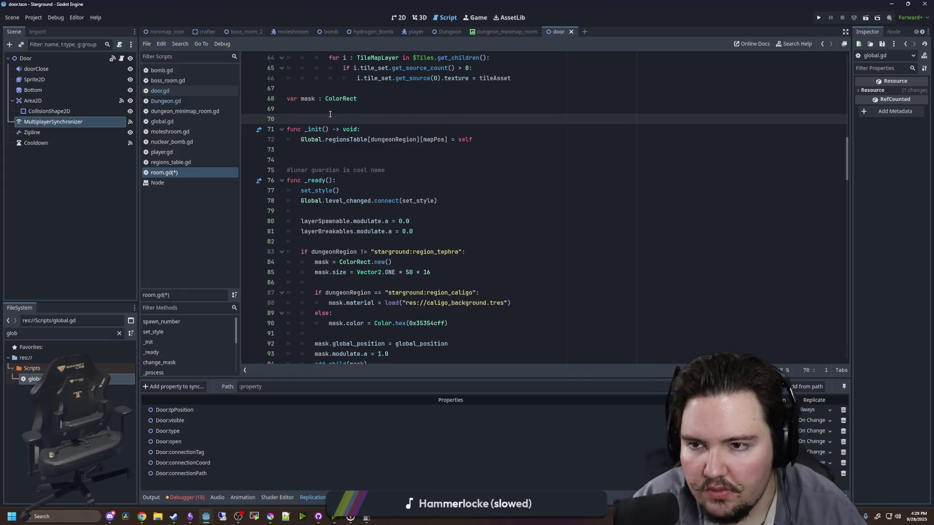
left_click(307, 170)
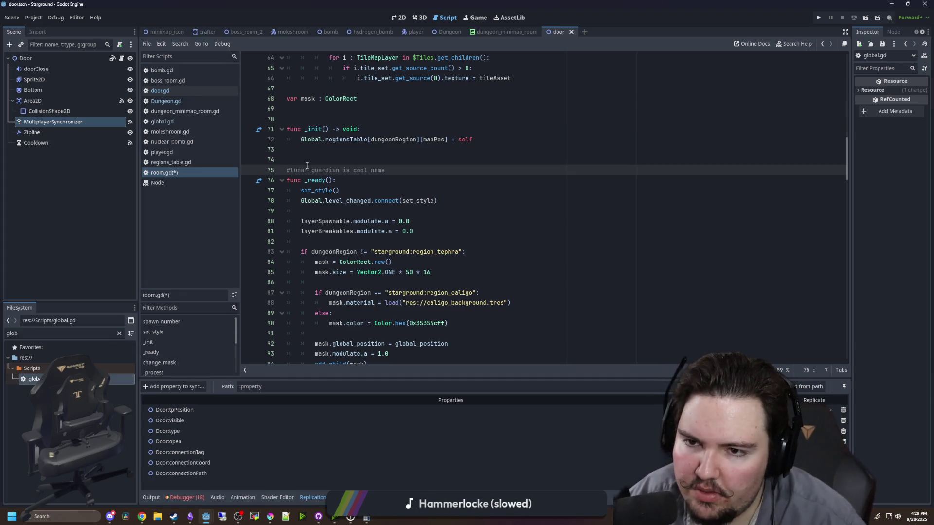
left_click(330, 149)
left_click(360, 120)
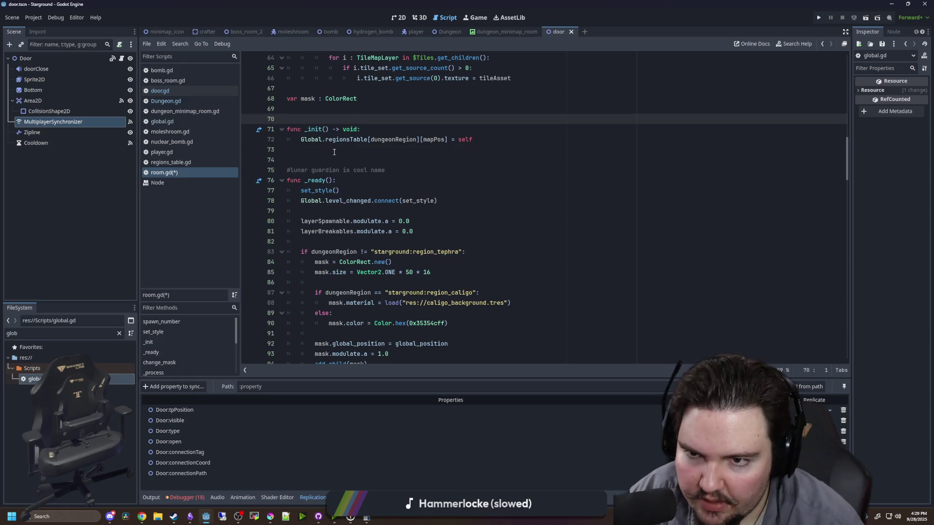
left_click(332, 151)
left_click(310, 110)
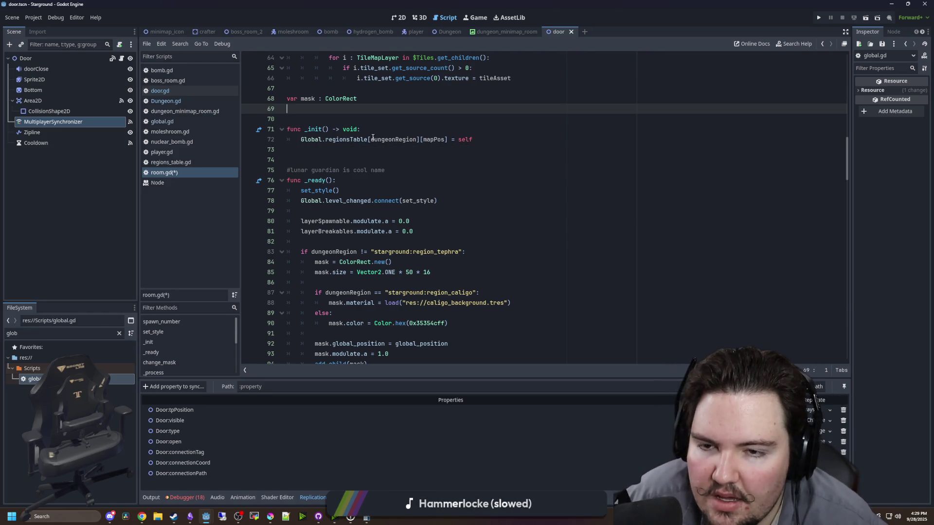
Check dungeonRegion and self in the registration line, save room.gd, and open door.gd
left_click_drag(371, 140, 415, 137)
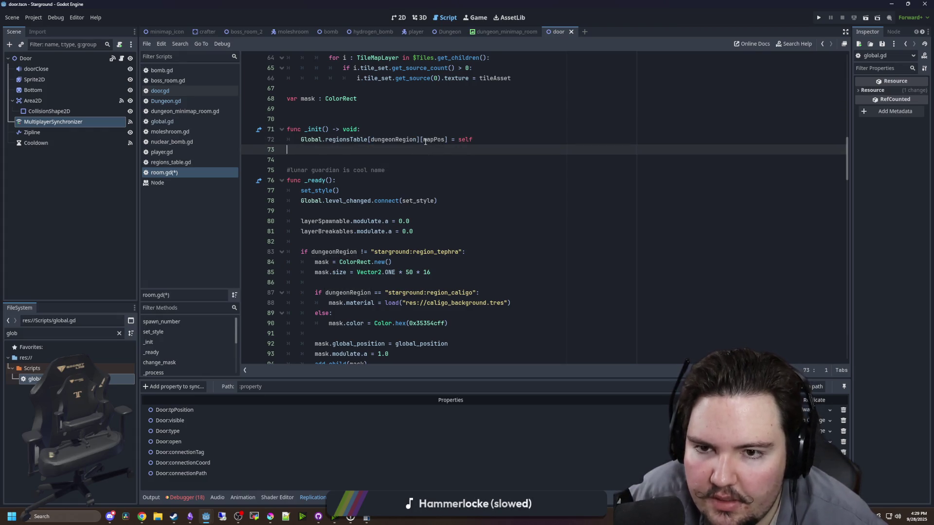
left_click(448, 151)
double_click(464, 140)
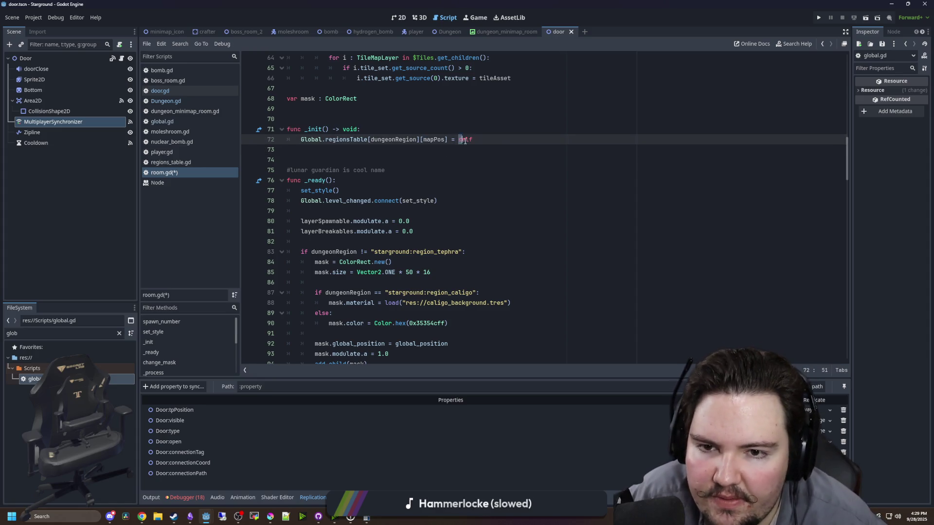
key("Up")
key("Up")
left_click(342, 148)
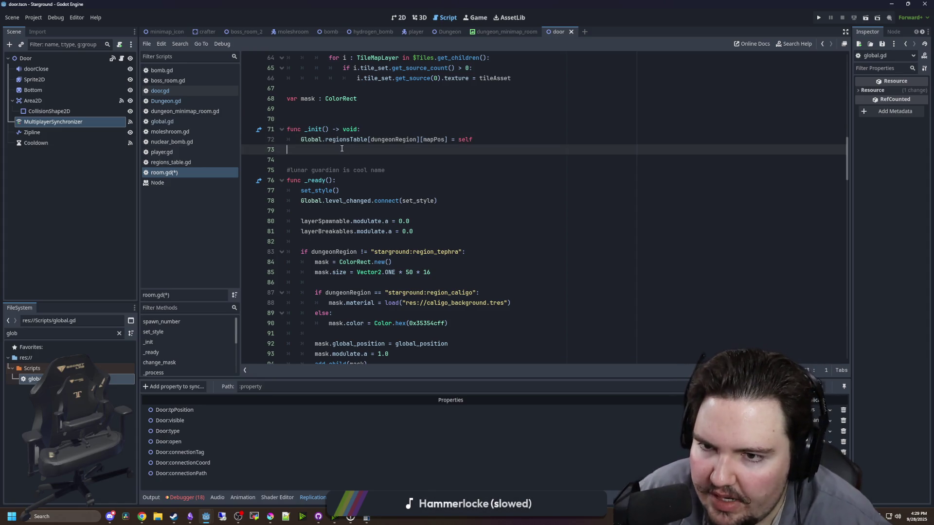
key("ctrl+s")
left_click(173, 91)
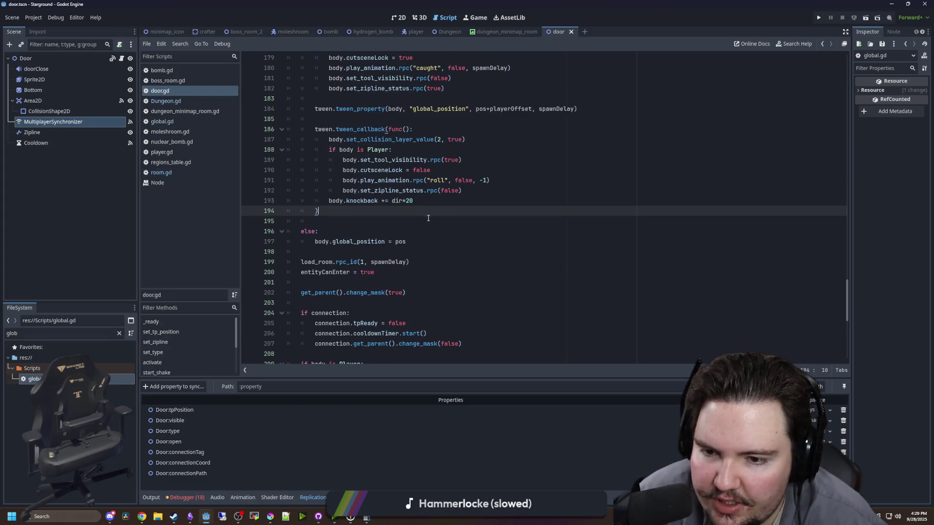
Check connectionCoord in door.gd and neighborRoom.mapPos in Dungeon.gd, then save the scripts
scroll("up", 3)
scroll("up", 3)
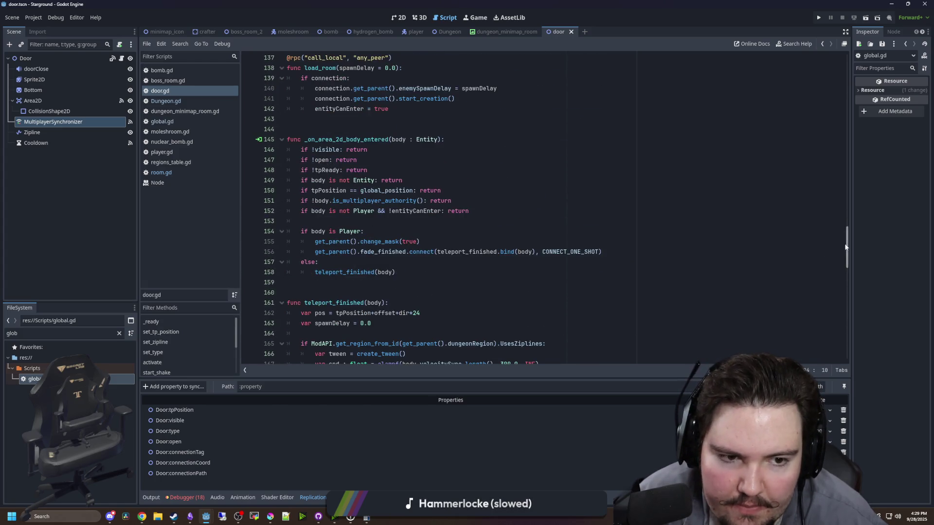
left_click_drag(845, 247, 857, 68)
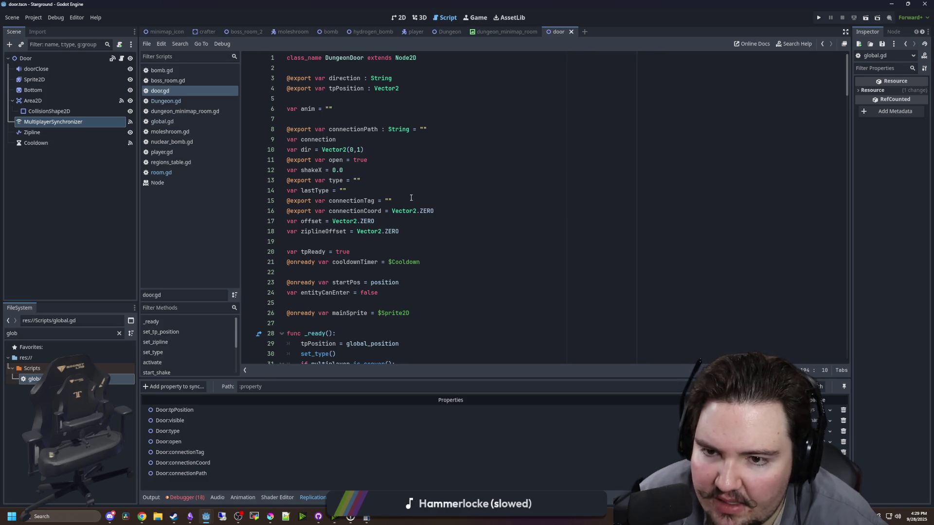
double_click(332, 208)
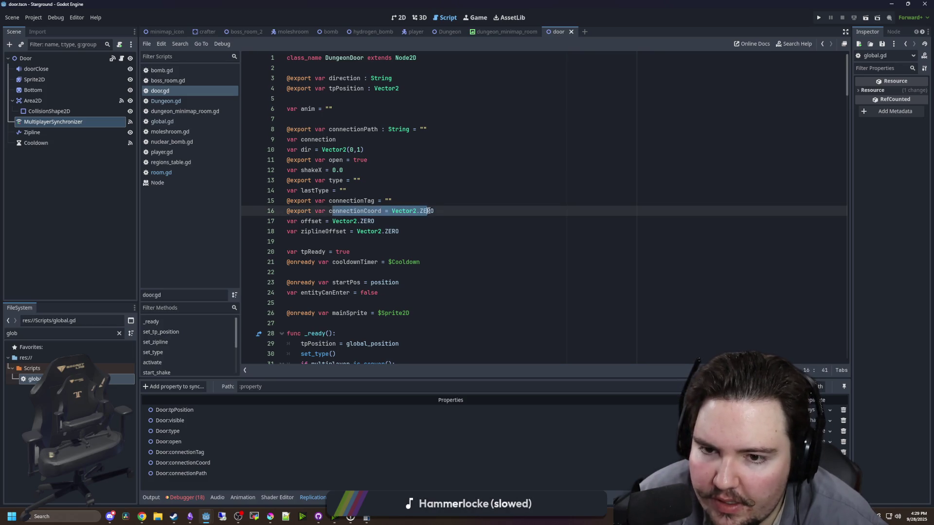
left_click(167, 102)
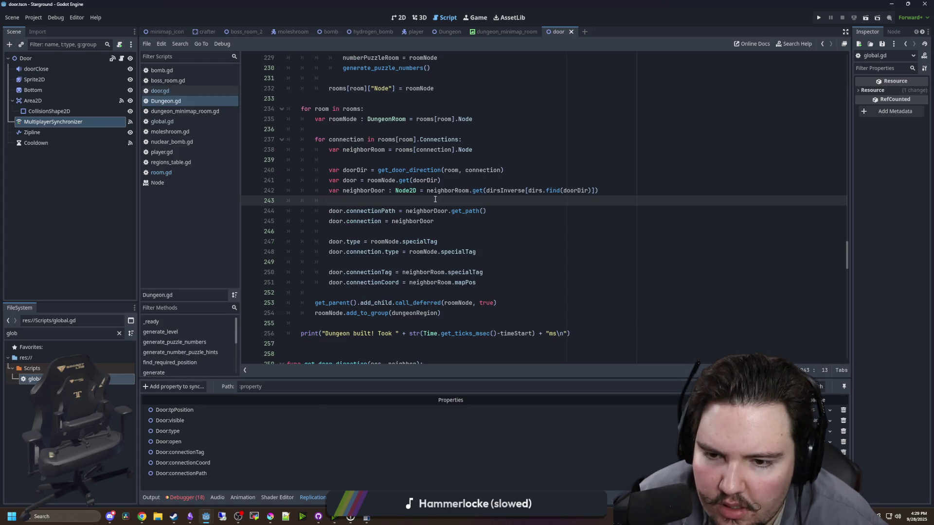
left_click_drag(412, 282, 411, 285)
key("Down")
key("Up")
key("Up")
key("Up")
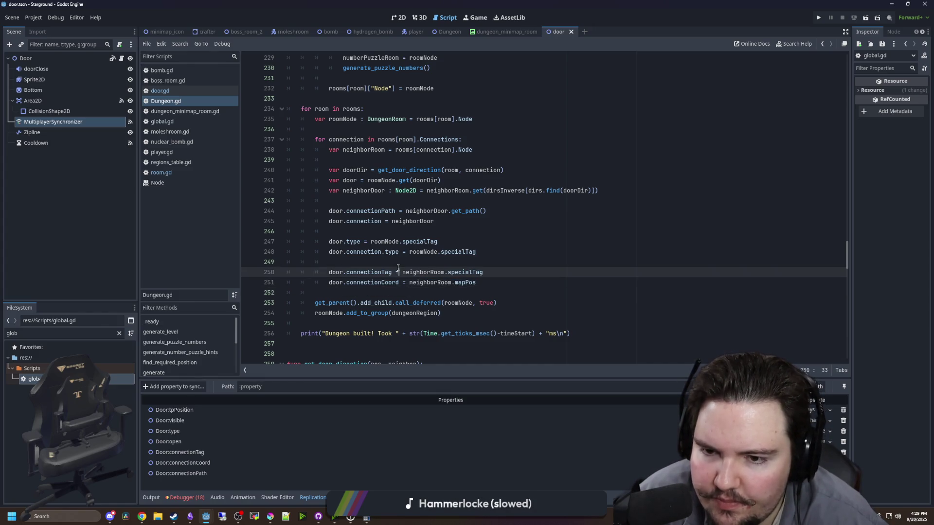
key("ctrl+s")
In door.gd's _ready, start 'var room = Global.dungeon' under if !connection:
left_click(160, 91)
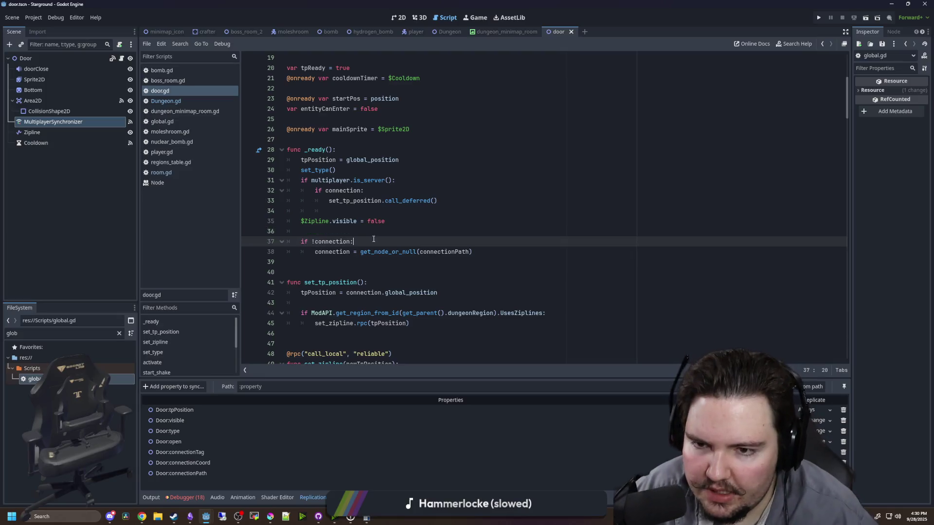
left_click(373, 241)
key("Return")
key("Return")
key("Up")
type("if")
key("BackSpace")
key("BackSpace")
key("BackSpace")
type("var room = G")
type("lobal.")
type("dungeon")
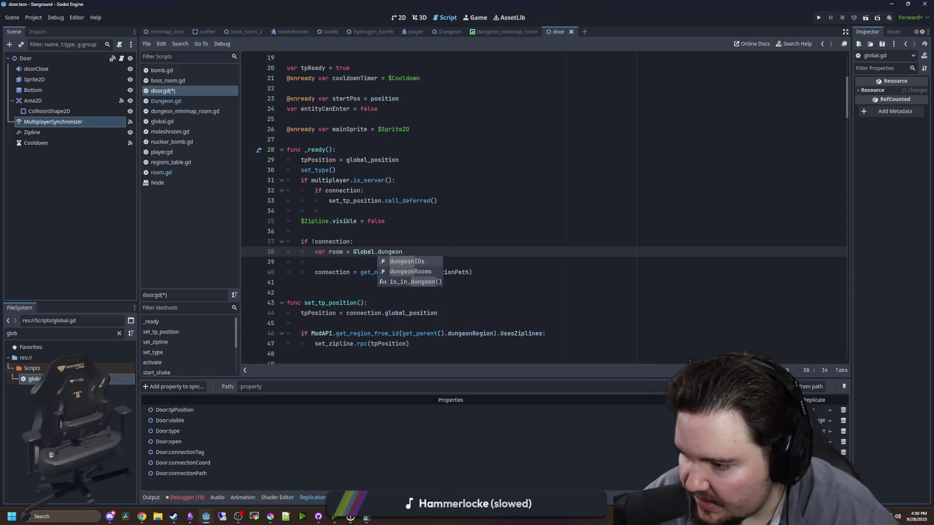
key("alt+Tab")
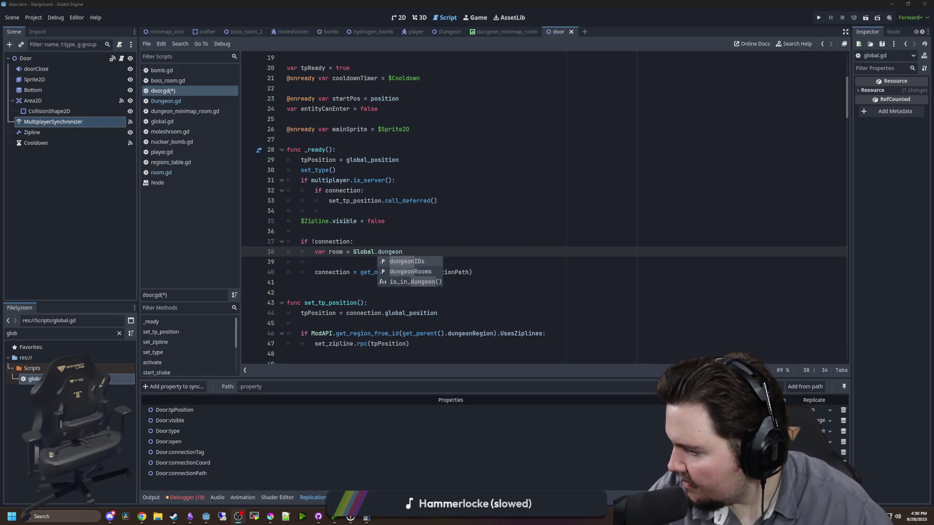
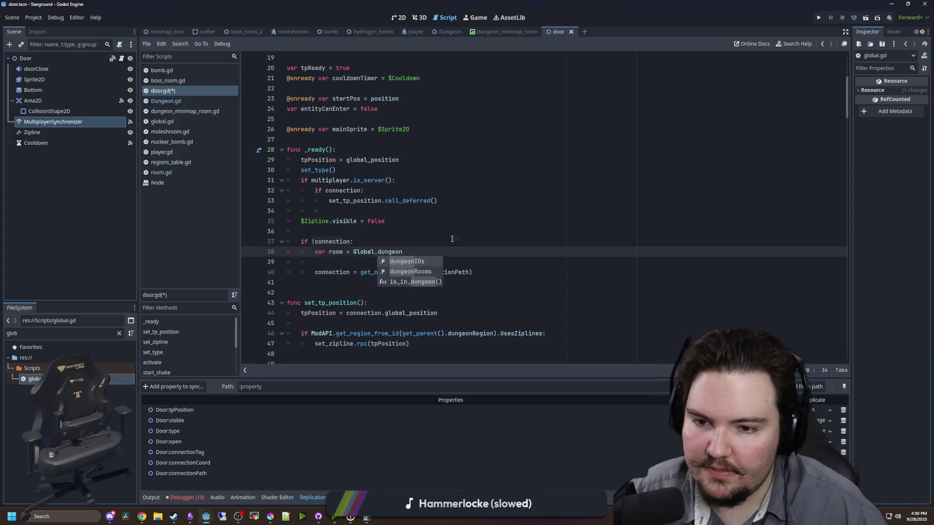
Complete line 38 as var room = Global.dungeonRooms[get_parent().dungeonRegion]
key("Escape")
key("Down")
left_click(428, 249)
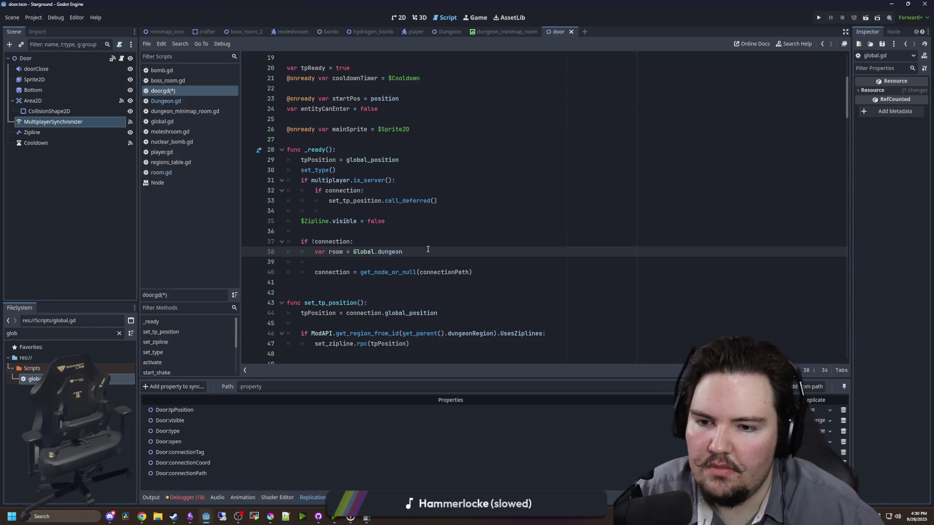
type("R")
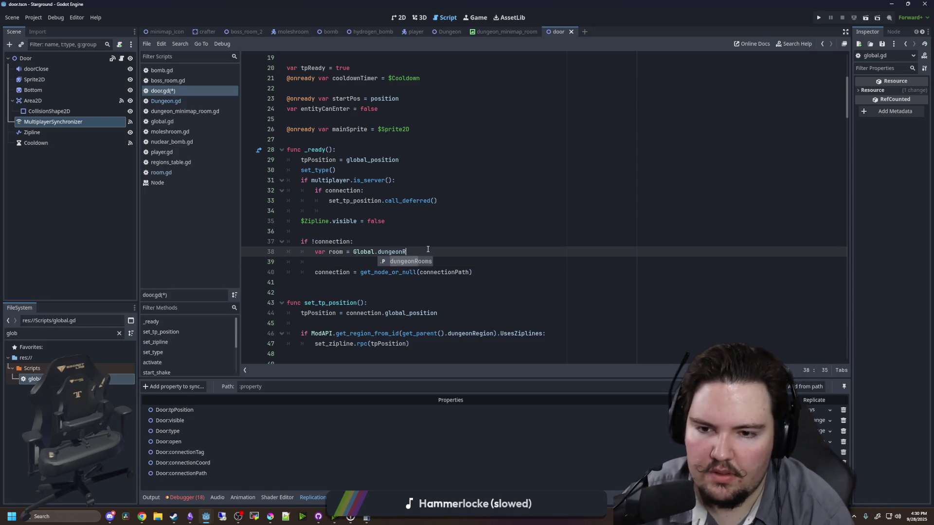
key("Return")
type(".dun")
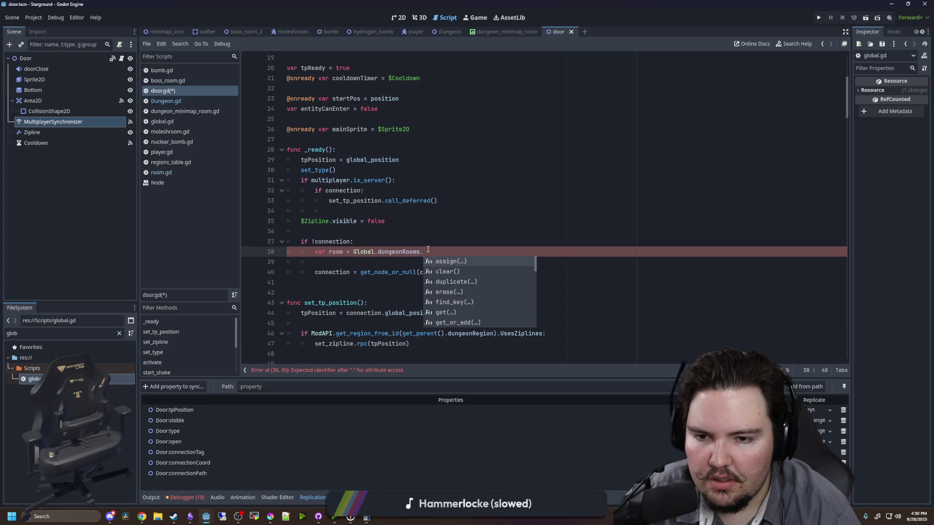
type("g")
key("Return")
key("BackSpace")
key("BackSpace")
key("BackSpace")
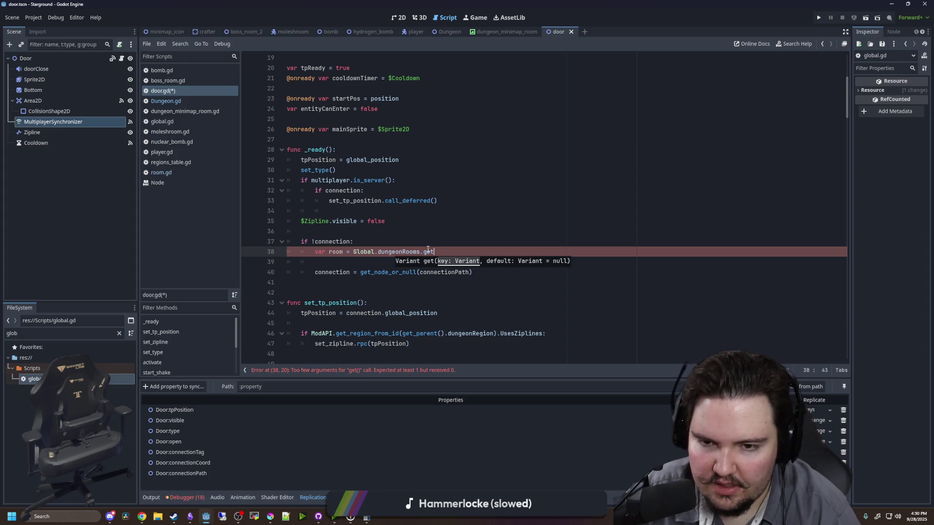
key("BackSpace")
type("[]")
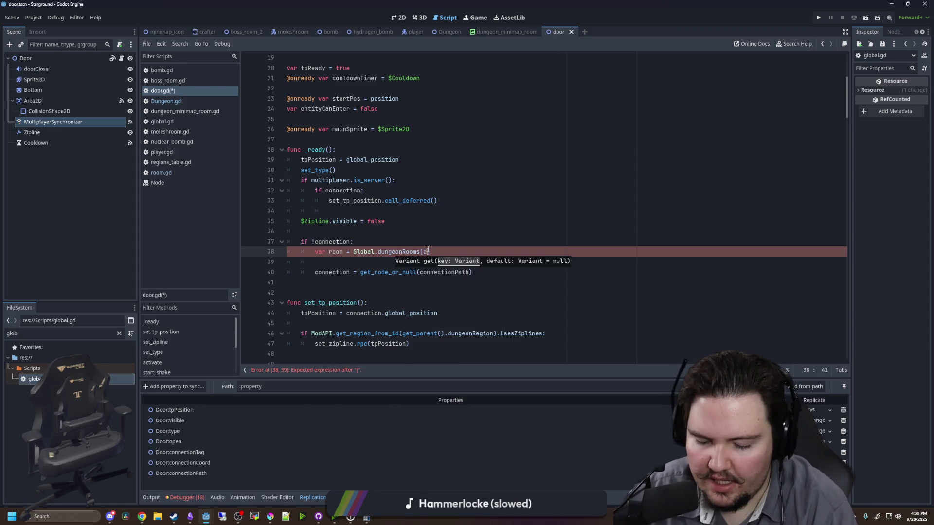
type("ungeon")
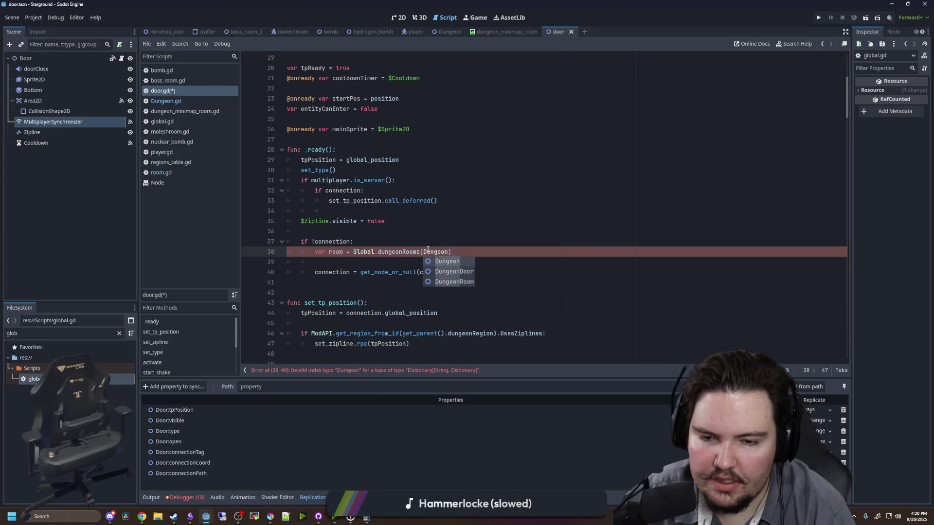
key("BackSpace")
key("BackSpace")
key("BackSpace")
type("d")
key("BackSpace")
type("regio")
key("BackSpace")
key("BackSpace")
key("BackSpace")
key("BackSpace")
key("BackSpace")
type("dungeonR")
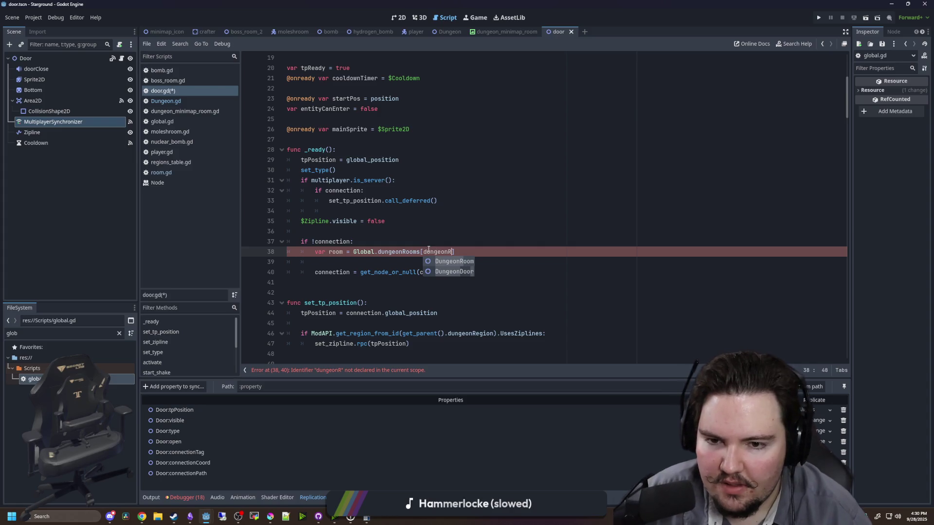
key("BackSpace")
key("BackSpace")
key("BackSpace")
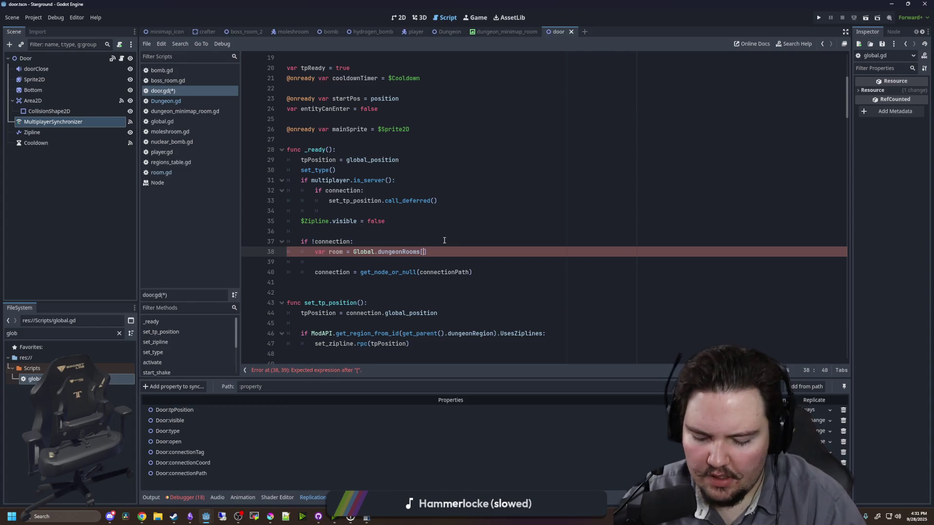
scroll("up", 3)
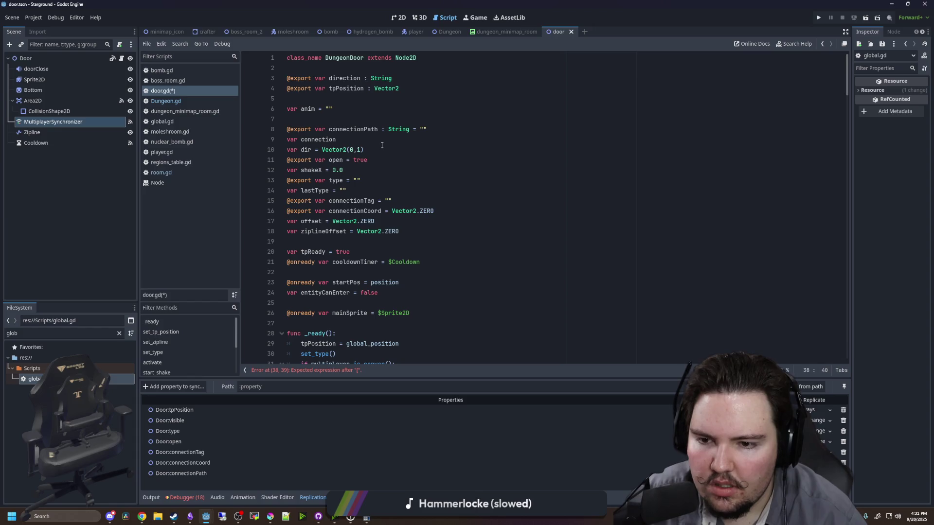
type("get_parent().")
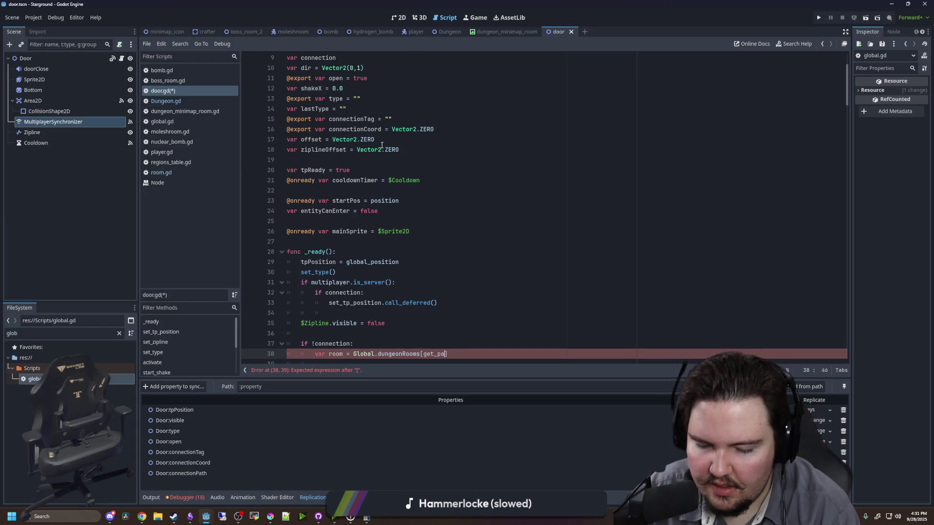
type("dungeonRegion")
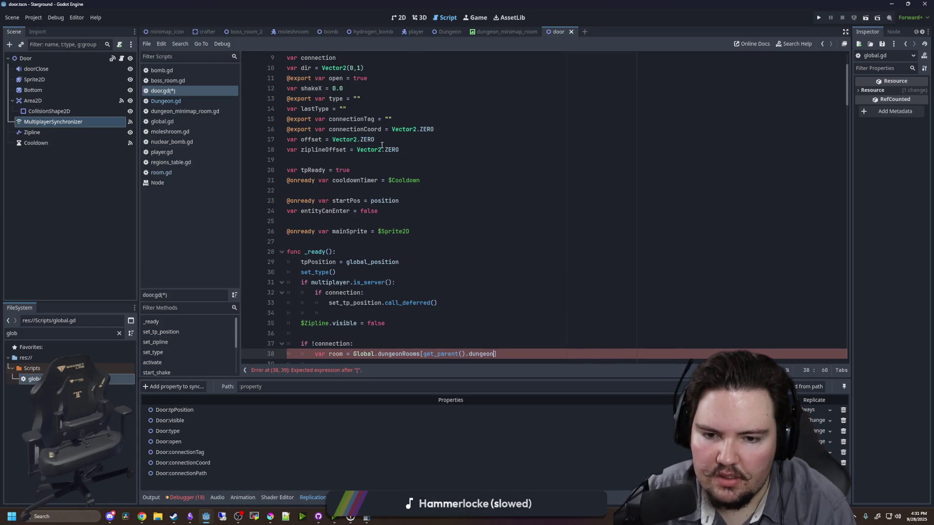
scroll("down", 3)
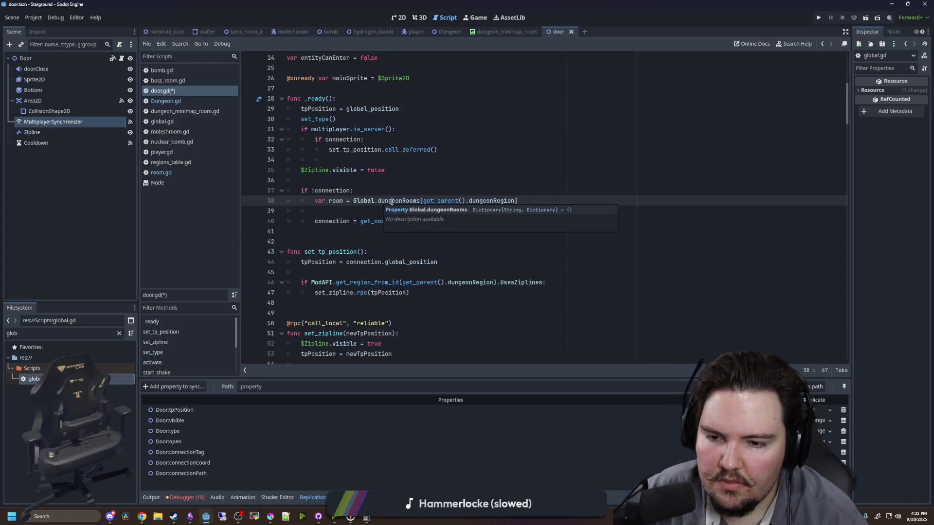
Add a new line under 'if !connection:' and copy the Global.dungeonRooms lookup expression
left_click(371, 212)
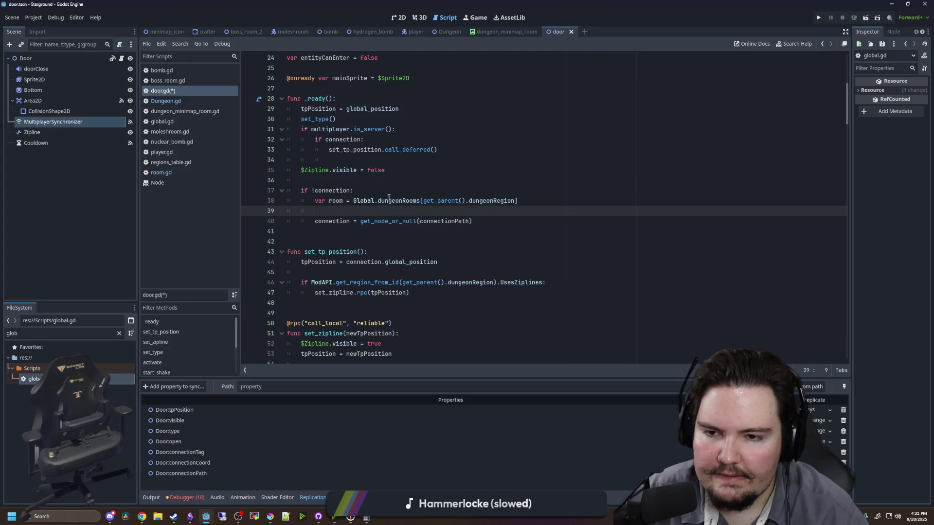
left_click(375, 191)
scroll("up", 3)
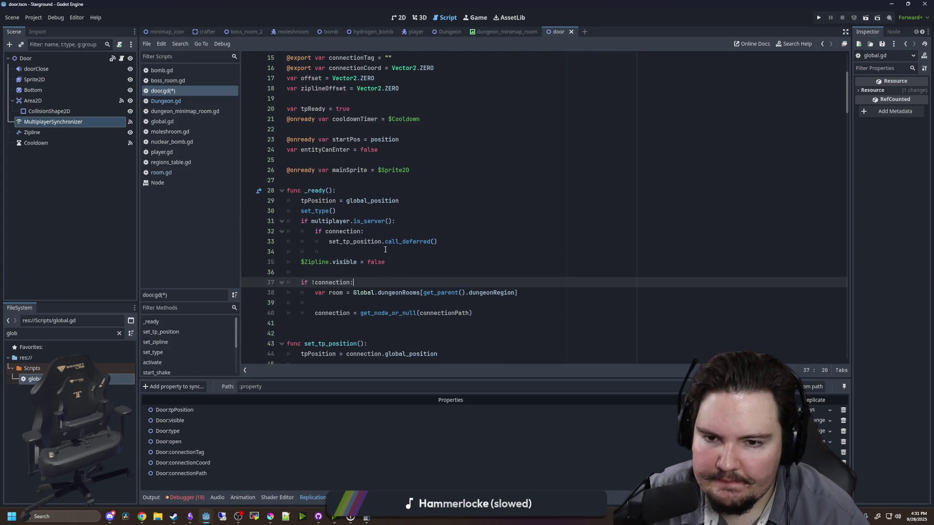
scroll("down", 3)
left_click(374, 270)
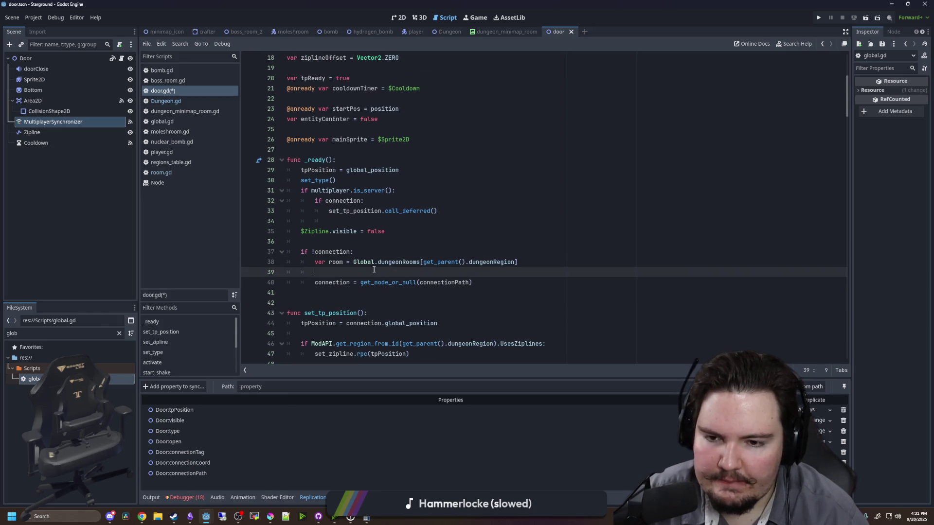
left_click(390, 255)
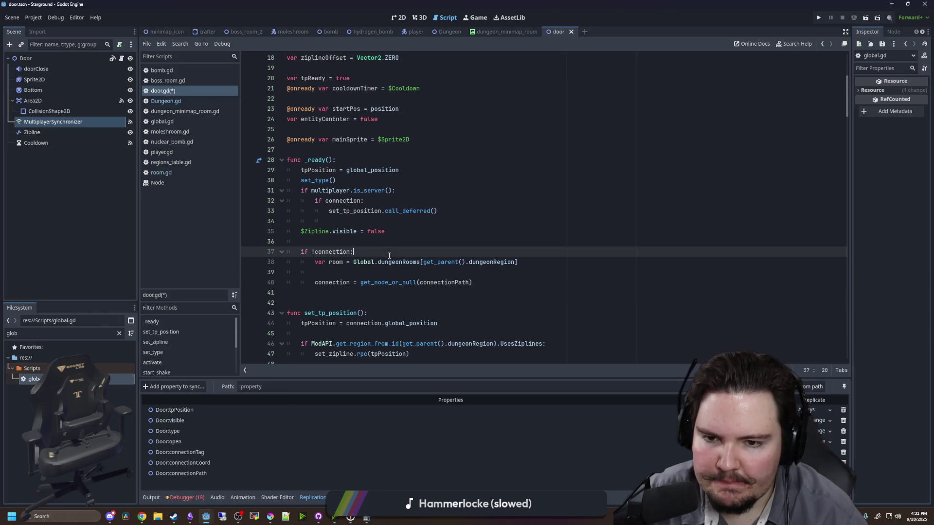
key("Return")
left_click_drag(518, 272, 353, 271)
key("Up")
key("Up")
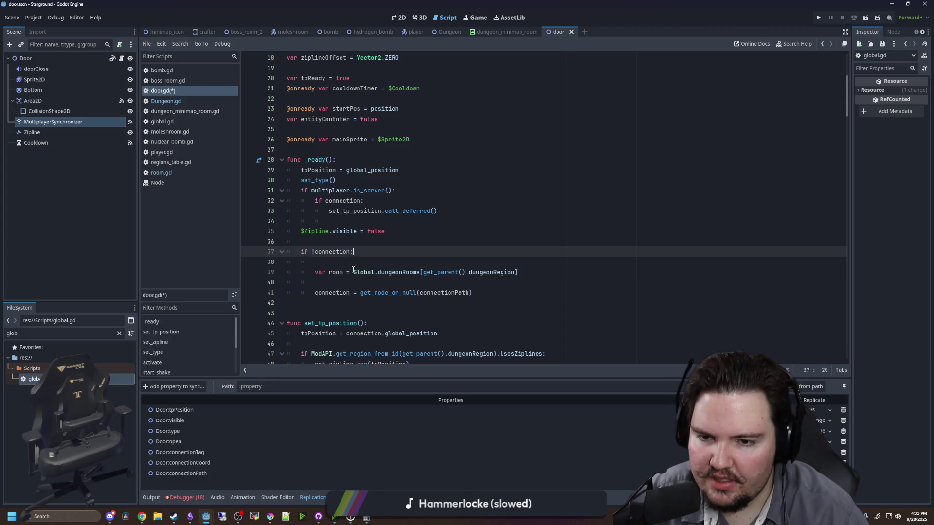
Write 'if Global.dungeonRooms.has(get_parent().dungeonRegion):' on the new line
left_click(362, 266)
type("if")
key("ctrl+v")
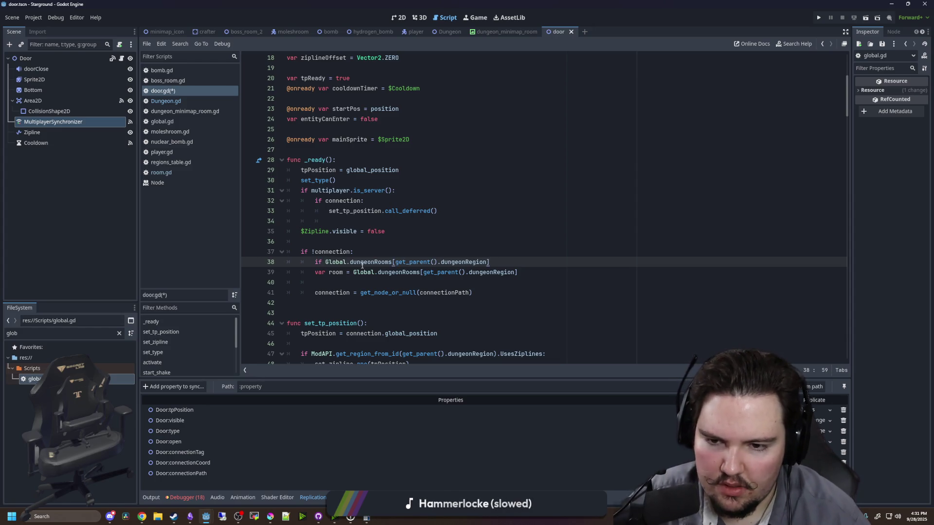
left_click(393, 262)
type(".has(")
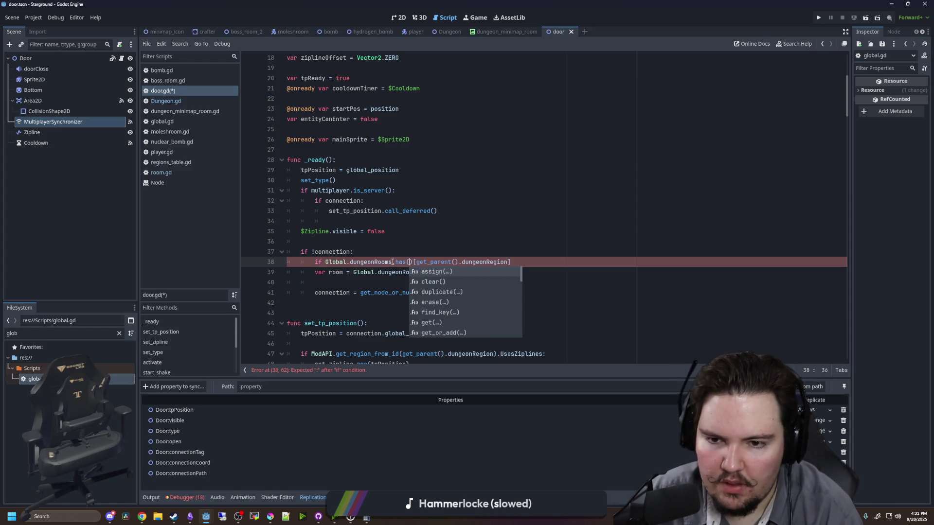
key("BackSpace")
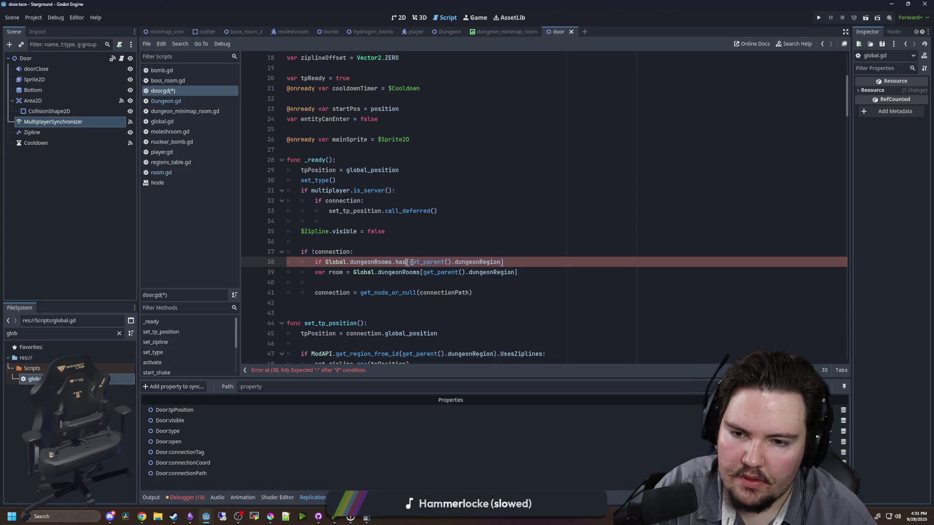
key("Delete")
type("(")
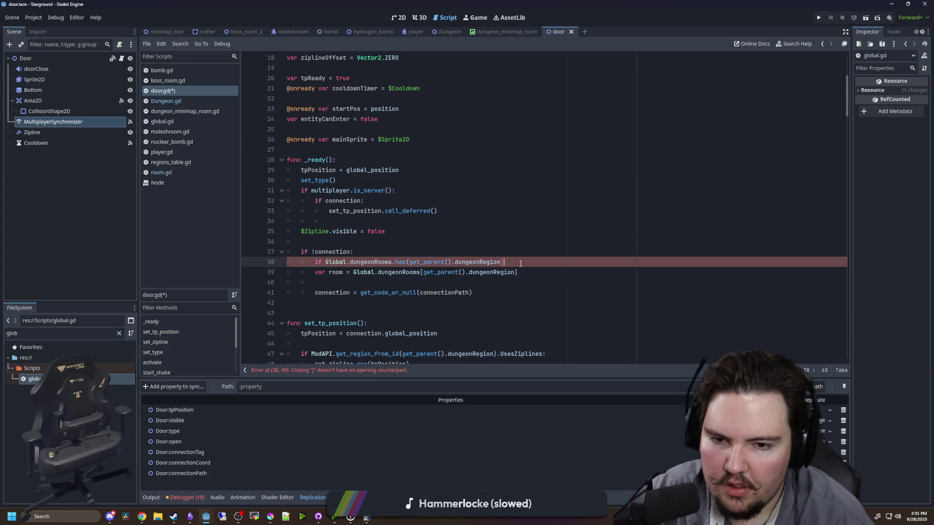
left_click(521, 263)
key("BackSpace")
type("):")
Indent the room lookup under the has check, comment out the old connection assignment, and add blank lines
left_click(311, 272)
key("Tab")
left_click(311, 292)
key("Tab")
left_click(362, 241)
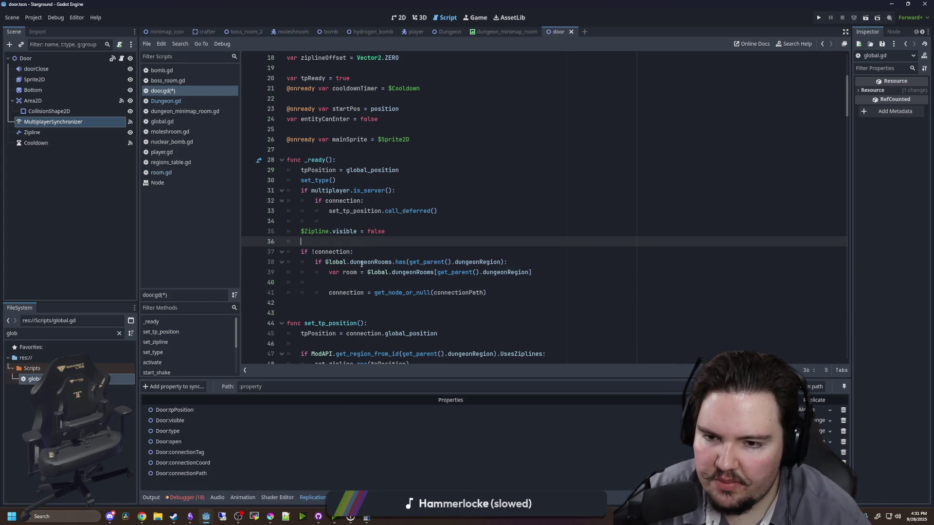
left_click(362, 282)
key("BackSpace")
key("BackSpace")
key("BackSpace")
left_click(367, 251)
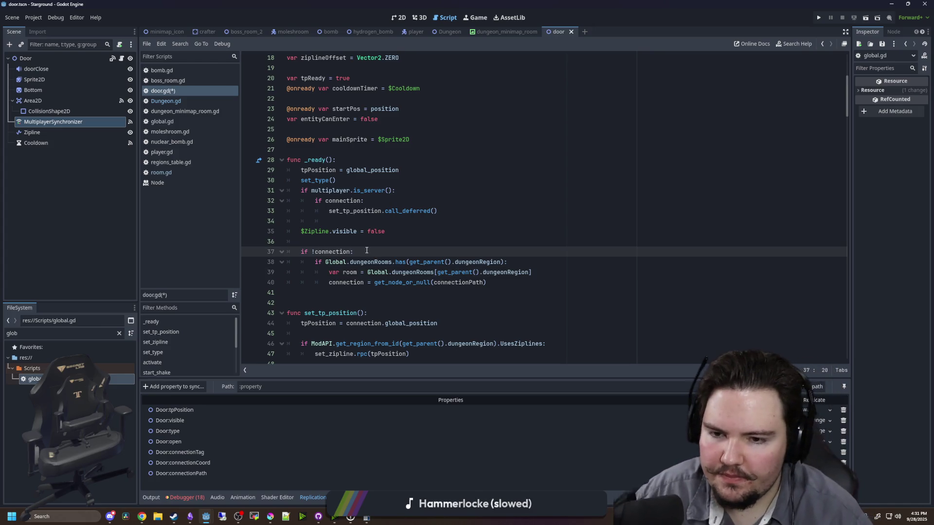
scroll("down", 3)
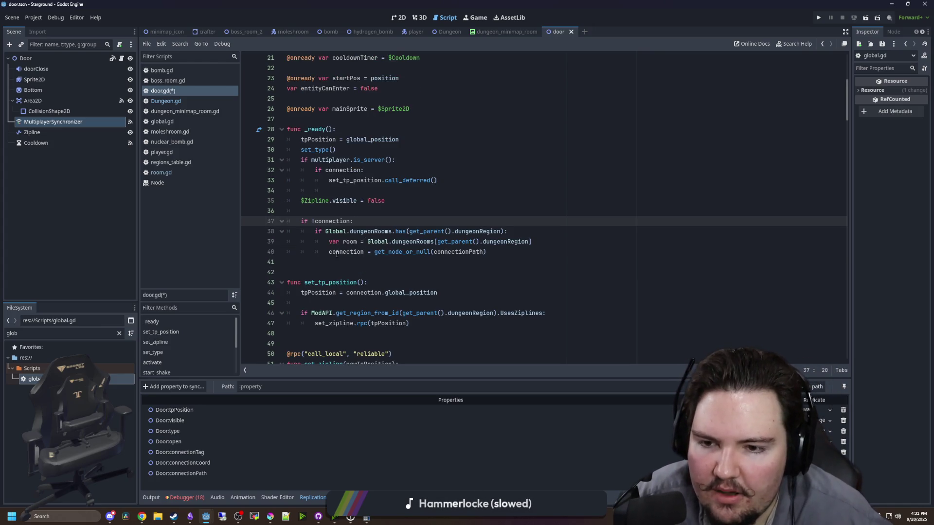
left_click(336, 252)
key("ctrl+k")
left_click(559, 245)
key("Return")
key("Return")
key("Return")
key("Up")
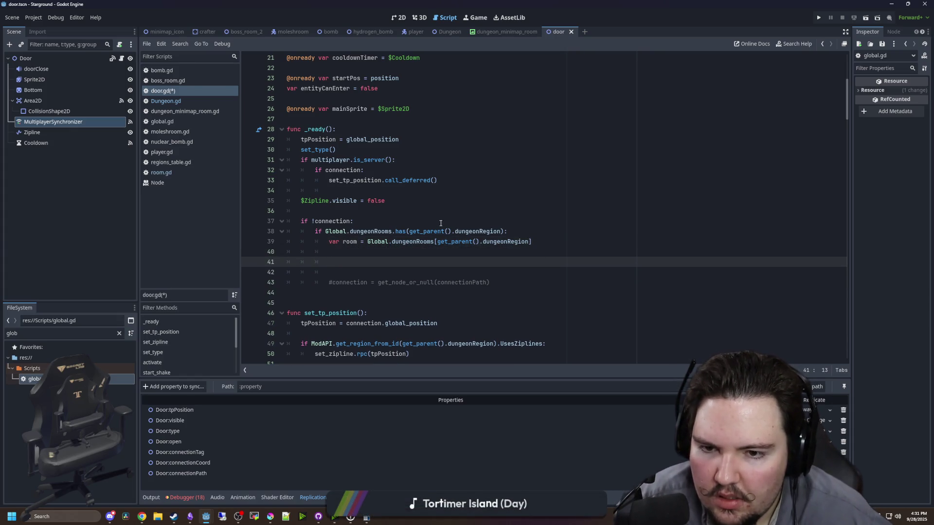
Append .get(connectionCoord) to the room lookup line
left_click_drag(475, 227, 505, 232)
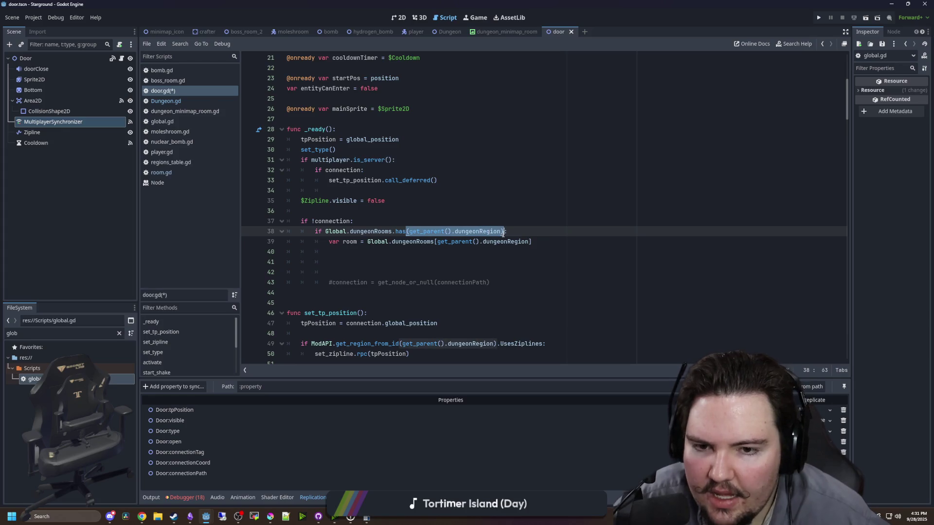
left_click(504, 231)
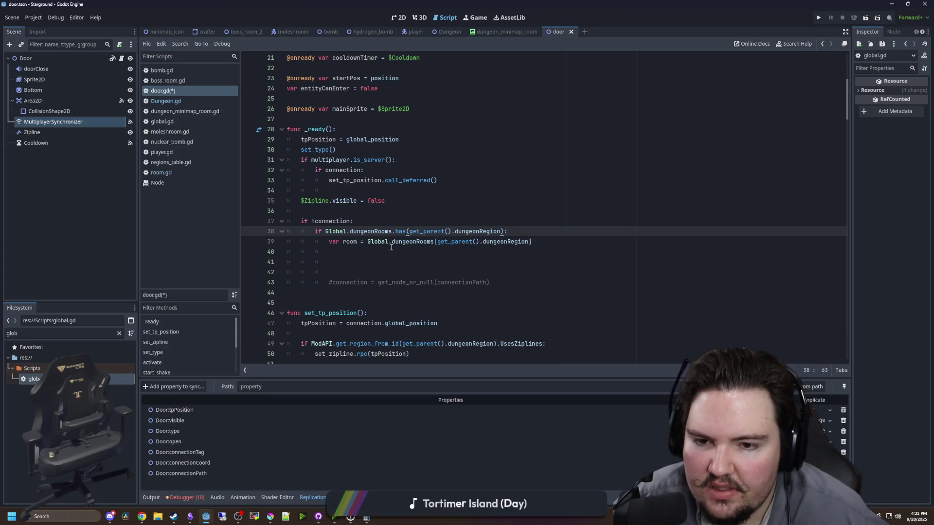
left_click(542, 242)
type(".ge")
type("t(")
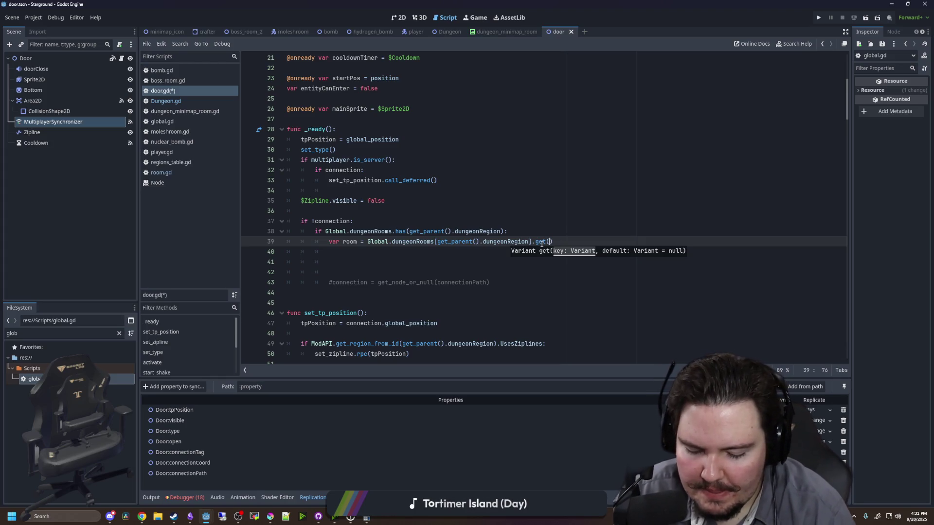
type("mapP")
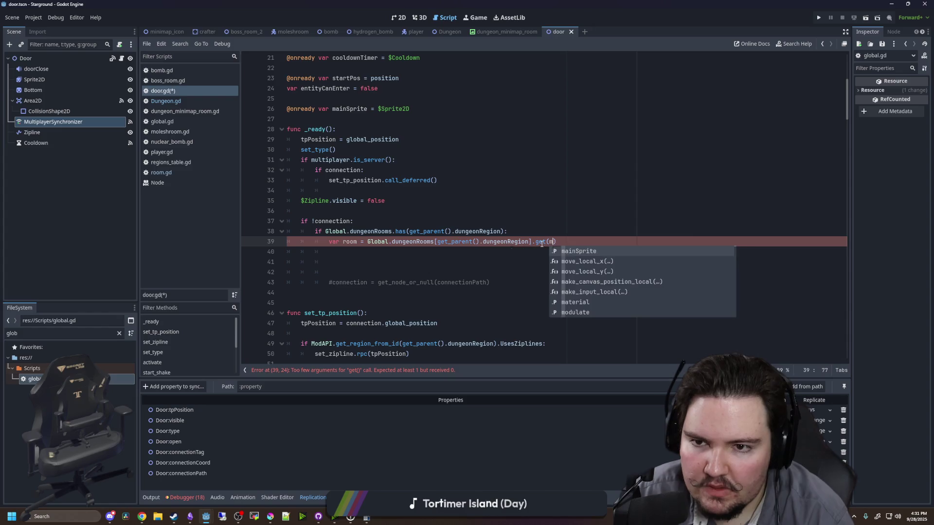
key("BackSpace")
key("BackSpace")
key("BackSpace")
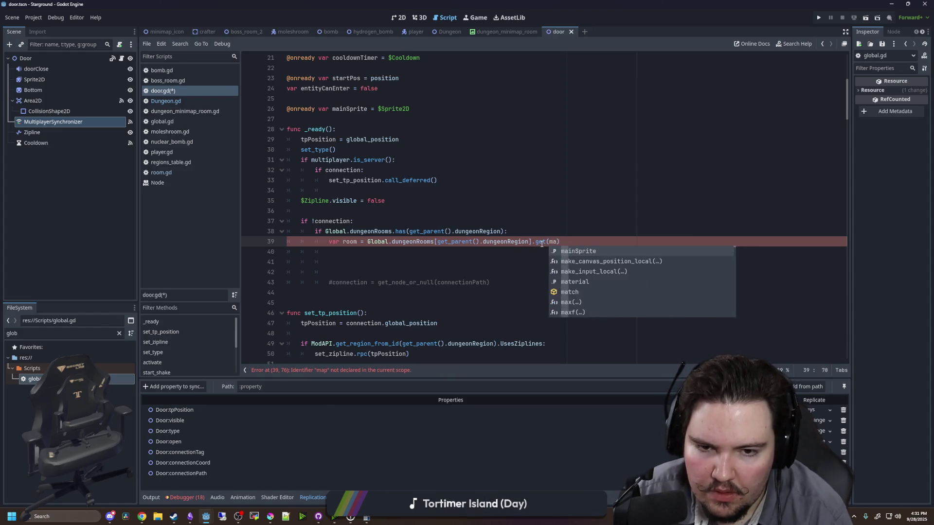
type("connec")
type("tion")
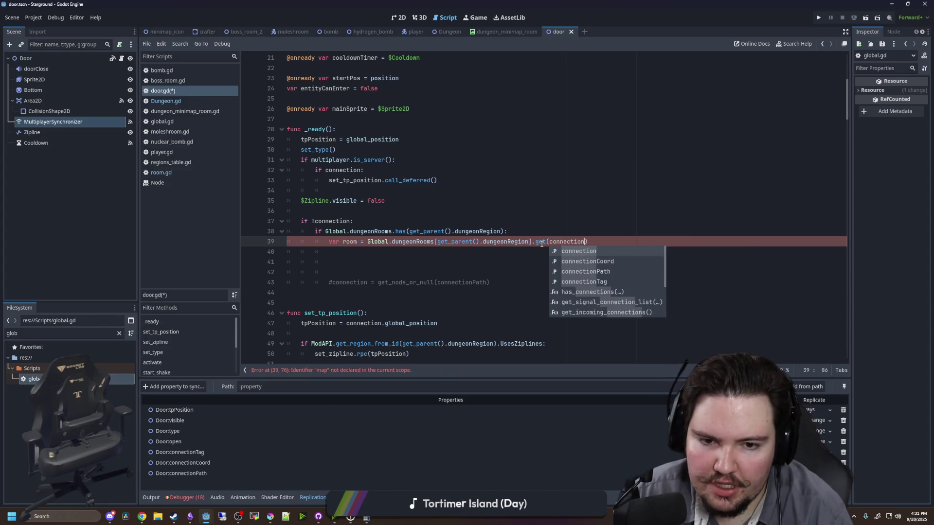
key("Down")
key("Return")
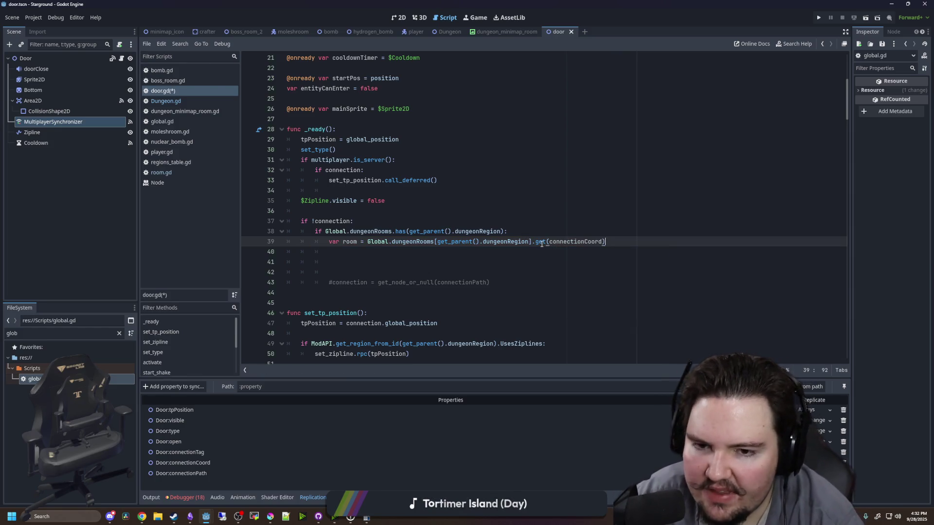
Add 'if room:' with an indented 'connection' line and delete the old commented get_node_or_null lines
key("Return")
type("if room:")
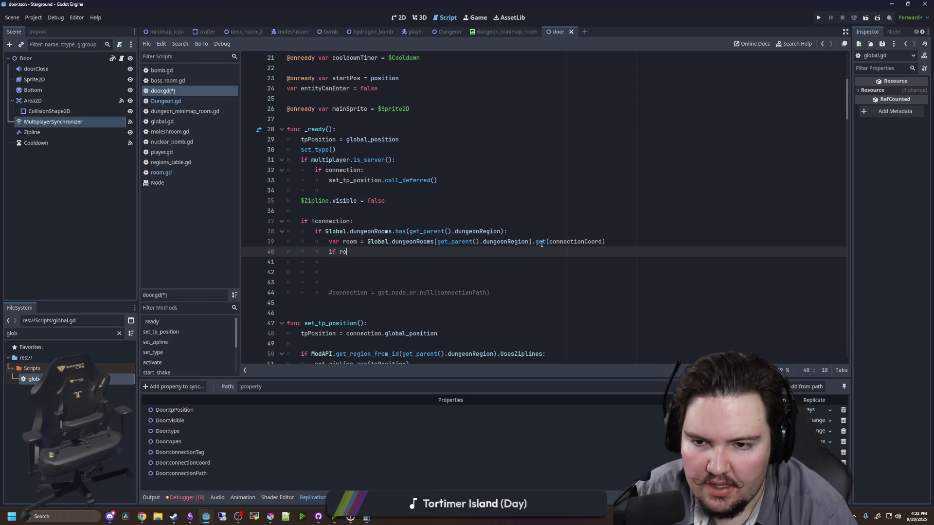
key("Return")
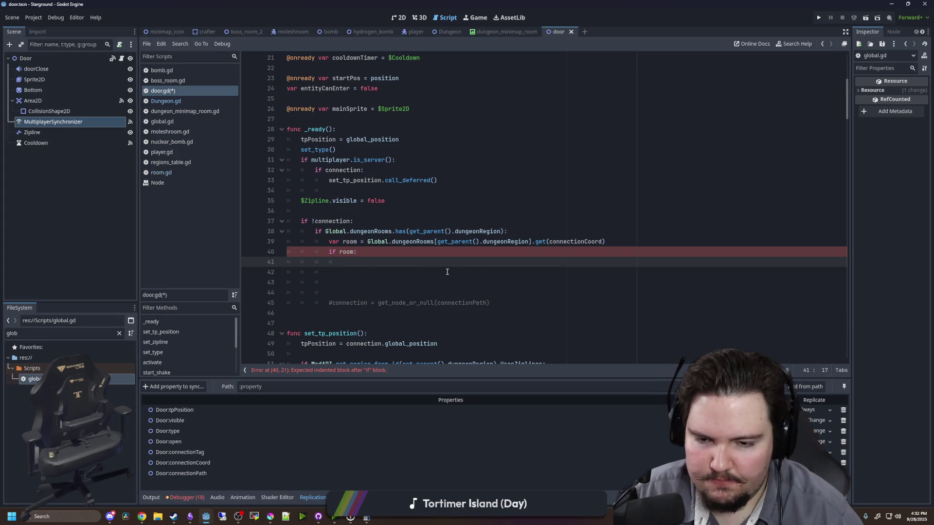
type("connection =")
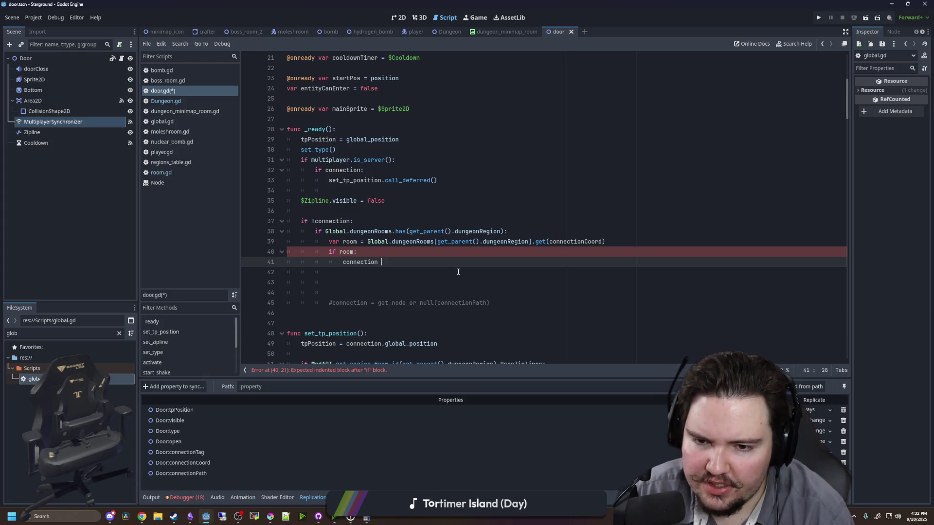
left_click_drag(506, 302, 389, 263)
key("BackSpace")
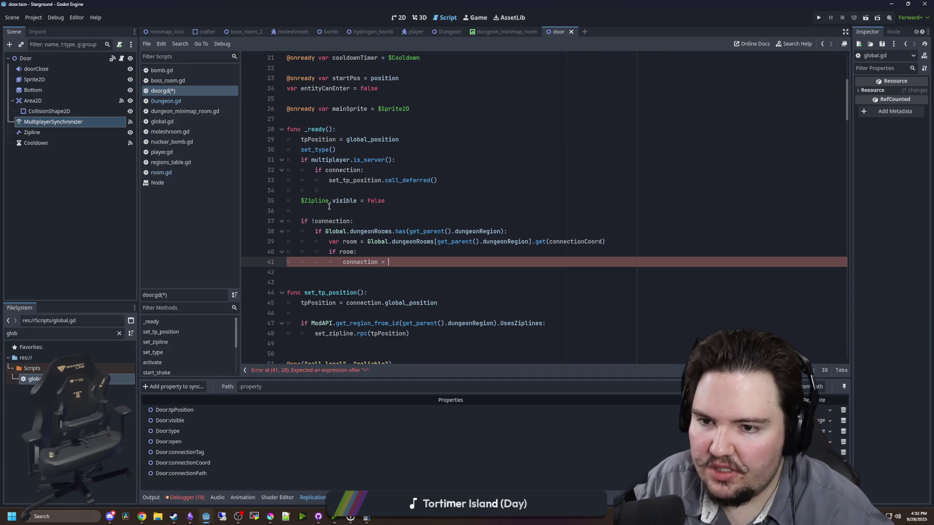
scroll("up", 3)
scroll("up", 3)
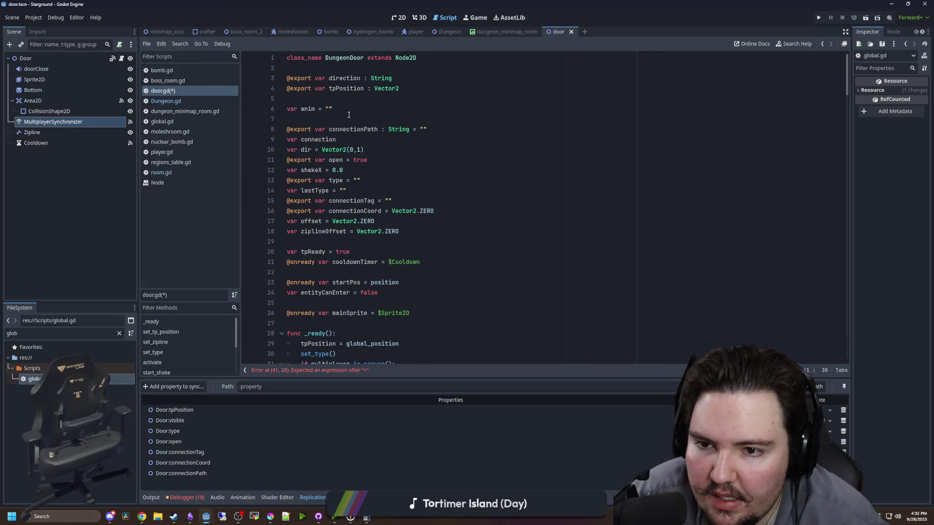
Check the DungeonDoor class name, then open room.gd and review its up, down, left, right door exports
double_click(348, 58)
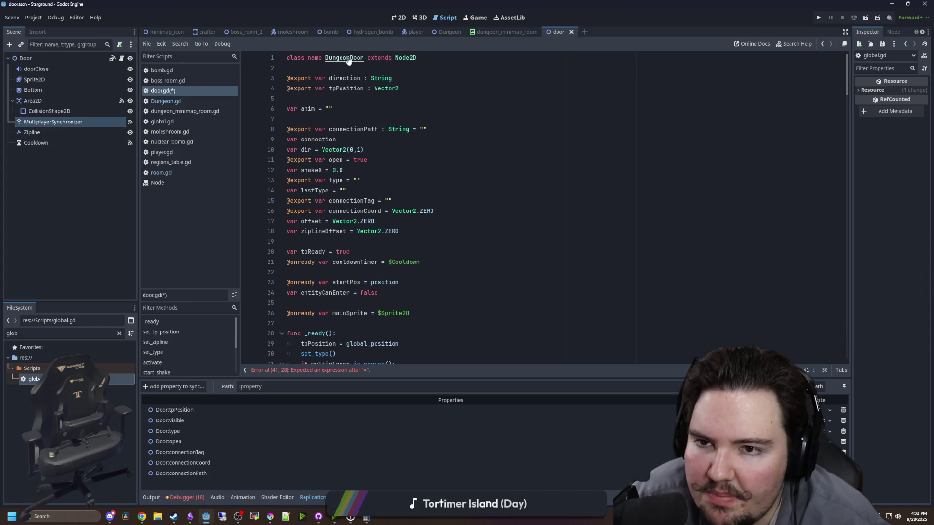
left_click(347, 58)
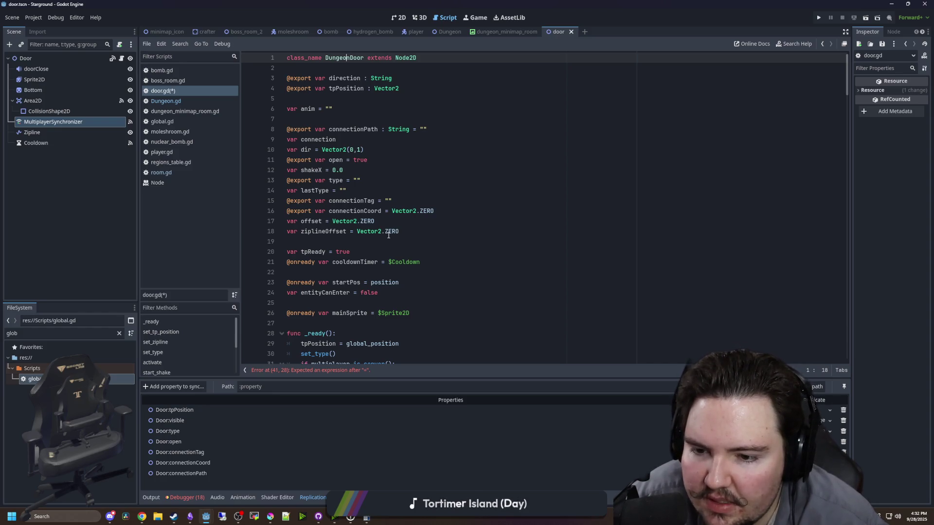
scroll("down", 3)
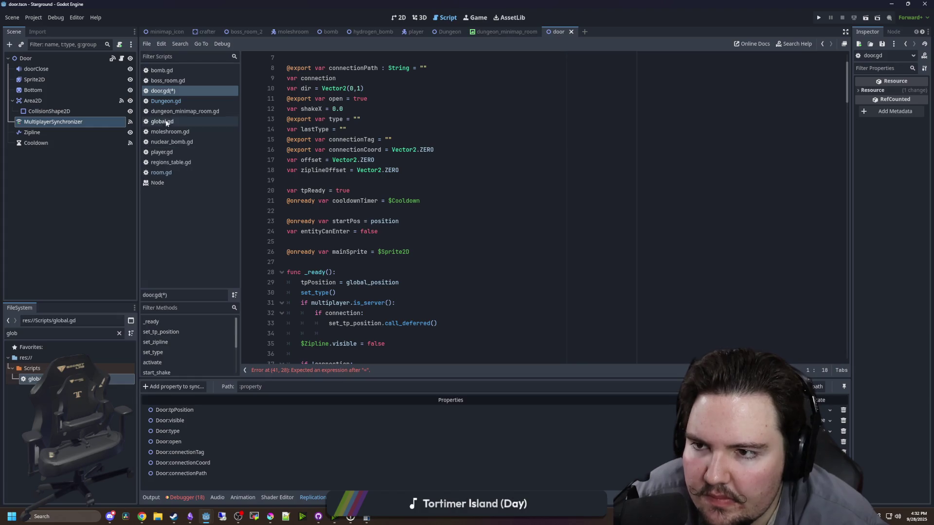
left_click(171, 173)
scroll("up", 3)
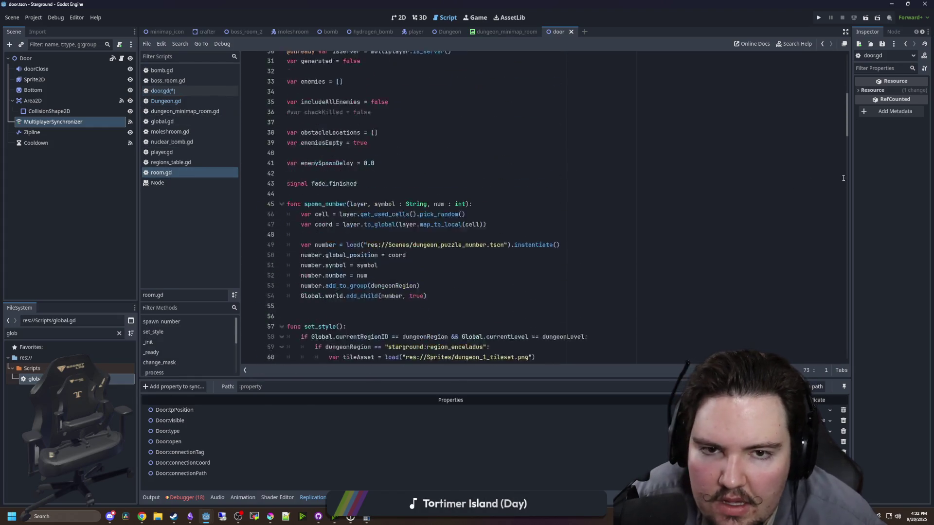
scroll("up", 3)
left_click_drag(416, 108, 279, 74)
left_click(313, 77)
left_click(338, 67)
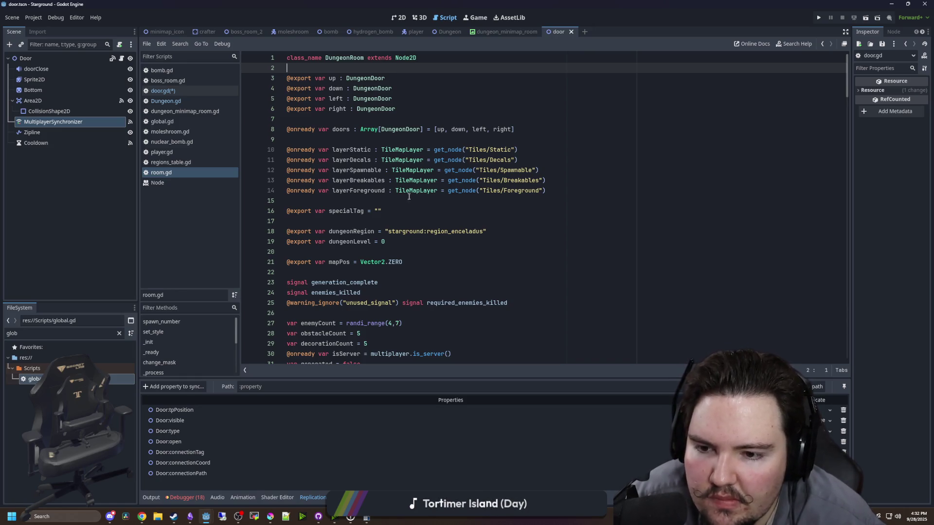
scroll("down", 3)
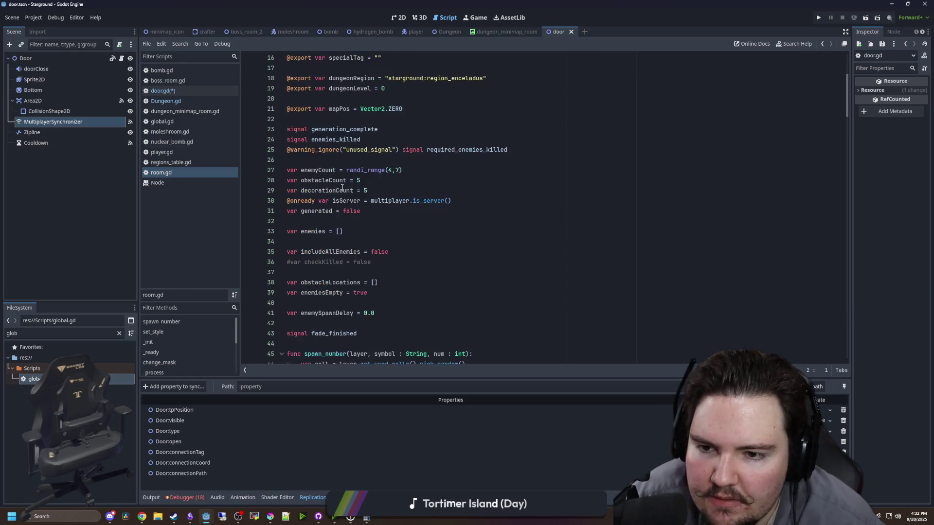
left_click(167, 100)
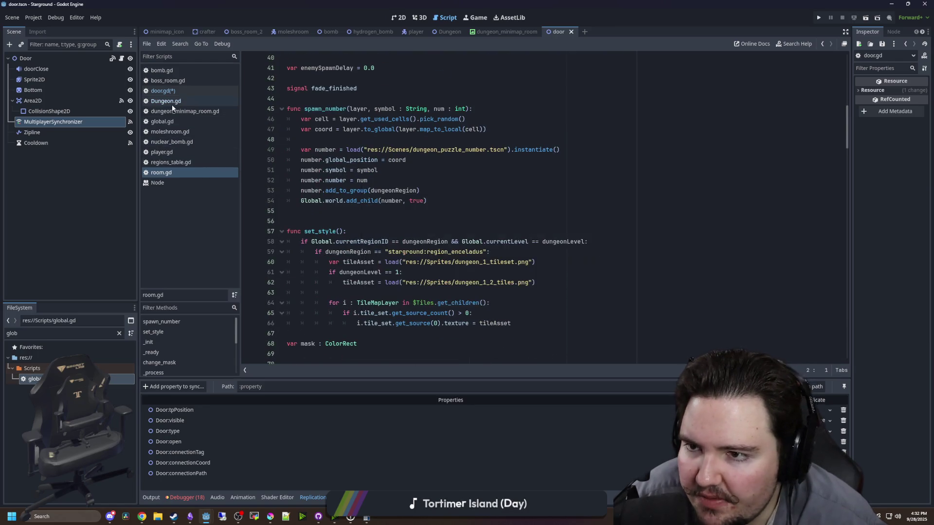
Jump to the get_door_direction definition in Dungeon.gd and select the whole function
scroll("down", 3)
scroll("up", 3)
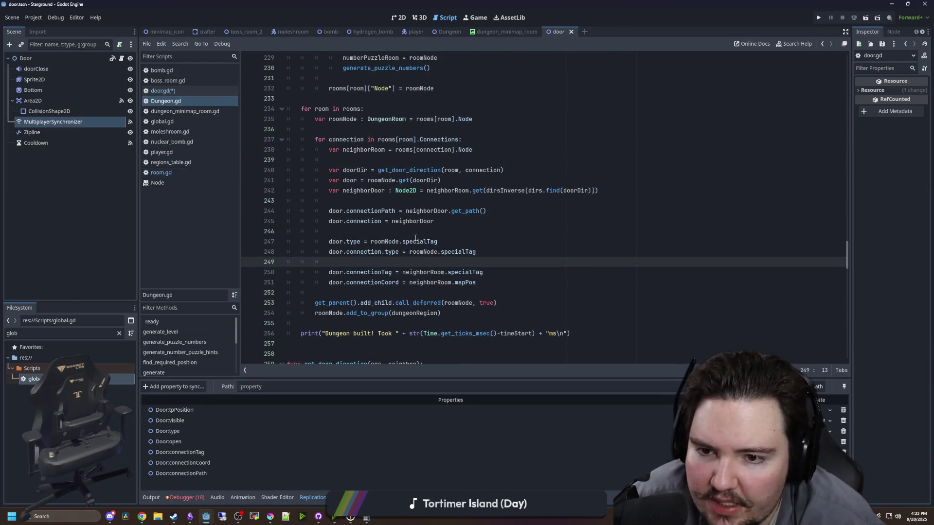
left_click(458, 203)
left_click(413, 171)
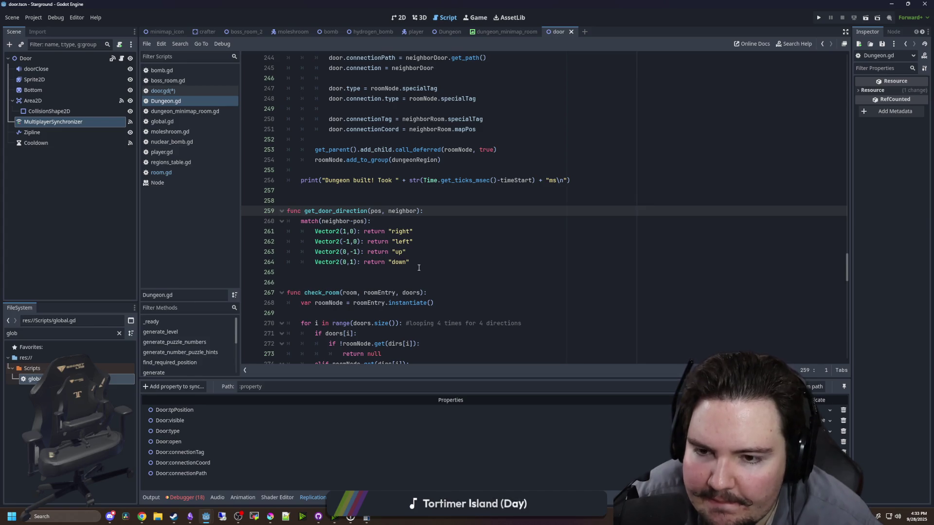
left_click_drag(426, 262, 257, 213)
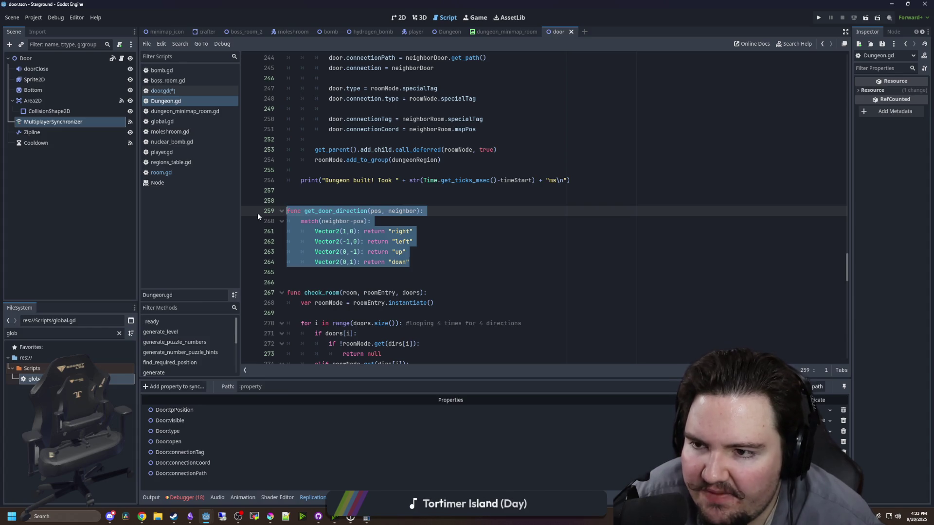
Paste the get_door_direction function into door.gd above set_tp_position
left_click(177, 90)
scroll("down", 3)
left_click(320, 209)
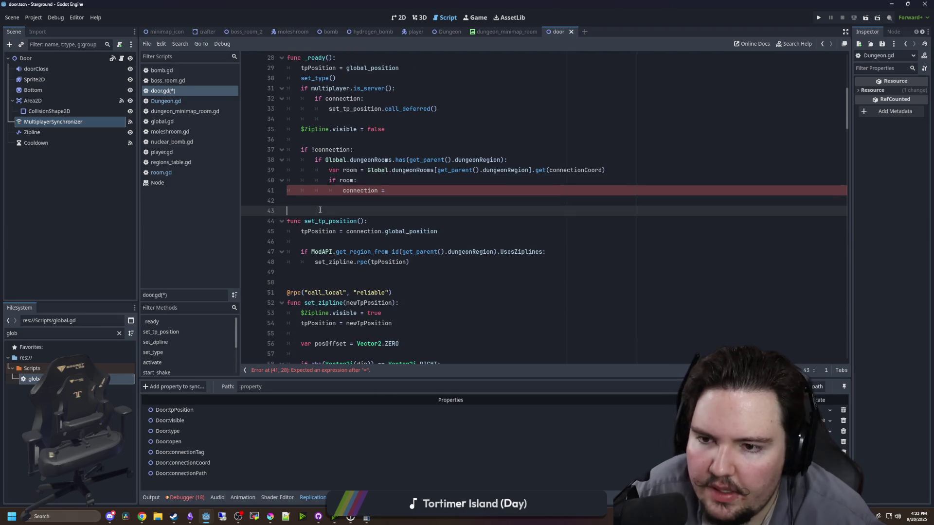
key("Return")
key("Return")
key("Return")
key("Up")
key("Up")
key("ctrl+v")
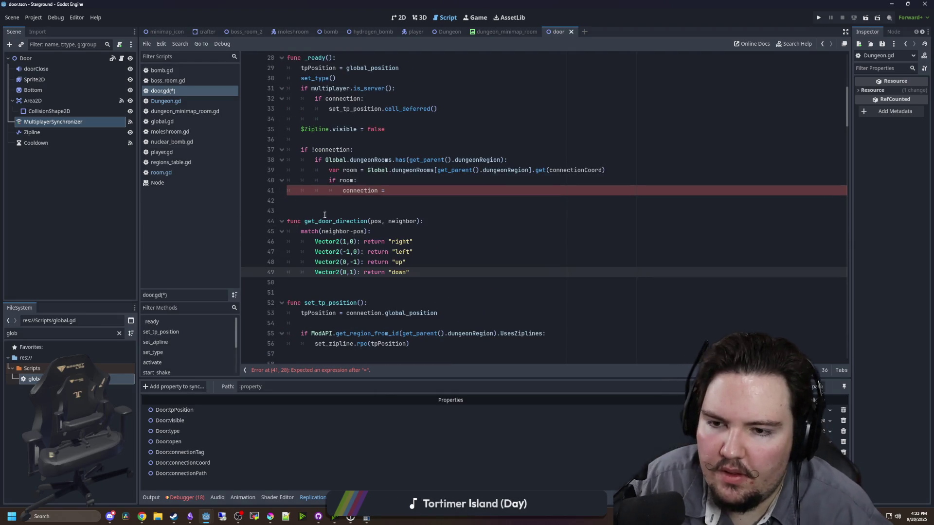
Set connection = get_door_connection(room, connectionCoord-get_parent().mapPos) on line 41
left_click(324, 215)
left_click(408, 188)
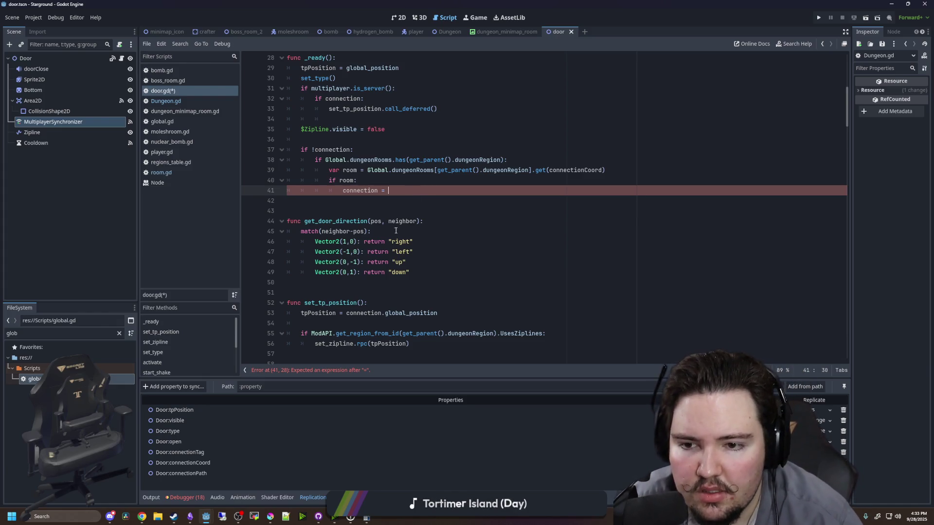
left_click(423, 227)
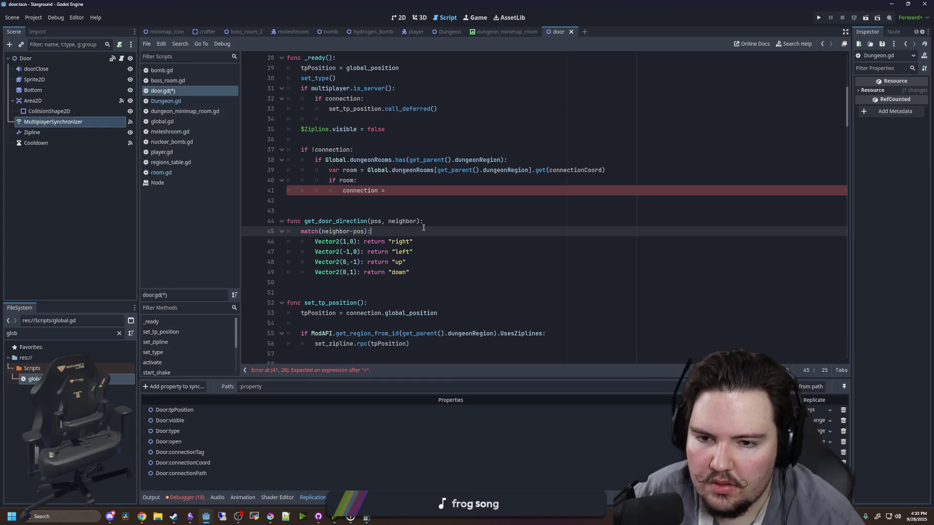
left_click(414, 190)
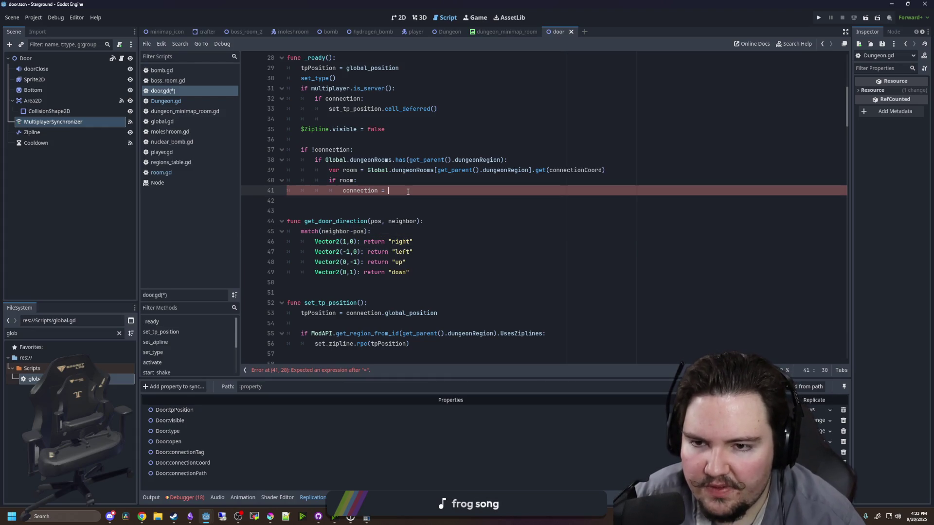
scroll("up", 3)
type("get_door_con")
type("nection(")
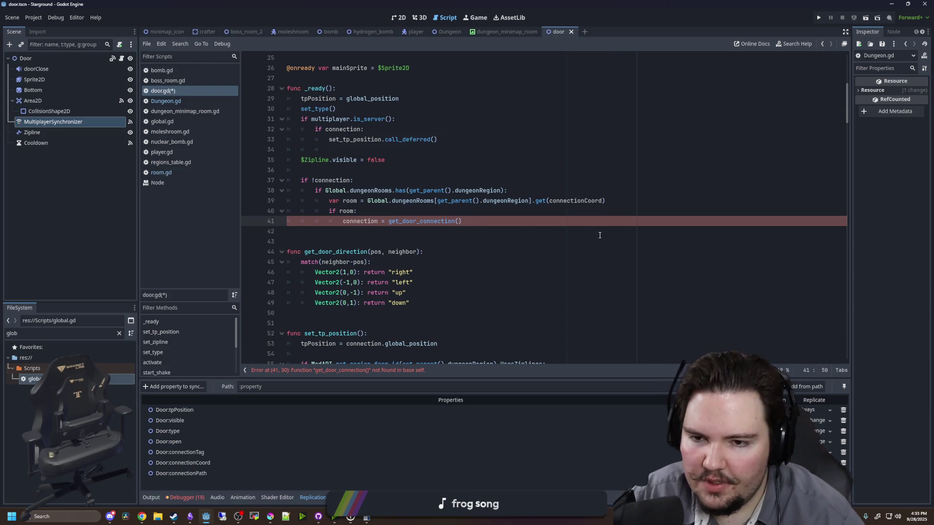
type("room,")
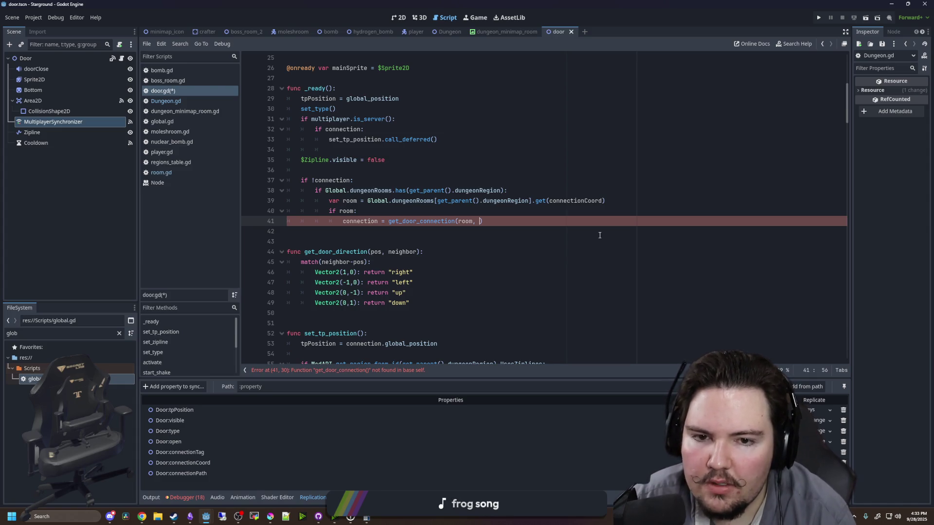
type("map")
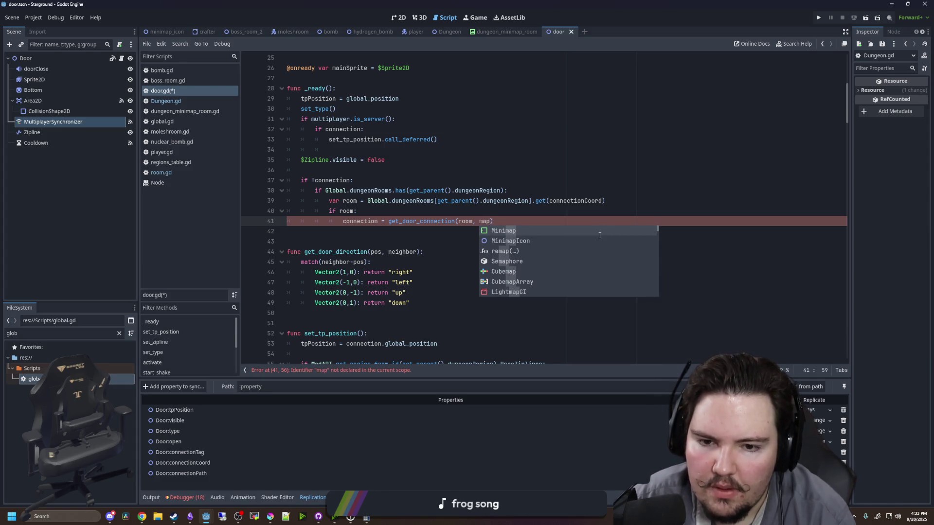
key("BackSpace")
type("get_pare")
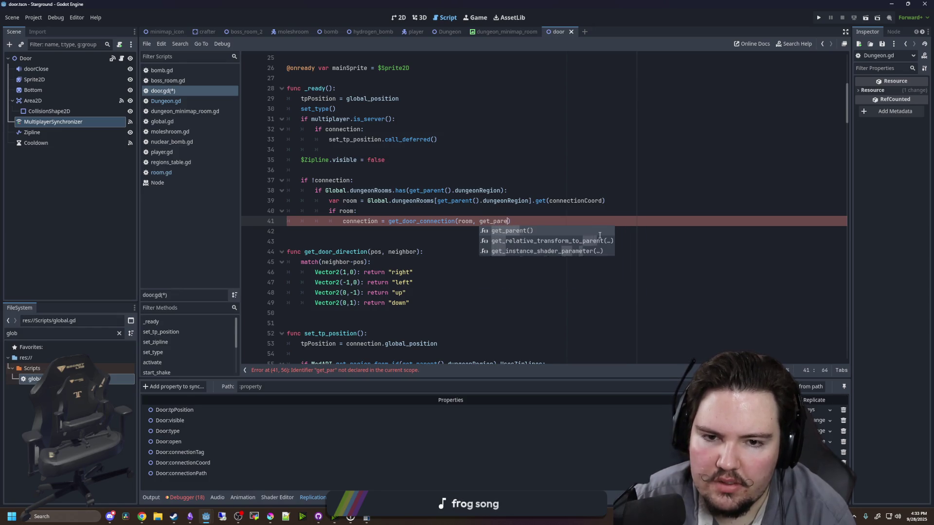
key("Return")
type(".mapPos")
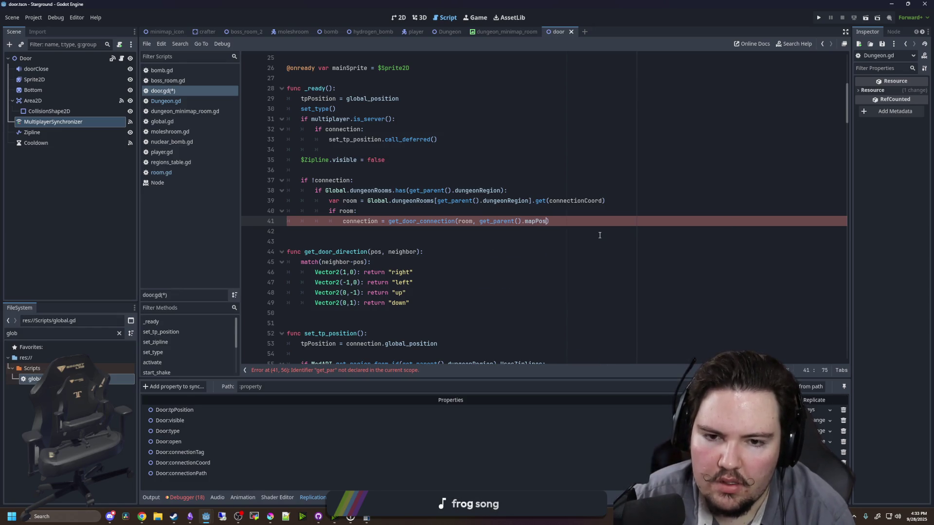
type(" -")
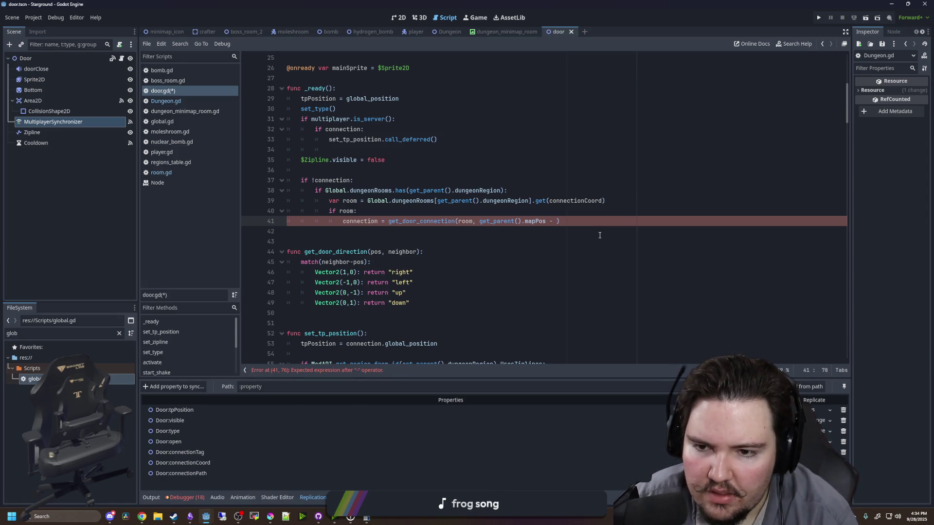
key("BackSpace")
key("BackSpace")
key("BackSpace")
key("Left")
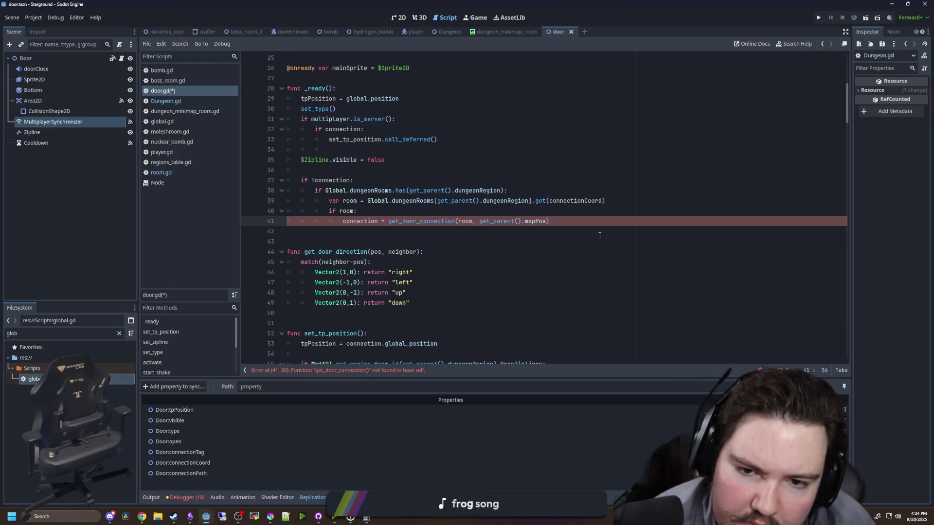
type("con")
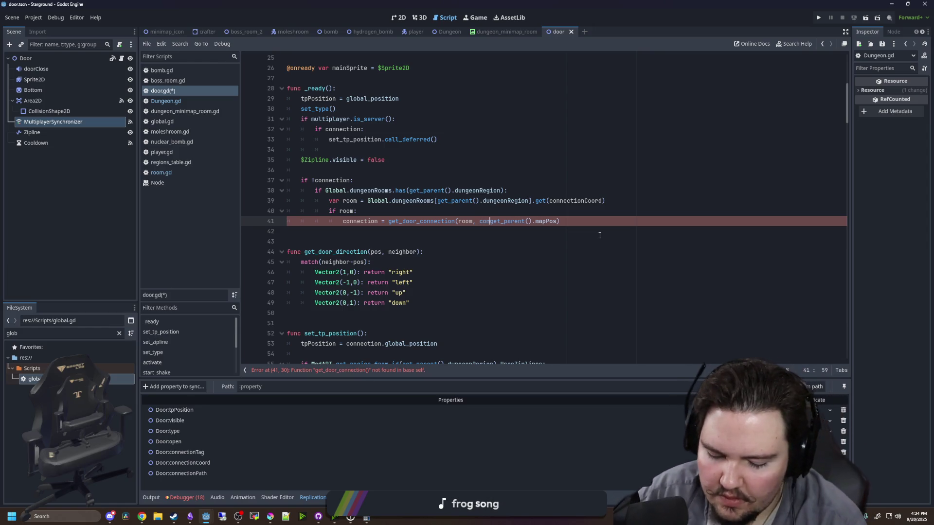
type("nectionCoord")
type("-")
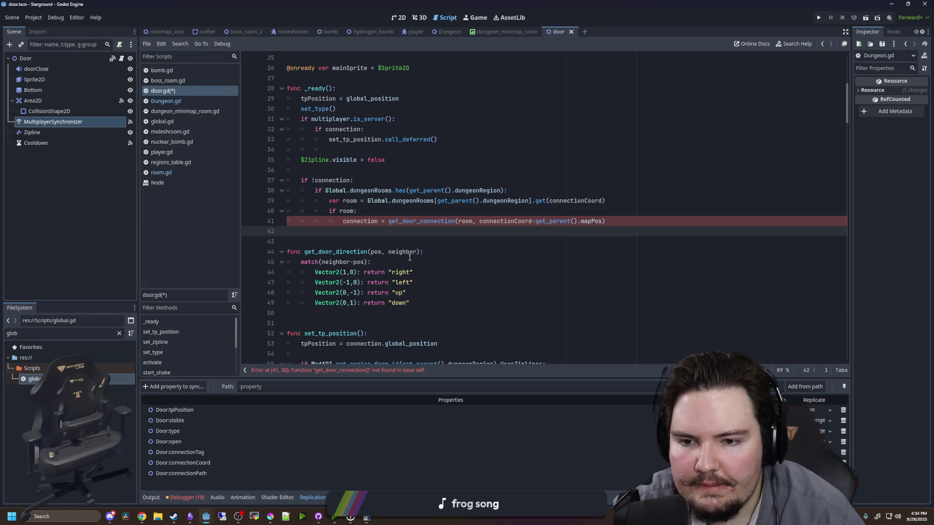
Rename the function's parameters to room and direction
double_click(394, 252)
double_click(375, 252)
type("room")
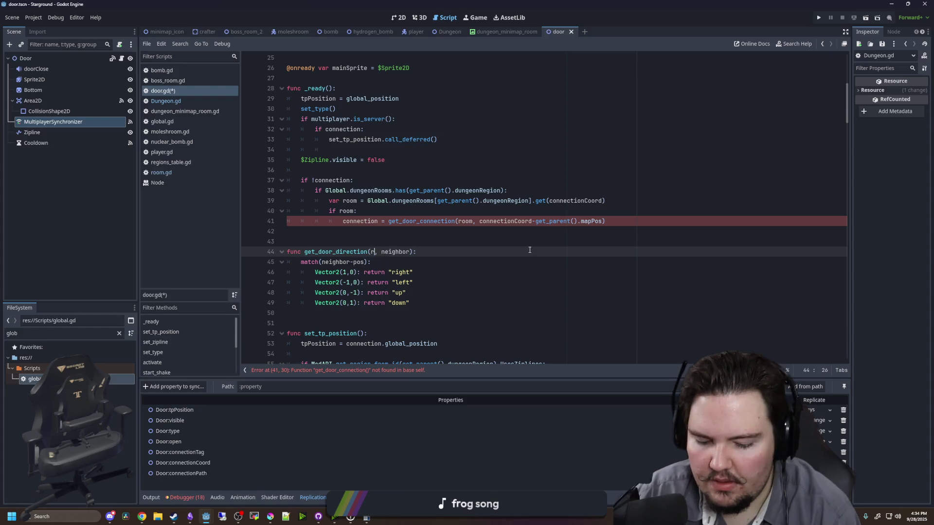
double_click(418, 251)
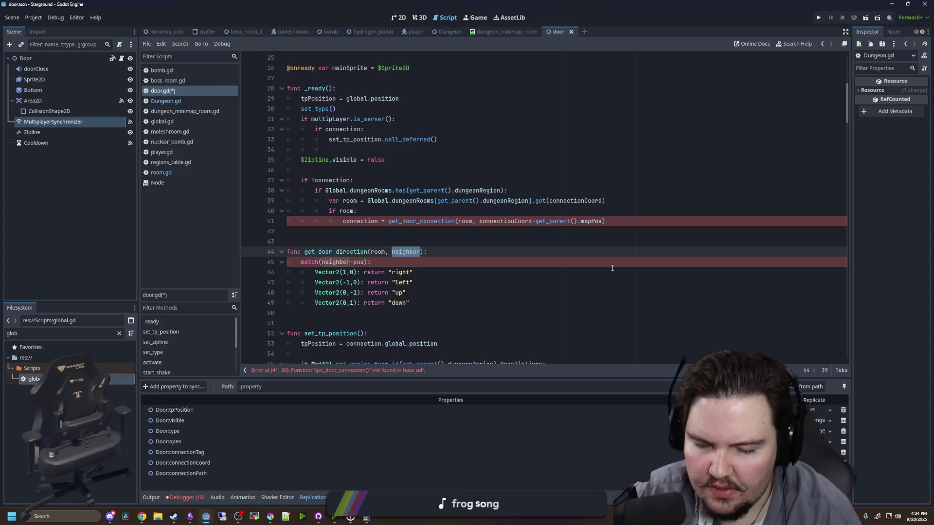
type("direction")
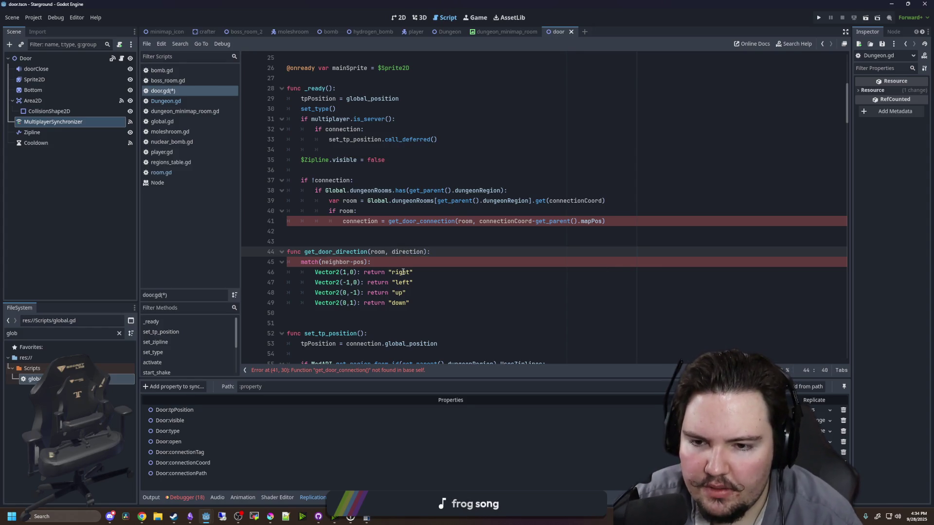
Change the match statement to match on direction
left_click(382, 265)
double_click(358, 261)
key("BackSpace")
key("BackSpace")
key("BackSpace")
key("BackSpace")
key("BackSpace")
key("BackSpace")
type("direction")
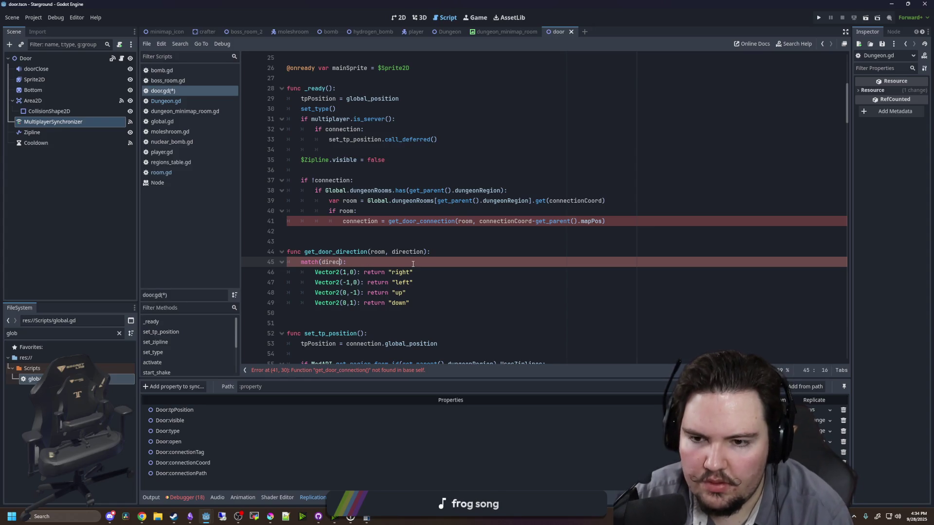
left_click(372, 238)
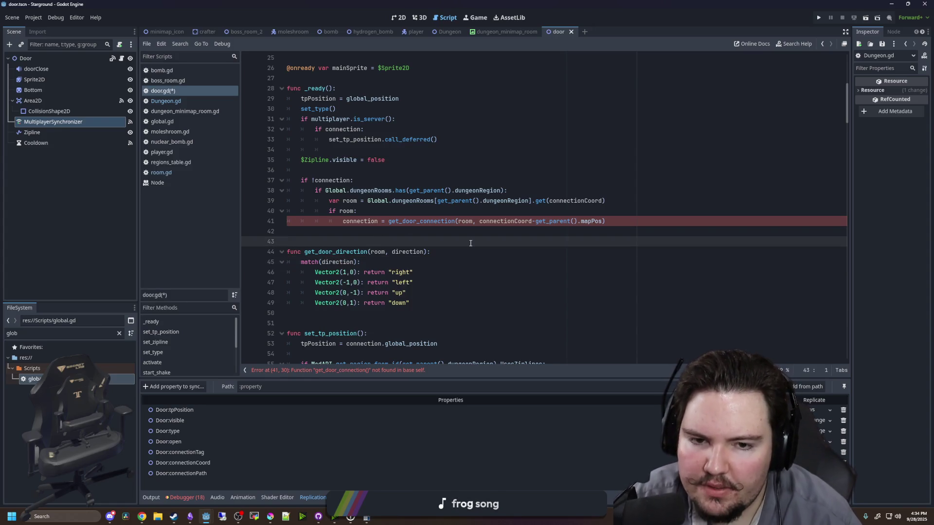
scroll("down", 3)
left_click(418, 271)
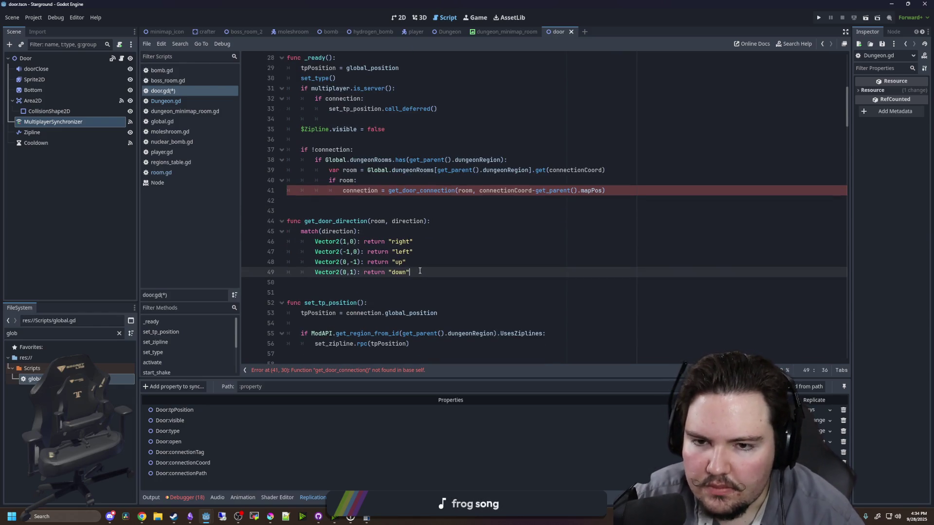
scroll("up", 3)
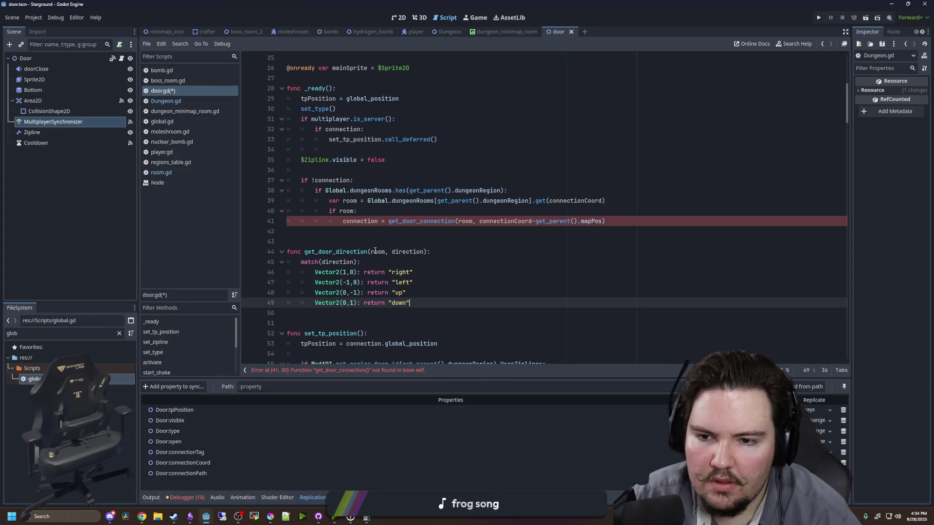
Rename the function from get_door_direction to get_door_connection
left_click(368, 252)
key("BackSpace")
key("BackSpace")
key("BackSpace")
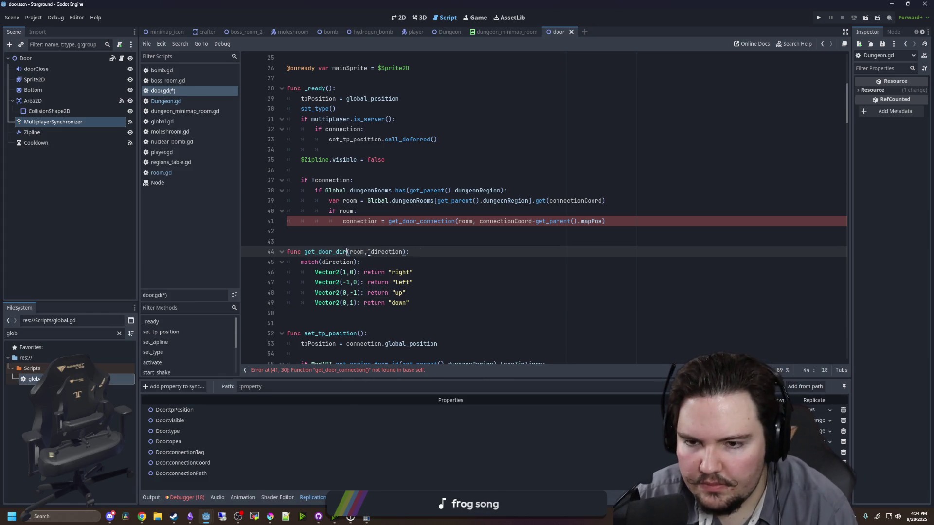
type("connection")
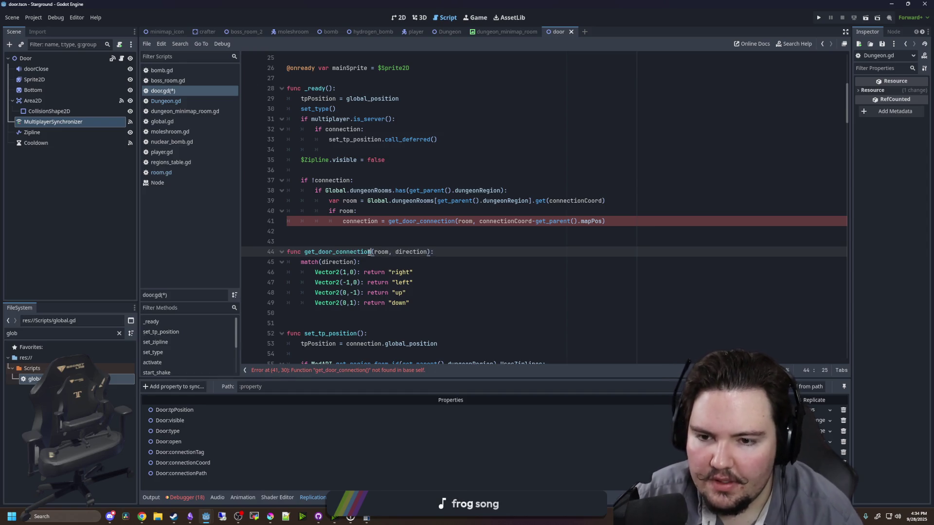
left_click(375, 263)
Wrap the "right" return value in room.get()
left_click(390, 271)
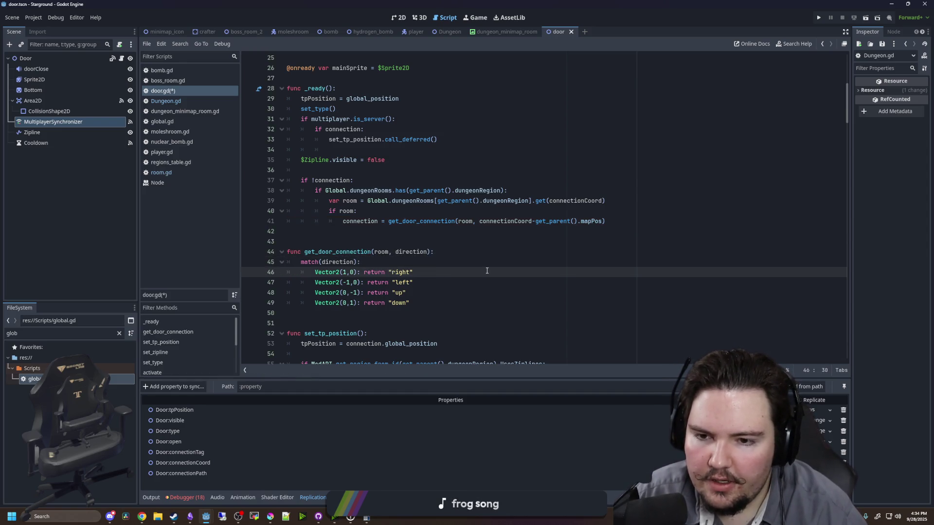
type("room")
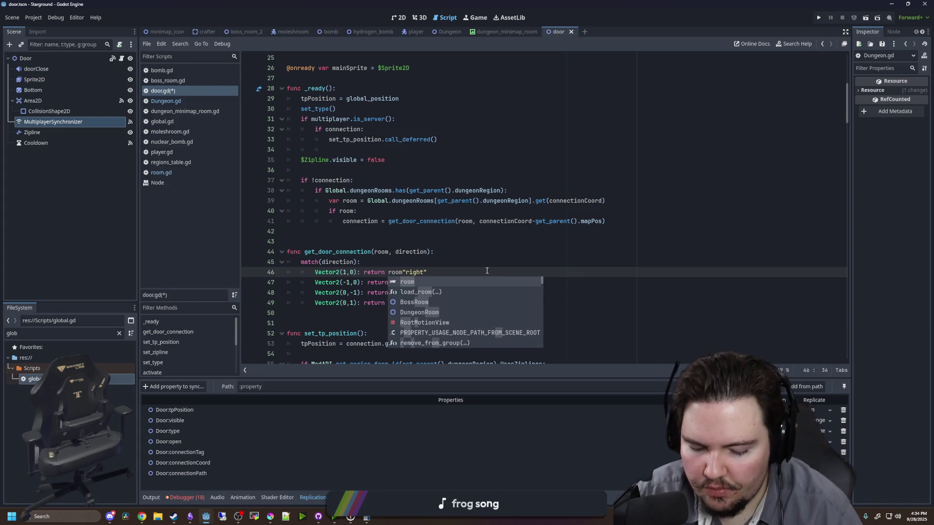
type(".get(")
key("Delete")
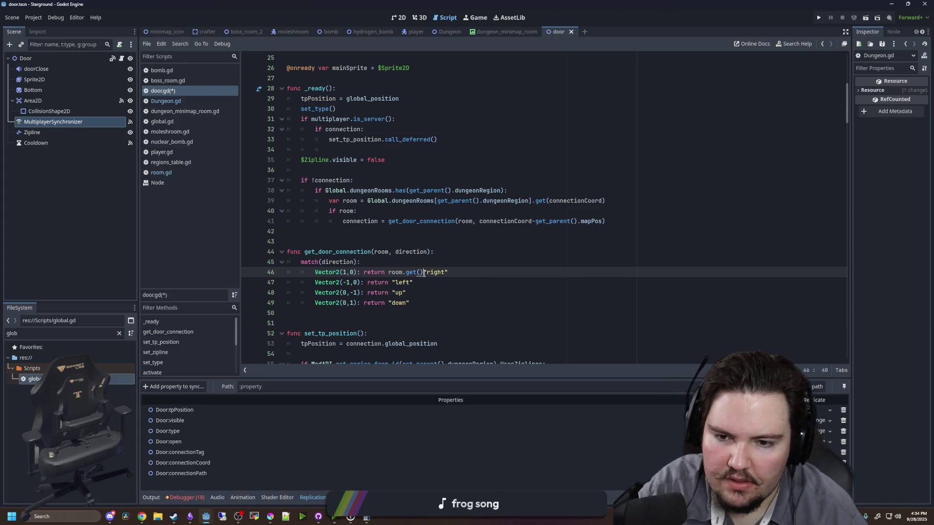
left_click(458, 269)
type(")")
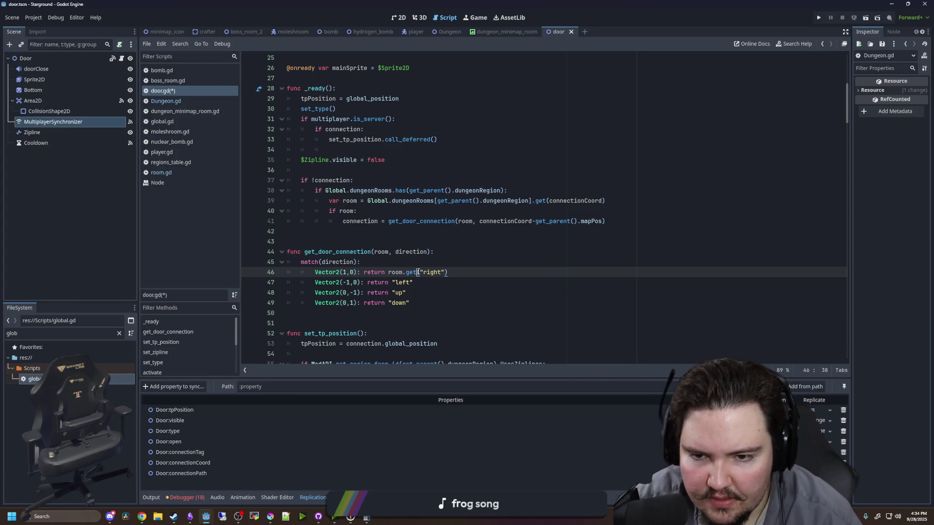
left_click_drag(420, 272, 388, 272)
key("ctrl+c")
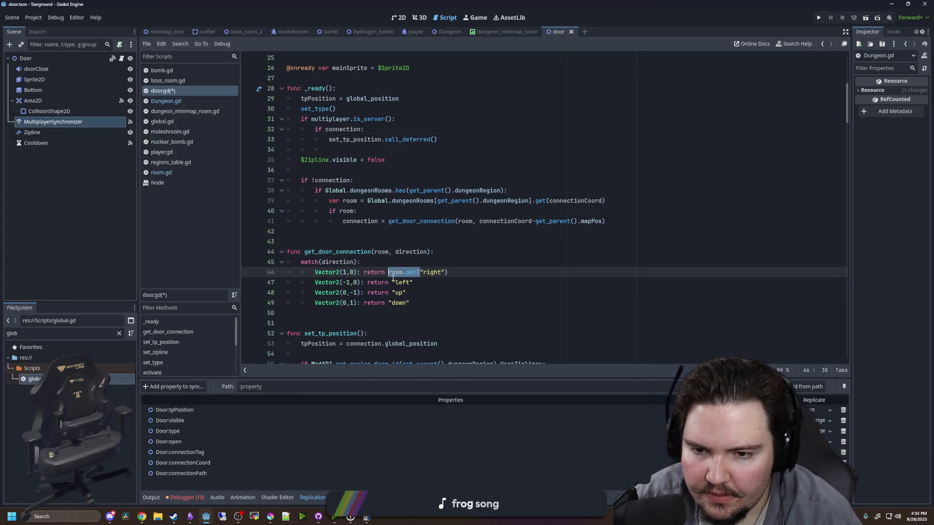
Insert room.get( before the "left", "up" and "down" return values
left_click(392, 282)
key("ctrl+v")
left_click(392, 292)
key("ctrl+v")
left_click(389, 302)
key("ctrl+v")
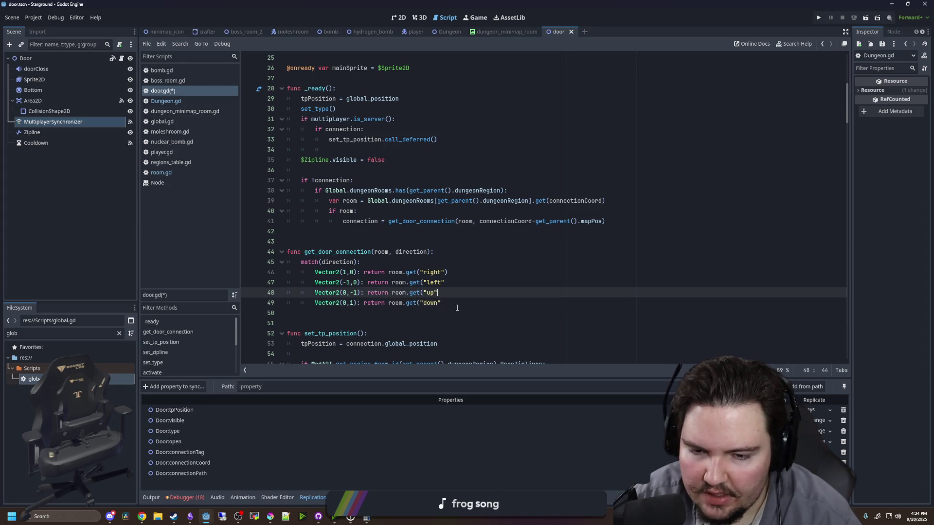
Add the closing parentheses after "down", "up" and "left"
left_click(474, 305)
type(")")
key("Up")
type(")")
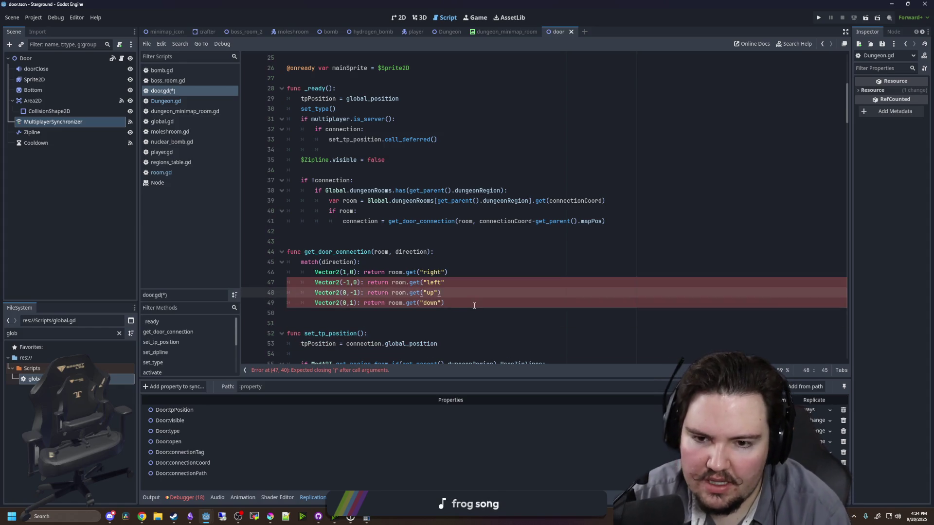
left_click(448, 282)
type(")")
key("Up")
key("Up")
key("Up")
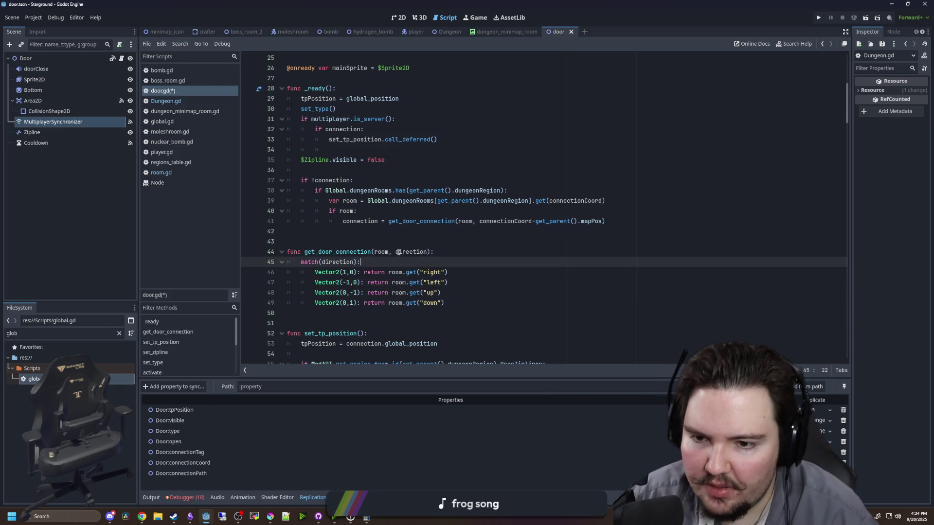
left_click(385, 241)
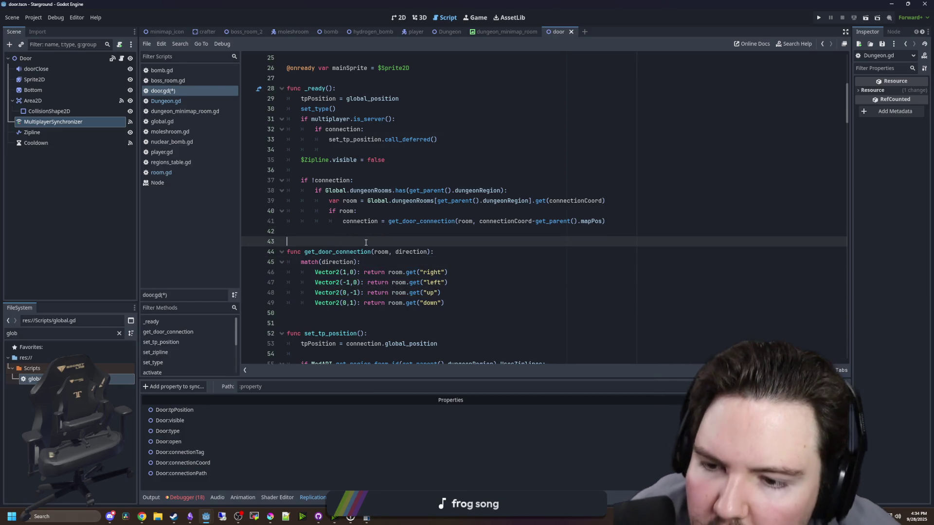
Add a new line under line 41 that sets connection.connection = self
left_click(400, 236)
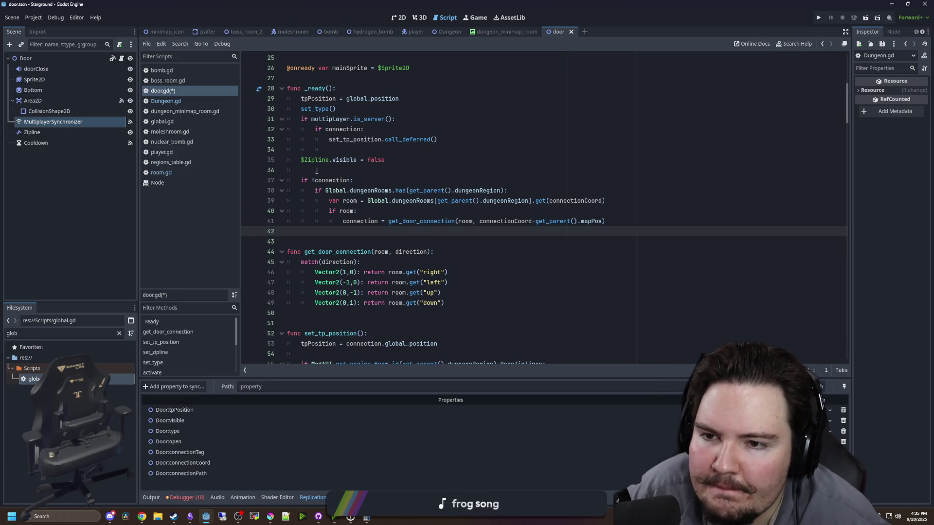
left_click(317, 166)
scroll("up", 3)
left_click(384, 271)
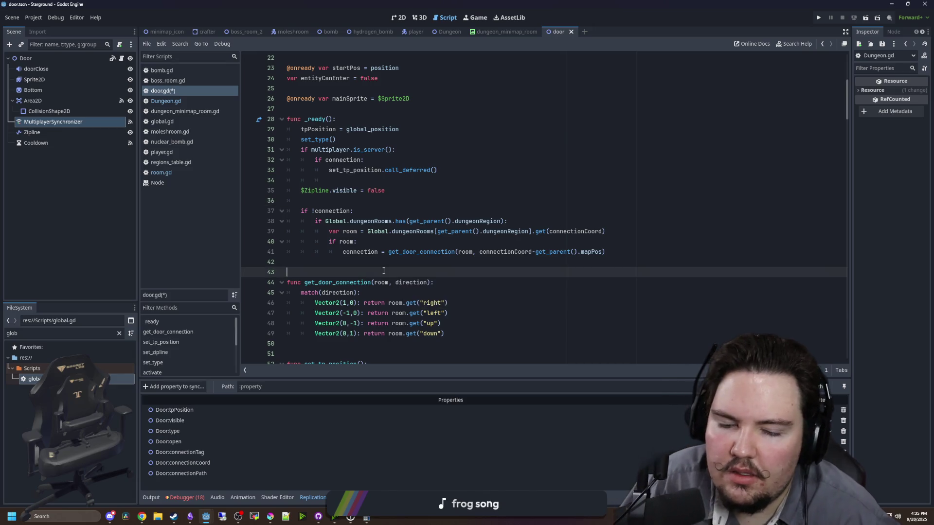
left_click(415, 255)
key("Down")
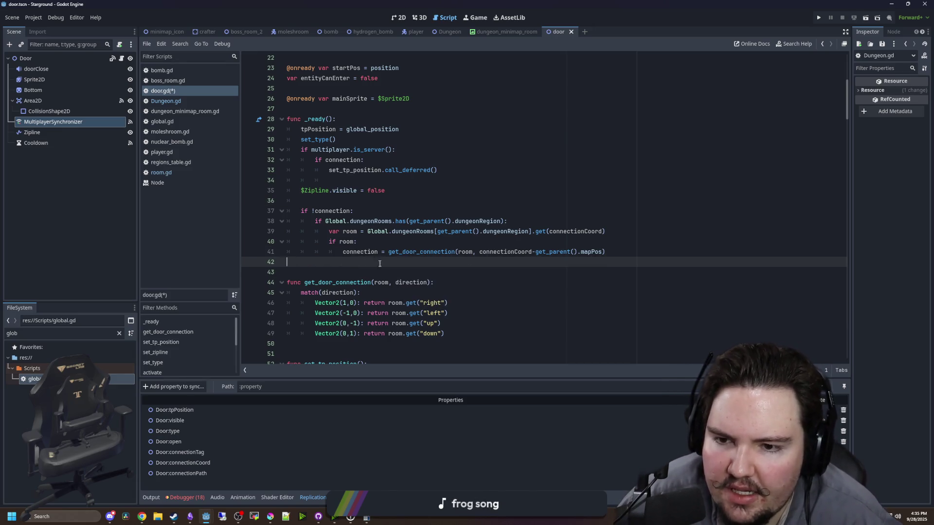
left_click(620, 253)
key("Return")
type("connection.connection = sel")
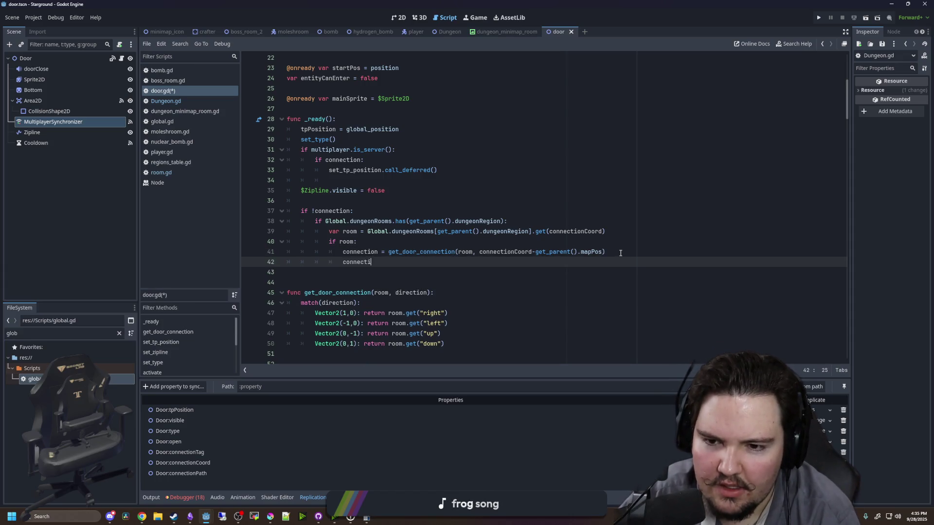
type("f")
left_click(584, 246)
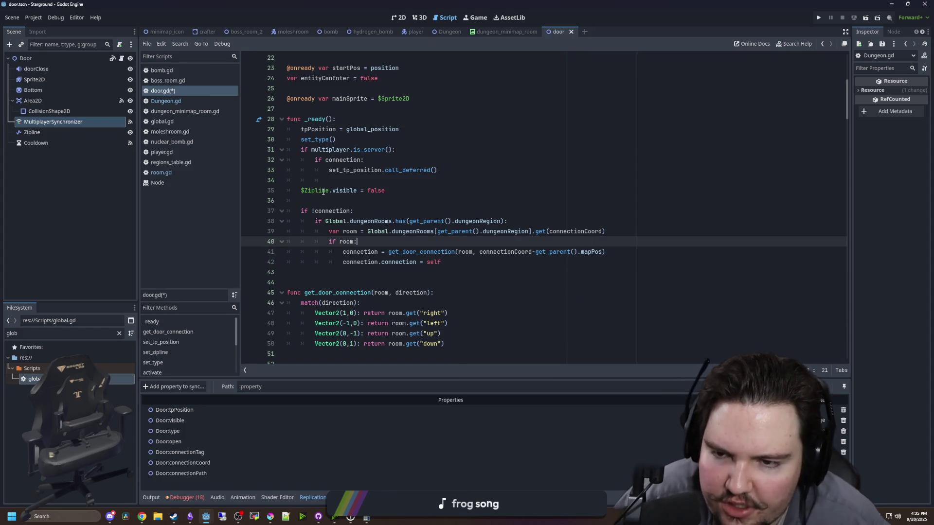
Save door.gd
left_click(323, 199)
key("ctrl+s")
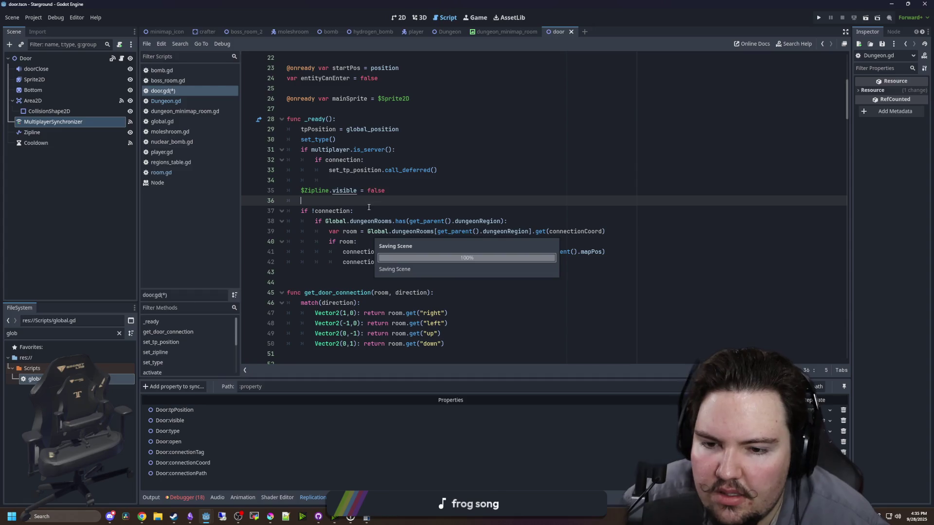
left_click(356, 272)
key("ctrl+s")
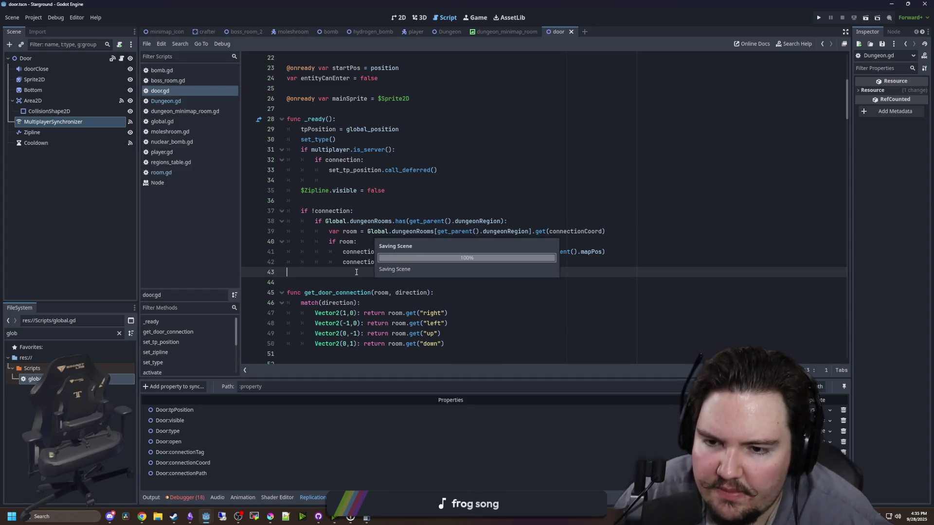
key("ctrl+s")
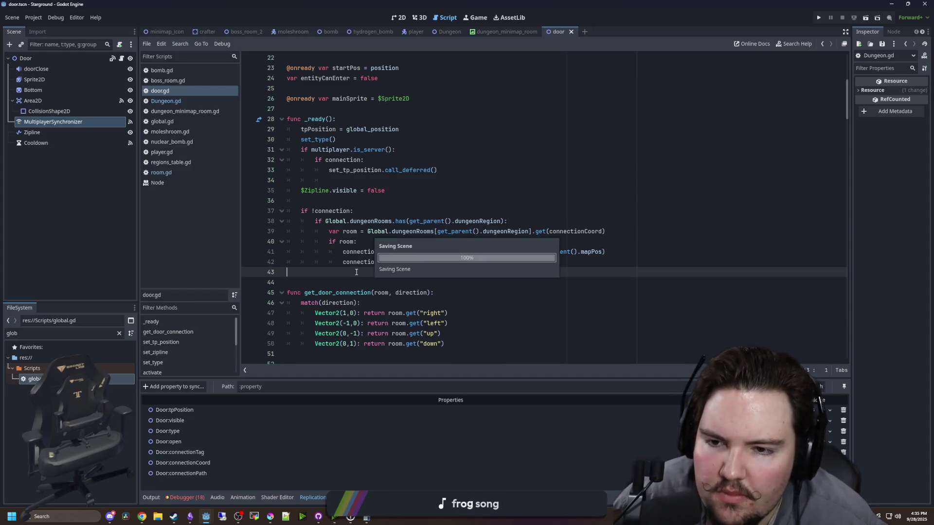
left_click(336, 199)
key("ctrl+s")
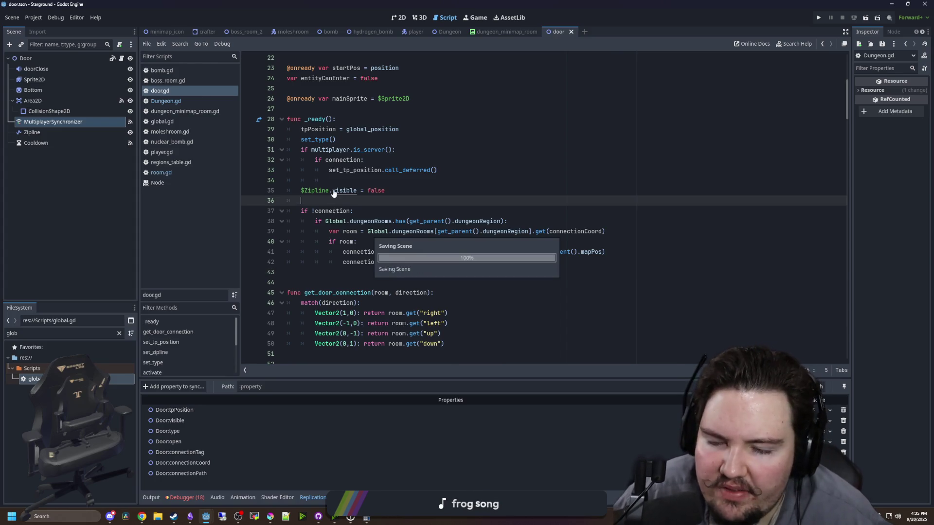
left_click(365, 272)
Open Windows Calculator and drag it over the editor
left_click(365, 201)
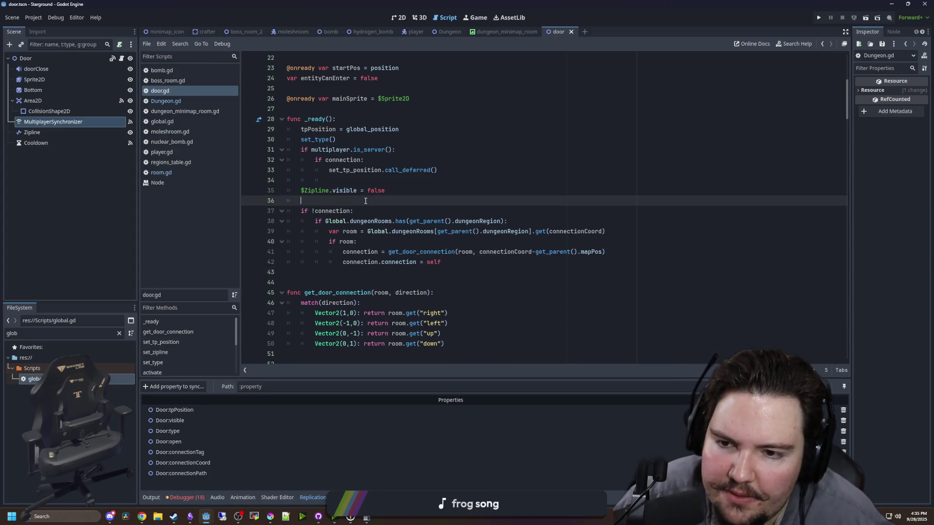
mouse_move(347, 213)
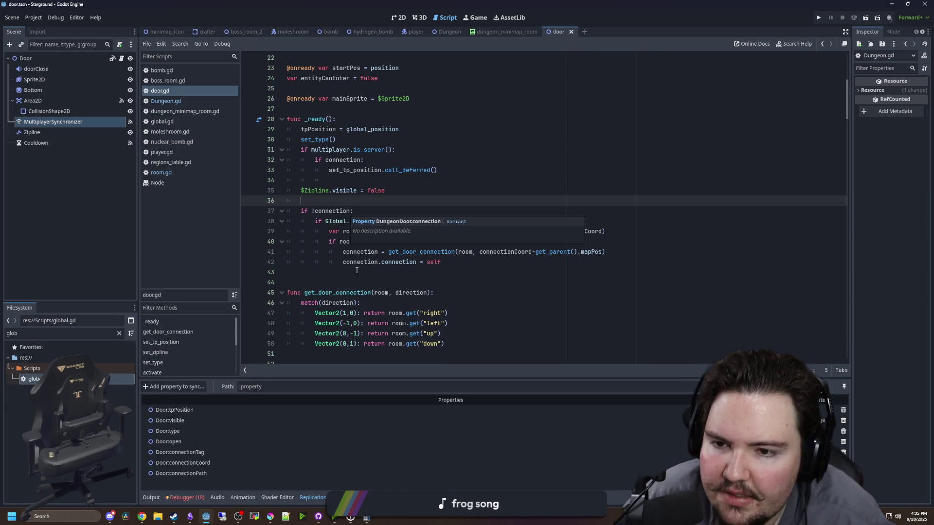
left_click(357, 271)
scroll("down", 3)
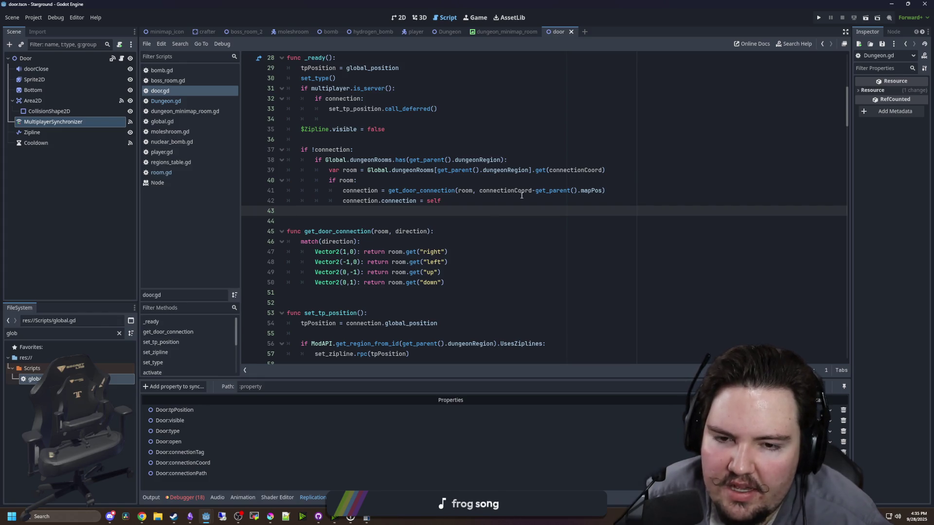
left_click(366, 519)
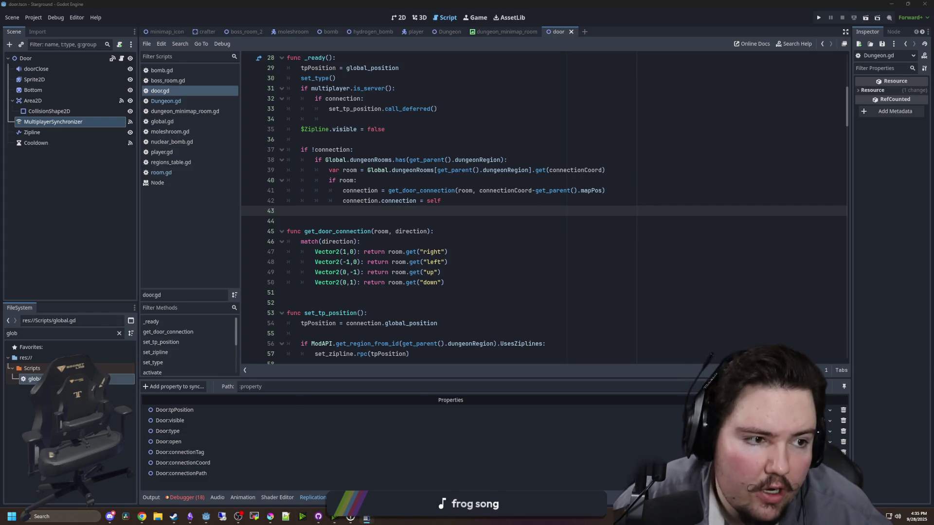
left_click_drag(302, 284, 178, 239)
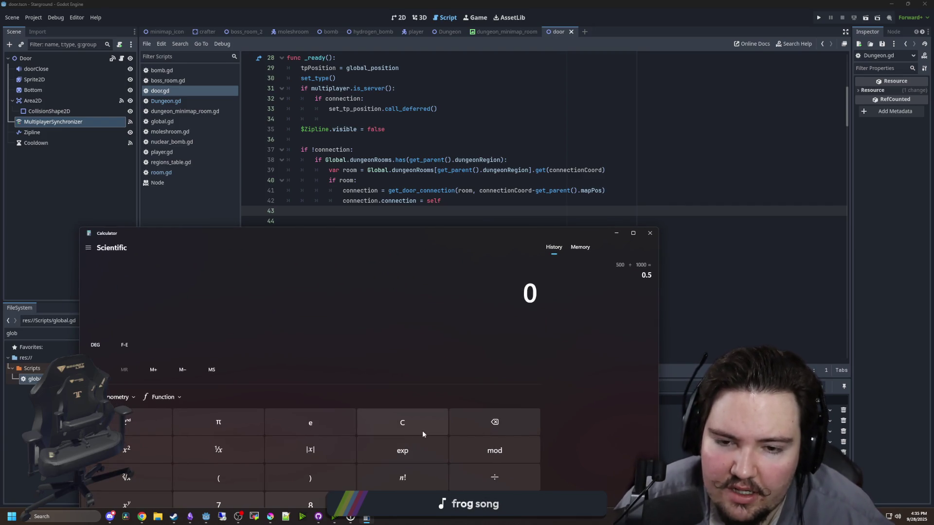
Enter -1 in Calculator, clear it, and drag the window down to reveal door.gd
type("-1")
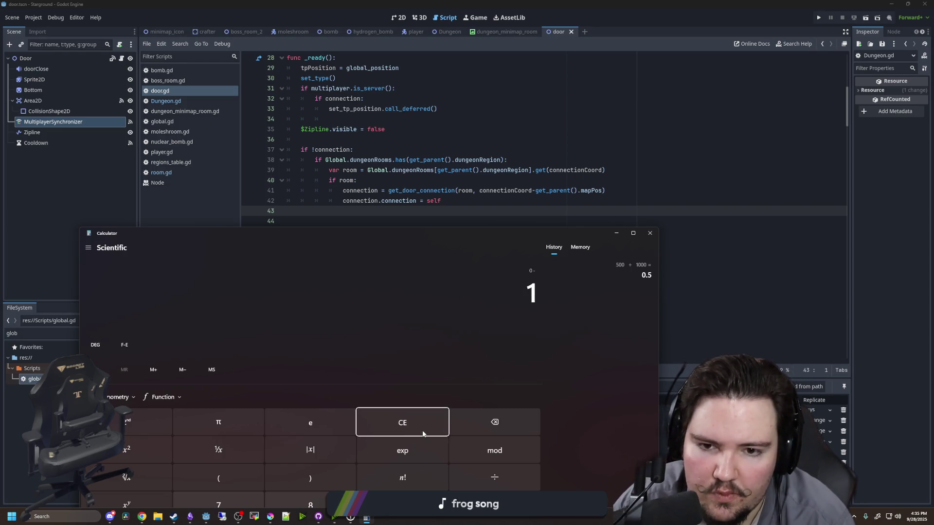
left_click(423, 430)
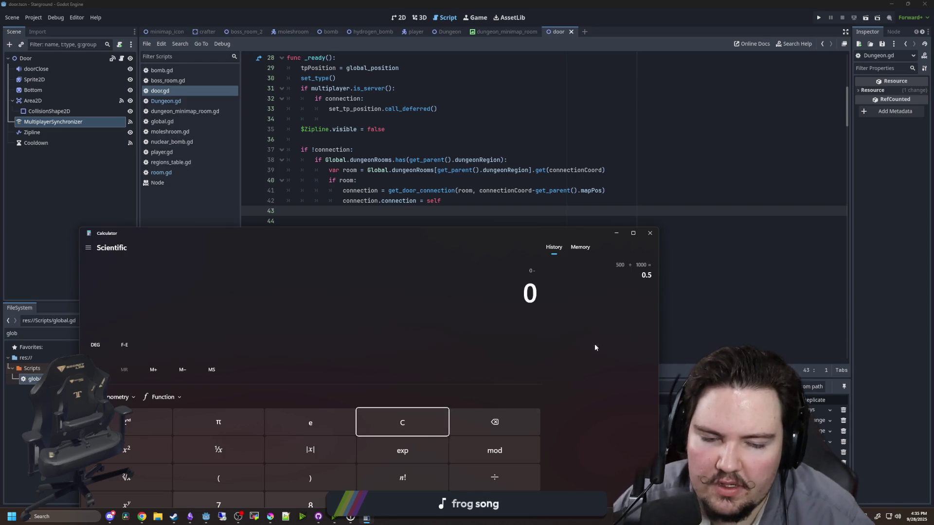
left_click_drag(583, 239, 570, 439)
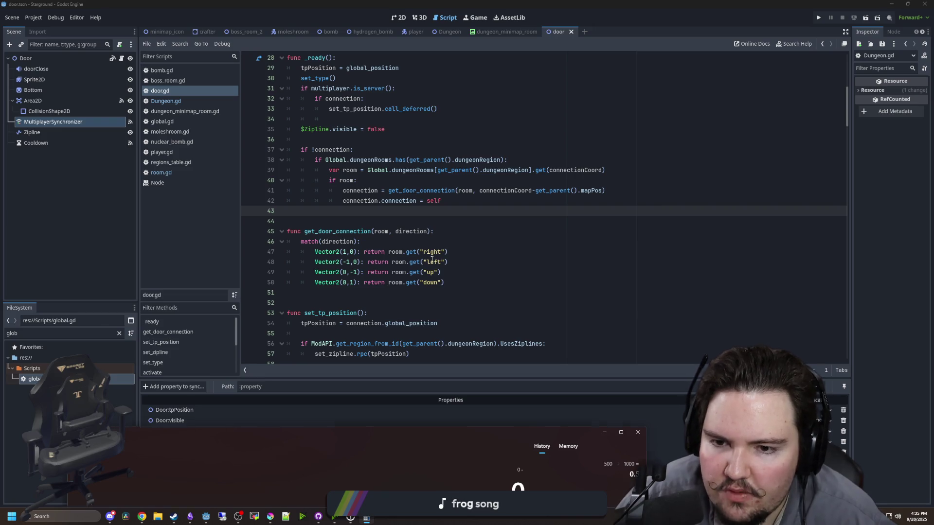
Swap the returned directions: left↔right and up↔down
double_click(432, 259)
type("righ")
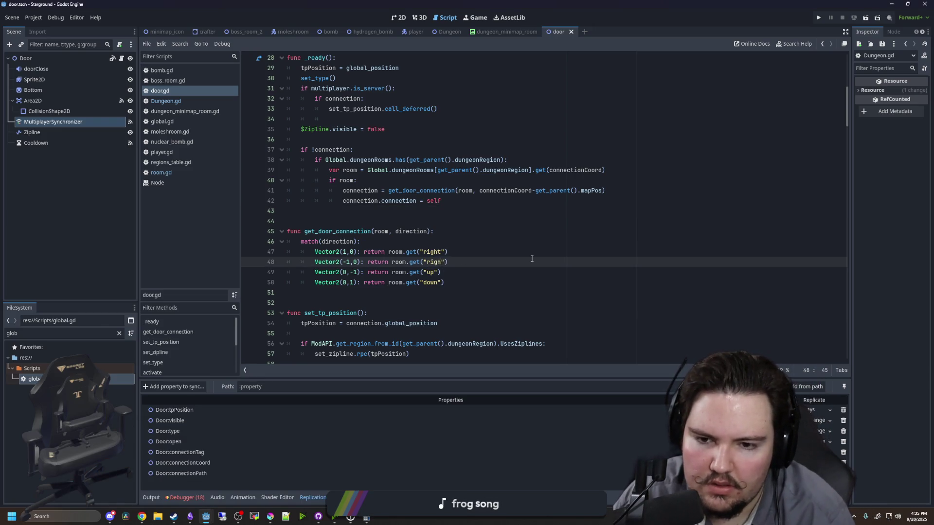
type("t")
double_click(433, 252)
type("left")
double_click(432, 272)
type("down")
double_click(430, 283)
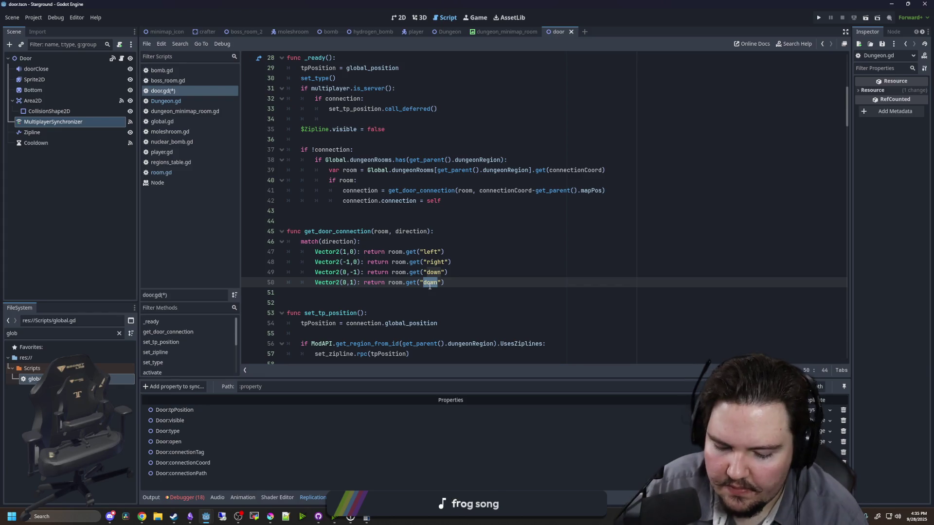
type("up")
Save door.gd and open Dungeon.gd from the script list
left_click(319, 225)
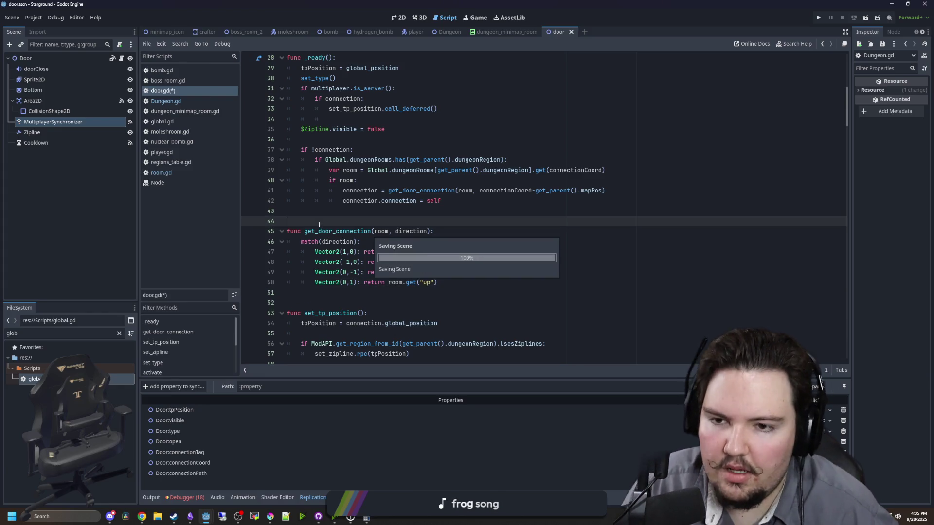
key("ctrl+s")
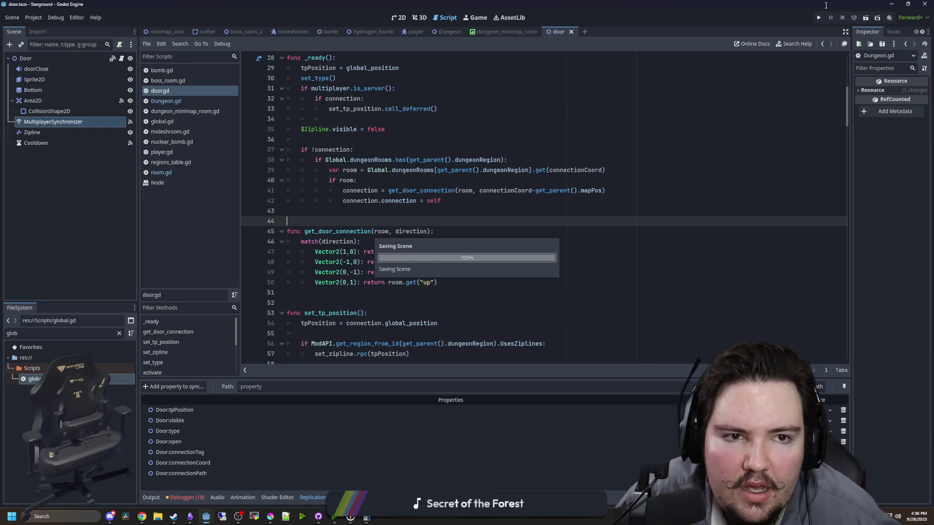
left_click(340, 210)
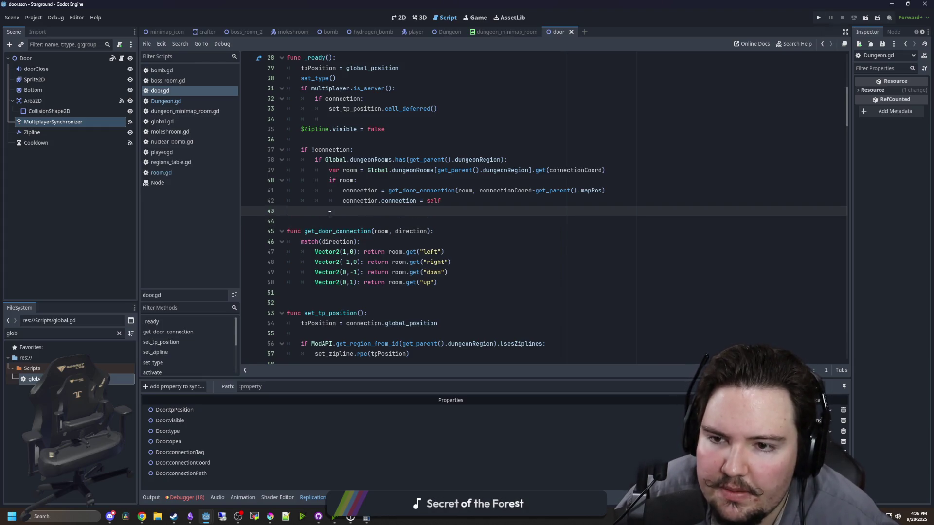
scroll("up", 3)
left_click(333, 199)
key("ctrl+s")
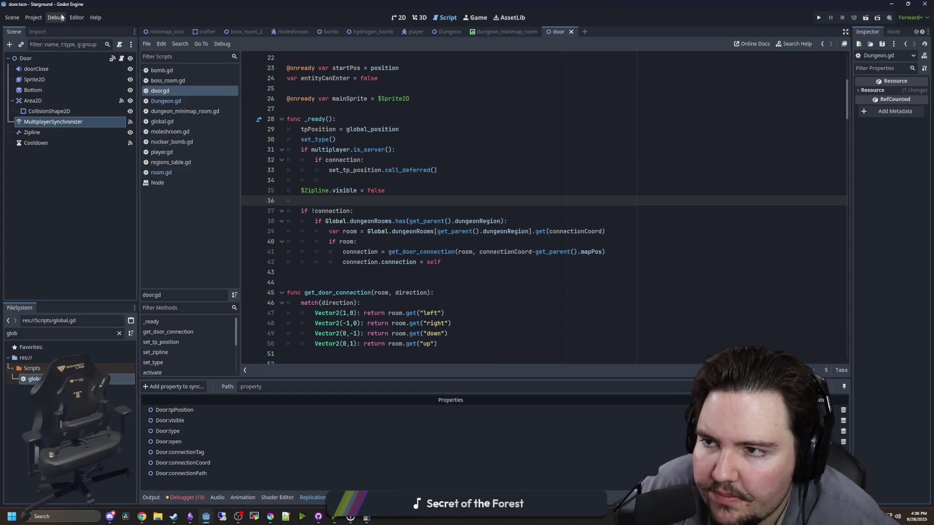
left_click(348, 181)
key("ctrl+s")
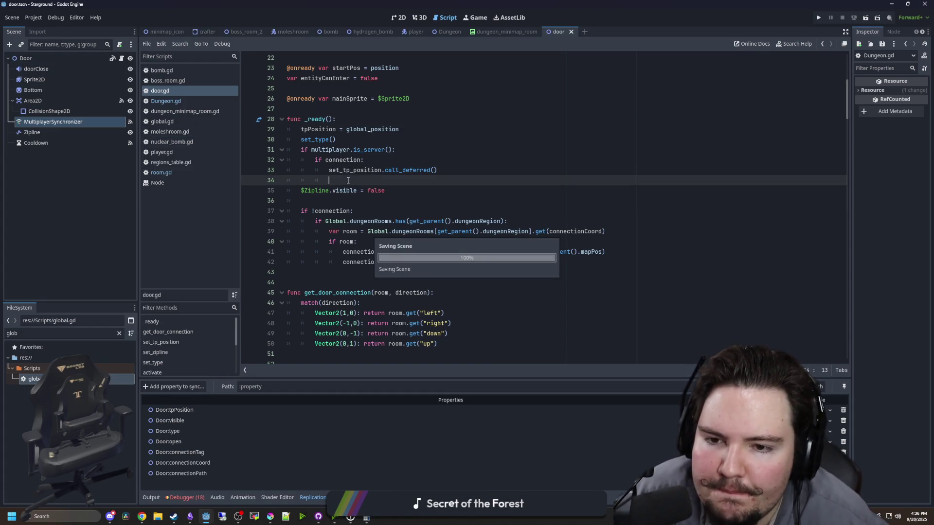
left_click(307, 202)
key("ctrl+s")
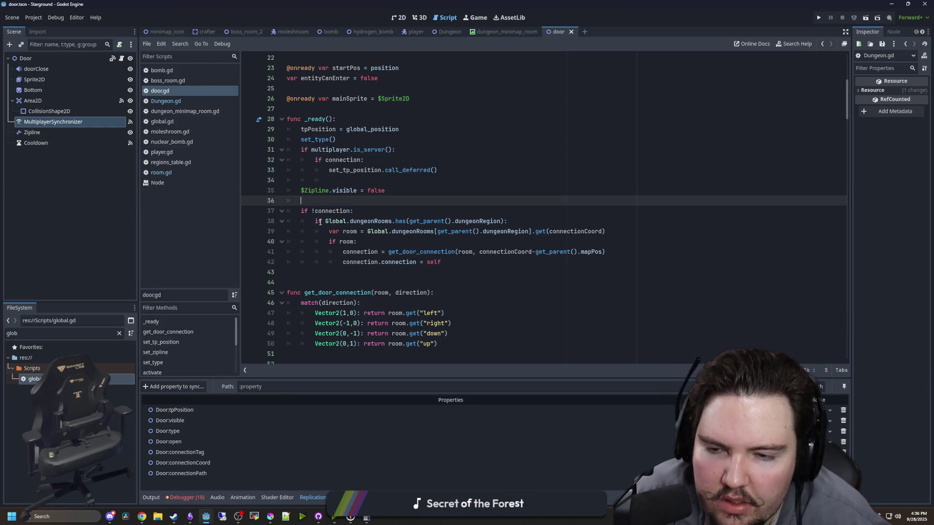
left_click(182, 101)
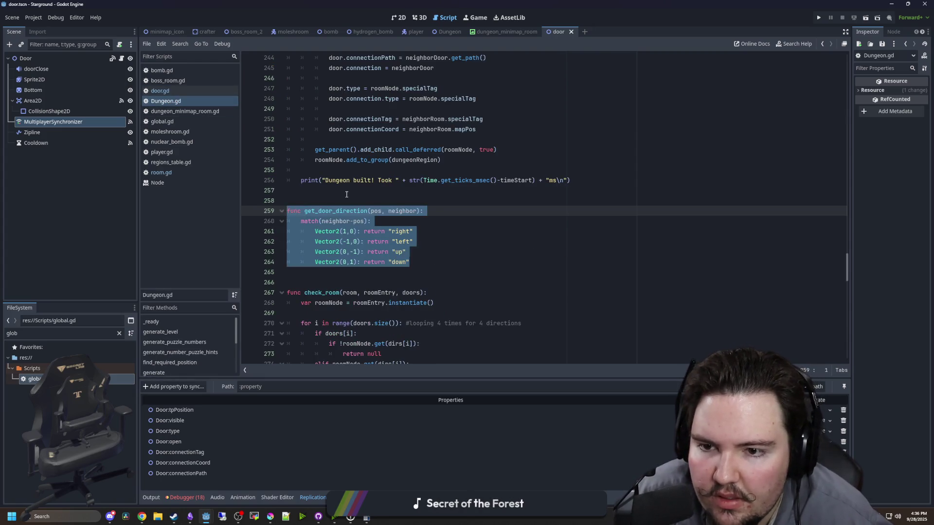
left_click(346, 195)
scroll("up", 3)
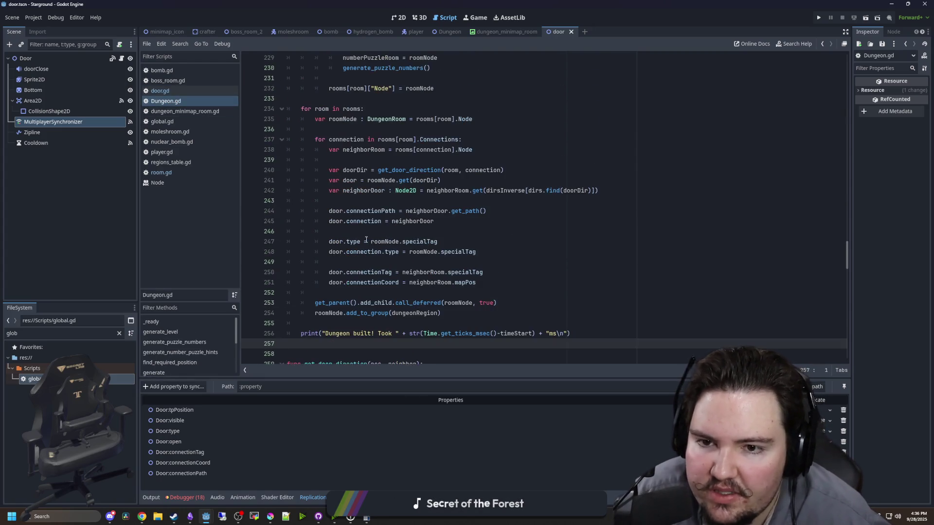
left_click(385, 232)
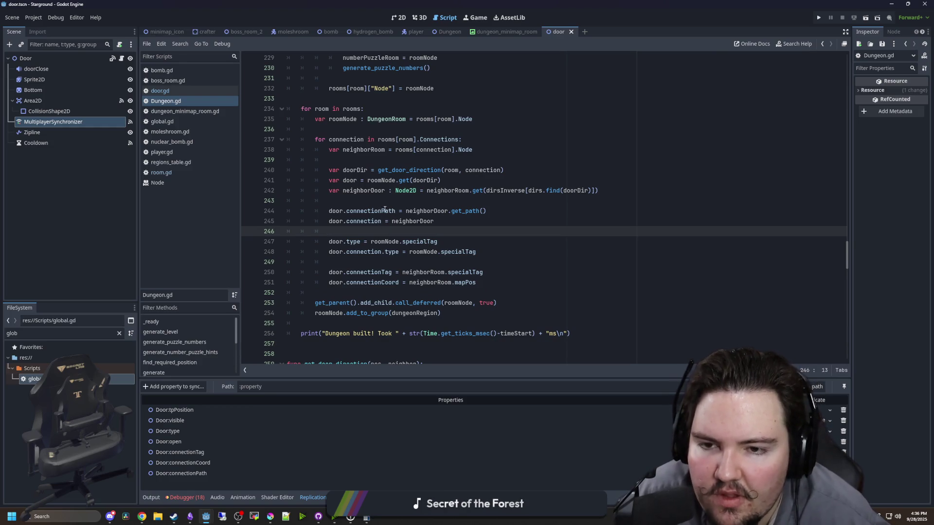
left_click(387, 205)
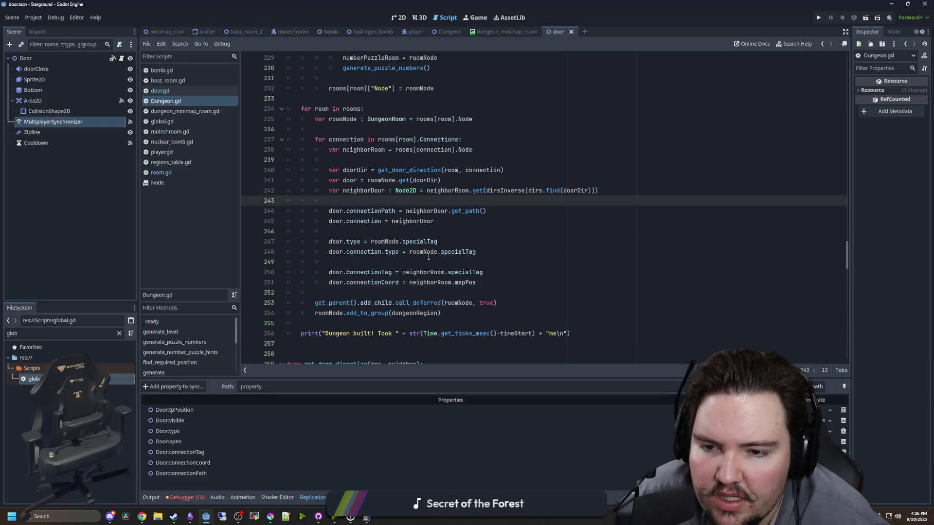
left_click(423, 259)
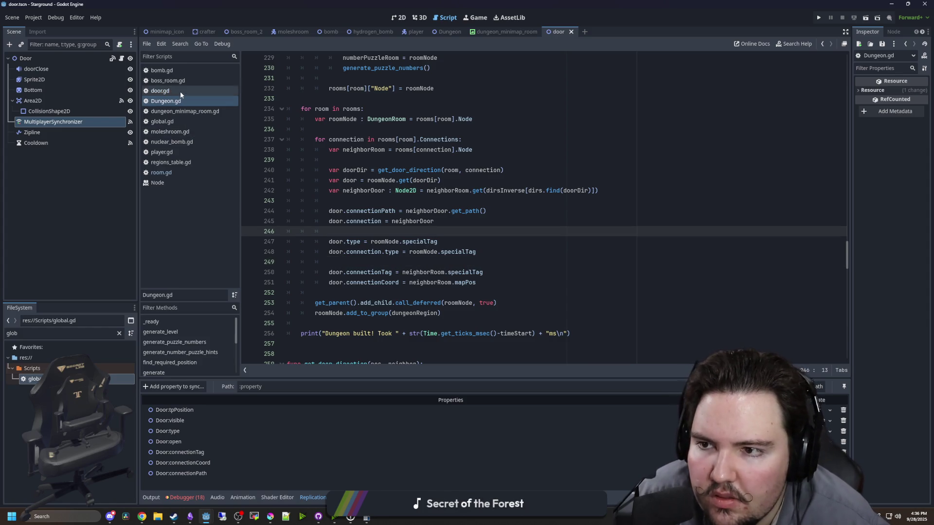
left_click(180, 91)
key("ctrl+s")
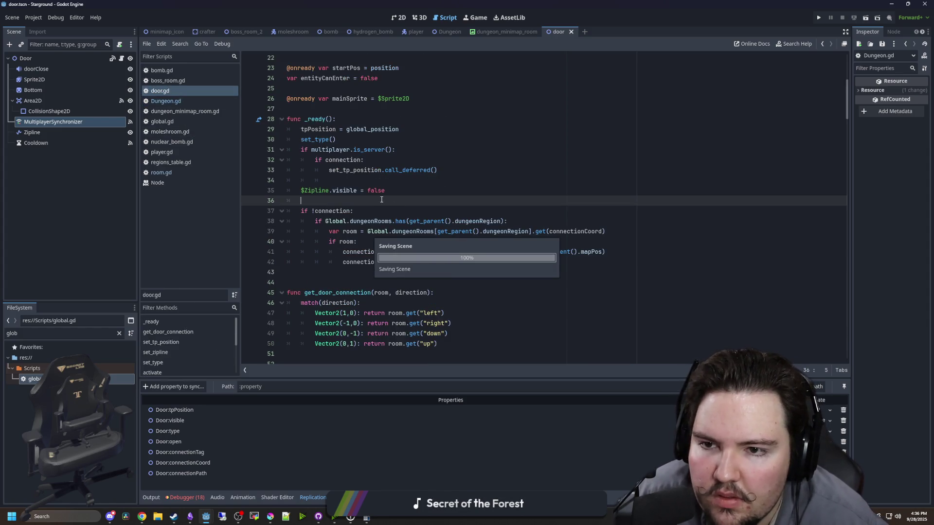
left_click(326, 139)
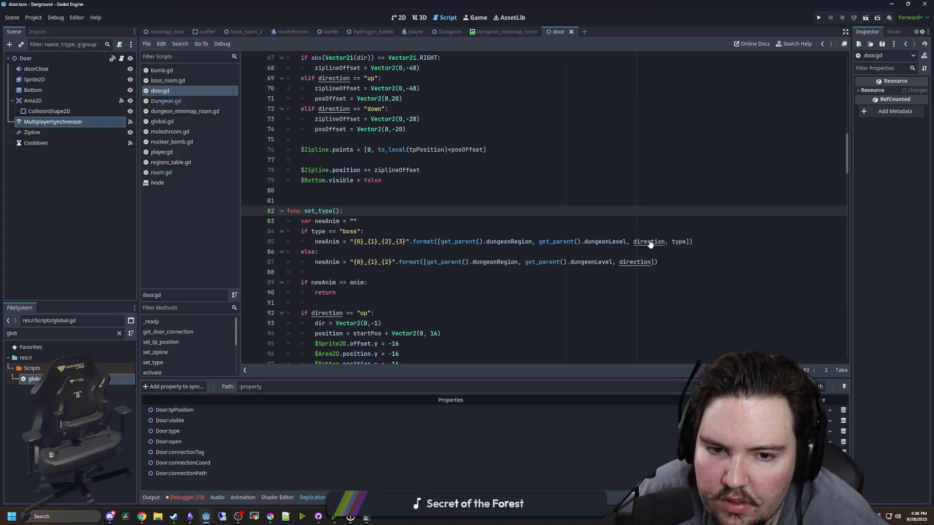
key("alt+Left")
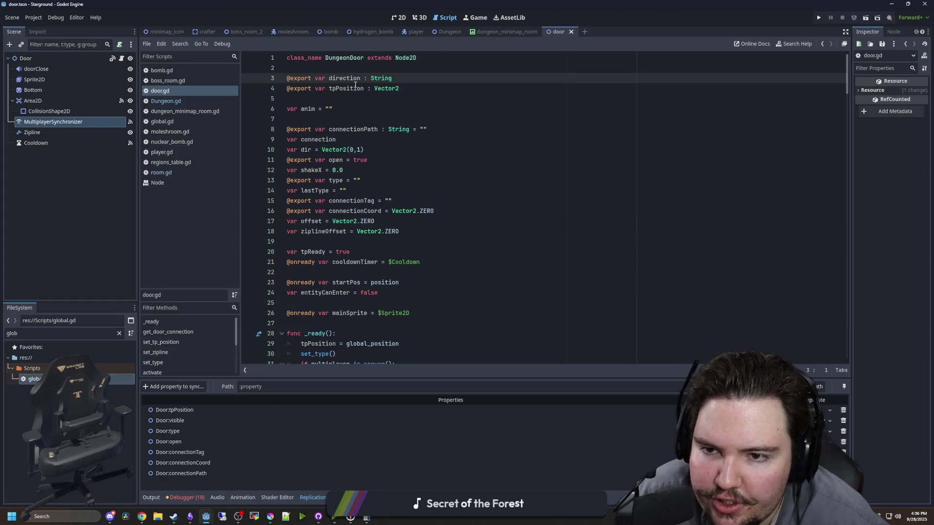
scroll("down", 3)
scroll("up", 3)
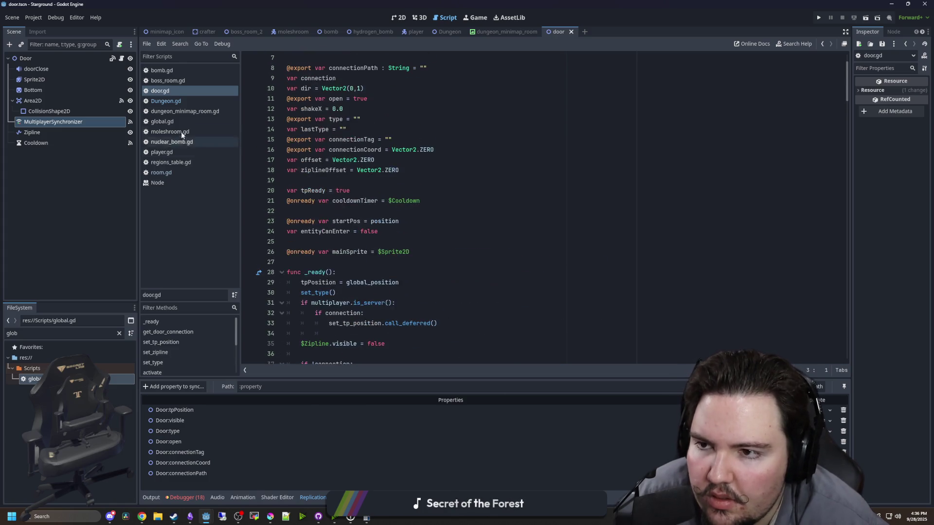
left_click(184, 92)
left_click(330, 181)
key("ctrl+s")
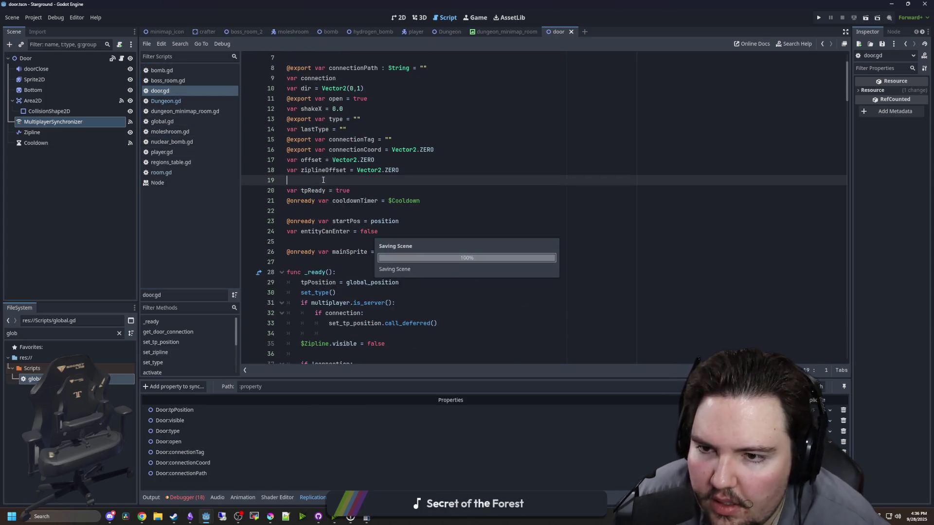
left_click(179, 101)
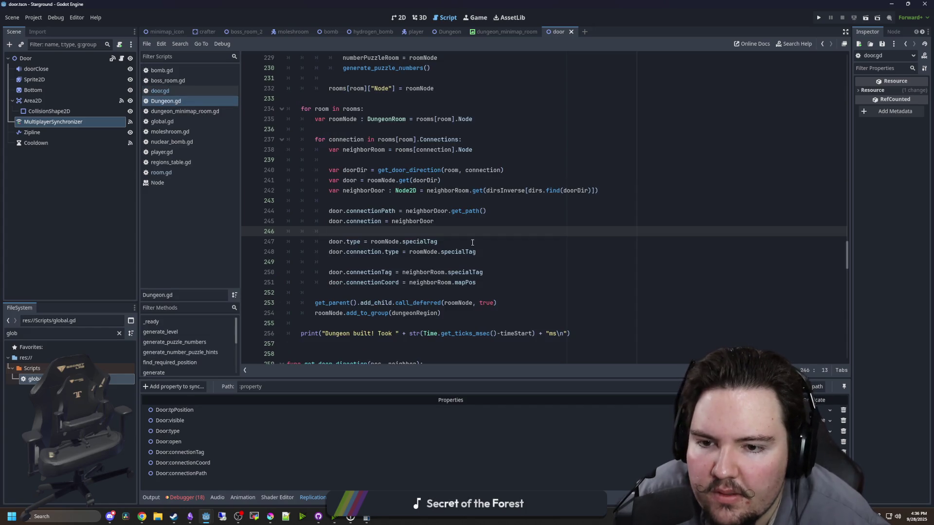
key("ctrl+s")
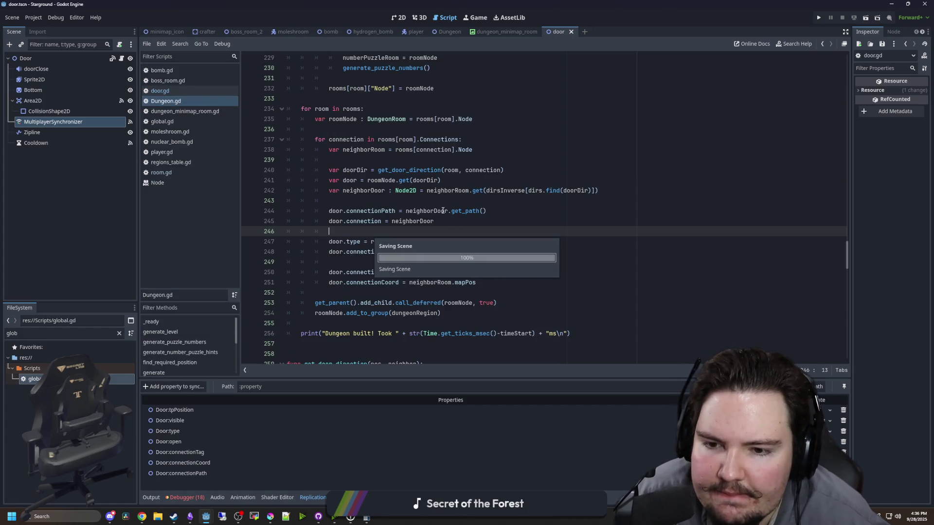
left_click(382, 261)
left_click(368, 227)
left_click(390, 201)
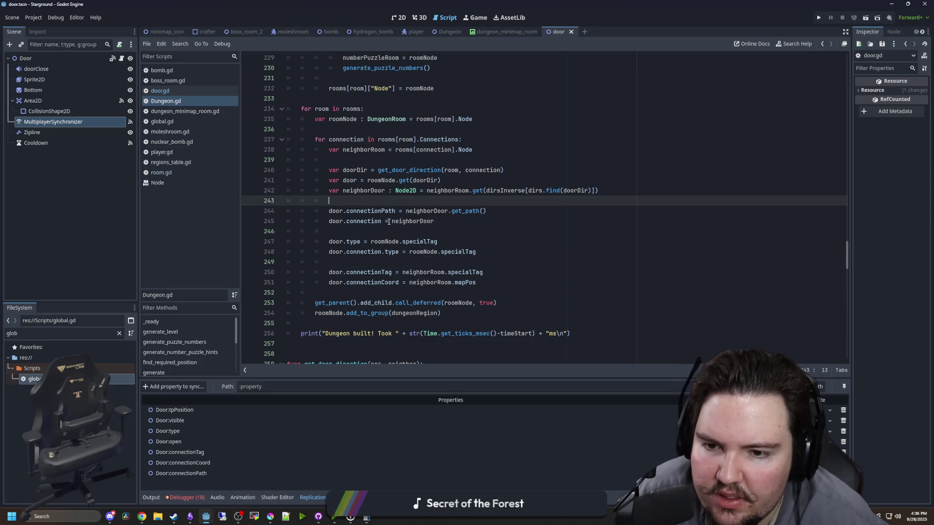
left_click(390, 211)
left_click(390, 231)
left_click(390, 260)
key("ctrl+s")
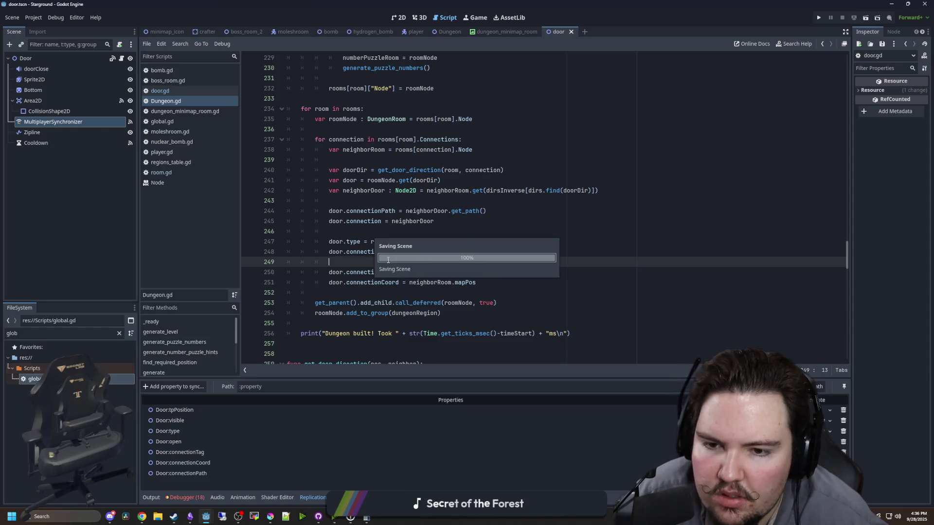
left_click(371, 231)
left_click(376, 242)
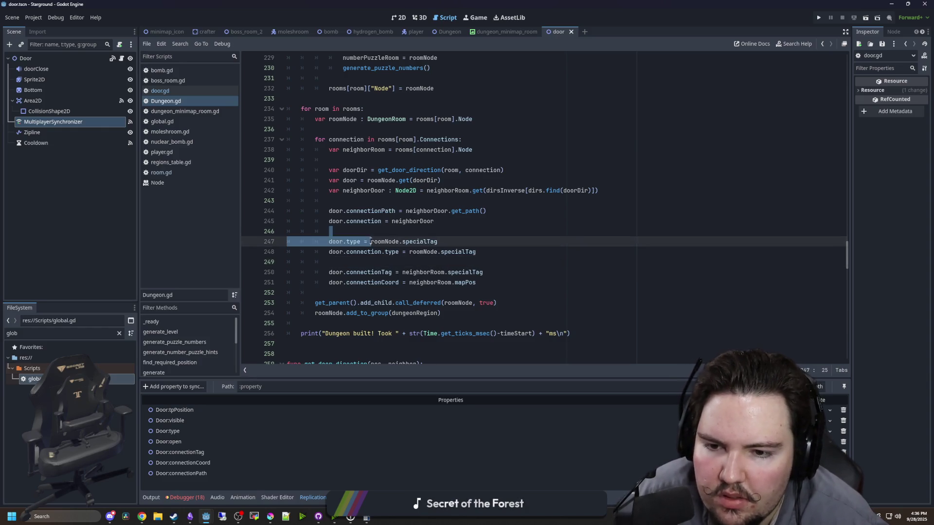
left_click(382, 219)
left_click(380, 237)
key("ctrl+s")
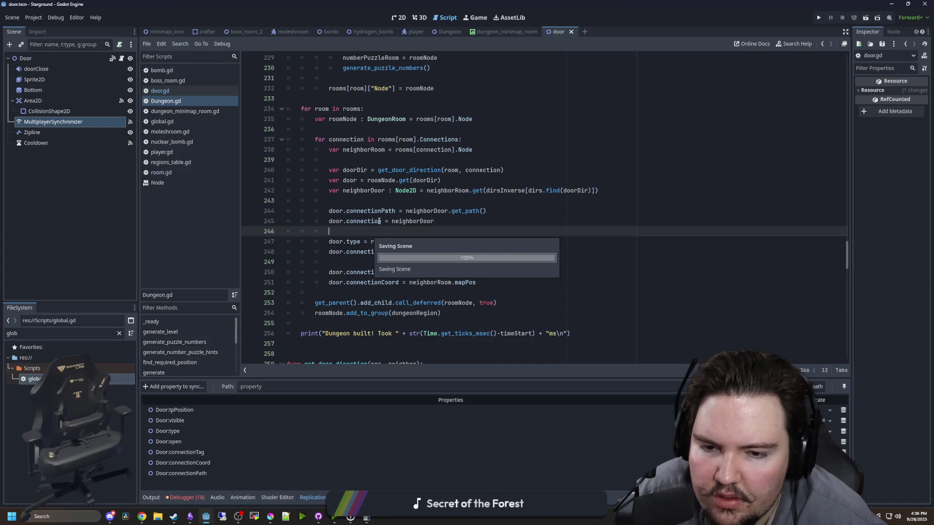
left_click(55, 17)
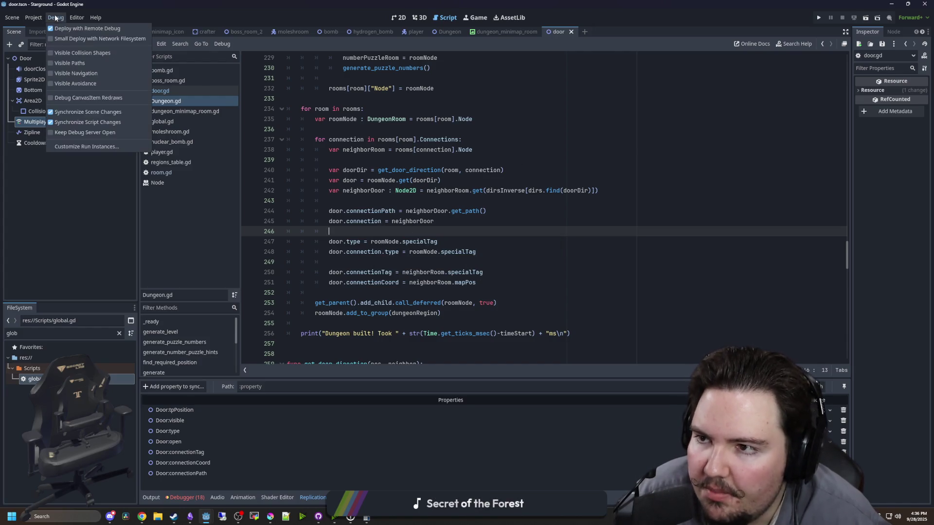
Confirm the multiple-instance run settings and save the scene
left_click(122, 148)
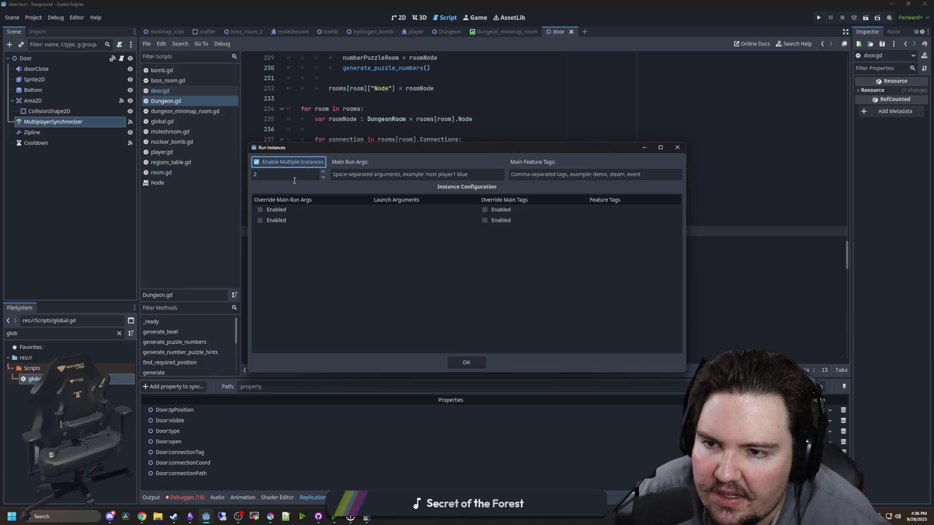
left_click(467, 361)
left_click(543, 282)
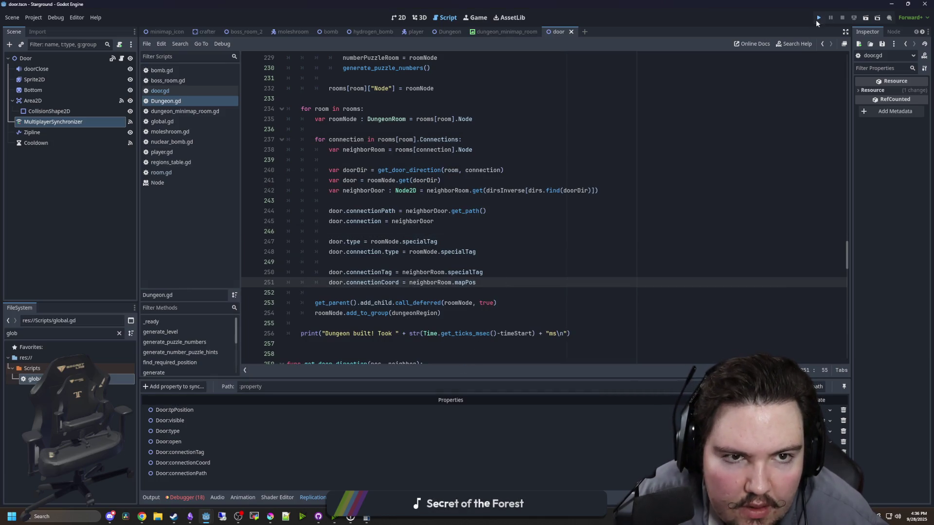
key("alt+Tab")
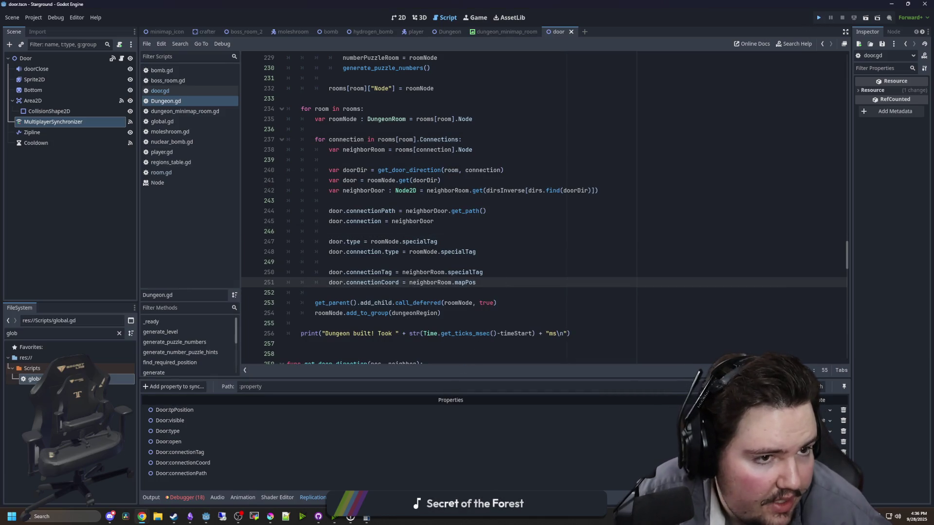
key("alt+Tab")
key("ctrl+s")
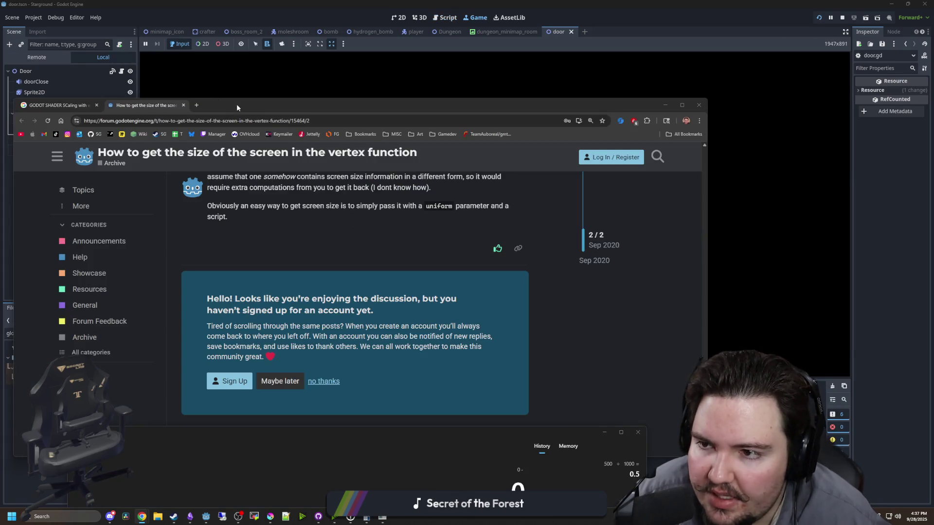
Move the forum browser window aside and close it
left_click_drag(184, 104, 234, 128)
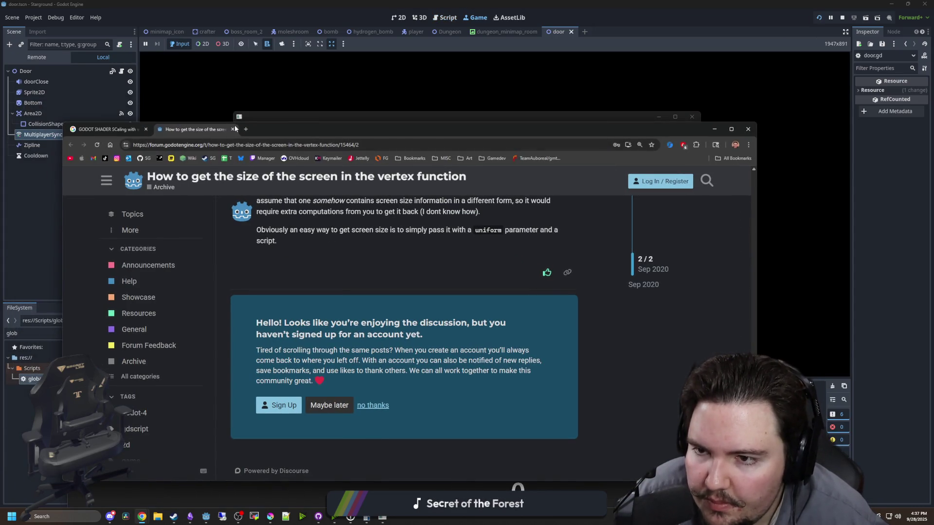
left_click(233, 129)
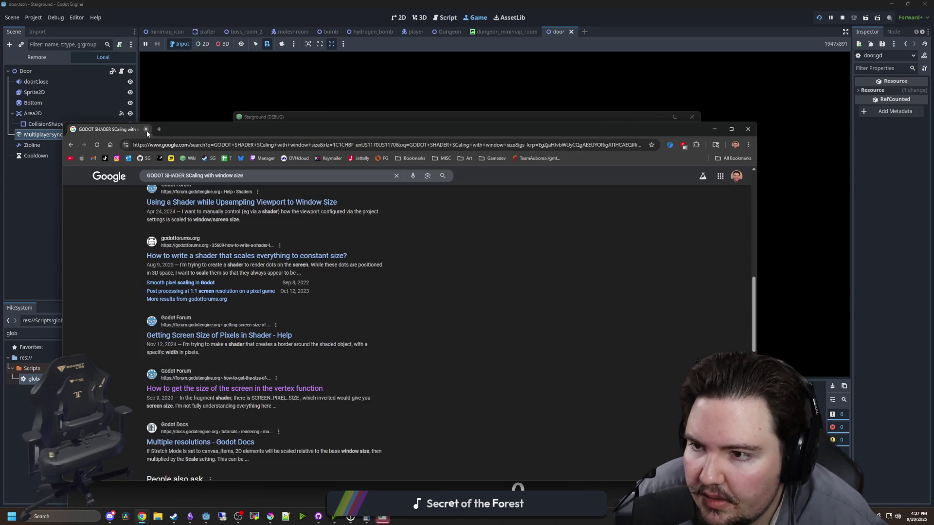
left_click(145, 129)
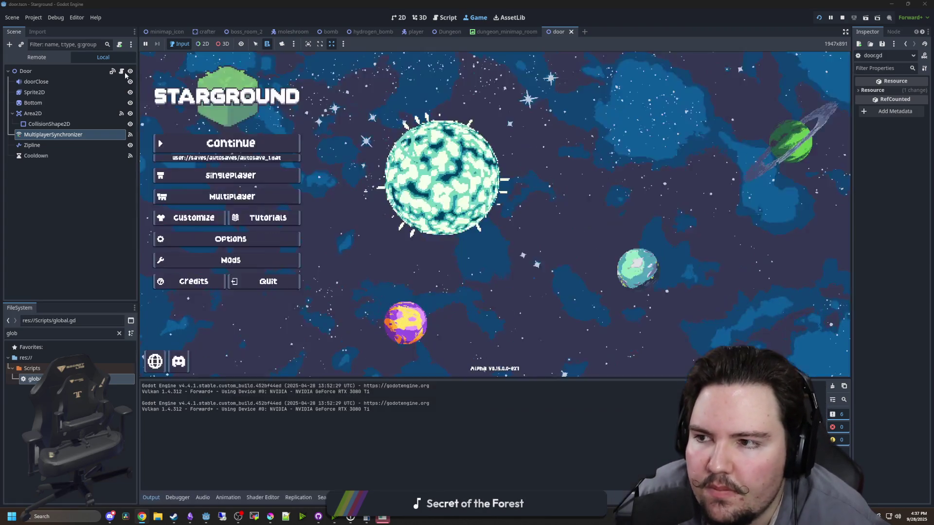
Open door.gd and scroll down to get_door_connection
left_click(122, 71)
left_click(387, 201)
scroll("down", 3)
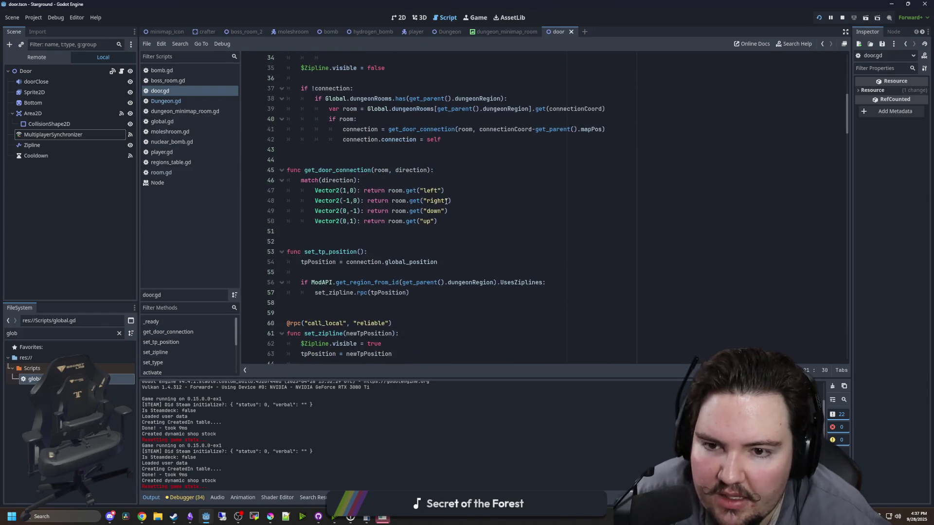
Return room.left, room.right, room.down and room.up directly, then save and run the game
left_click_drag(447, 190, 392, 201)
type("left")
type("right")
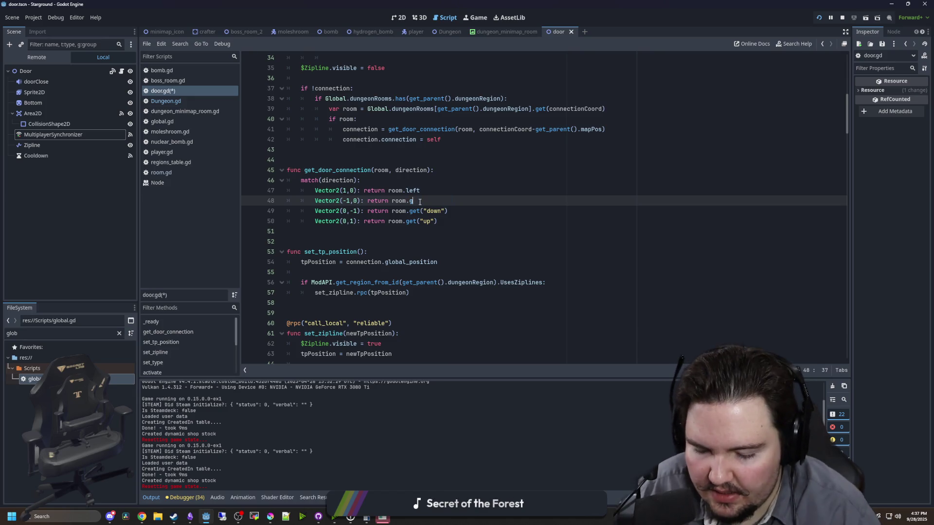
left_click_drag(462, 216, 406, 222)
type("down")
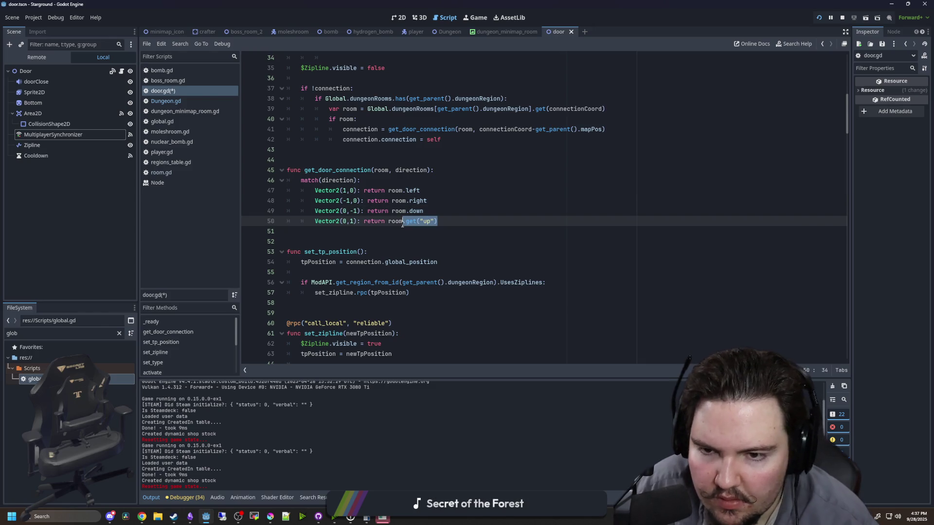
type("up")
left_click(383, 235)
key("ctrl+s")
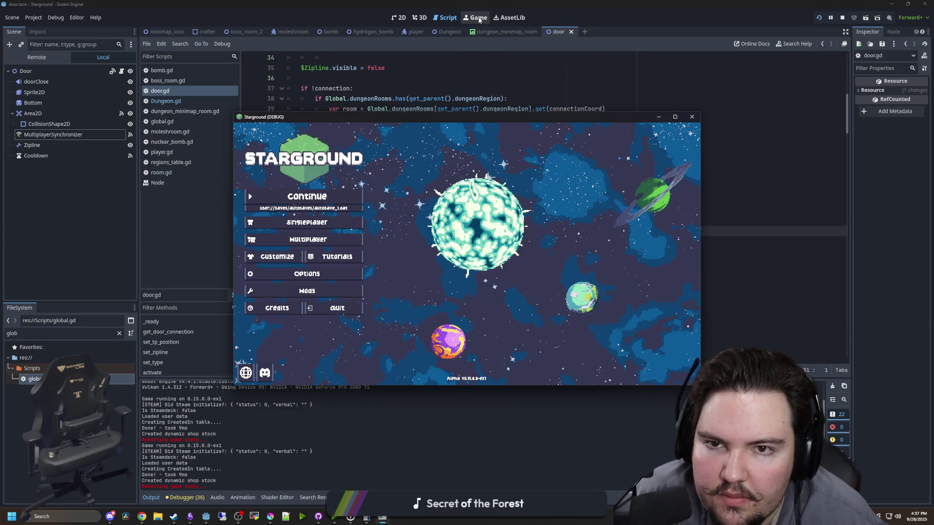
Host a new world via Multiplayer > Manual > Host New Game > Start
left_click(232, 197)
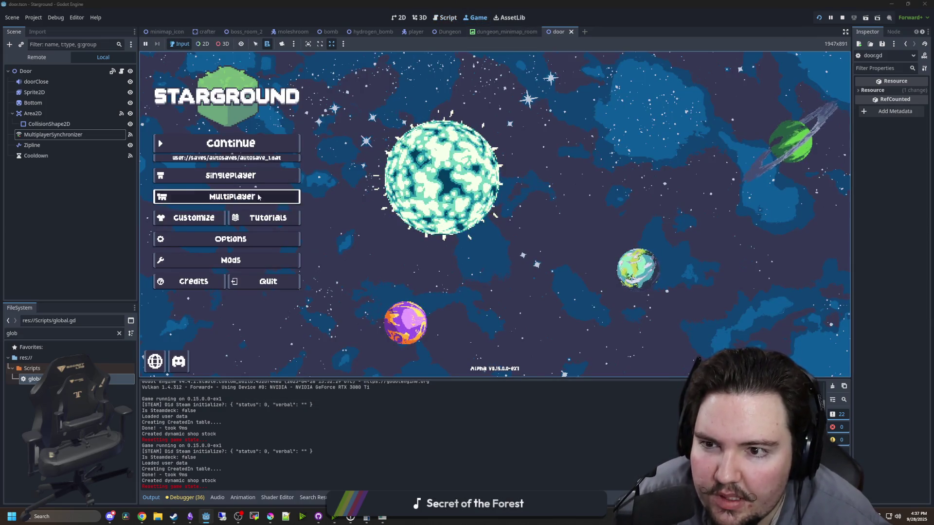
left_click(604, 191)
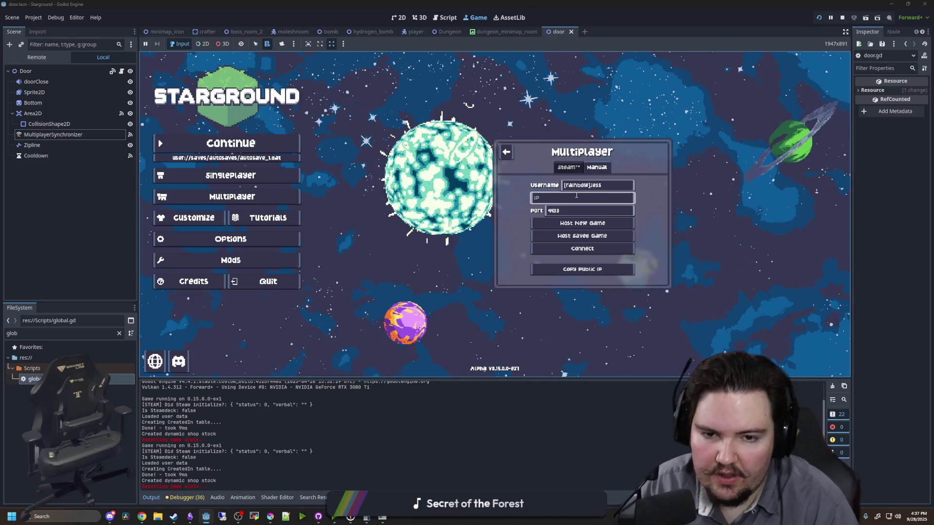
left_click(582, 222)
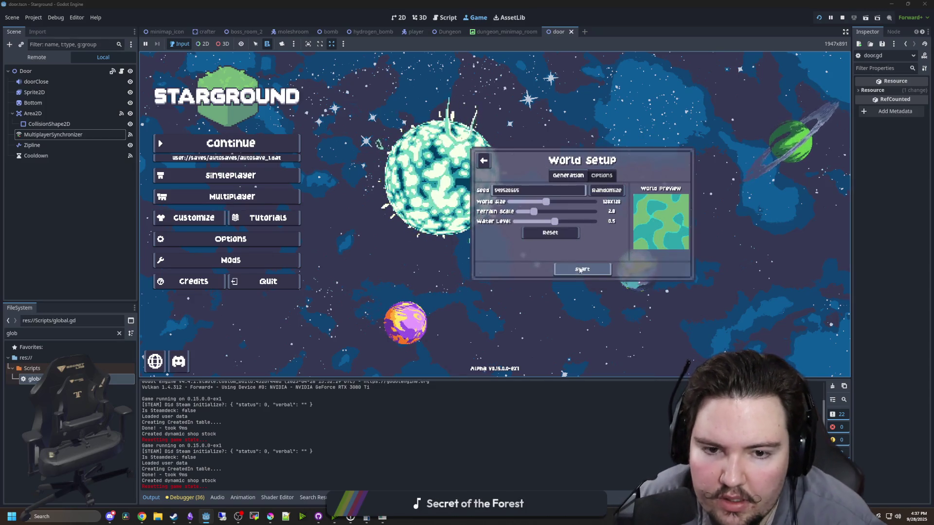
left_click(583, 272)
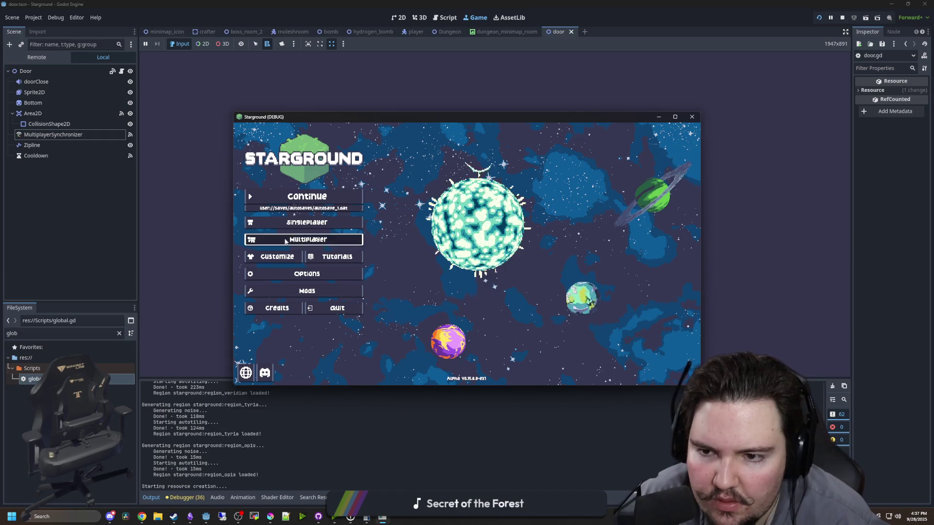
In the second game window, connect manually to localhost
left_click(308, 239)
left_click(550, 234)
left_click(524, 240)
type("localho")
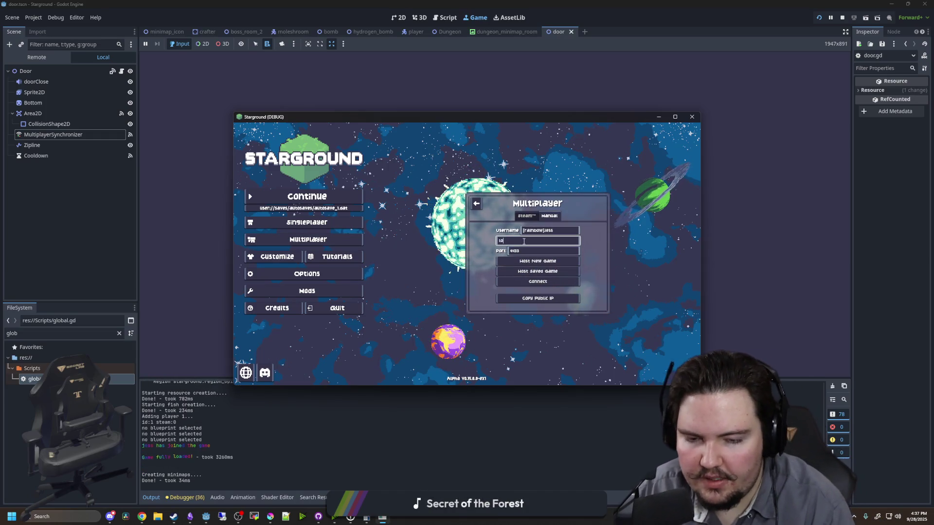
type("st")
key("shift+Tab")
type("s")
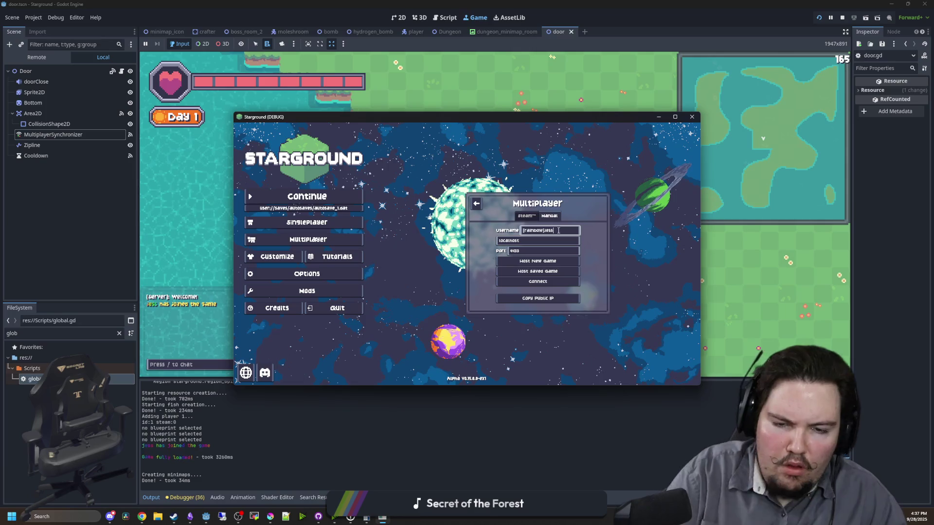
left_click(534, 284)
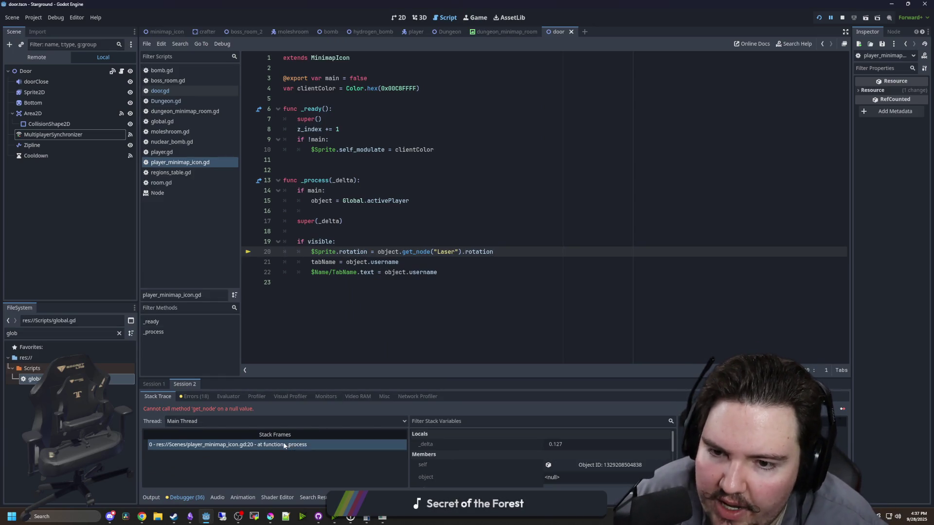
Switch to the running game and walk the player up and to the right
left_click(423, 226)
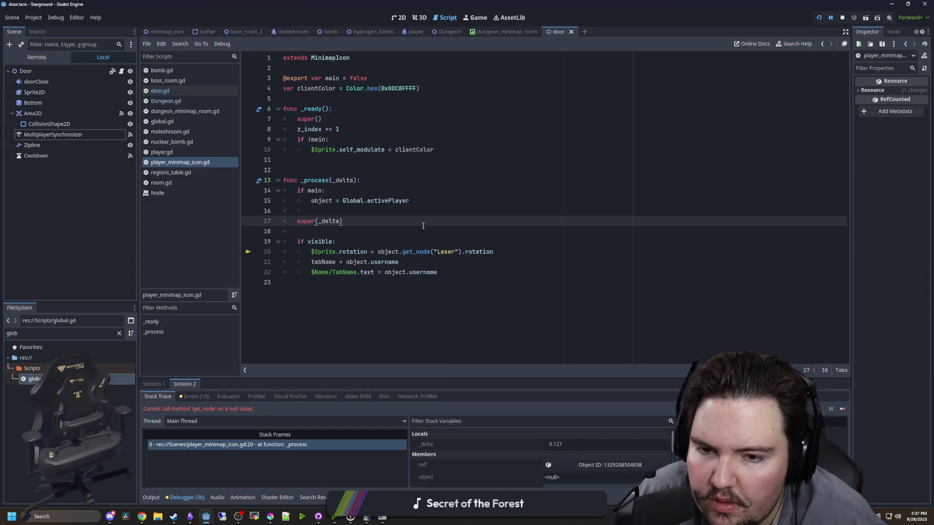
left_click(332, 291)
left_click(332, 230)
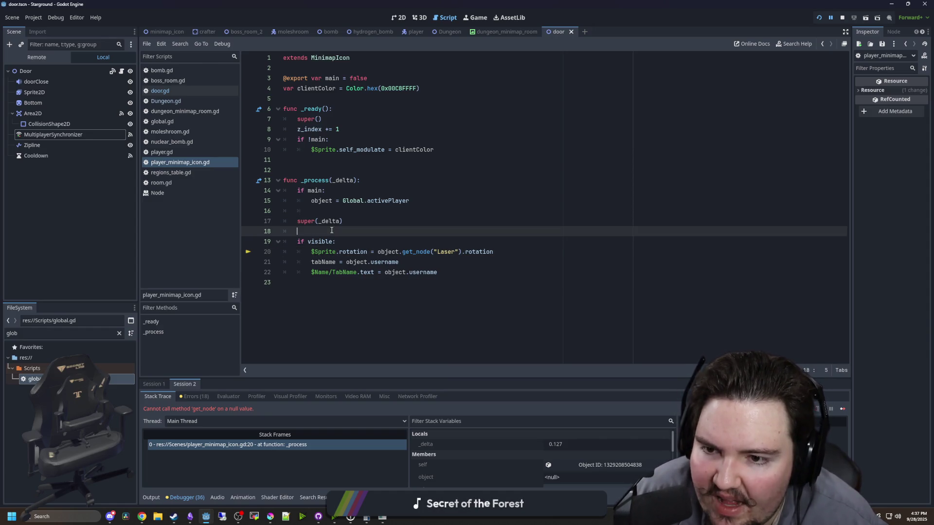
left_click(486, 21)
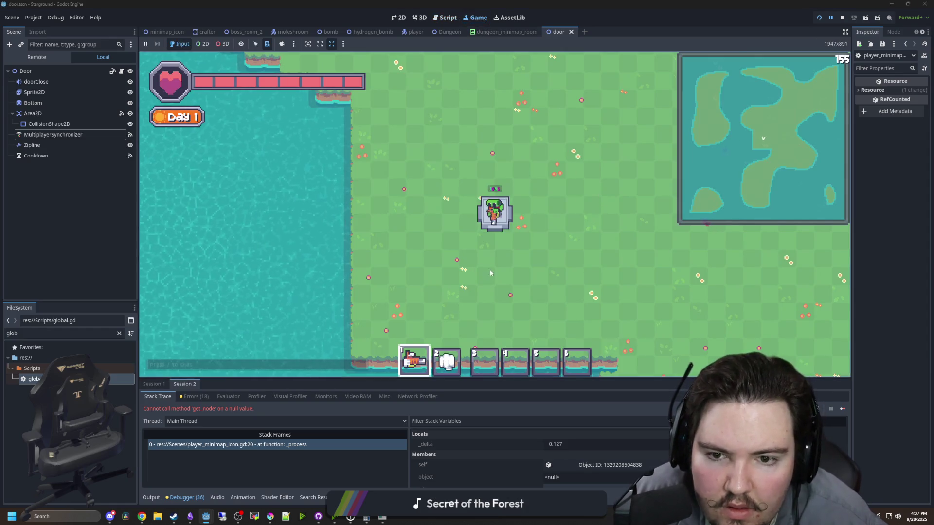
key("w")
key("d")
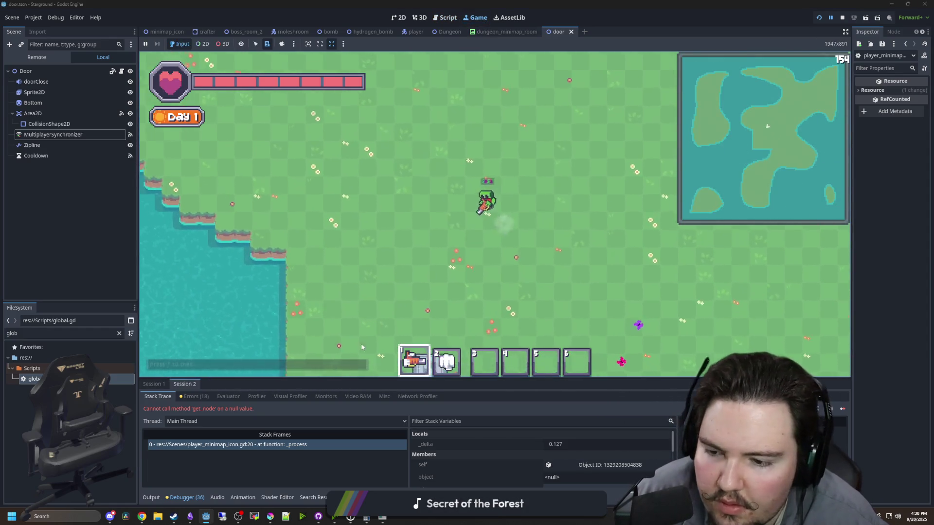
Return to player_minimap_icon.gd and save it
left_click(284, 445)
left_click(345, 232)
key("ctrl+s")
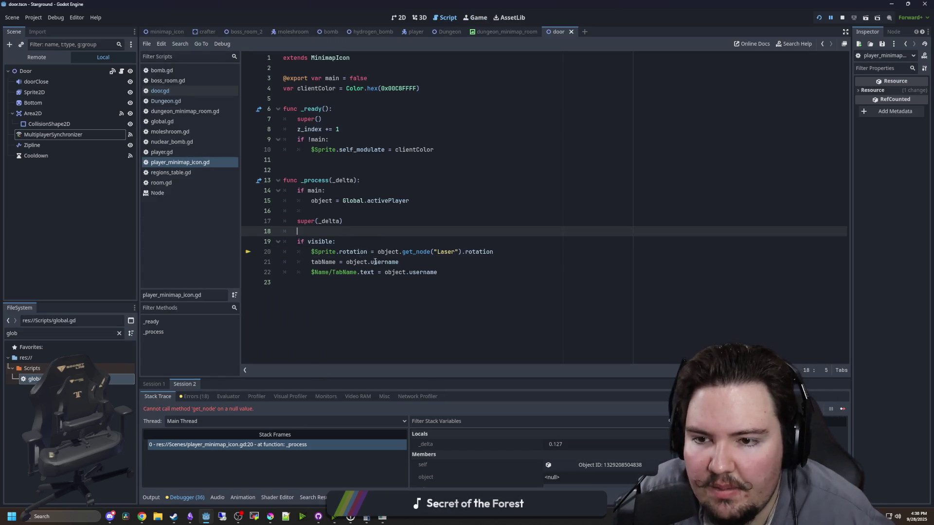
Save player_minimap_icon.gd
left_click(351, 212)
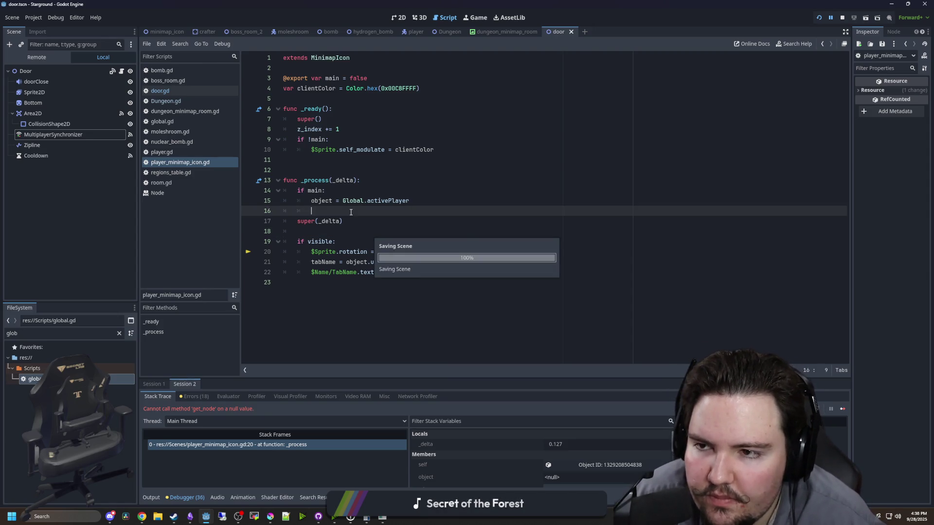
left_click(333, 173)
key("ctrl+s")
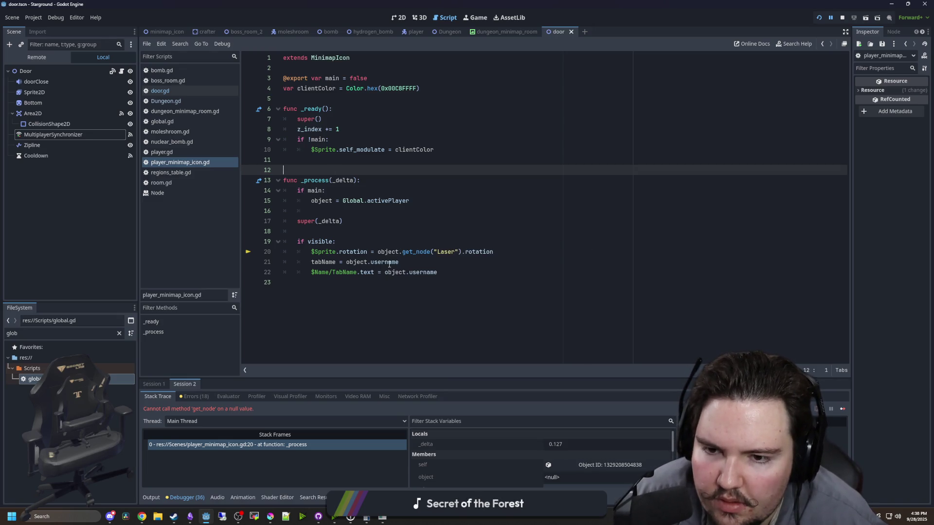
Jump to failing line 20 and inspect the null icon's properties in the debugger
left_click(283, 448)
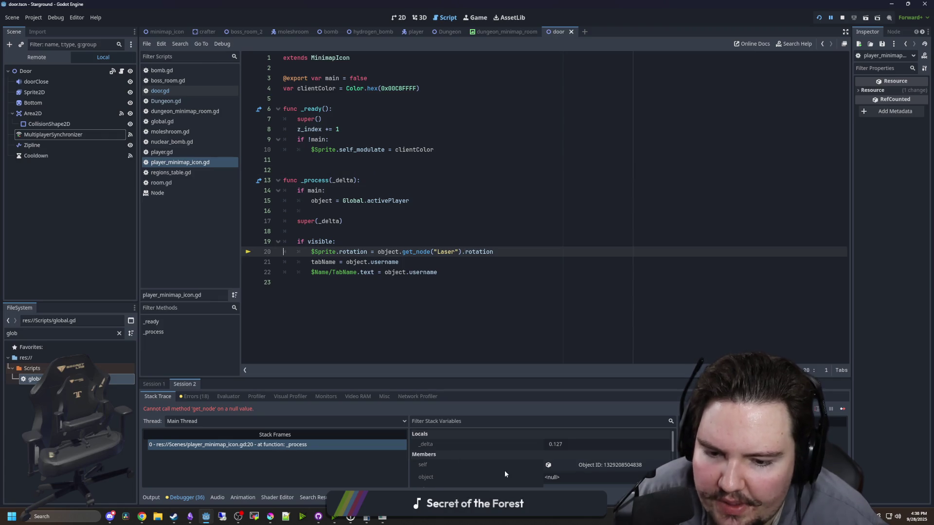
scroll("down", 3)
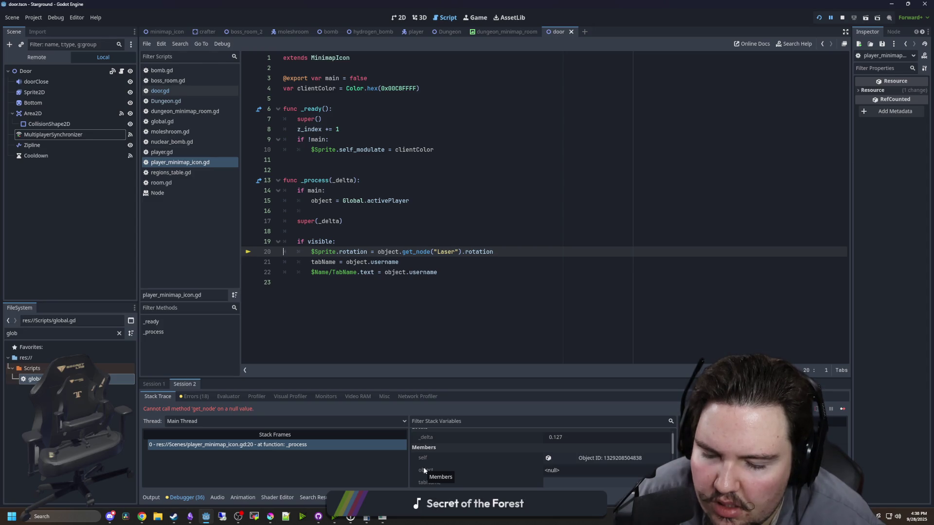
left_click(336, 311)
left_click(329, 234)
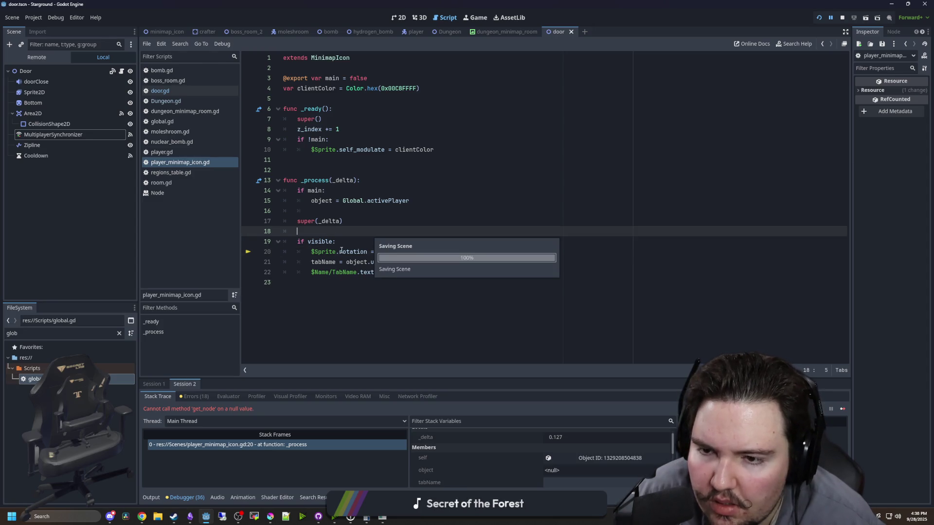
left_click(322, 162)
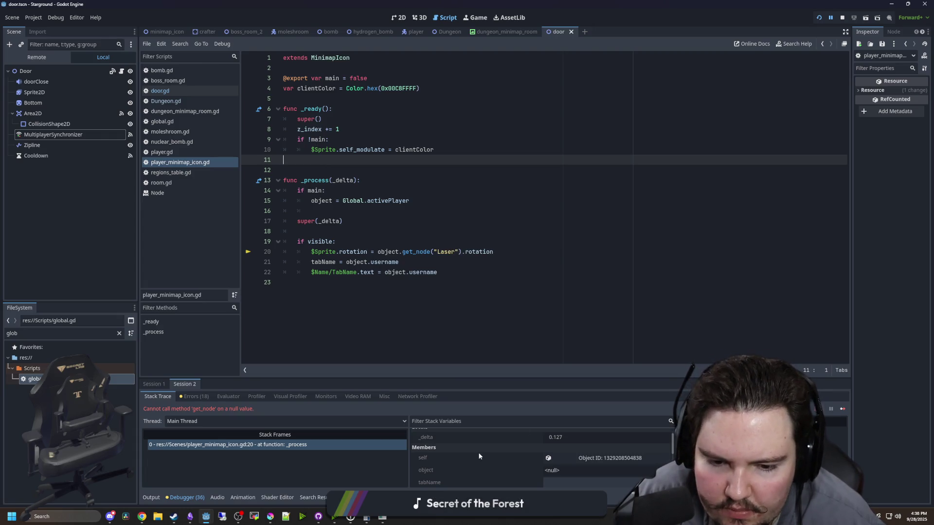
scroll("down", 3)
left_click(601, 442)
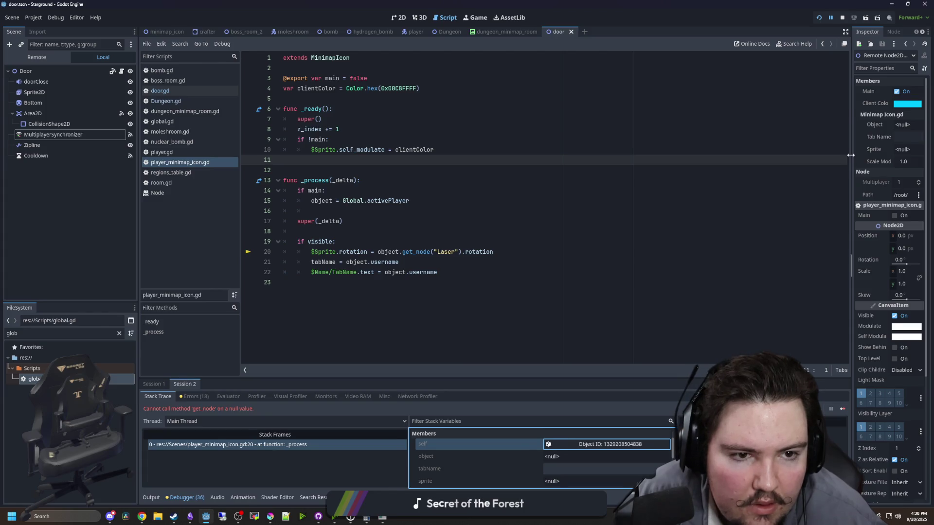
Widen the Inspector to read the failing icon's properties, which show a null Object, then restore its width
left_click_drag(850, 155, 770, 166)
left_click_drag(772, 199, 507, 225)
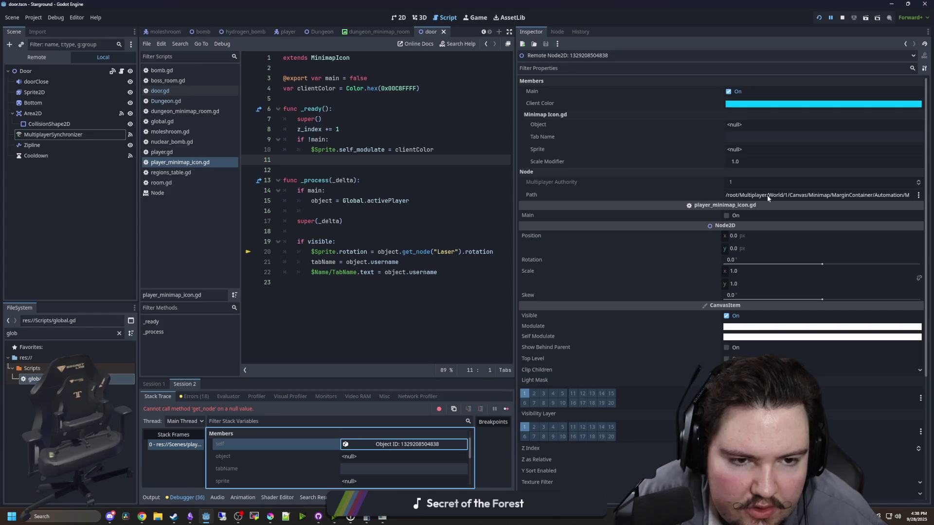
left_click_drag(520, 214, 757, 217)
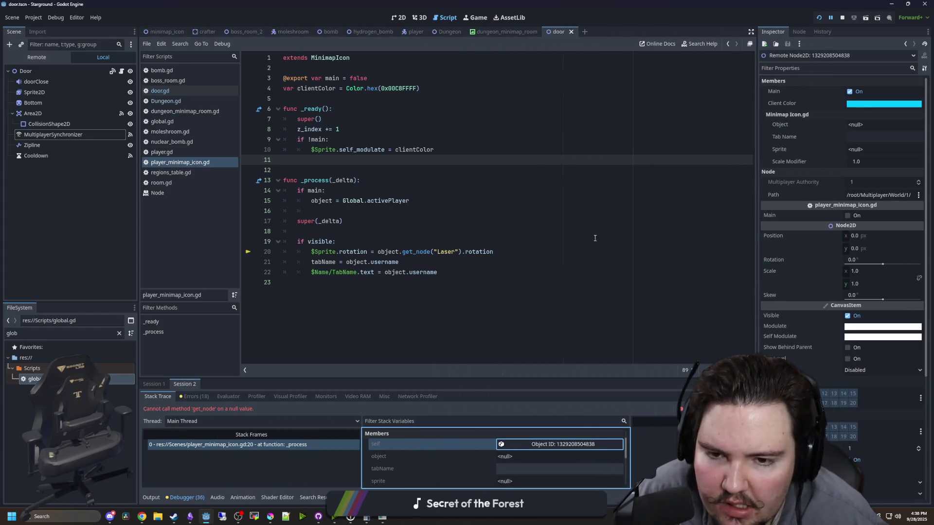
Save the current script and switch to the base minimap_icon.gd script
left_click(370, 231)
key("ctrl+s")
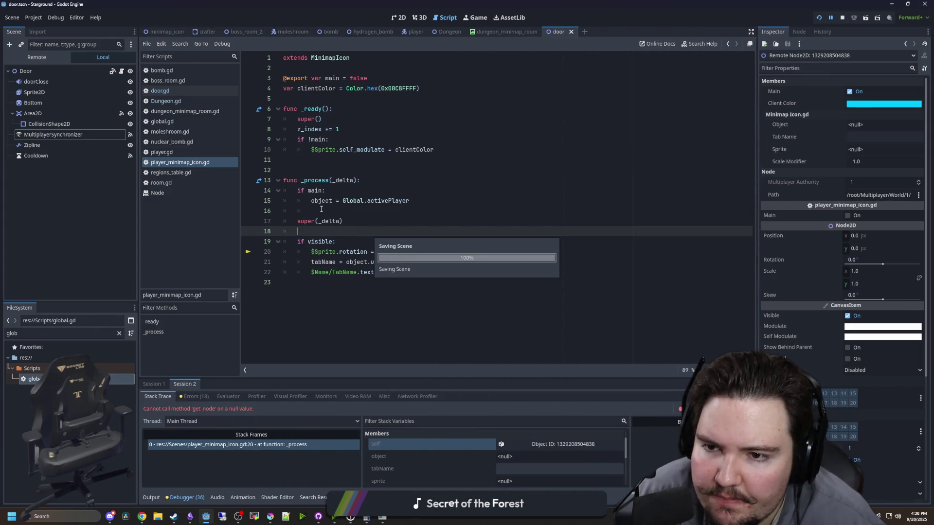
left_click(321, 210)
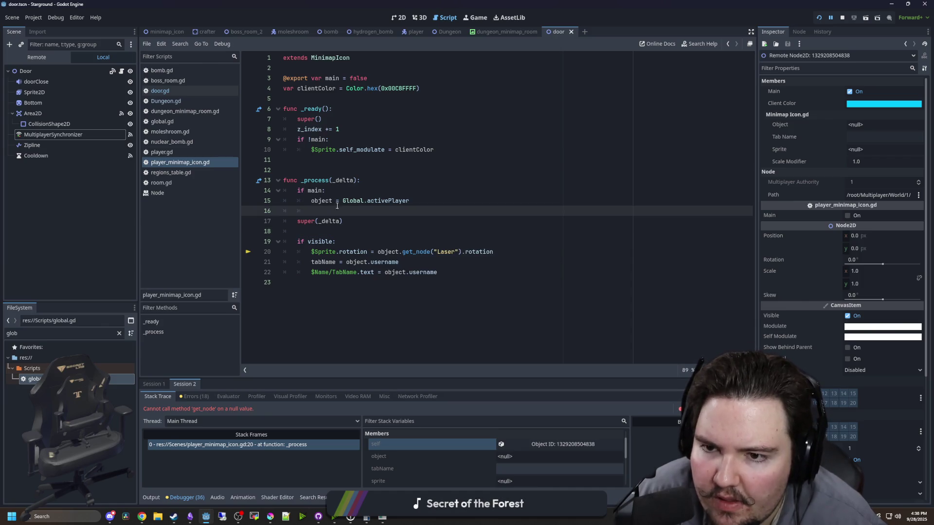
left_click(380, 182)
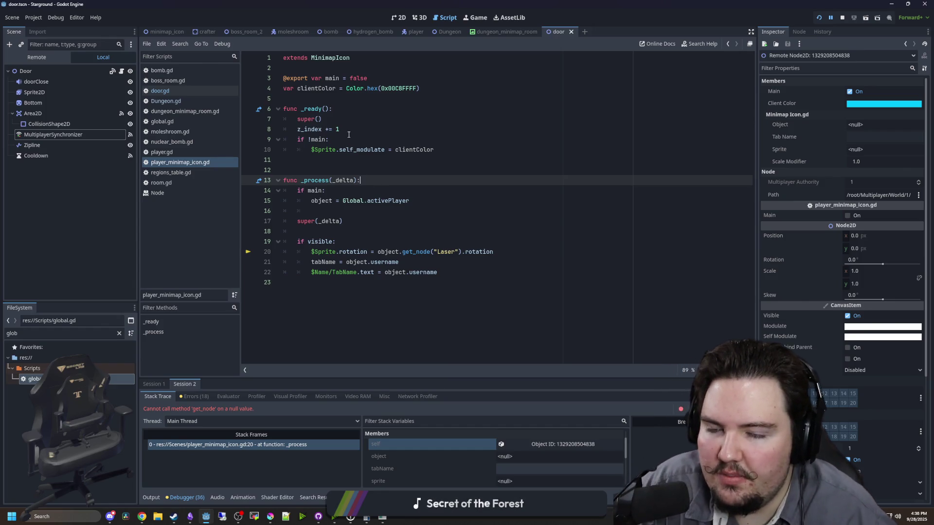
left_click(347, 118)
left_click(331, 58)
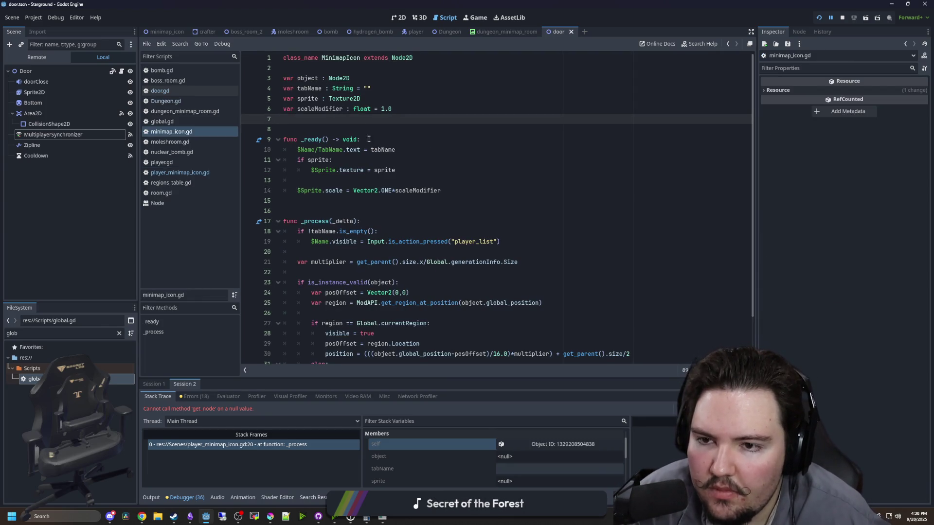
Add 'if !is_multiplayer_authority(): queue_free()' at the top of _ready
left_click(368, 139)
key("Return")
key("Return")
key("Up")
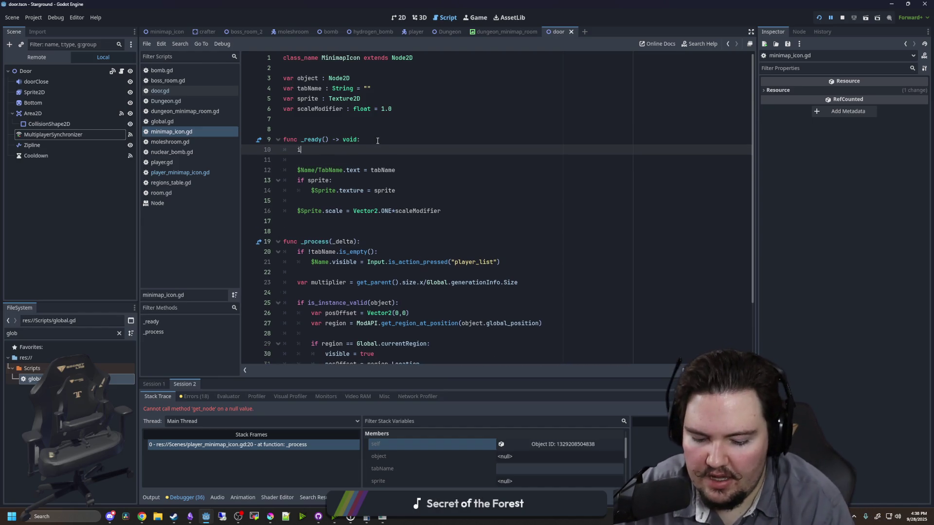
type("f is_mul")
key("Return")
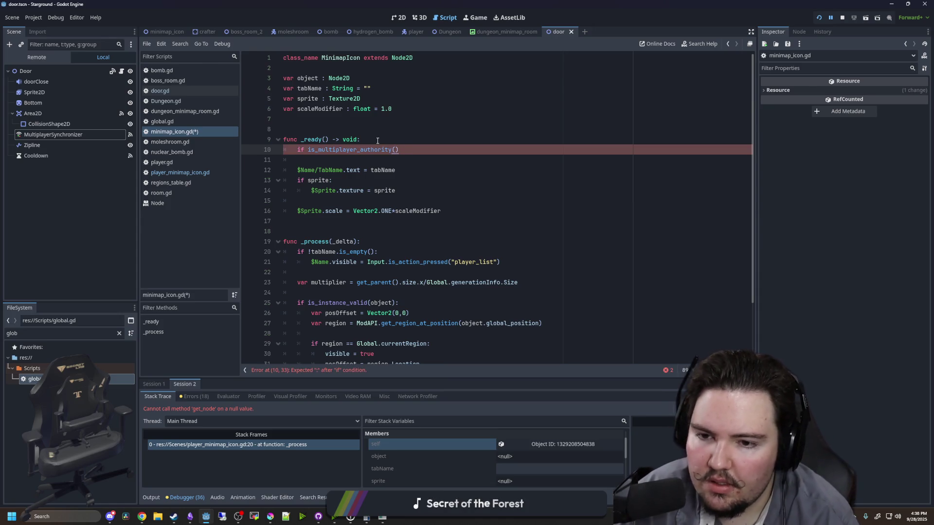
key("Return")
type("re")
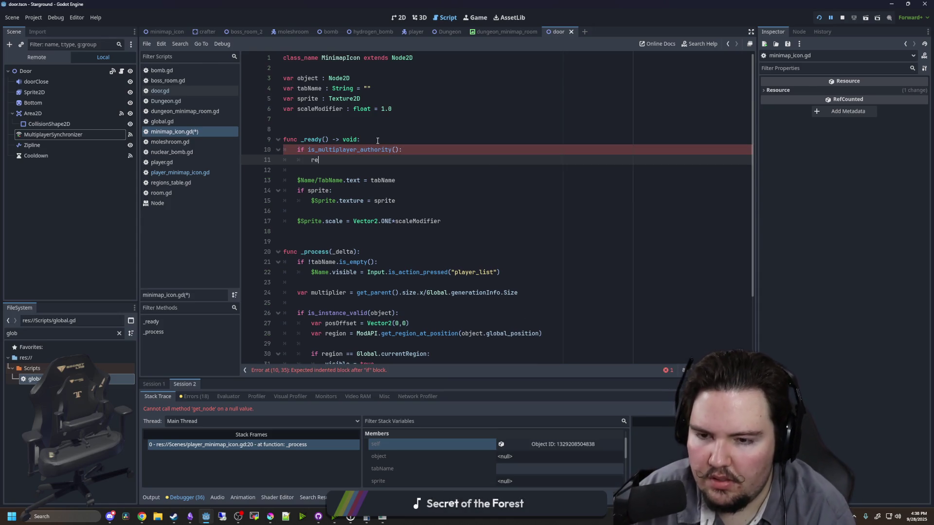
key("BackSpace")
key("BackSpace")
type("queue_free(")
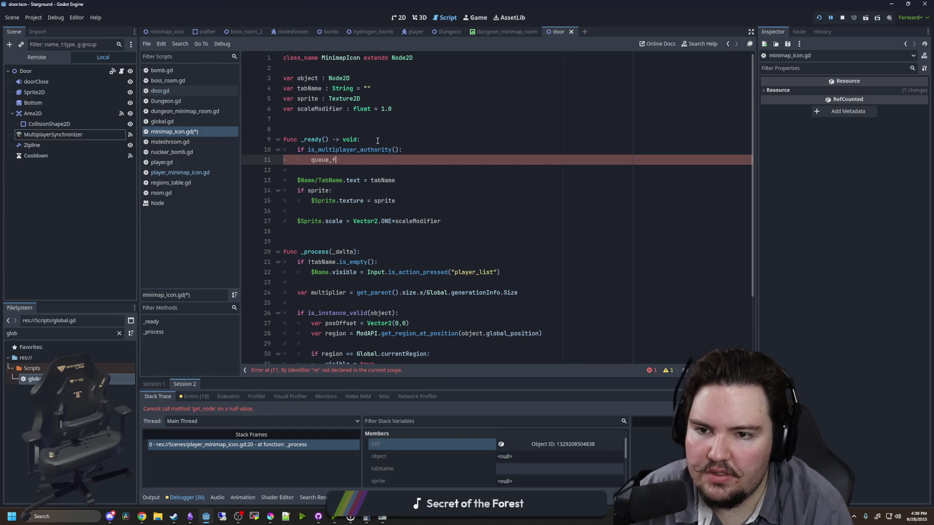
type(")")
key("Return")
type("return")
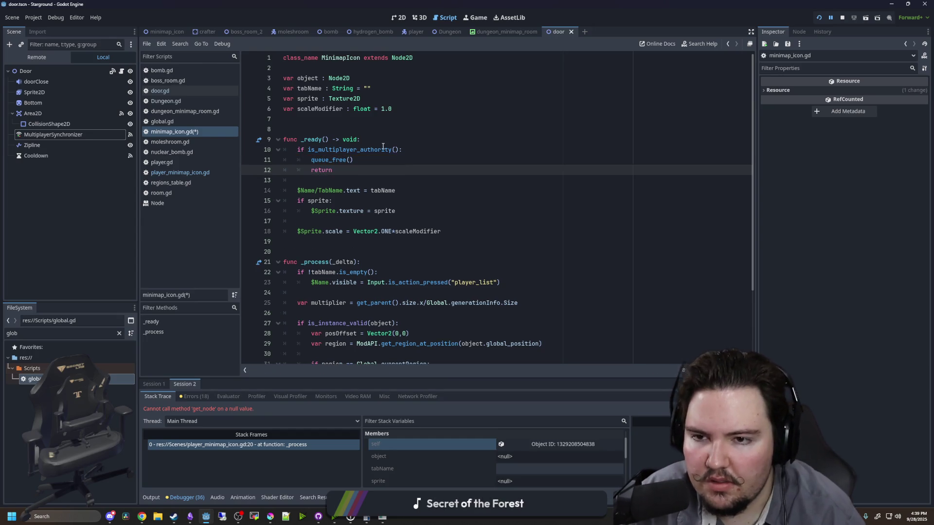
left_click(308, 151)
type("!")
Confirm the return after queue_free, save minimap_icon.gd, and stop the running game
left_click(342, 127)
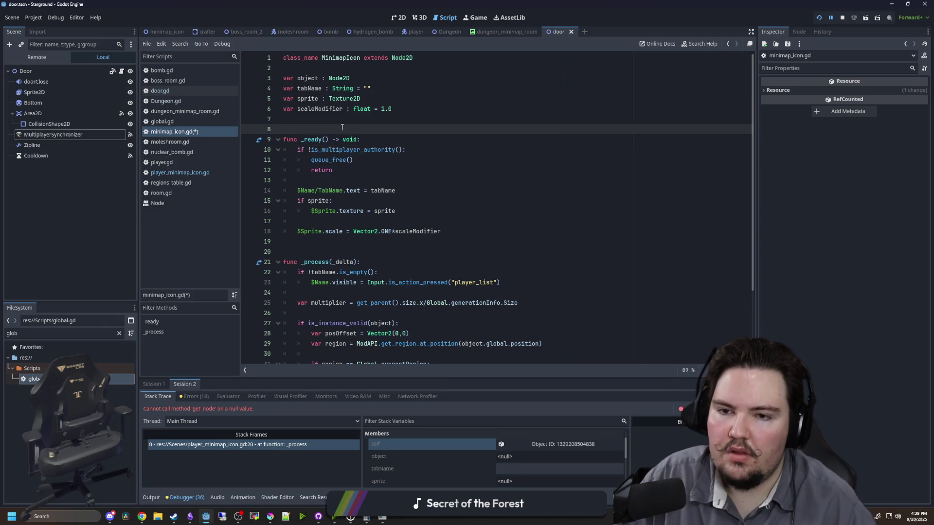
left_click(349, 171)
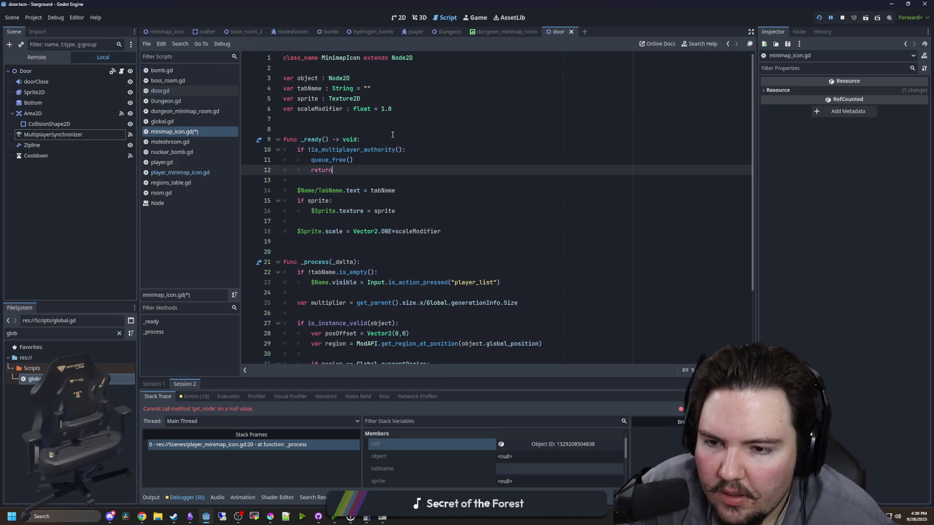
left_click_drag(332, 160, 309, 161)
key("Down")
left_click(341, 132)
key("Down")
key("Down")
key("Down")
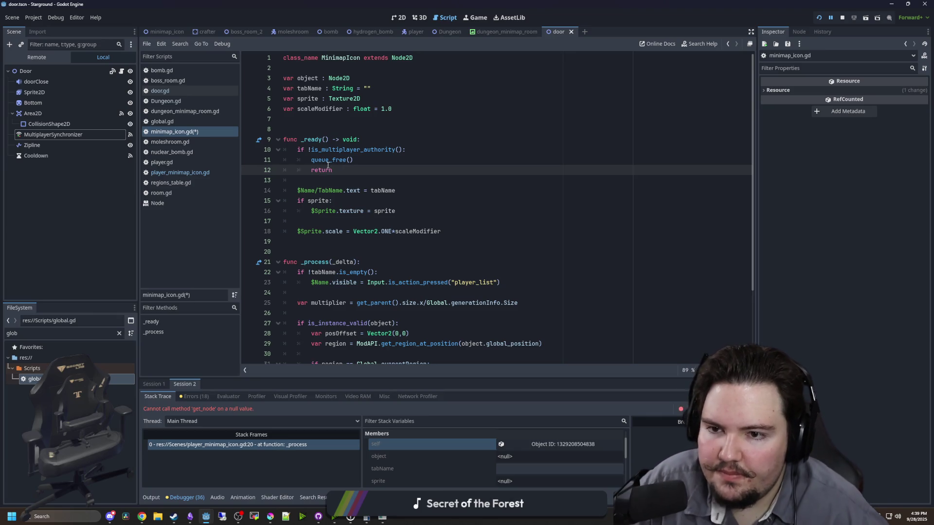
left_click(326, 157)
left_click(345, 167)
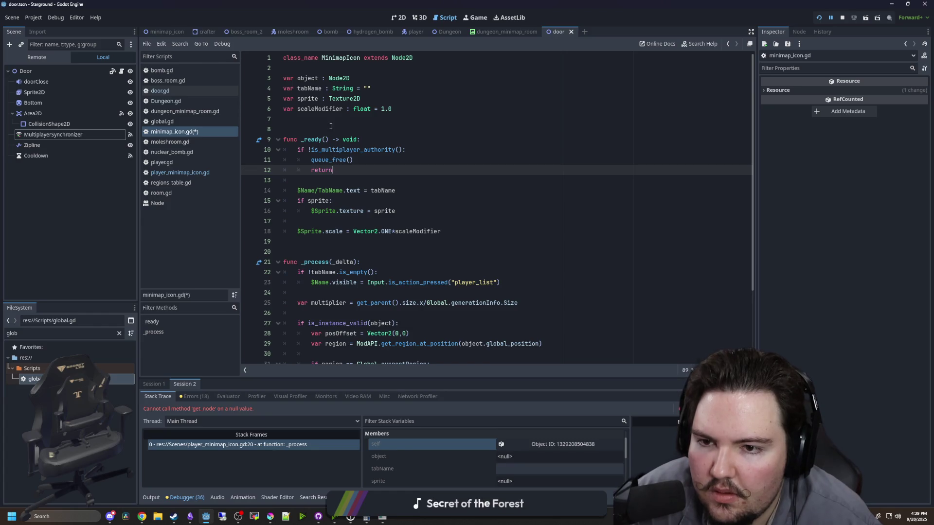
left_click(331, 120)
key("ctrl+s")
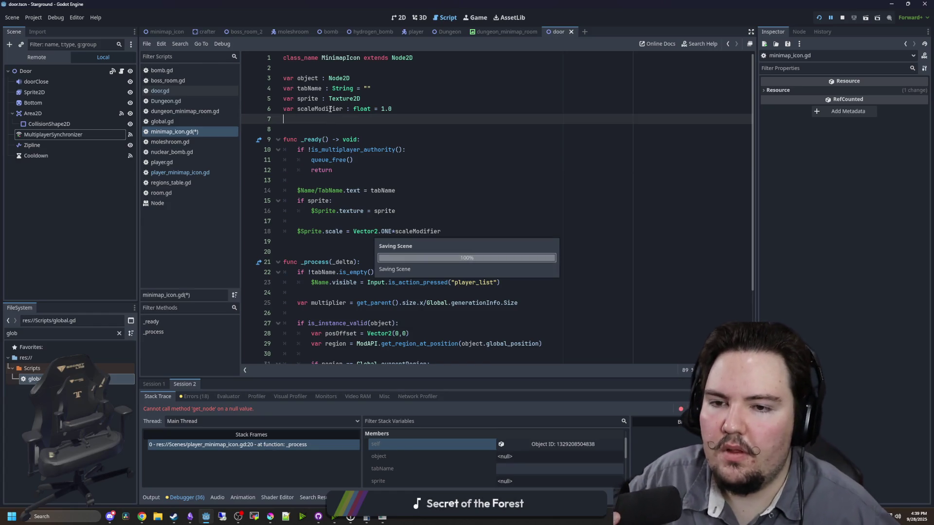
left_click(318, 128)
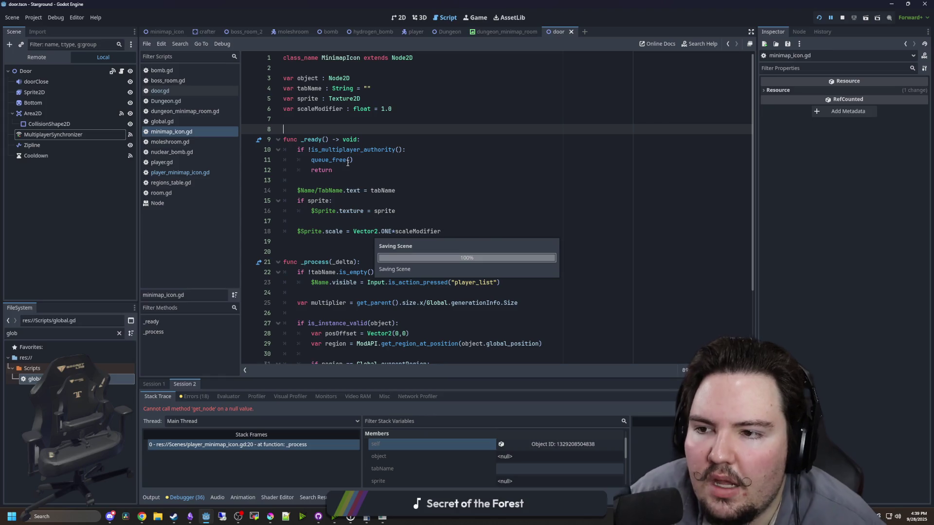
left_click(843, 17)
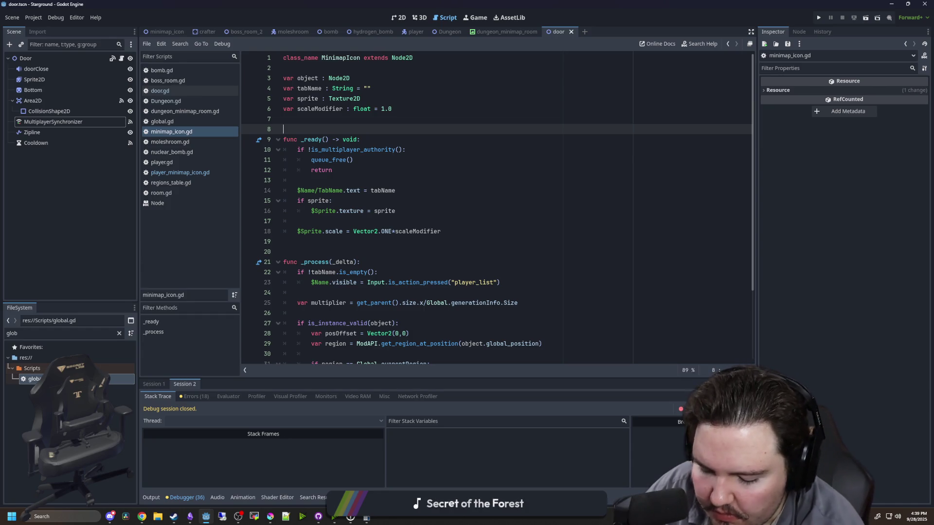
Save minimap_icon.gd with queue_free moved into _process's else branch, stopping the running game
left_click(332, 321)
key("ctrl+s")
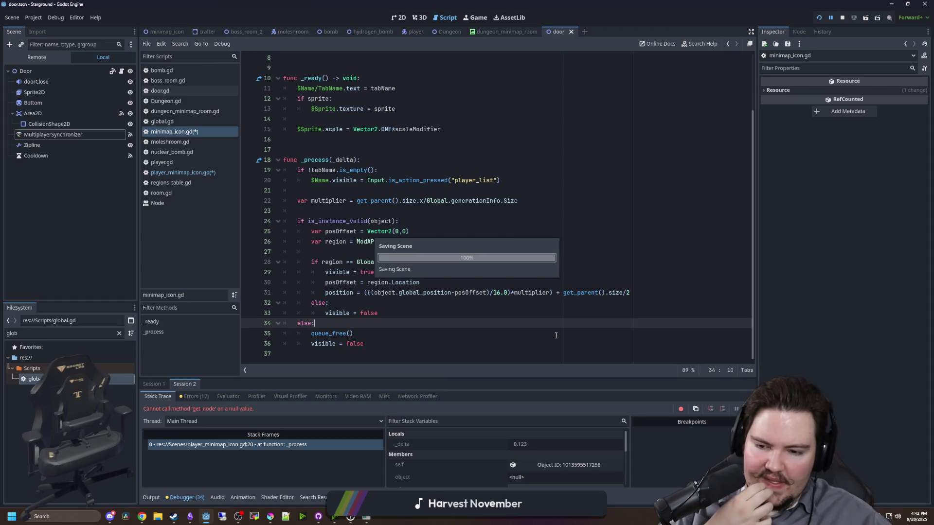
left_click(841, 17)
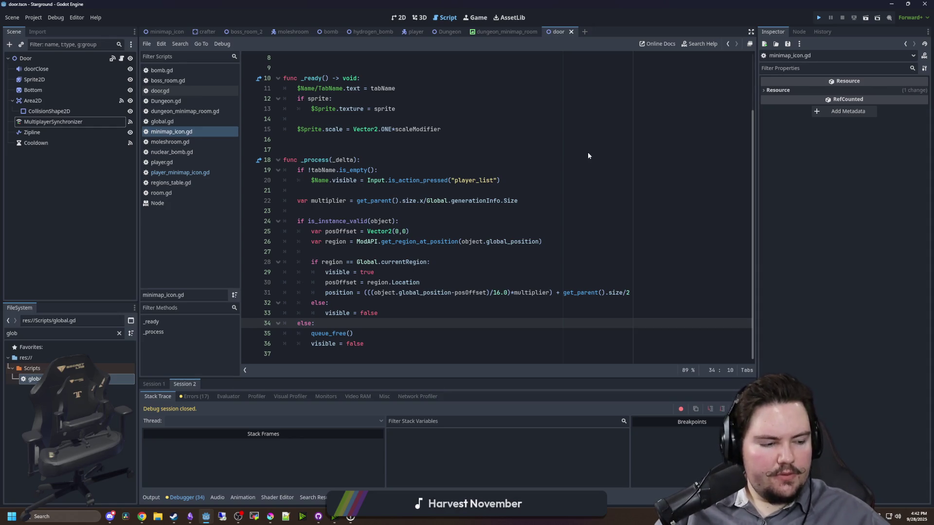
key("ctrl+s")
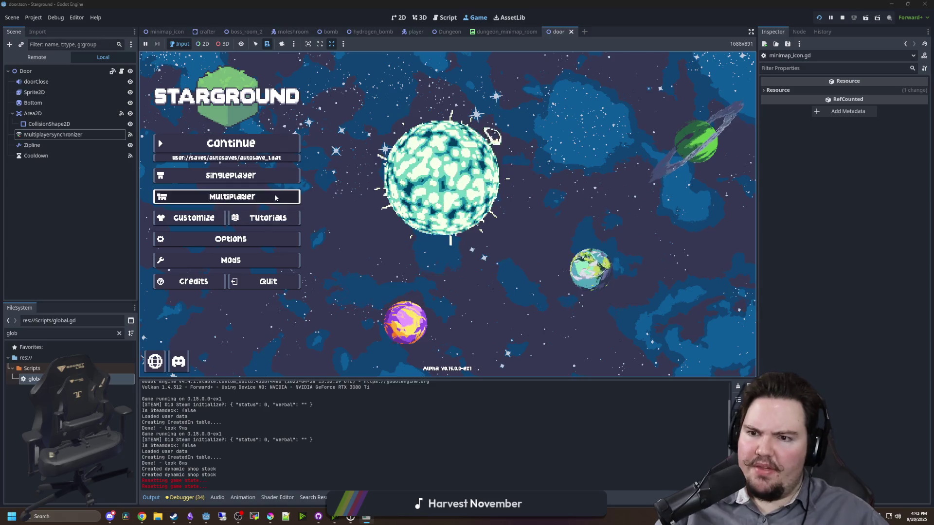
Host a new multiplayer world with default settings in the running game
left_click(291, 196)
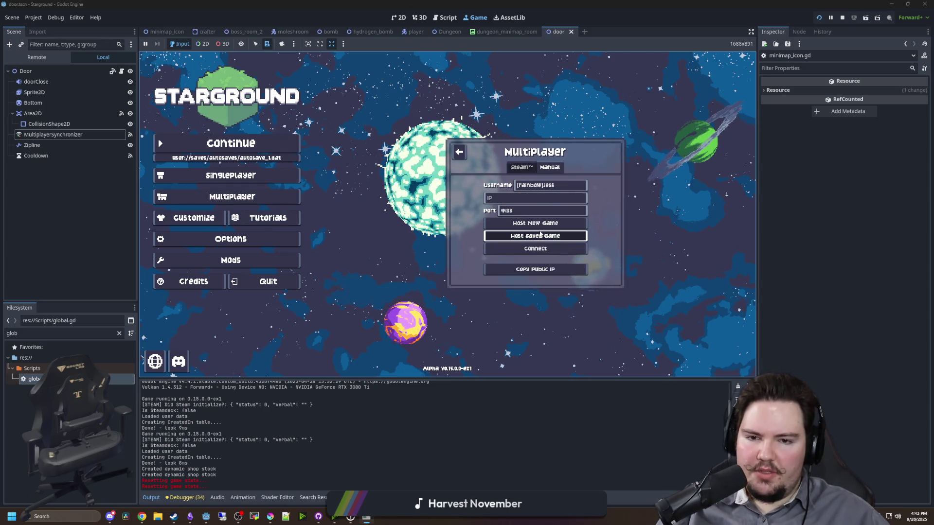
left_click(535, 236)
left_click(437, 160)
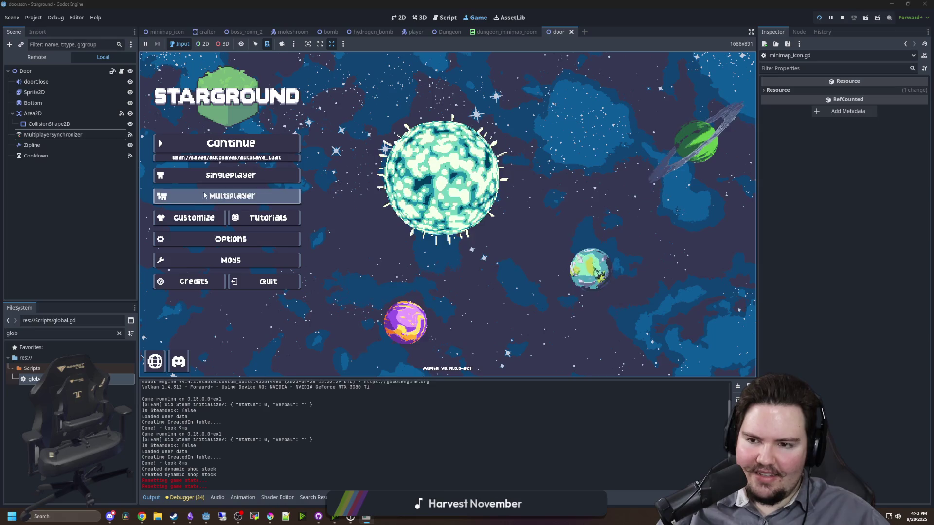
left_click(243, 197)
left_click(535, 223)
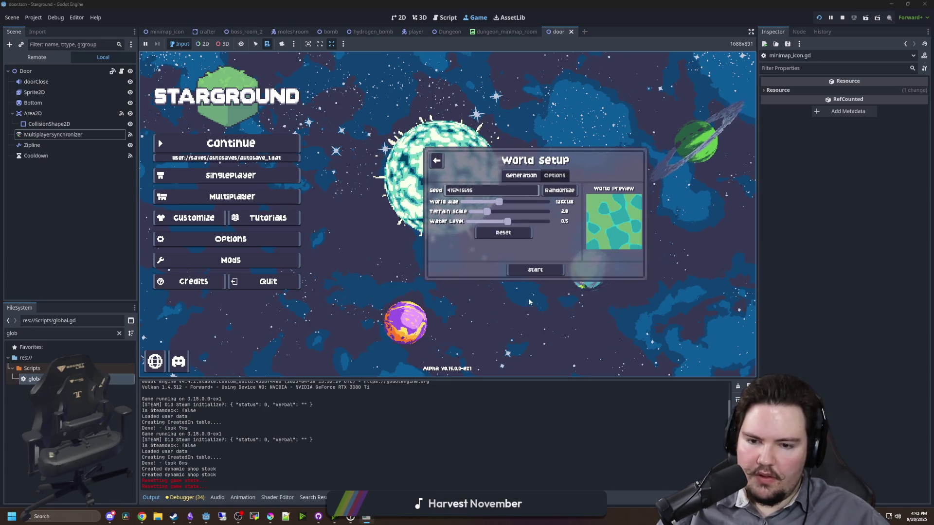
left_click(535, 270)
In the second game window, try a manual connection and dismiss the disconnection notice
left_click(371, 520)
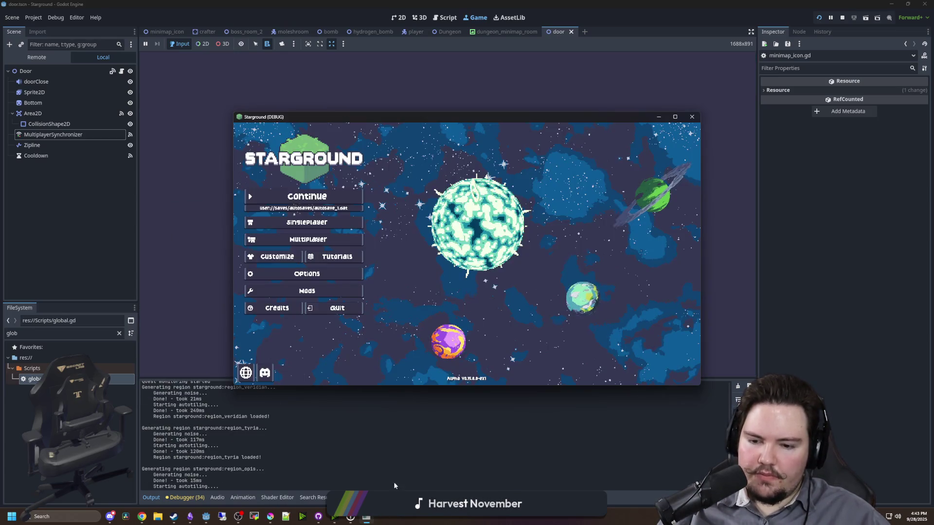
left_click(304, 239)
left_click(559, 235)
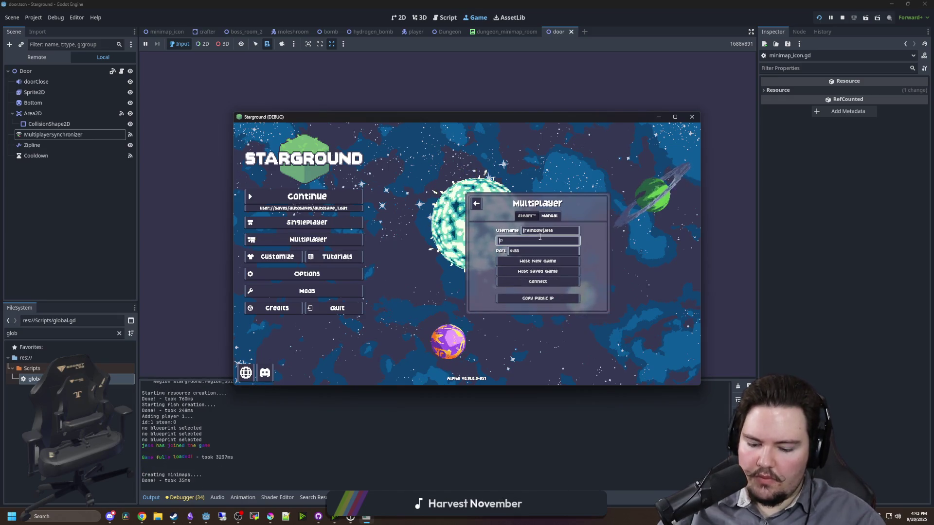
left_click(535, 282)
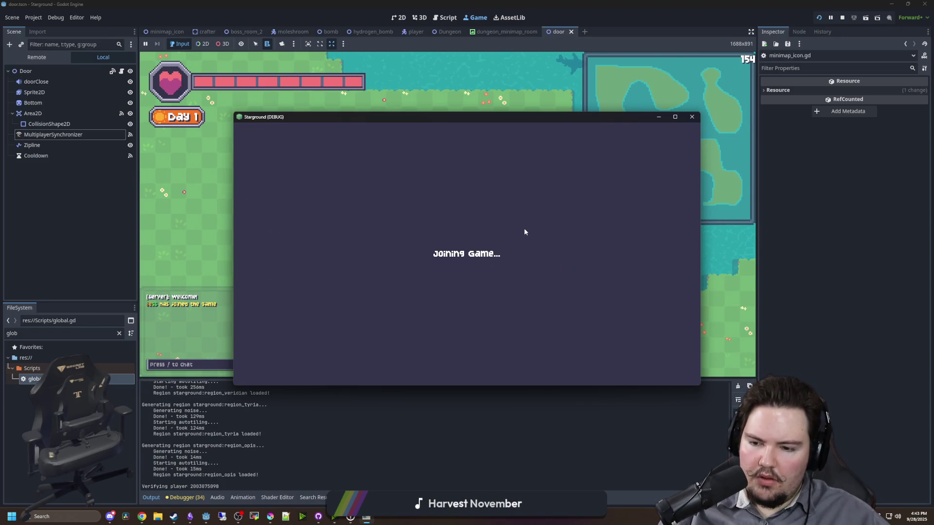
left_click(467, 267)
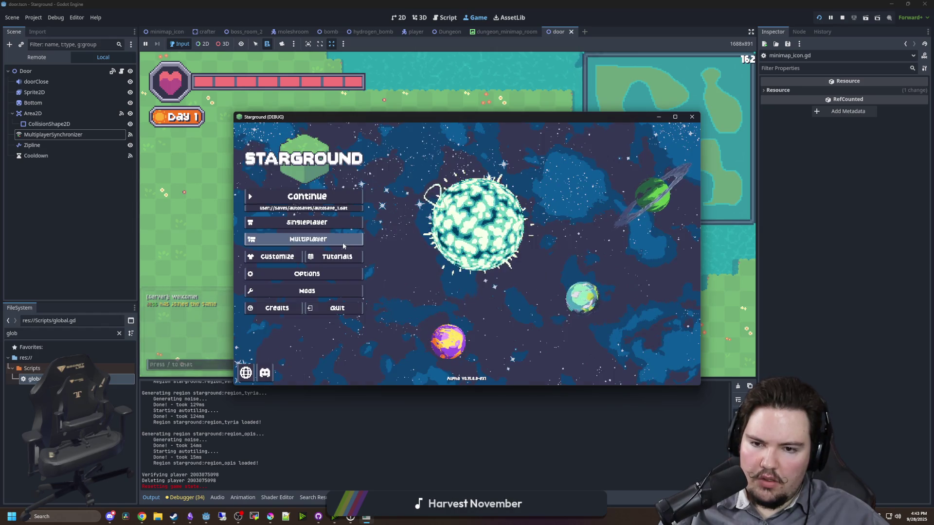
Retry the manual connection in the second window with localhost as the IP address
left_click(307, 240)
left_click(549, 215)
left_click(563, 231)
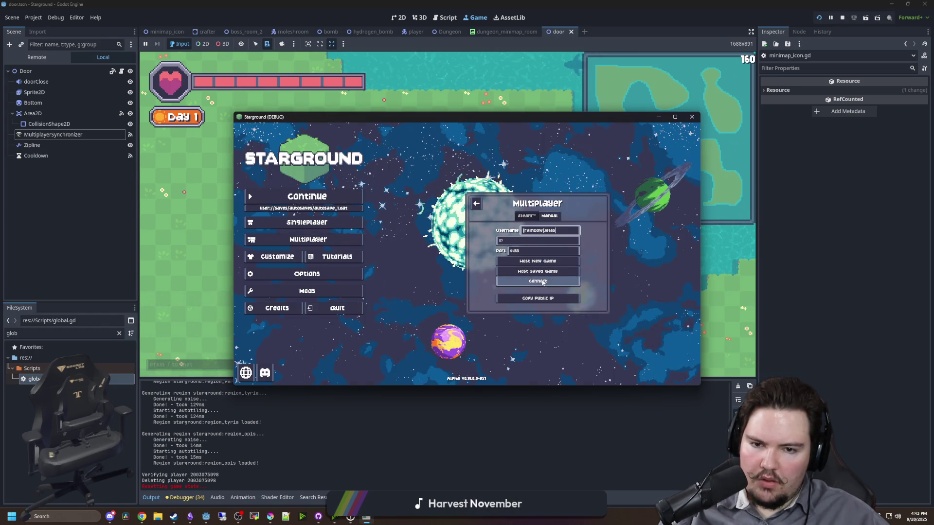
left_click(531, 241)
type("loc")
key("BackSpace")
key("BackSpace")
key("BackSpace")
type("109")
key("BackSpace")
key("BackSpace")
key("BackSpace")
type("localhost")
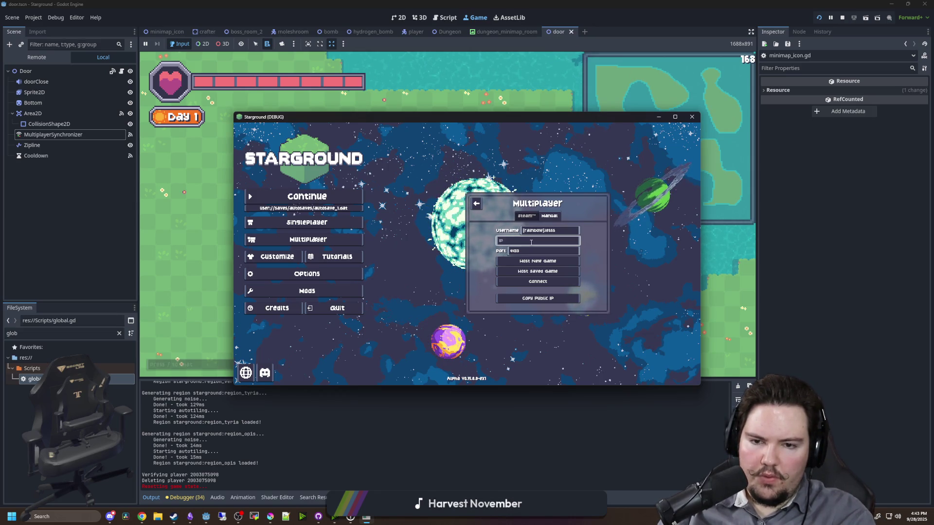
left_click(530, 280)
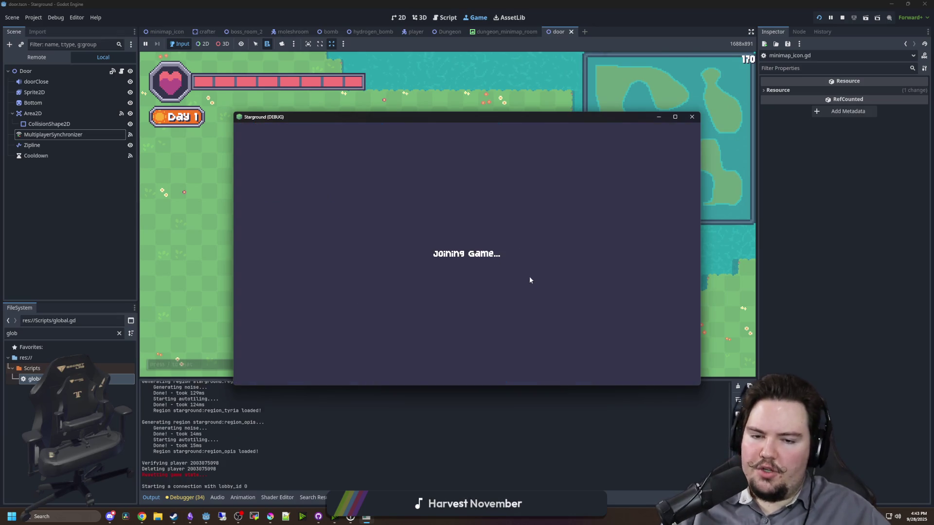
Arrange the second game window aside and walk the host's player around the map
left_click_drag(559, 119, 481, 170)
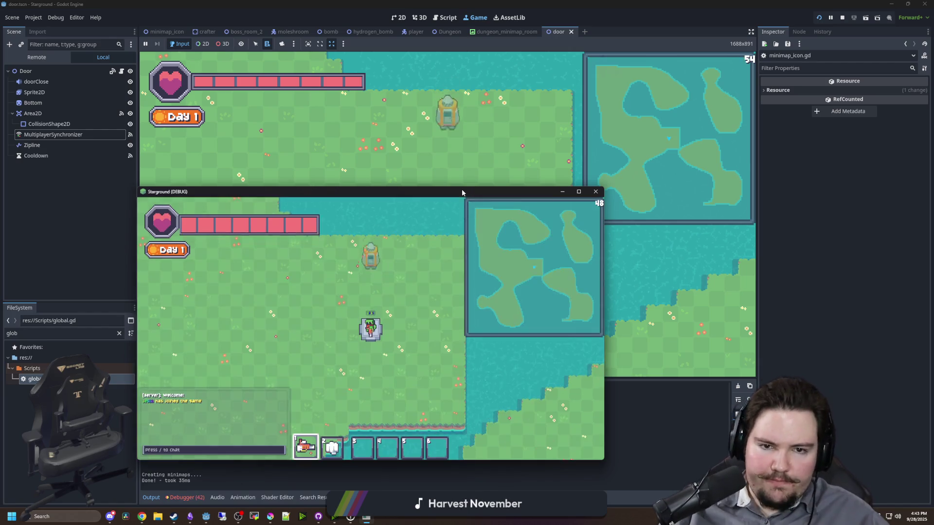
left_click(399, 162)
key("a")
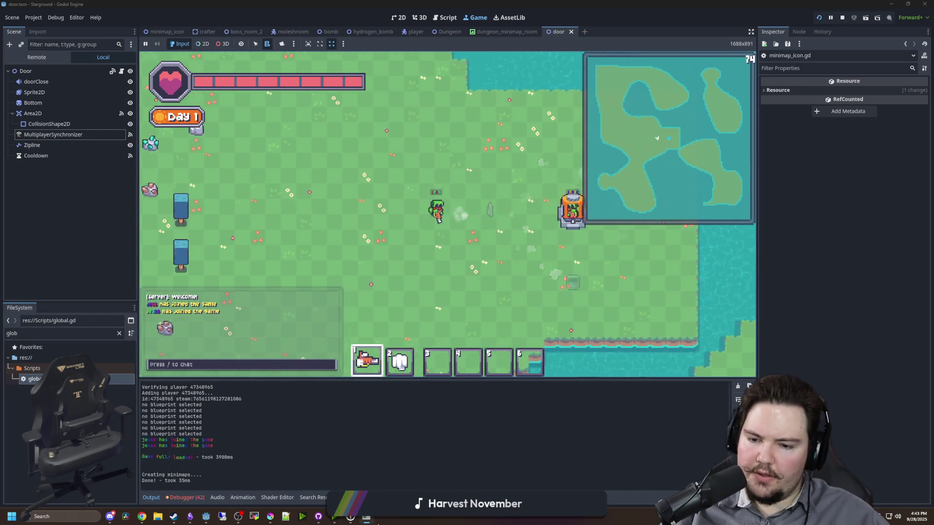
key("alt+Tab")
key("a")
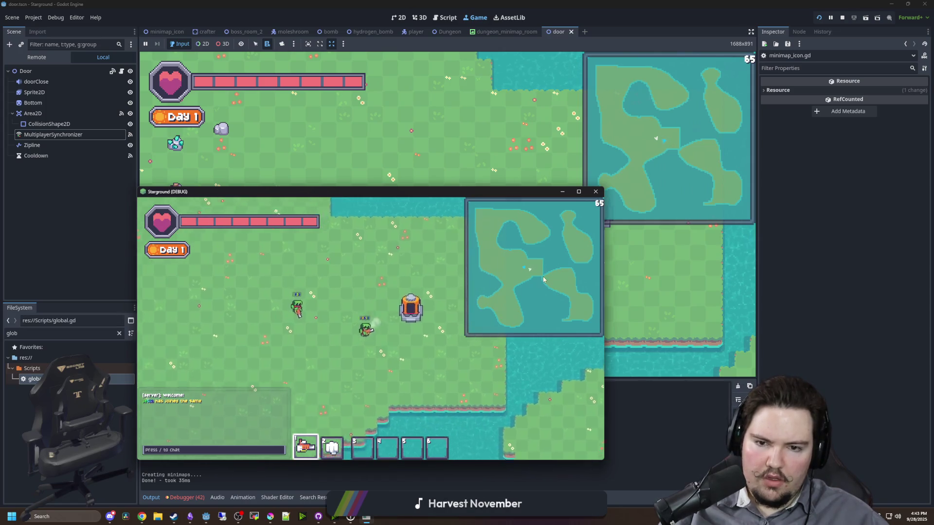
key("s")
key("d")
key("w")
key("a")
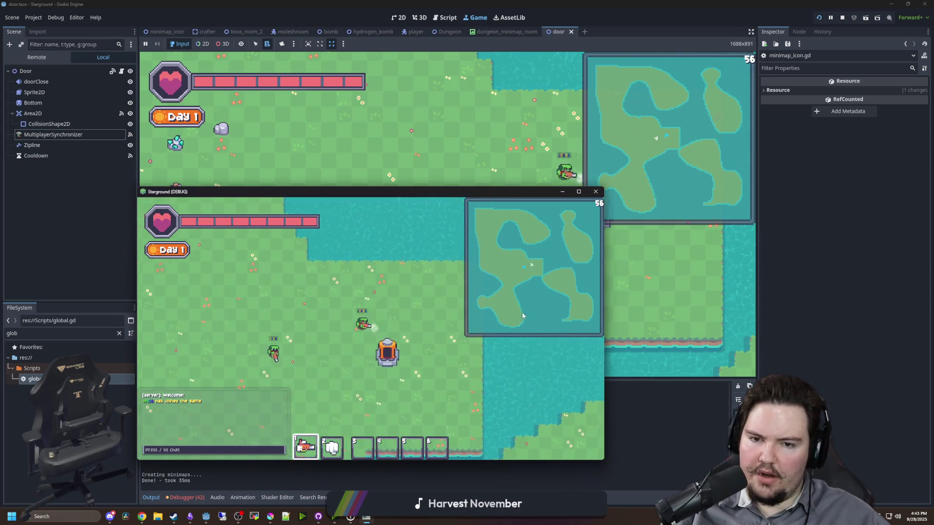
key("d")
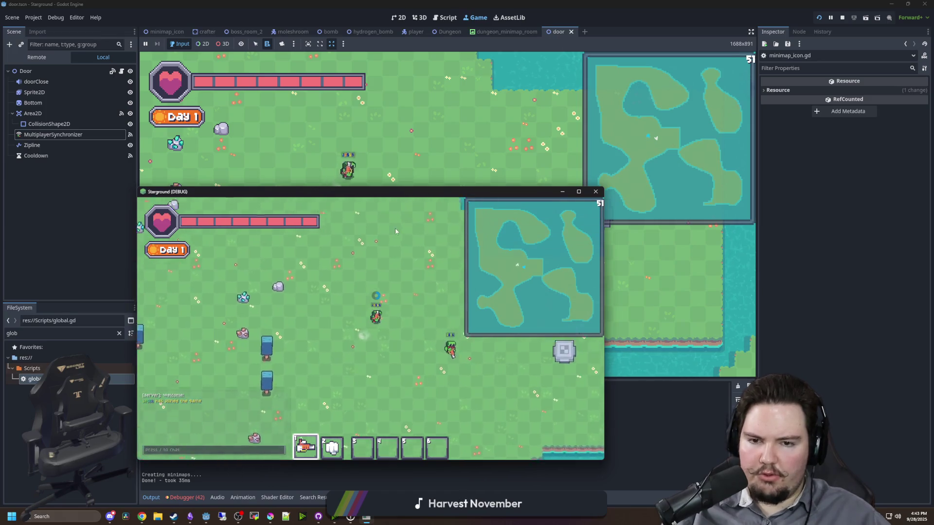
key("w")
left_click_drag(409, 195, 519, 189)
key("a")
left_click(188, 273)
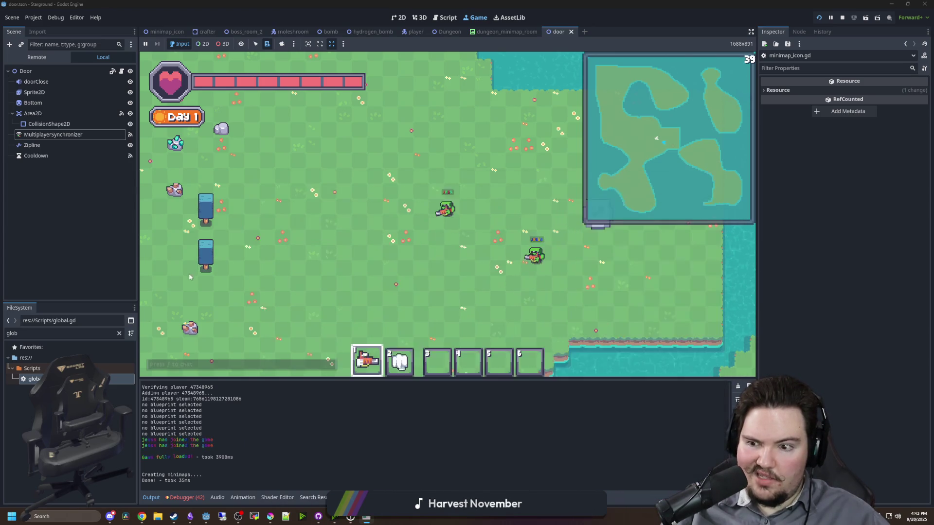
Switch the gamemode to creative with a chat command
type("s")
type("/sam")
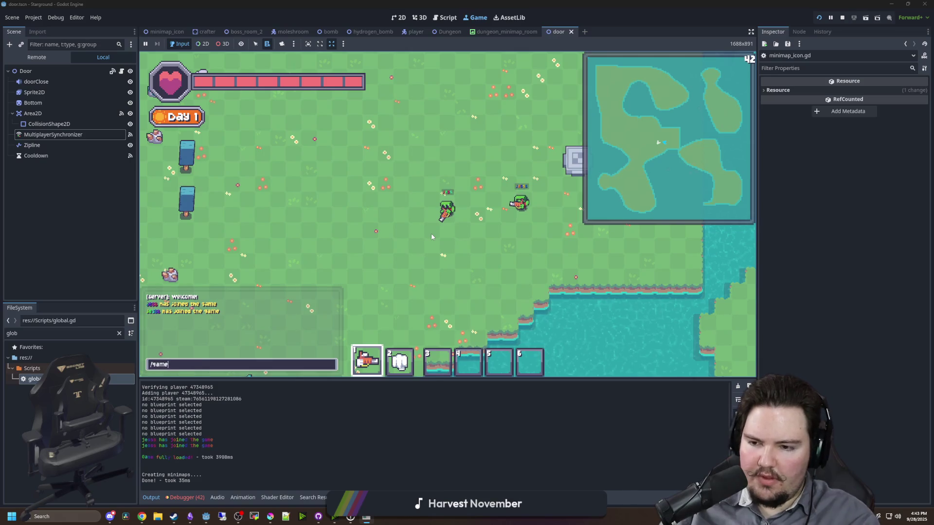
type("reative")
key("Return")
key("b")
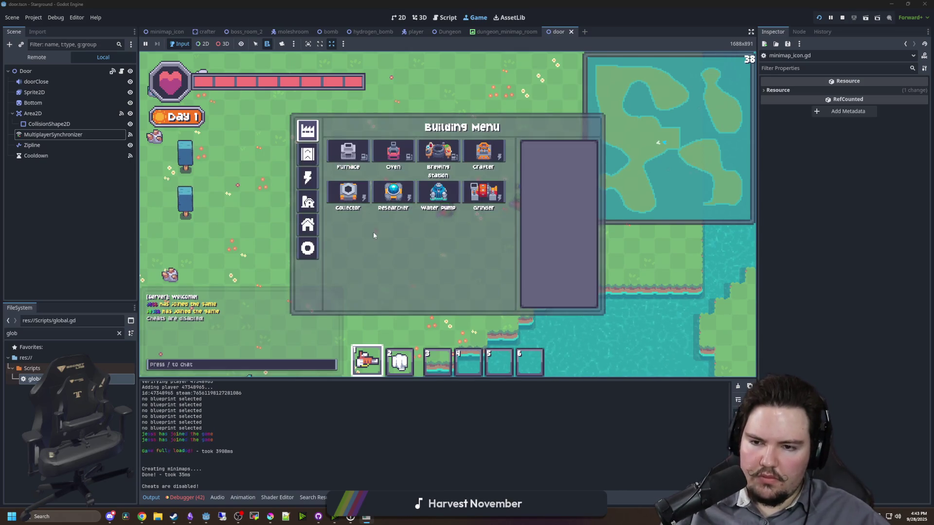
key("Escape")
left_click(447, 218)
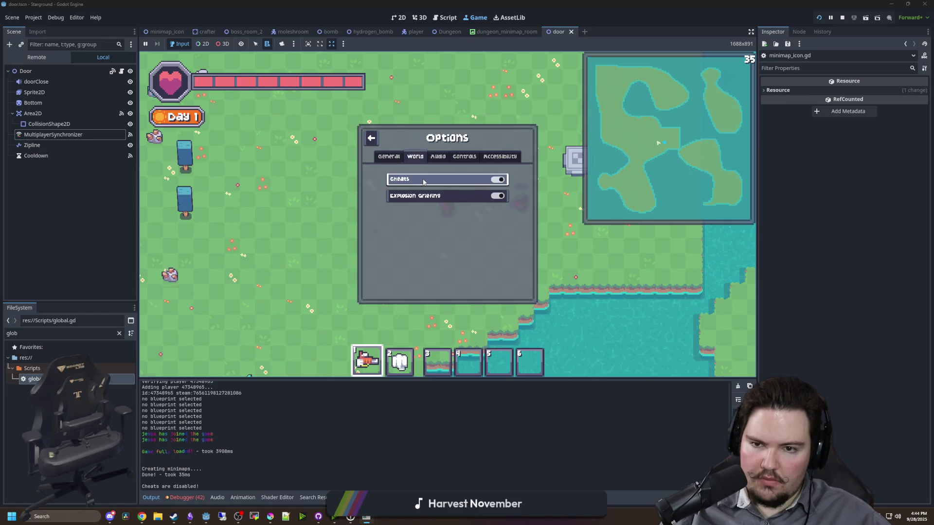
key("Escape")
key("Return")
key("Up")
key("Return")
Build a Starlauncher from the Building Menu, walk around it, and show the debugger's Profiler
key("b")
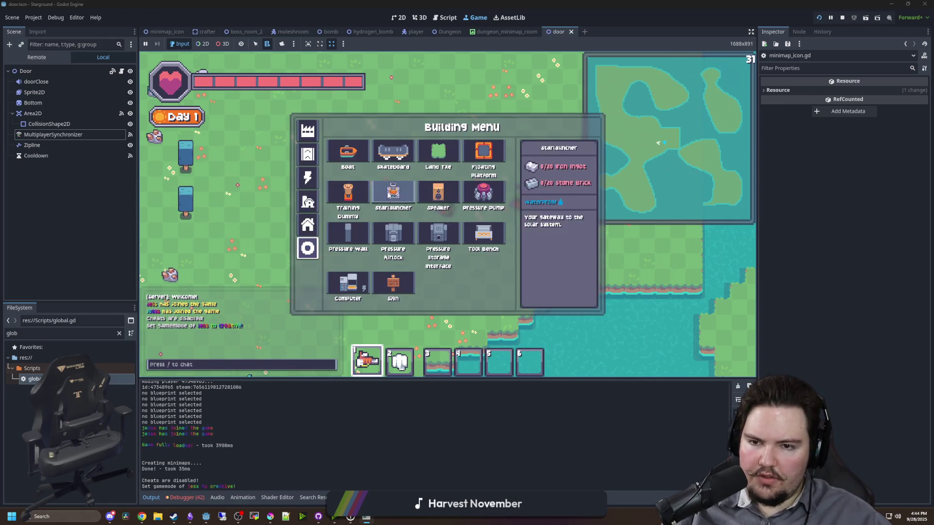
left_click(393, 194)
left_click(448, 189)
key("d")
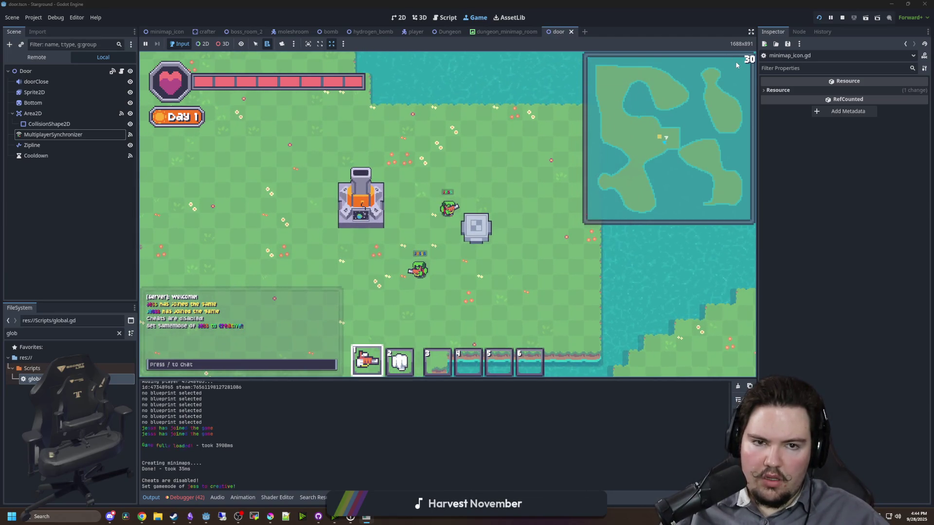
key("d")
key("s")
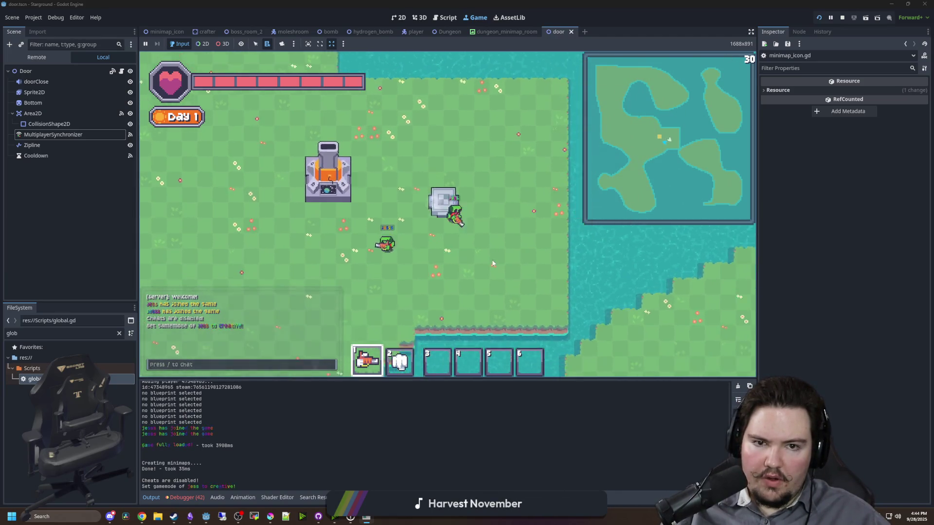
key("a")
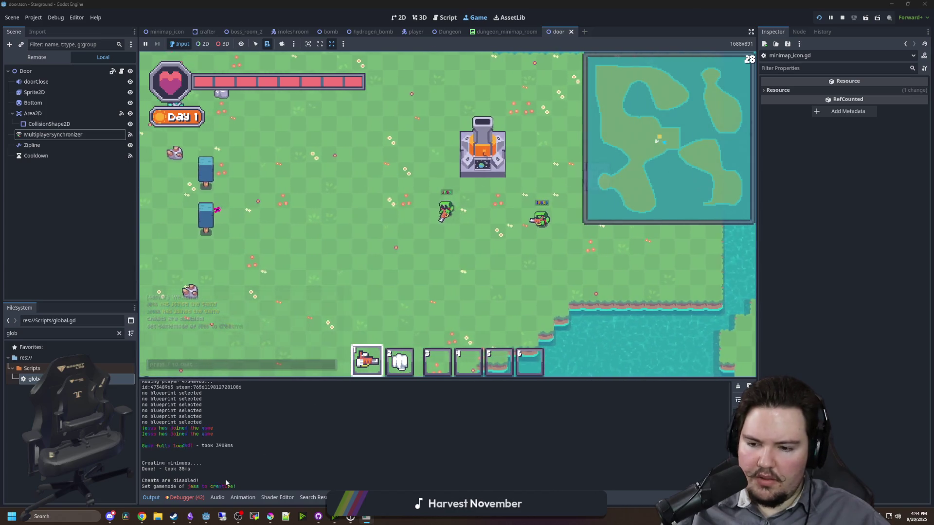
left_click(187, 498)
left_click(257, 396)
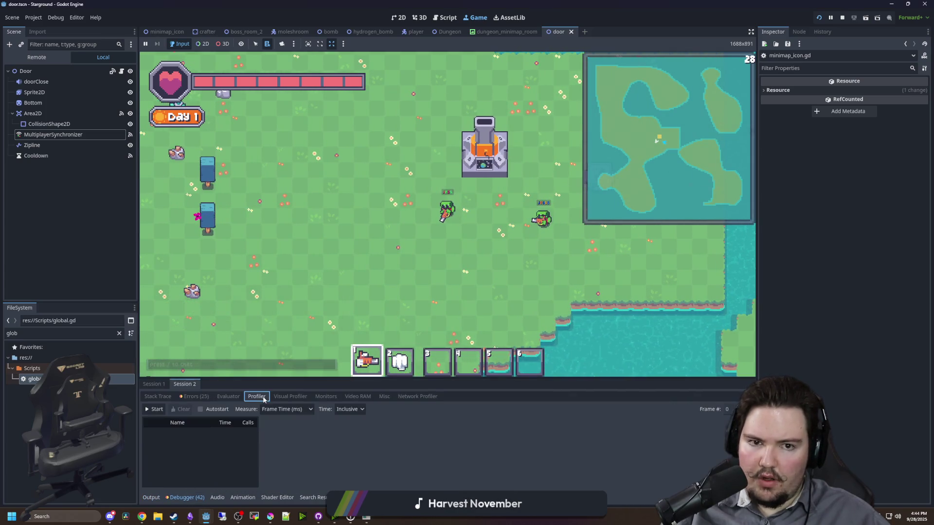
Record a run of frame profiling data in an enlarged Profiler panel, then stop it
left_click(155, 409)
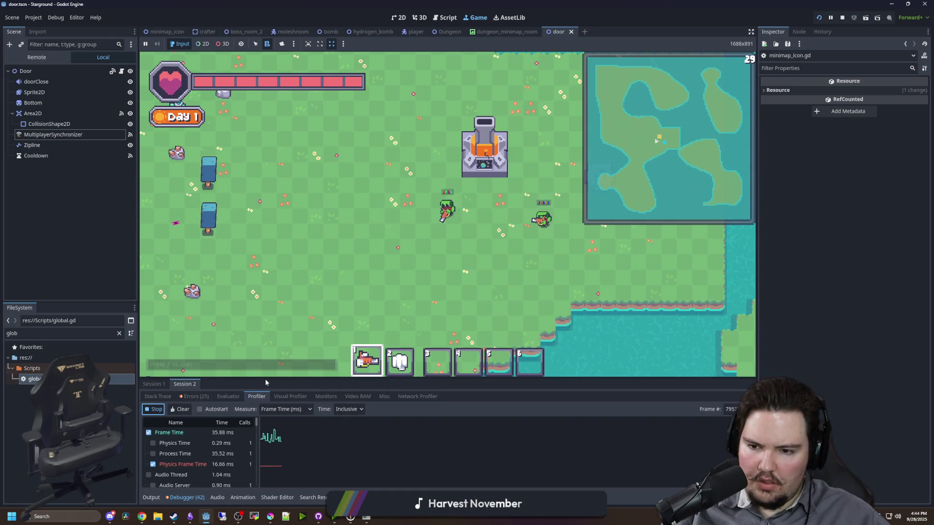
left_click_drag(269, 379, 269, 295)
scroll("down", 3)
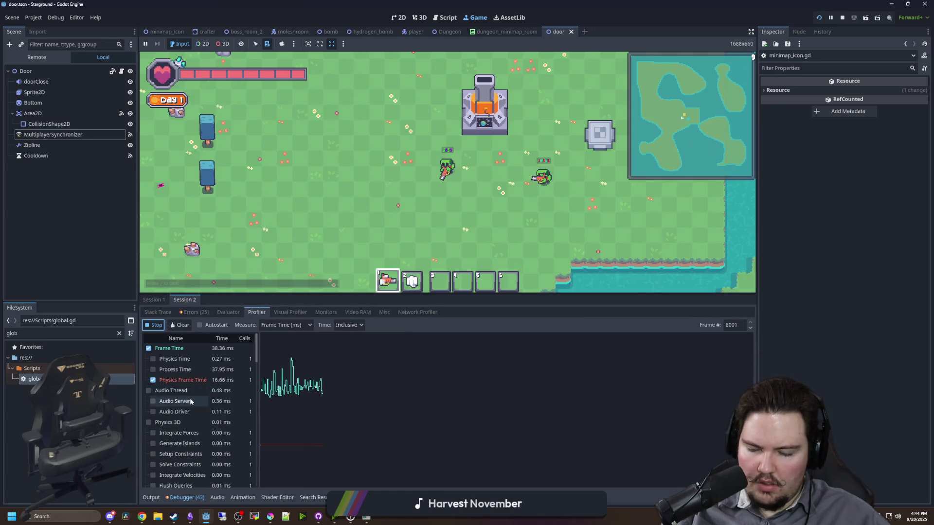
scroll("down", 3)
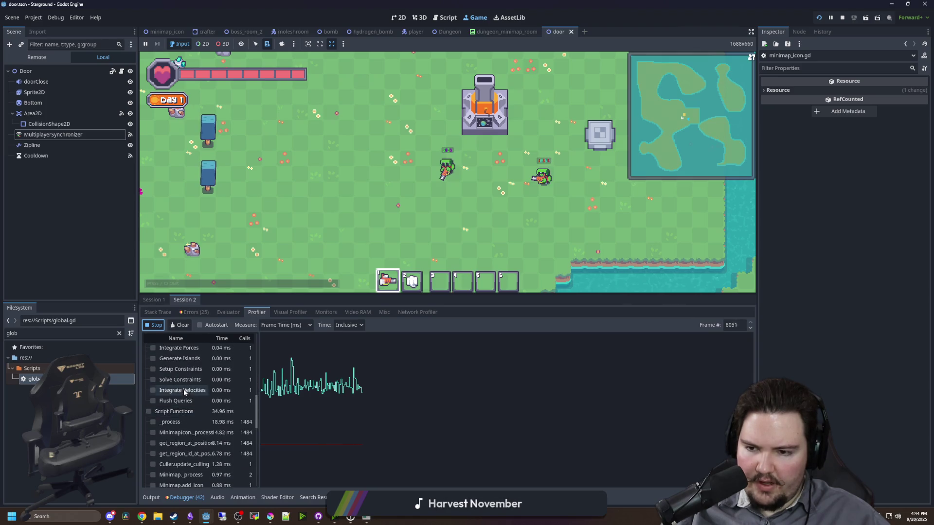
scroll("down", 3)
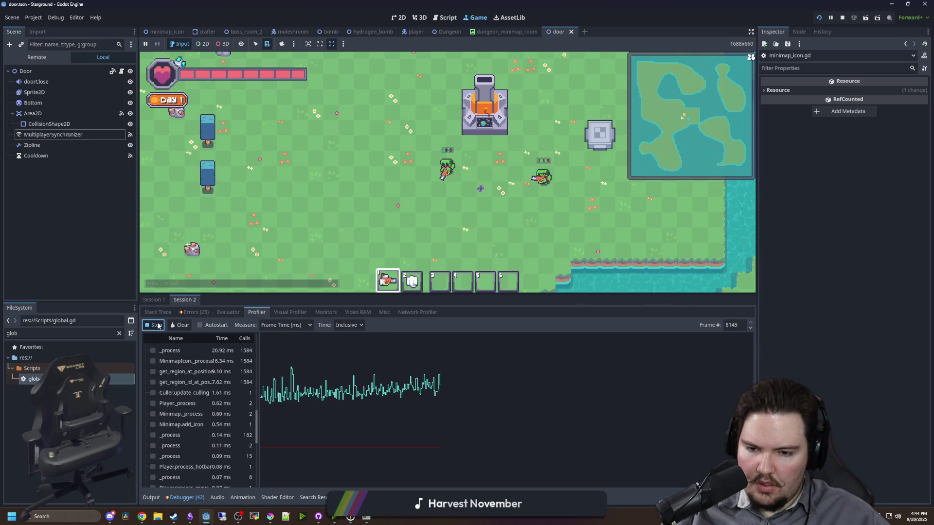
left_click(158, 325)
Review Script Functions, where _process costs 20.82 ms over 1586 calls, then shrink the panel
scroll("down", 3)
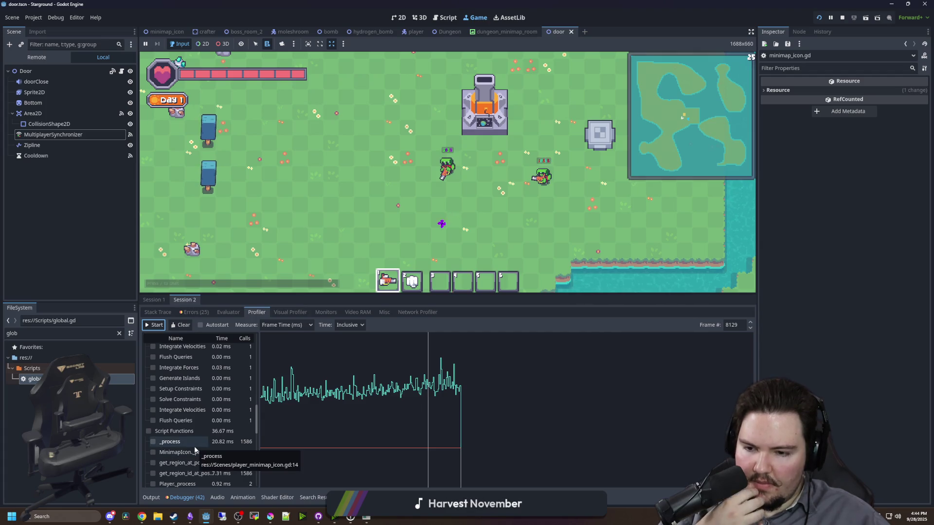
scroll("down", 3)
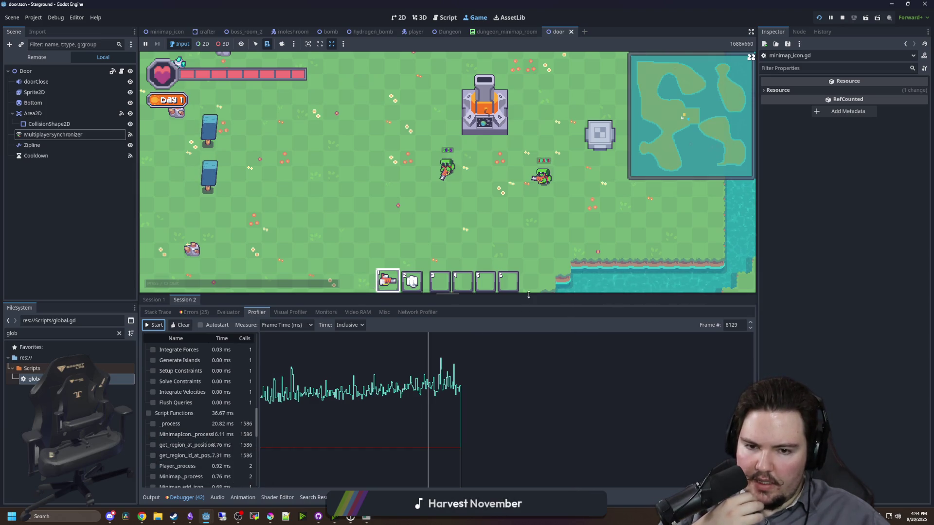
left_click_drag(523, 294, 510, 385)
key("w")
key("d")
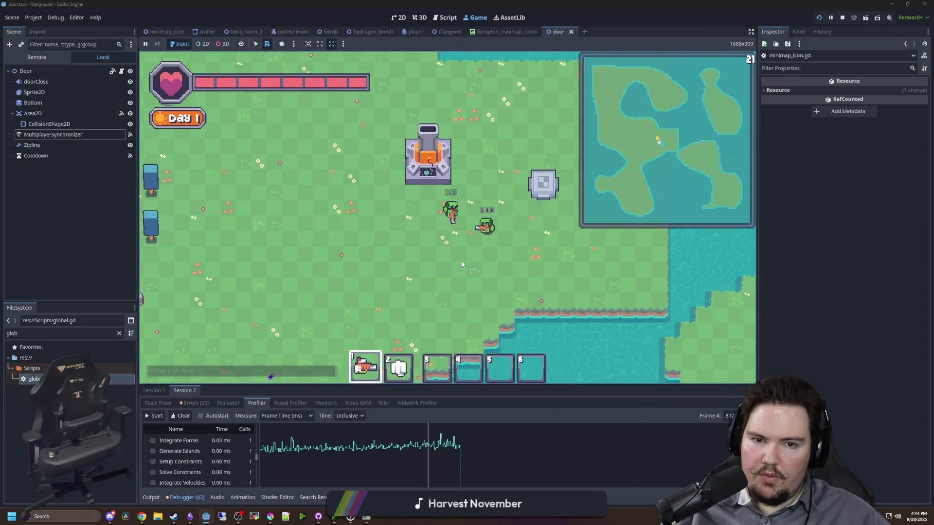
In the second debug window, walk to the Starlauncher and launch into the dungeon
left_click(367, 516)
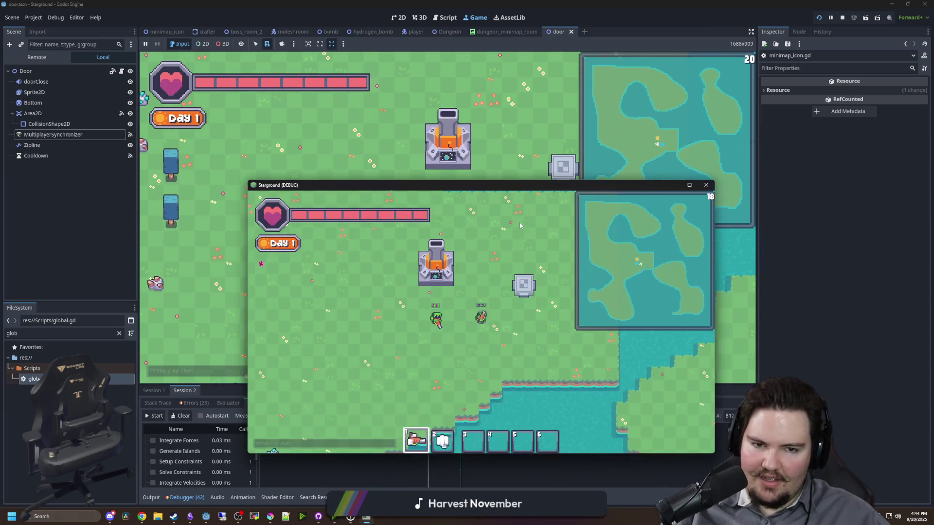
key("w")
key("a")
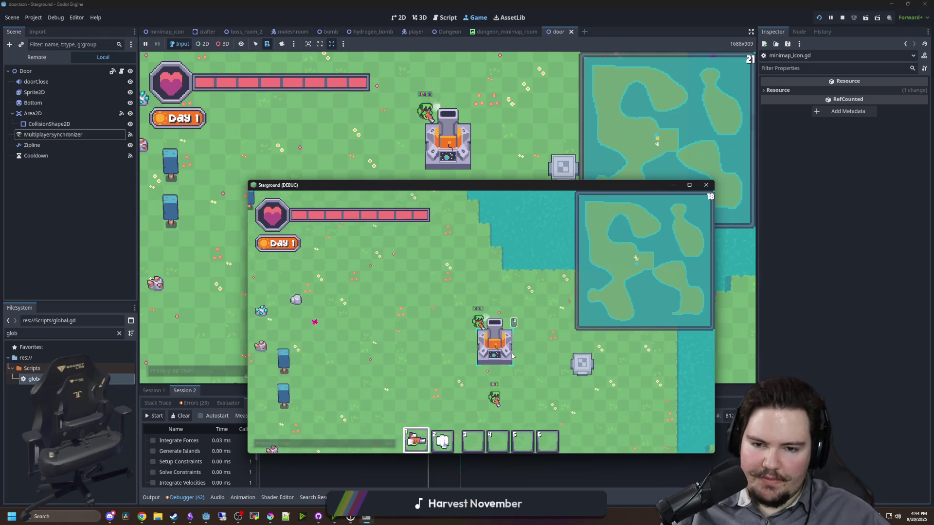
left_click(510, 354)
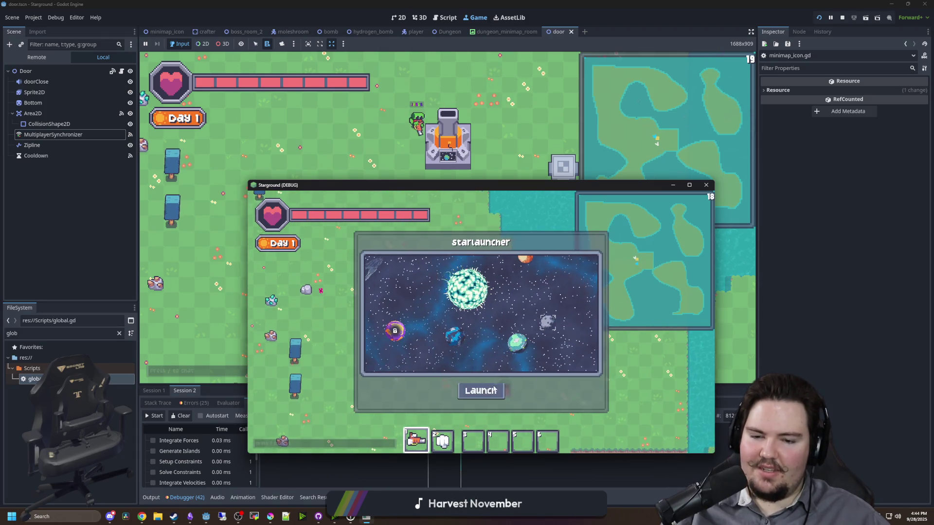
key("Escape")
key("e")
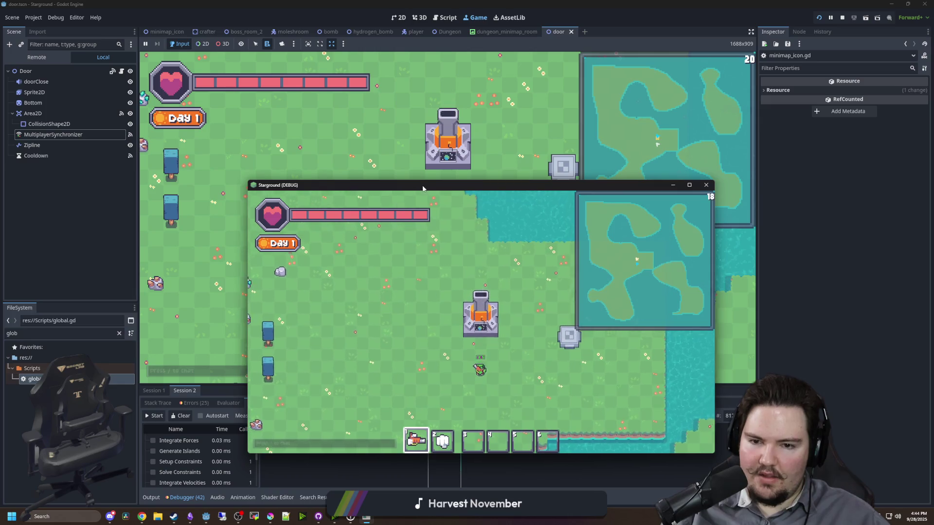
left_click_drag(425, 188, 385, 194)
Walk the second player through the dungeon's upper, central and western rooms, watching the minimap
key("w")
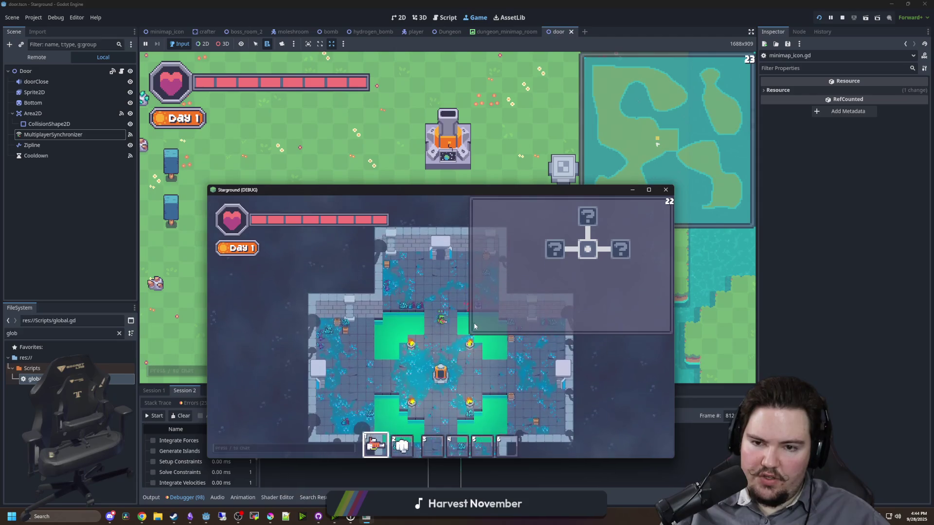
key("s")
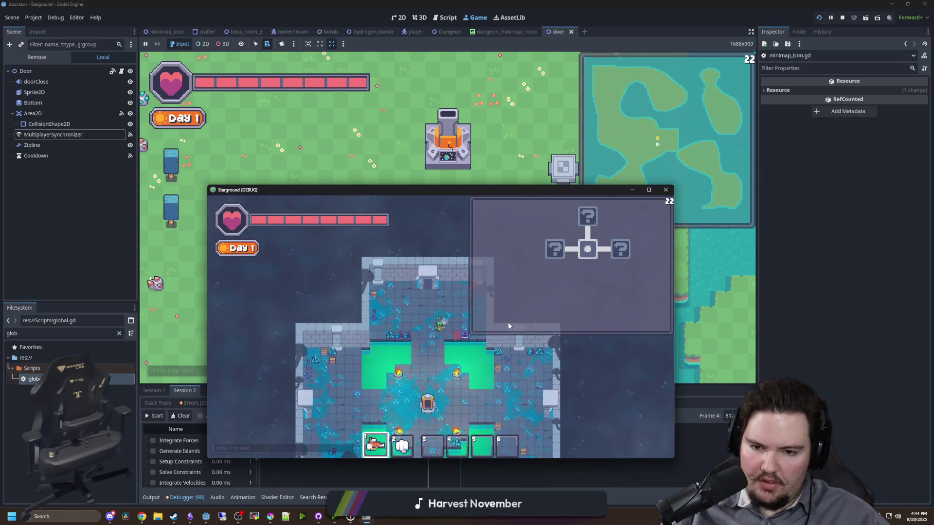
key("d")
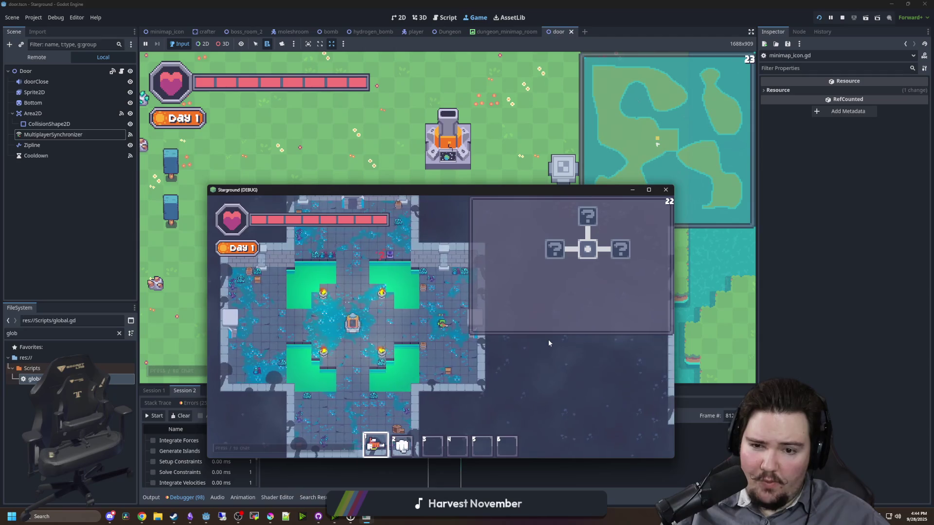
key("w")
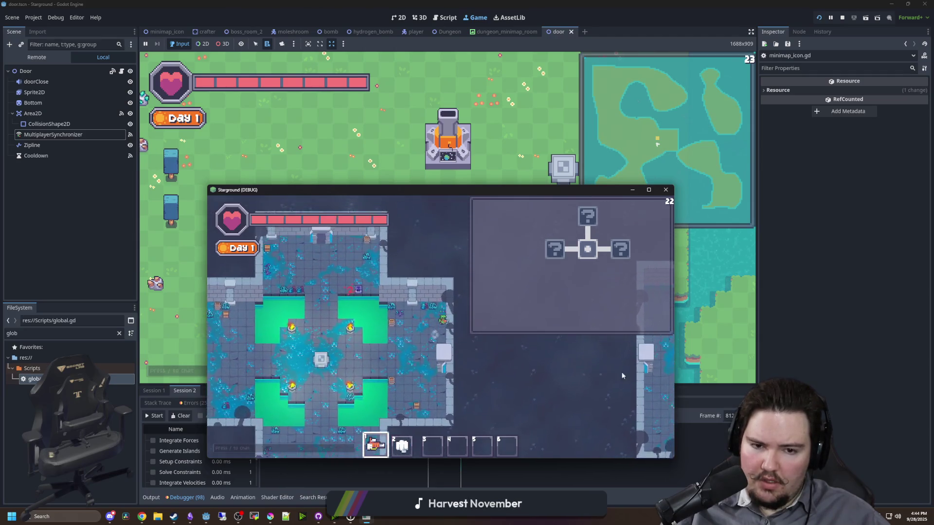
key("s")
key("a")
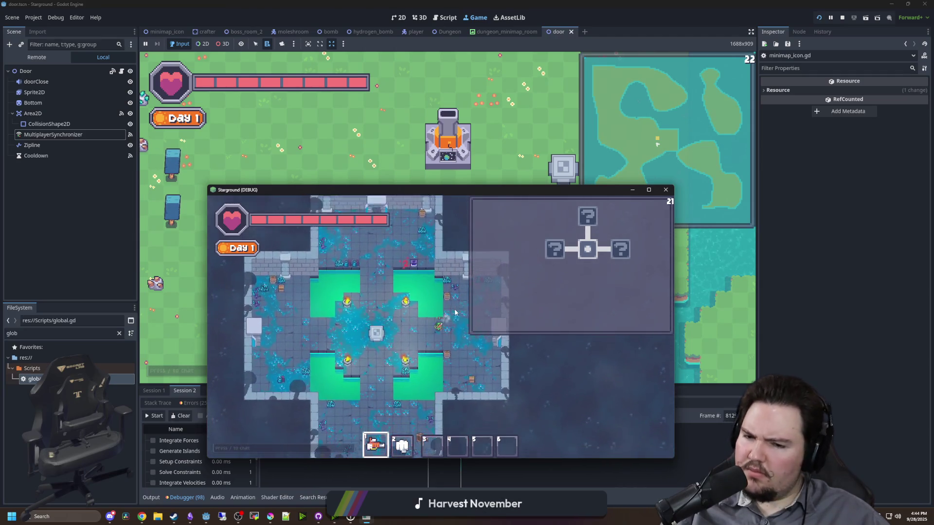
key("s")
key("a")
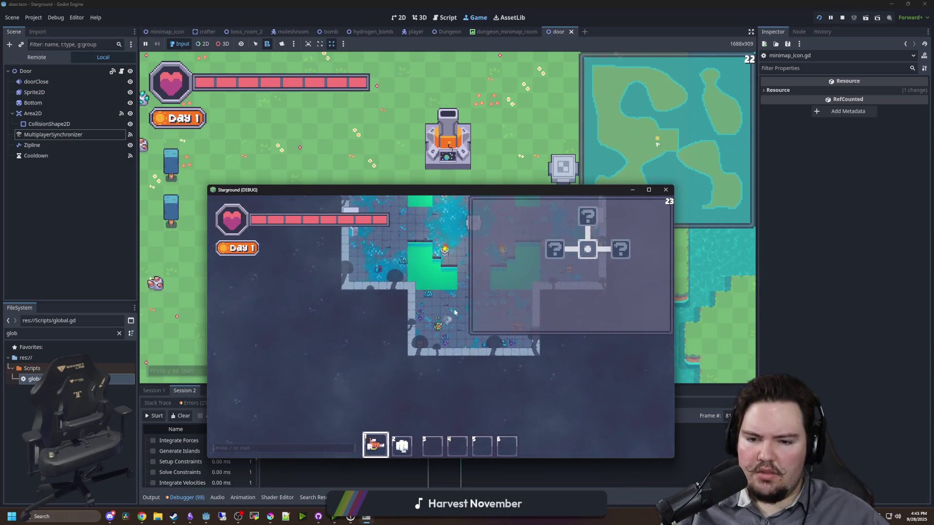
key("w")
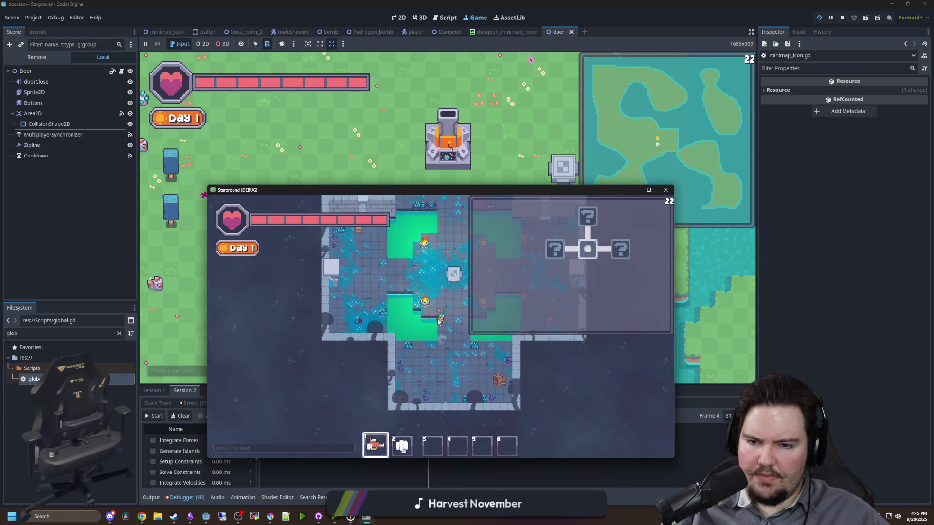
key("s")
key("a")
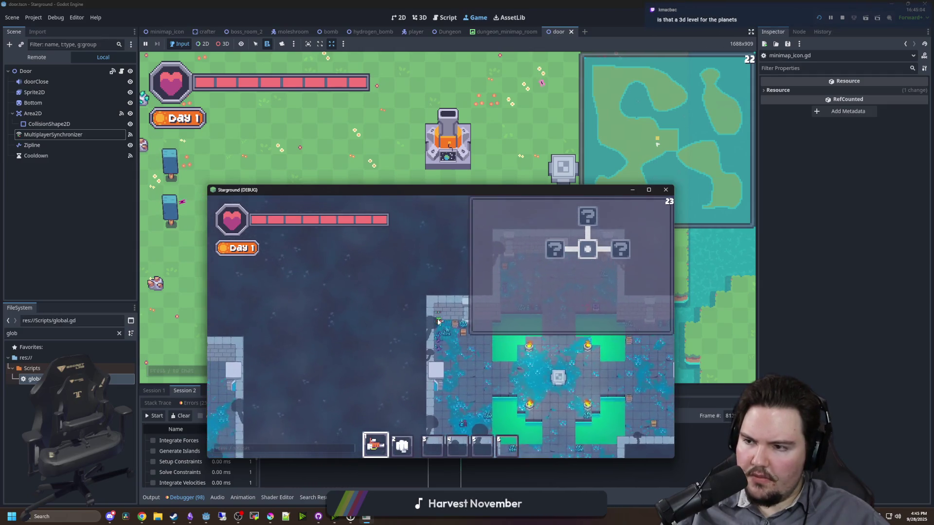
key("2")
key("a")
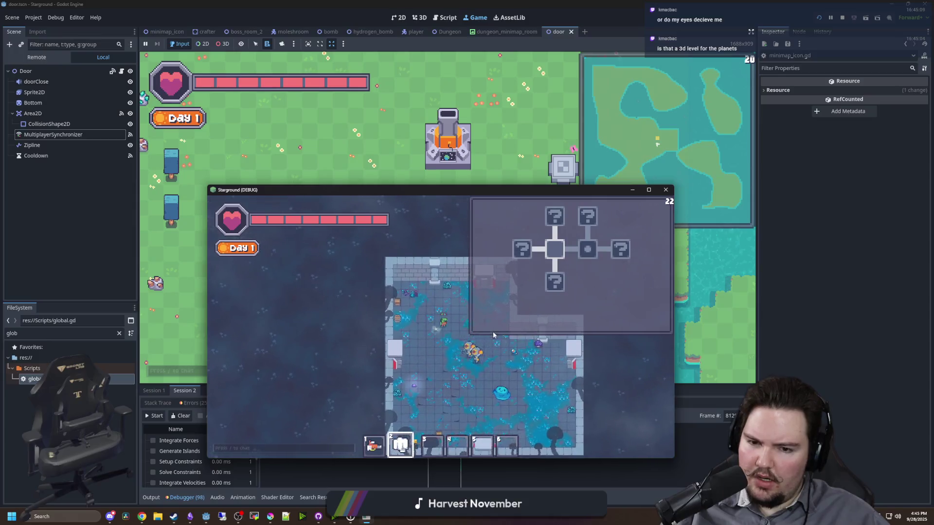
key("s")
key("a")
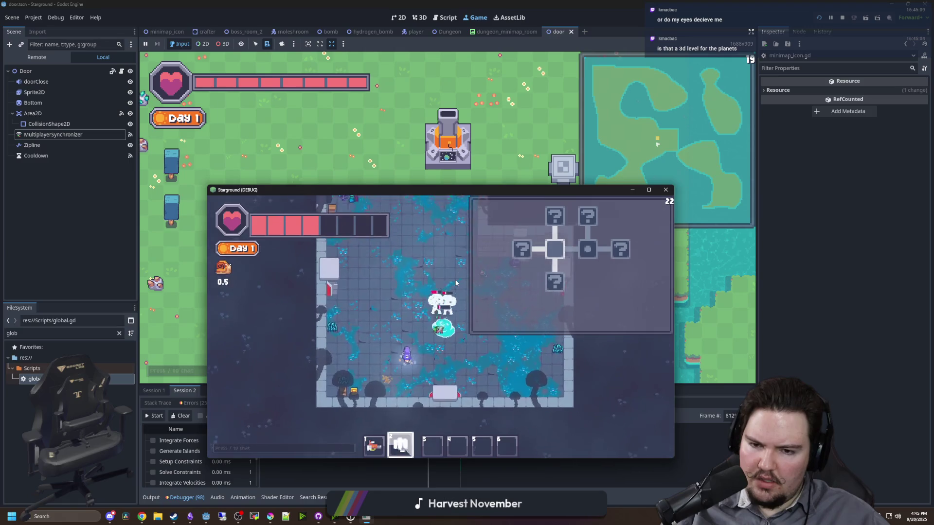
Attack the slime and nearby enemies, then close the debug window and stop the game
left_click(456, 282)
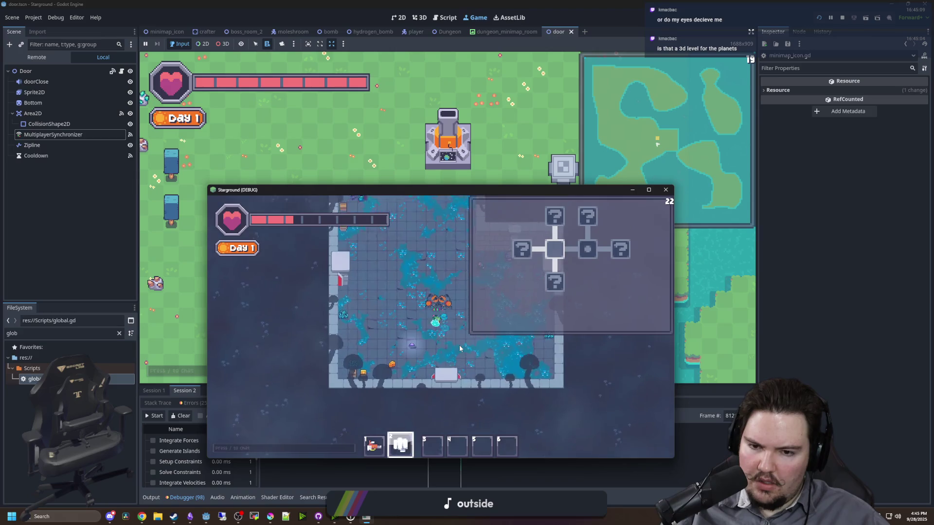
key("a")
key("s")
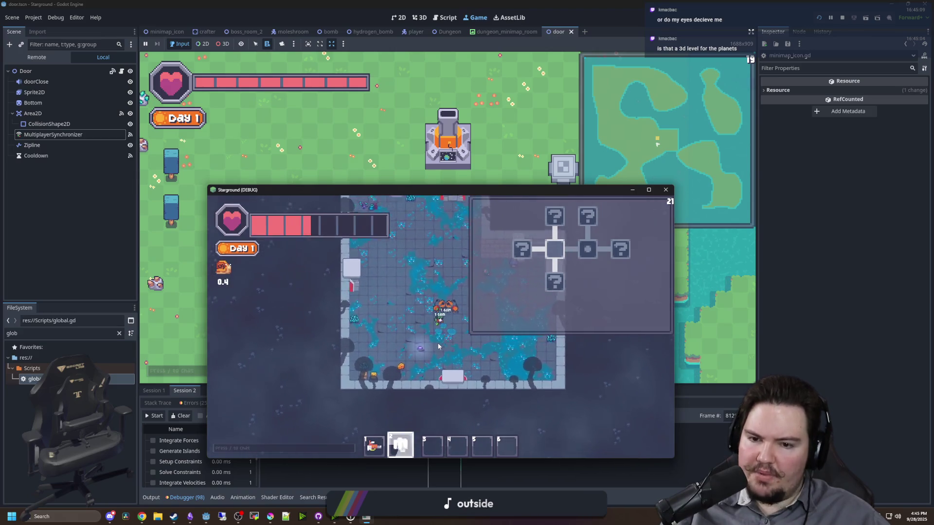
key("w")
key("d")
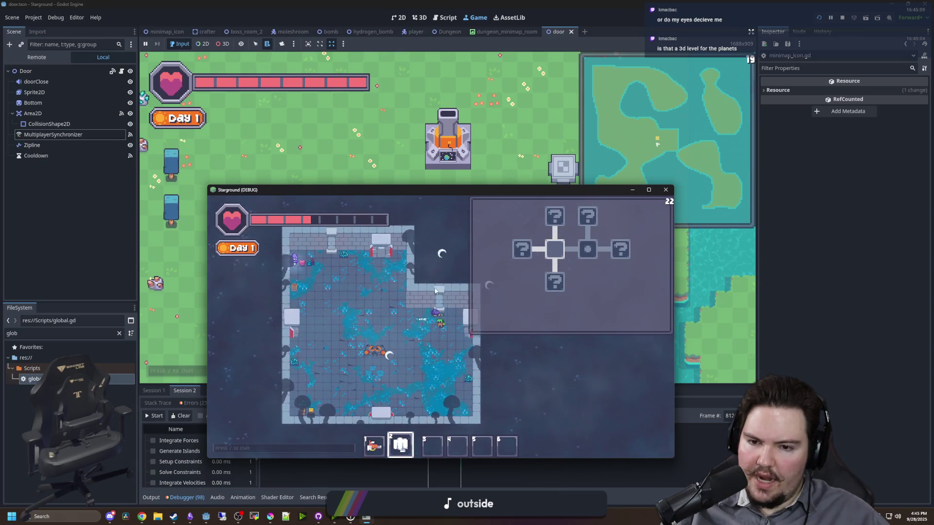
left_click(416, 287)
key("a")
key("s")
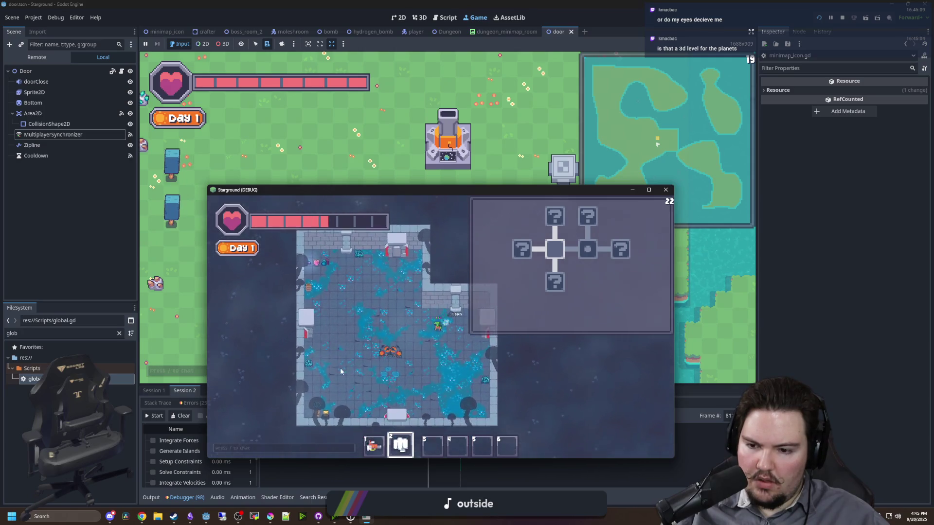
key("alt+Tab")
key("w")
key("a")
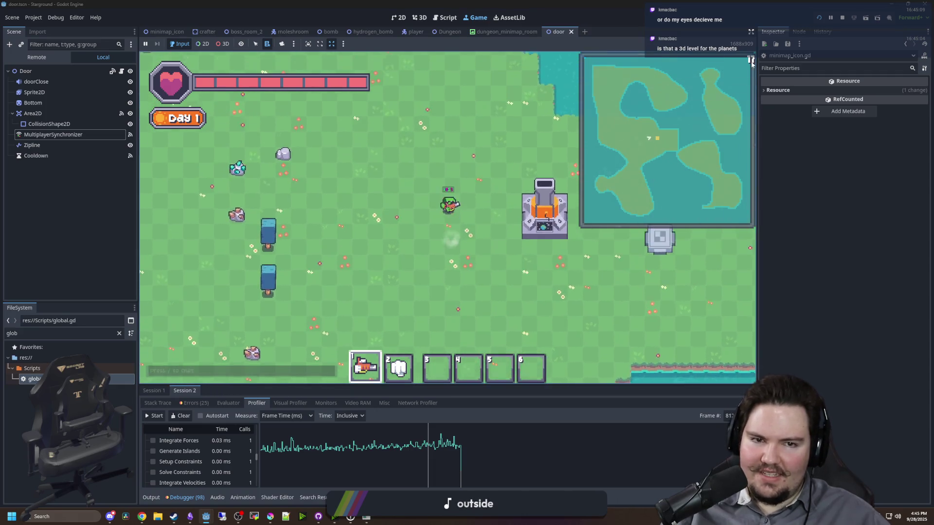
left_click(848, 16)
Save minimap_icon.gd and switch the script editor to player.gd
key("ctrl+s")
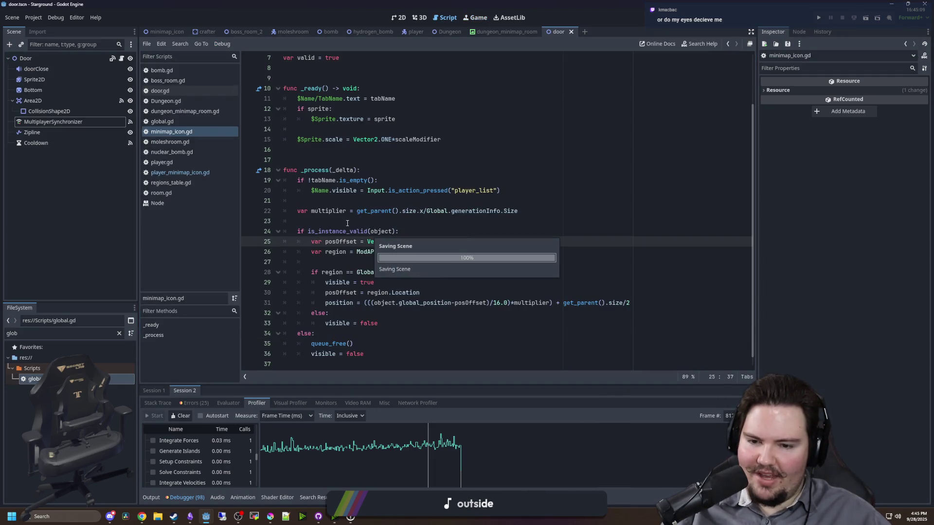
left_click(351, 224)
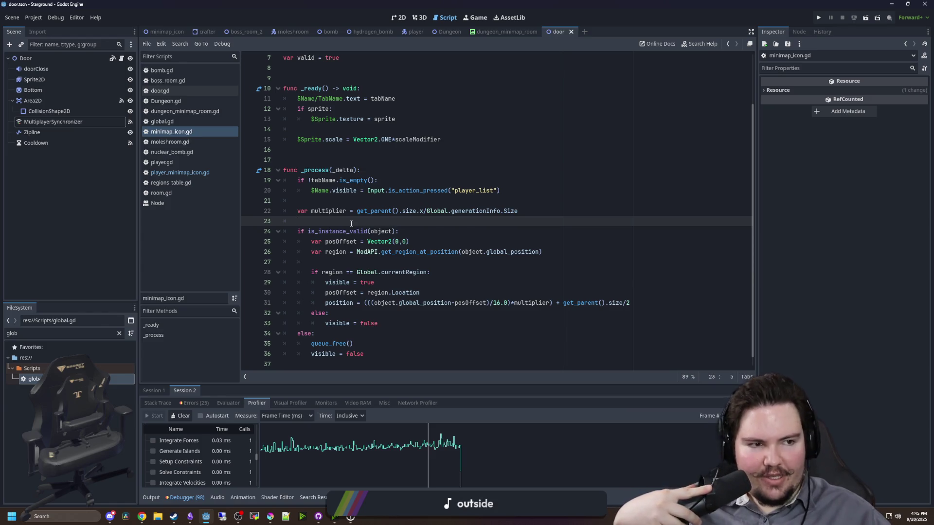
scroll("down", 3)
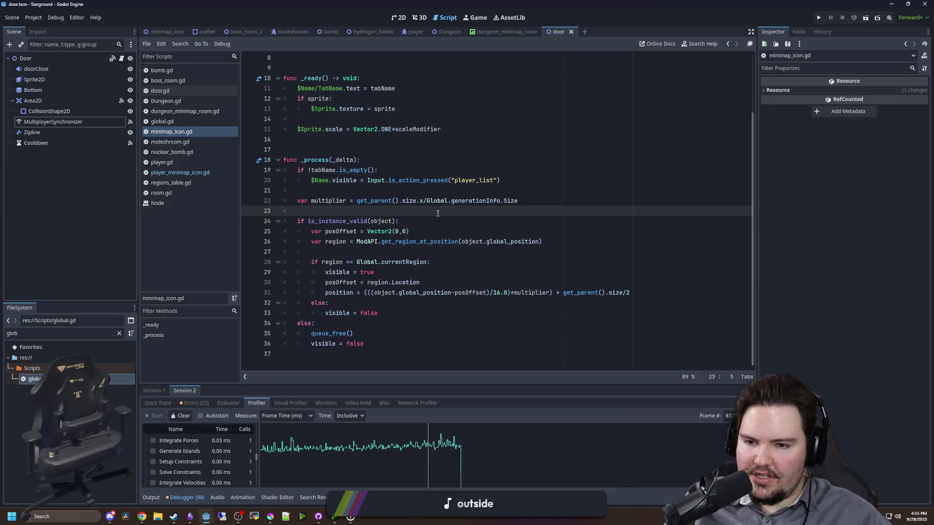
left_click(363, 251)
key("ctrl+s")
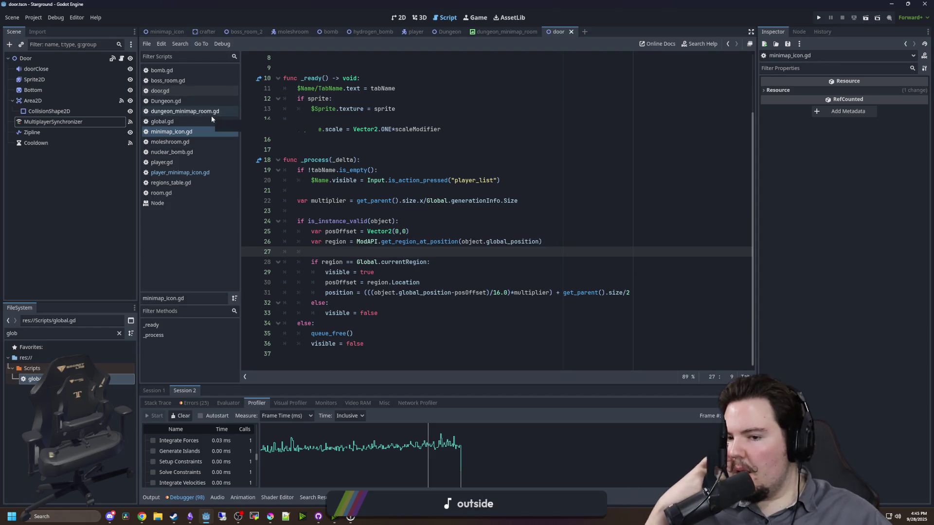
left_click(182, 161)
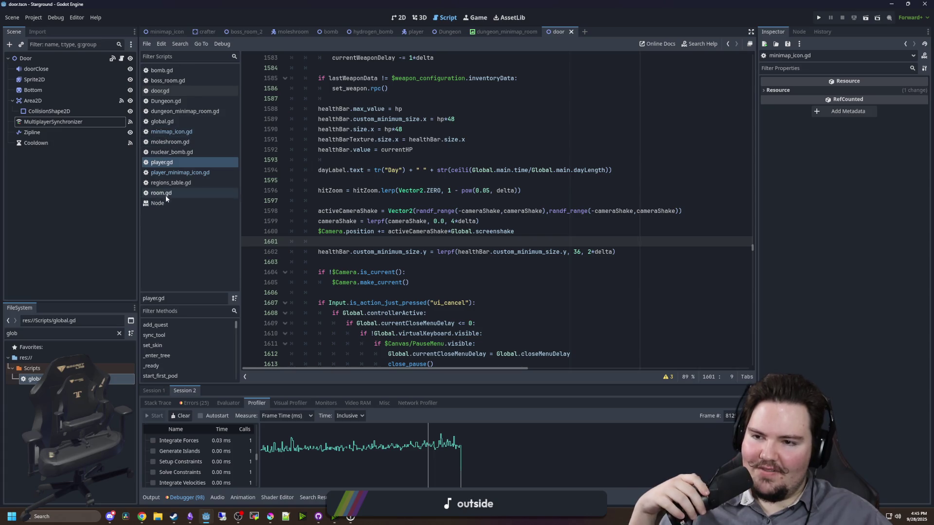
Filter the FileSystem by 'player' and open player.tscn
left_click(119, 333)
type("player")
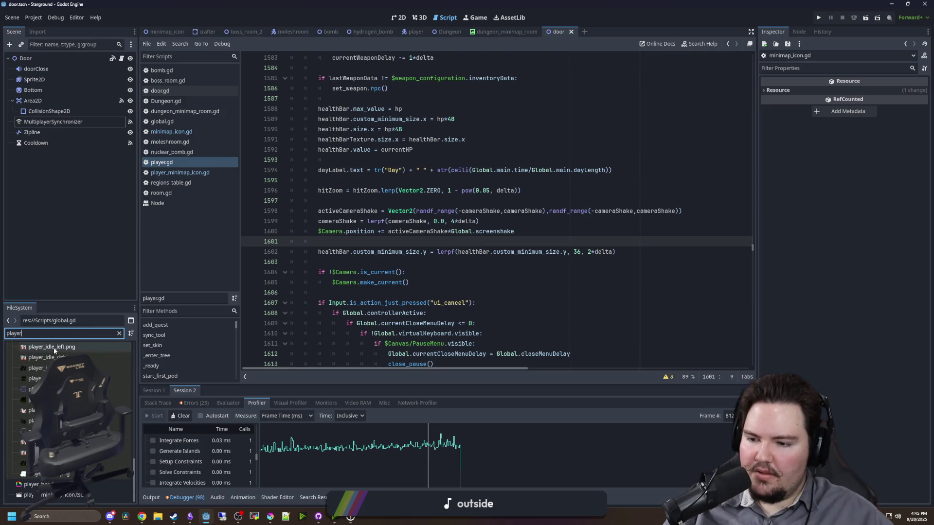
double_click(35, 368)
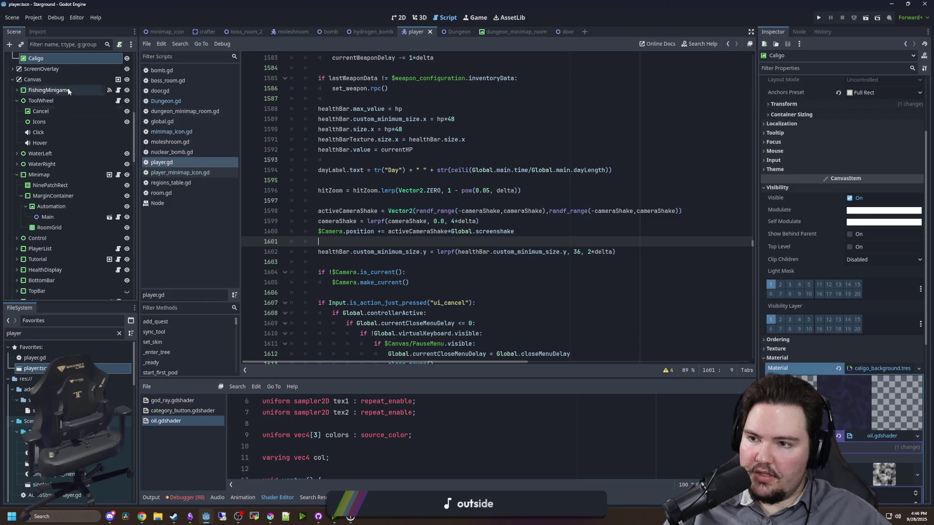
Select the Minimap node in the player scene and open its attached script
scroll("down", 3)
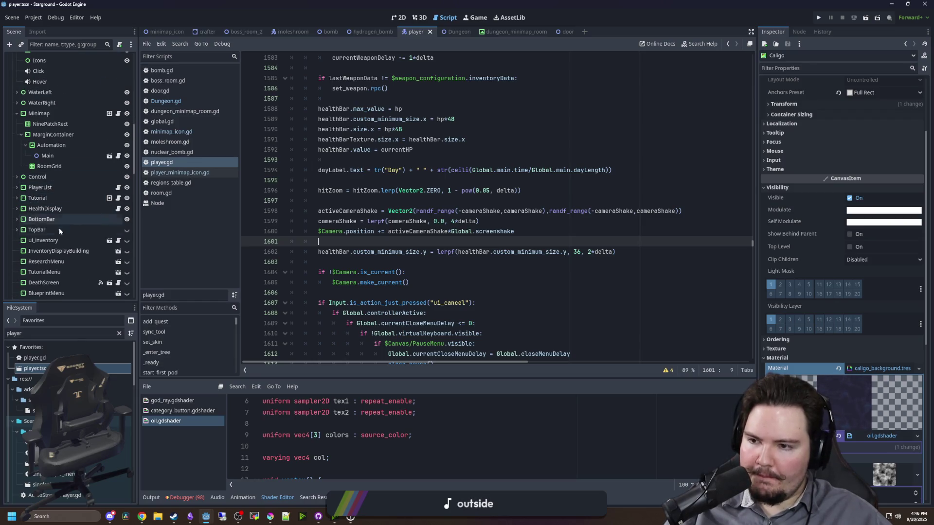
scroll("down", 3)
scroll("up", 3)
scroll("down", 3)
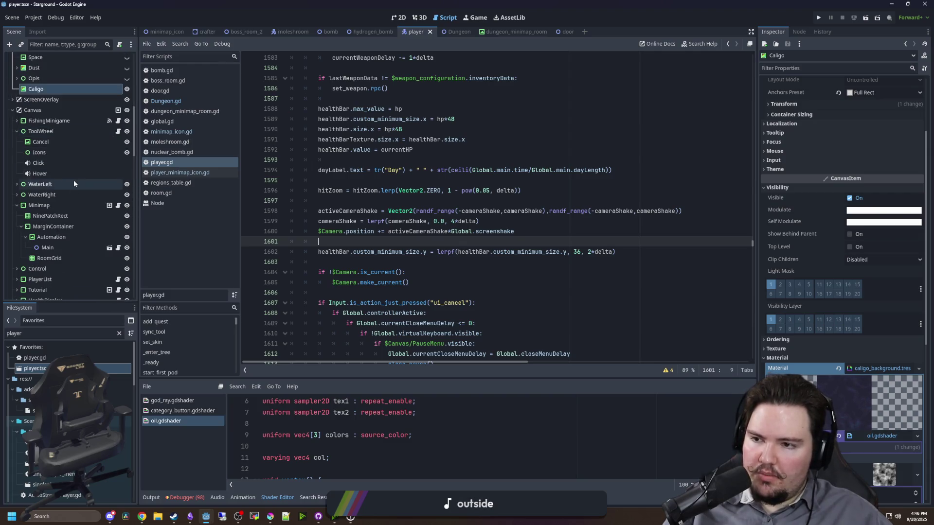
scroll("down", 3)
left_click(91, 175)
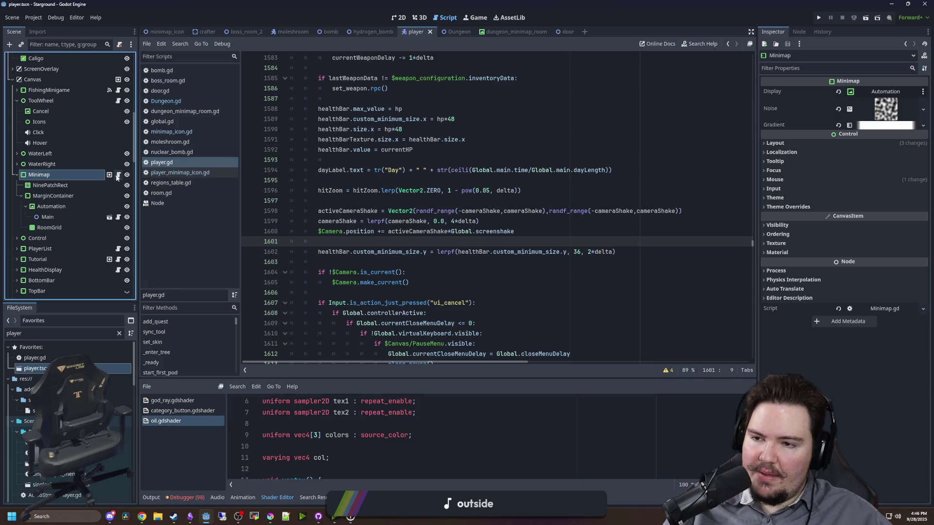
left_click(371, 201)
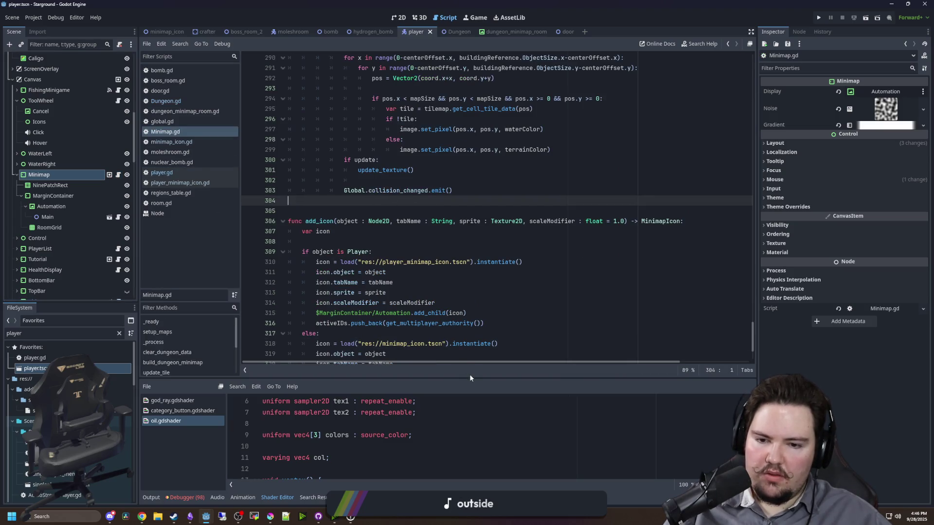
Browse Minimap.gd from add_icon up to the automation peer loop
left_click(347, 235)
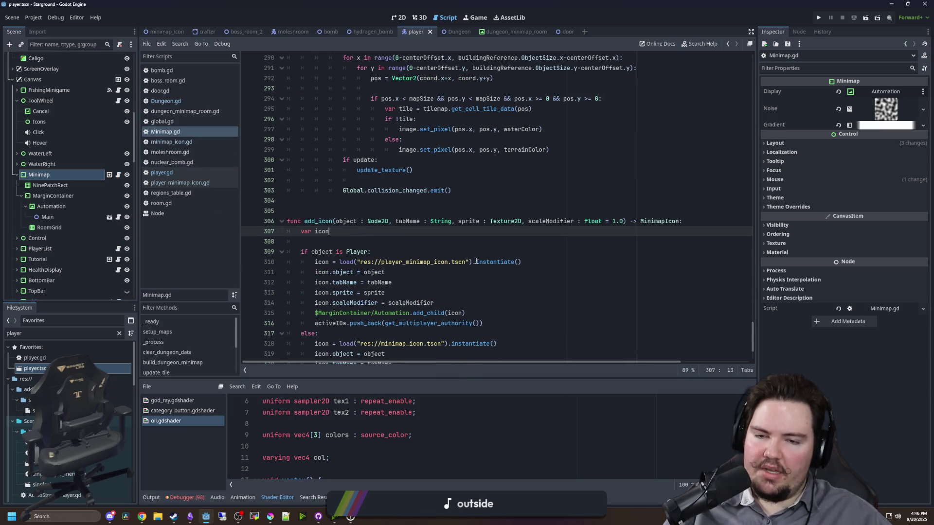
scroll("up", 3)
scroll("up", 3)
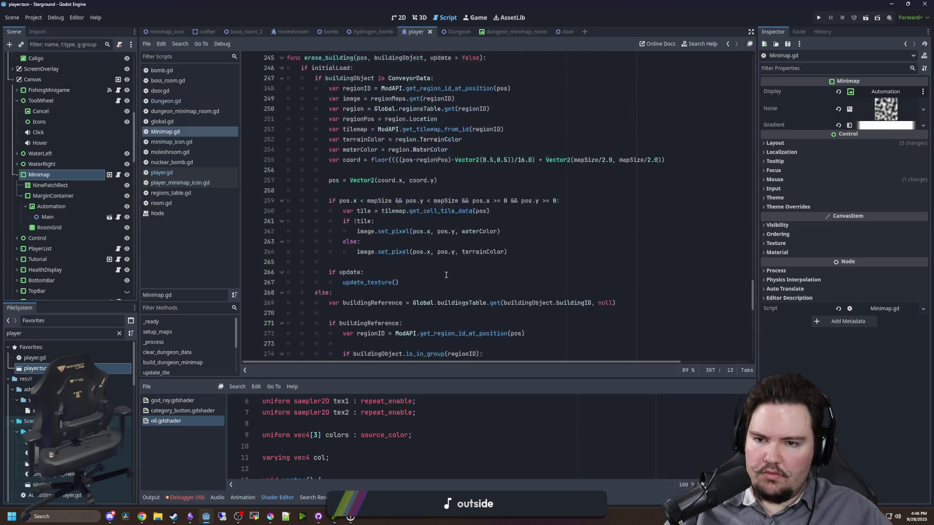
left_click(378, 131)
scroll("up", 3)
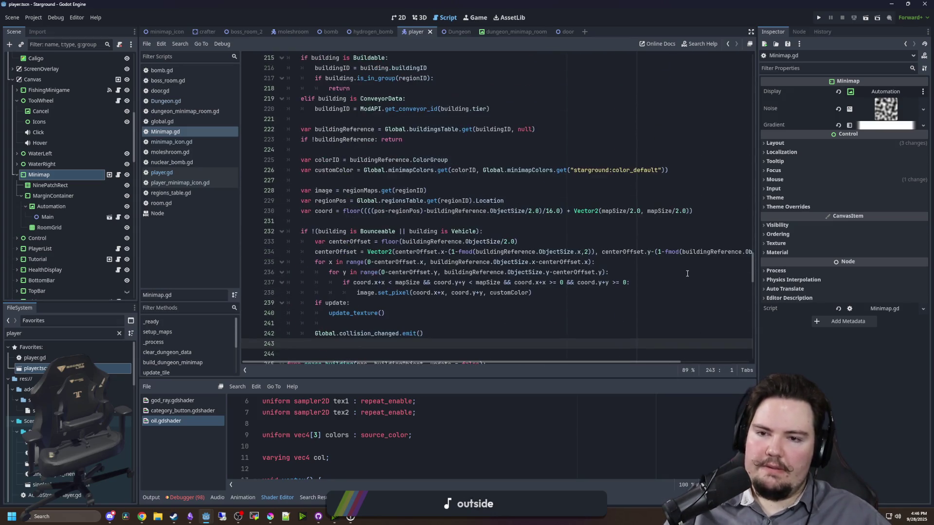
scroll("up", 3)
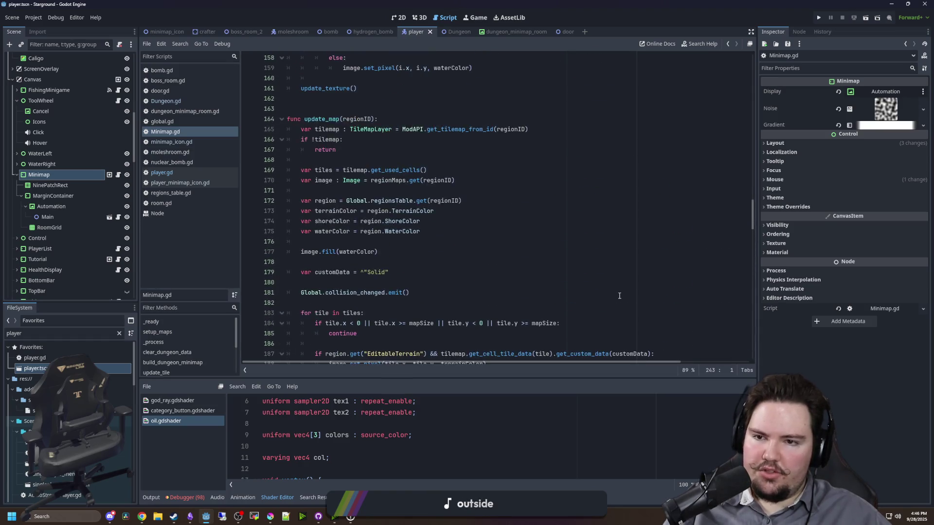
scroll("up", 3)
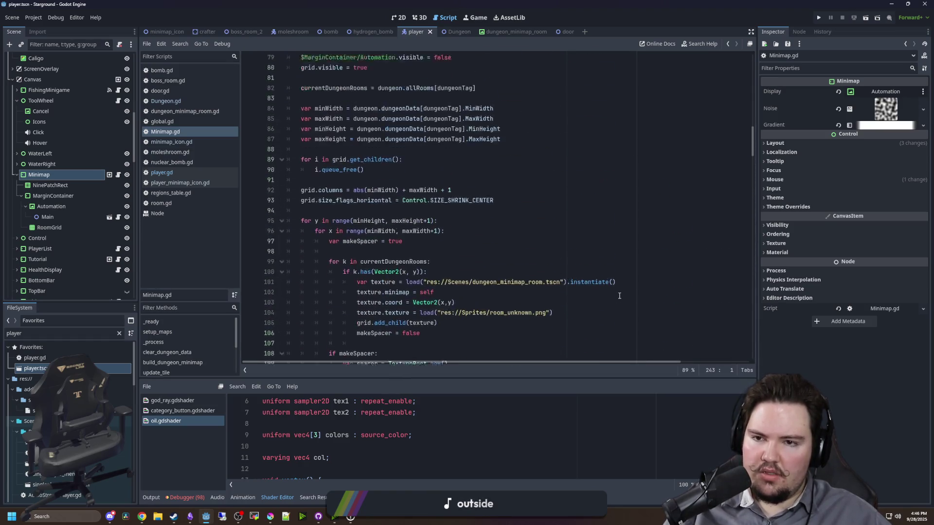
scroll("up", 3)
scroll("down", 3)
scroll("down", 3)
left_click(350, 211)
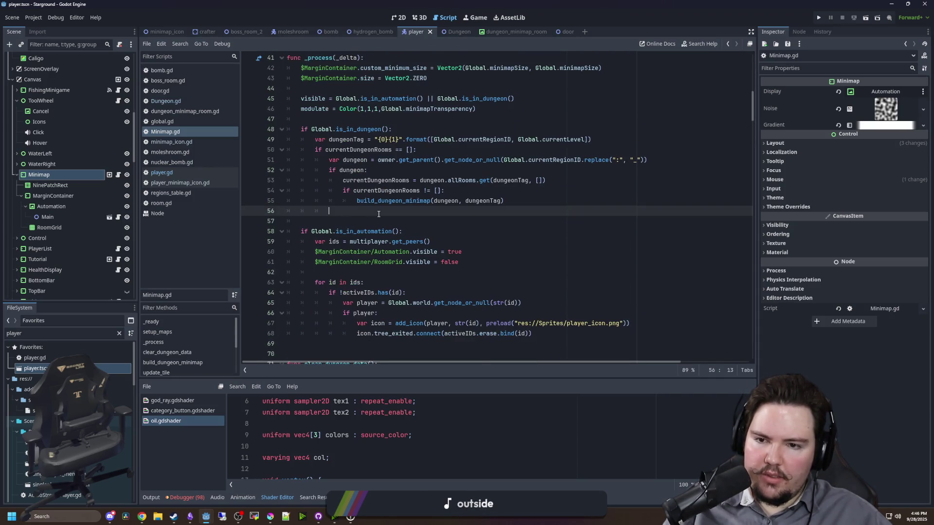
scroll("down", 3)
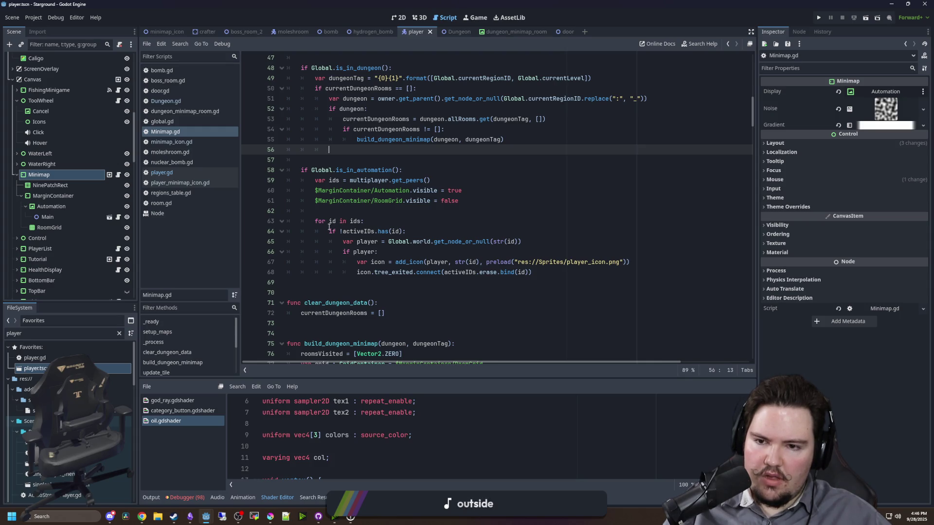
Put '!' before the activeIDs.has(id) condition on line 64
left_click(342, 234)
type("!")
left_click_drag(343, 234, 364, 235)
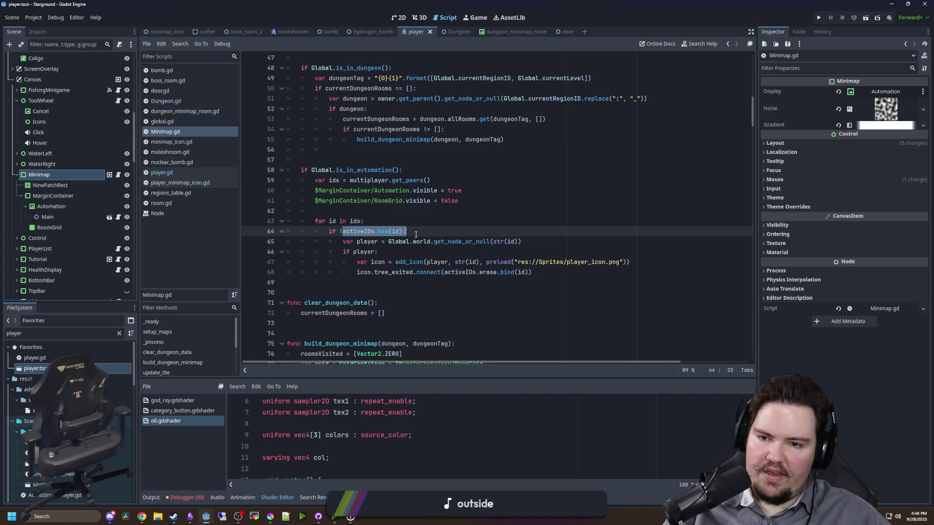
left_click(416, 235)
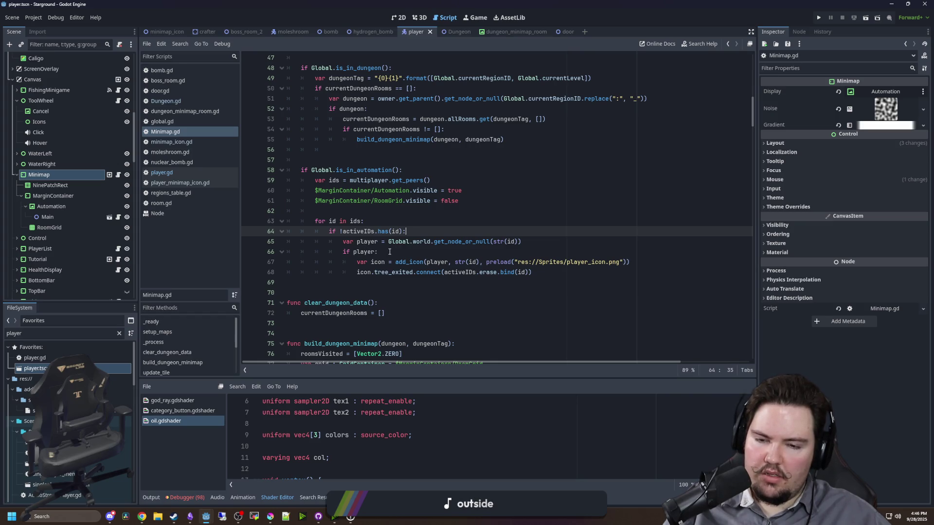
Check the add_icon definition, then add an empty line under 'if player:'
left_click(415, 263)
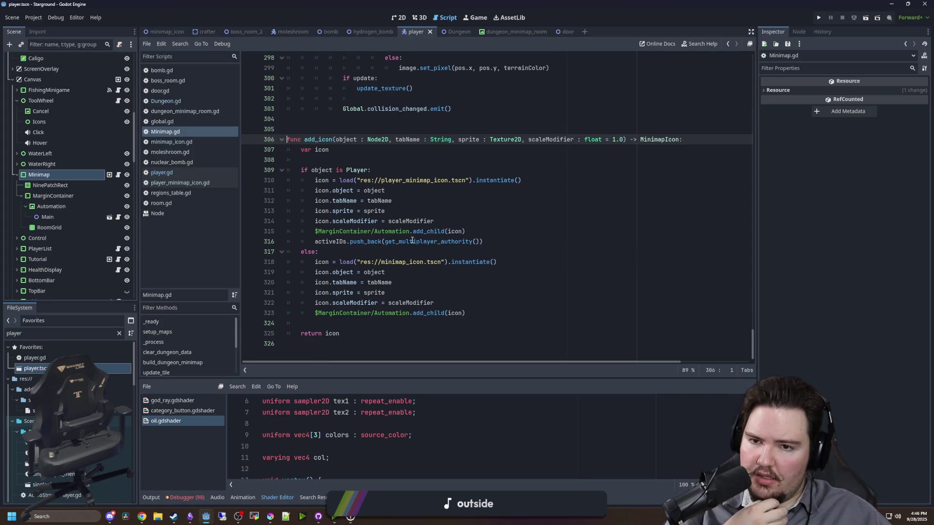
mouse_move(412, 240)
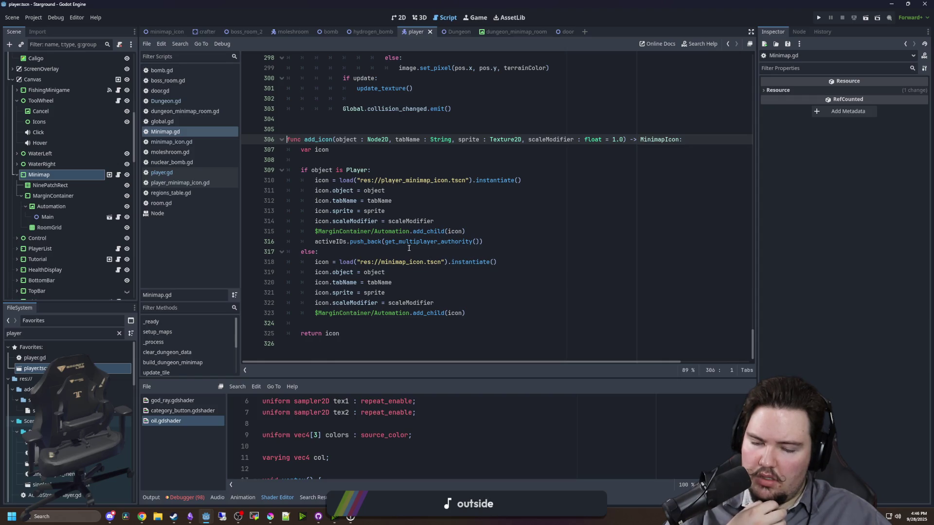
key("alt+Left")
key("alt+Left")
key("alt+Left")
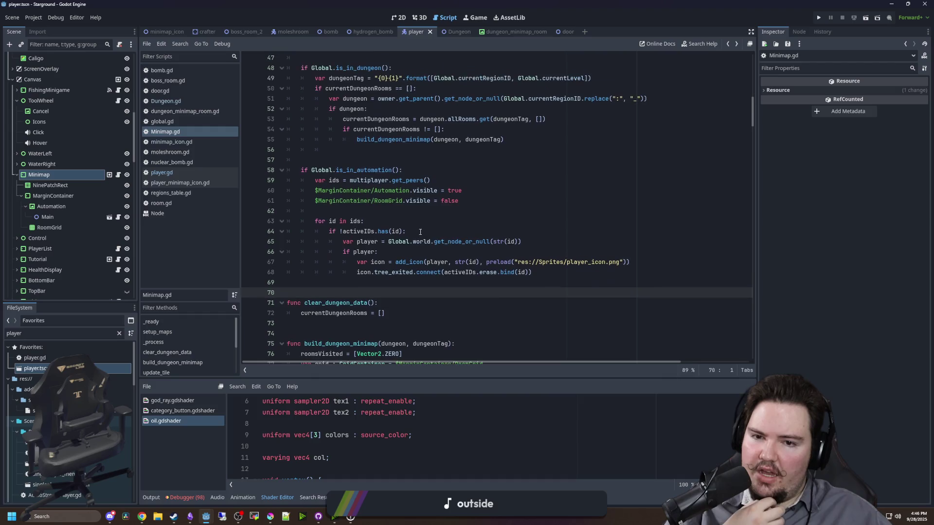
left_click(452, 250)
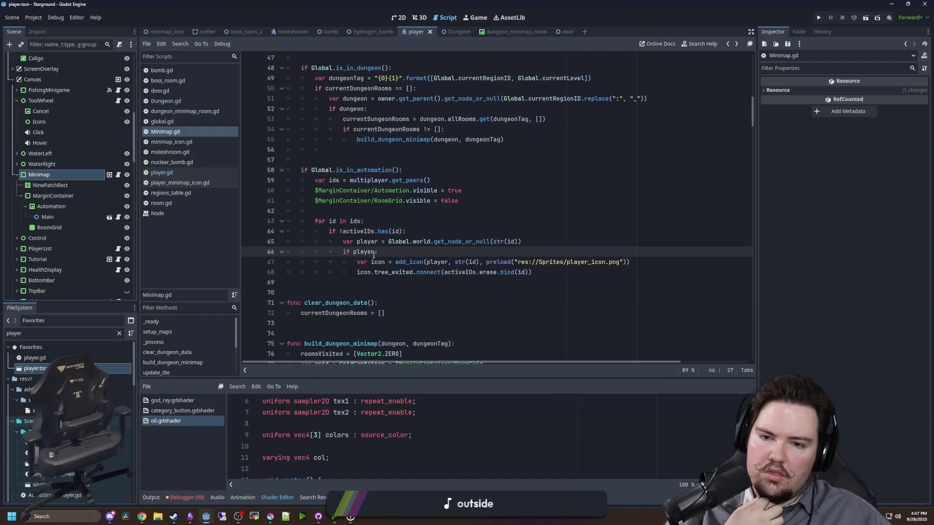
key("Return")
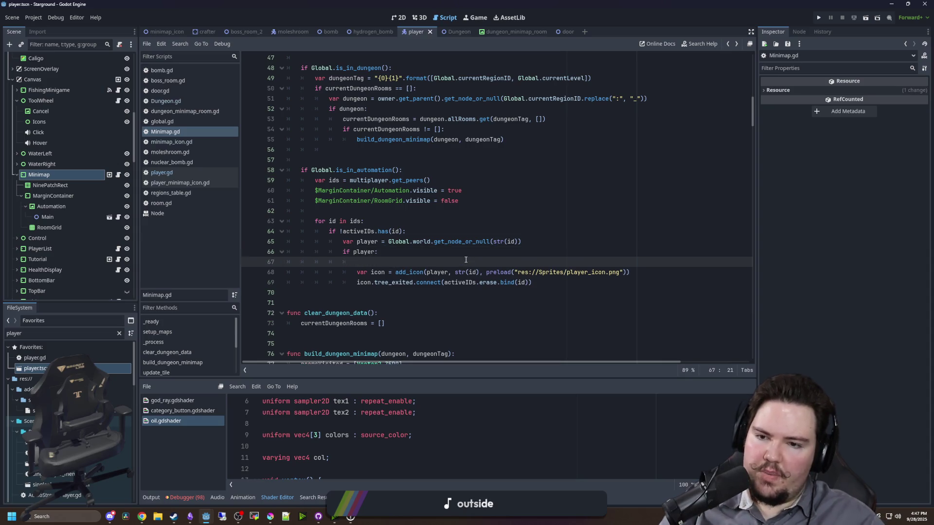
Push the player id into activeIDs in the loop and delete add_icon's activeIDs.push_back line
type("activeIDs.p[")
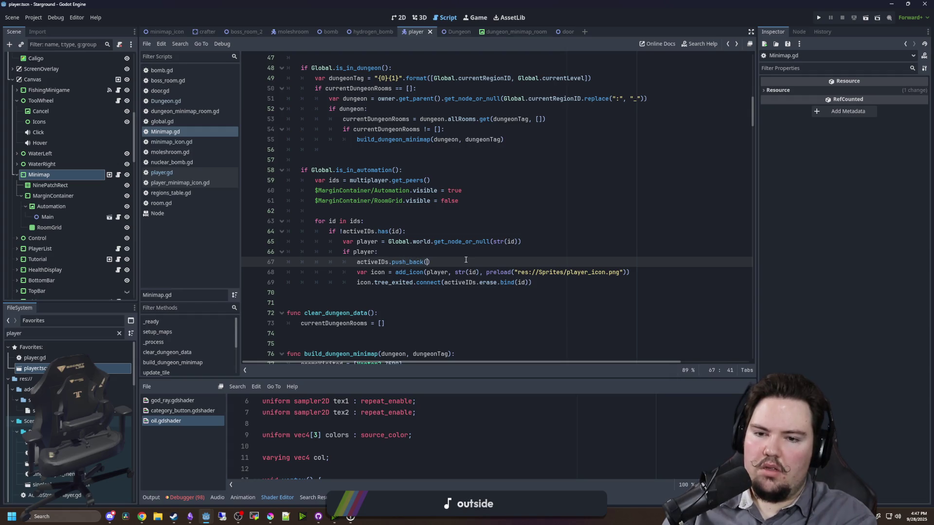
type("id")
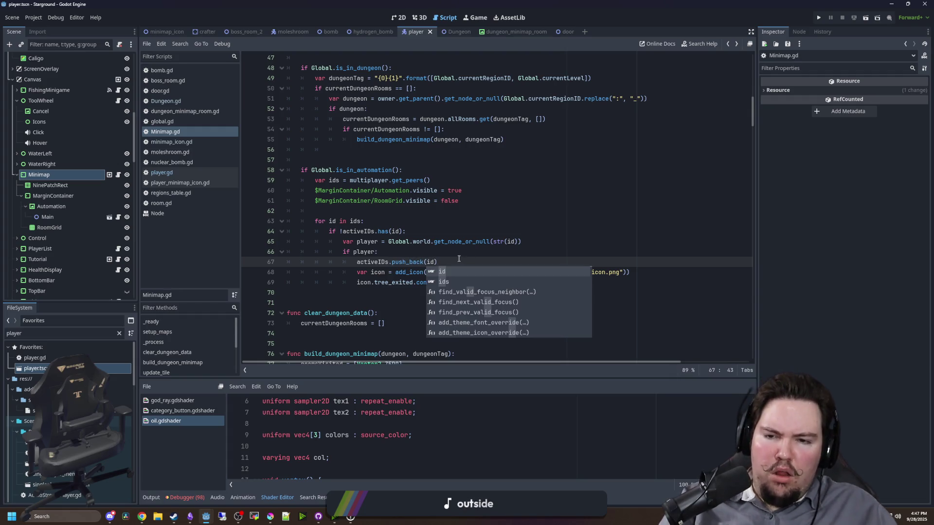
left_click(454, 255)
left_click(407, 272)
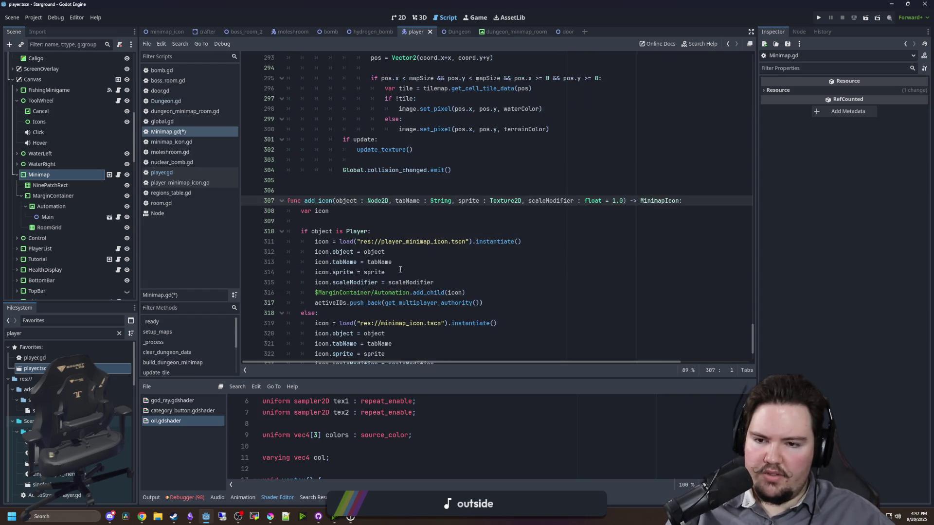
left_click(502, 242)
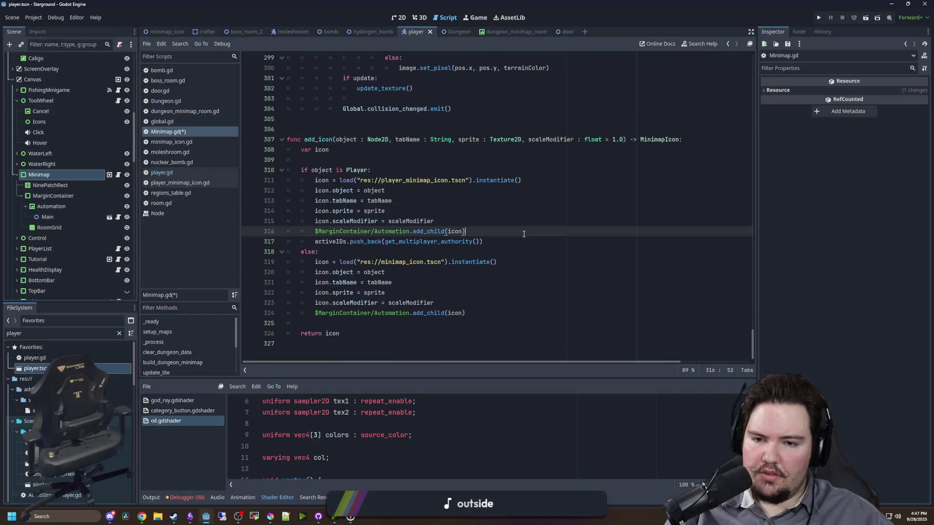
triple_click(491, 242)
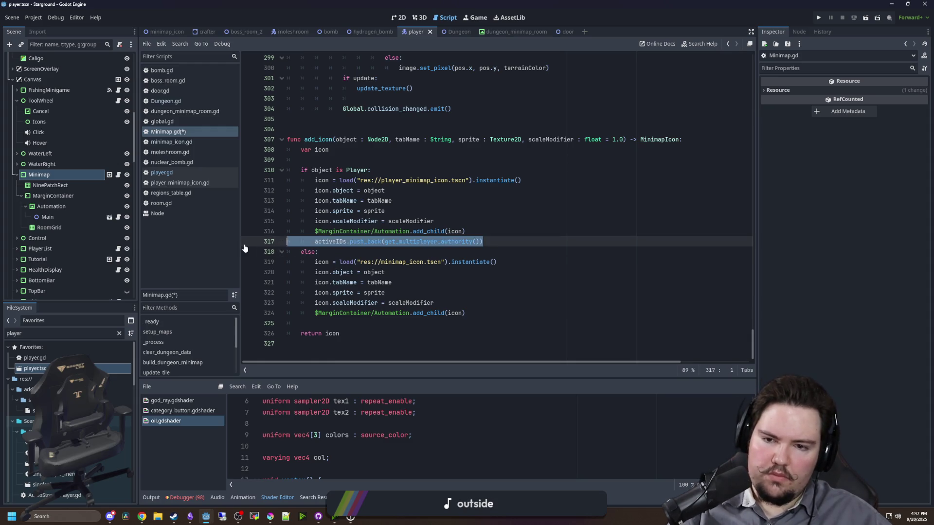
key("BackSpace")
key("BackSpace")
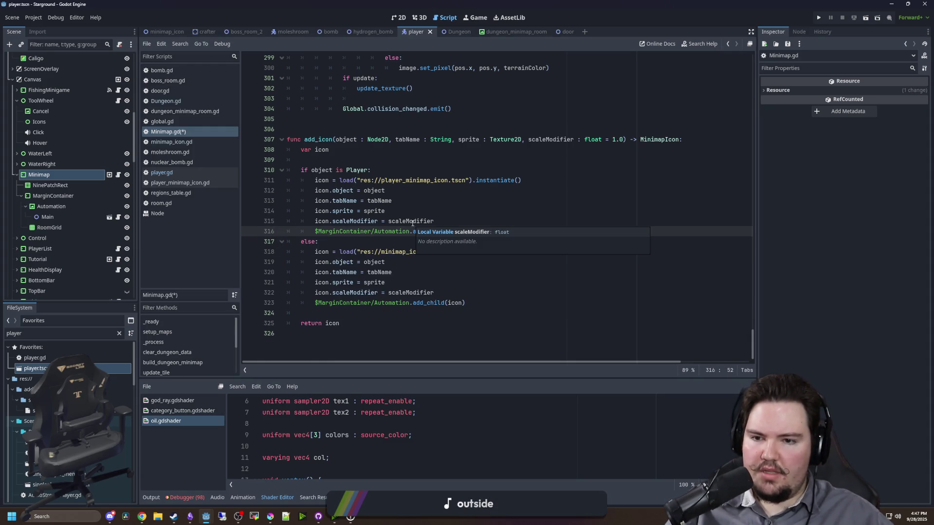
Dedent the shared icon lines out of add_icon's else branch
left_click(397, 243)
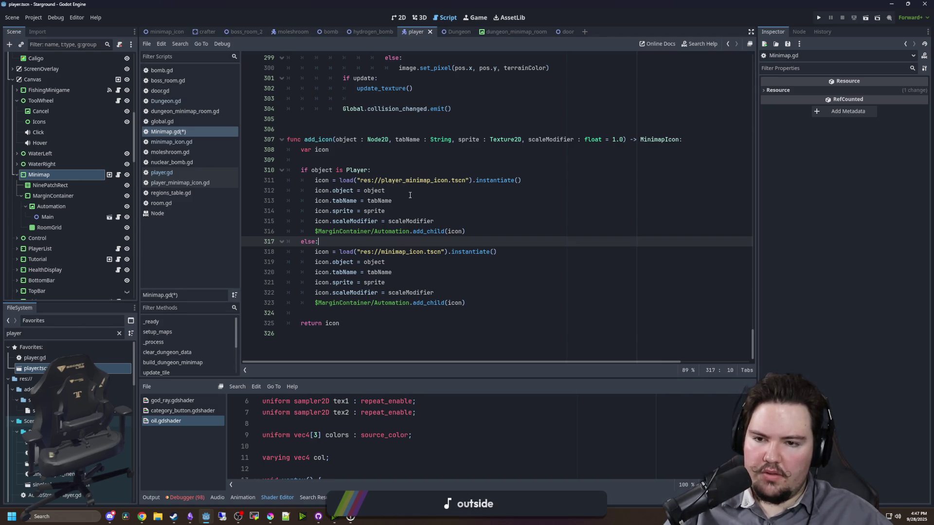
left_click_drag(476, 302, 472, 263)
left_click(470, 294)
left_click_drag(470, 302, 261, 258)
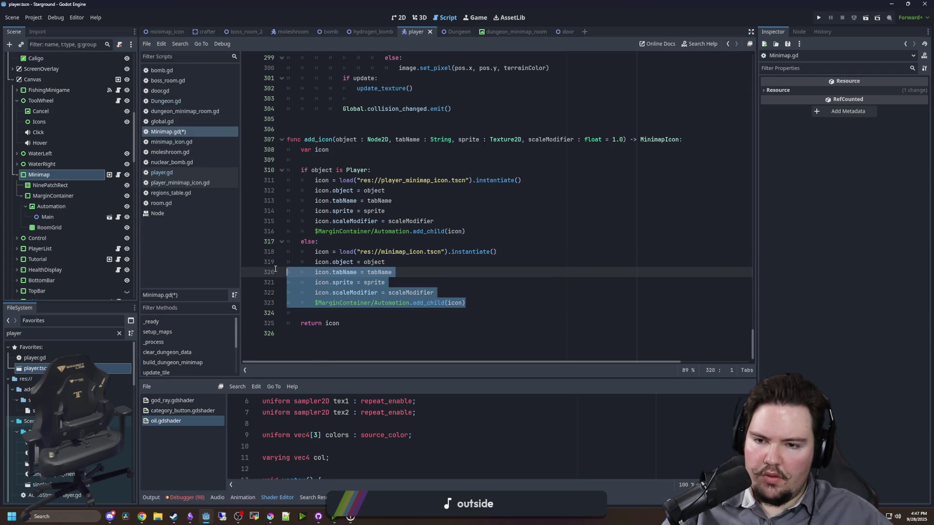
key("shift+Tab")
left_click(504, 250)
key("Return")
key("BackSpace")
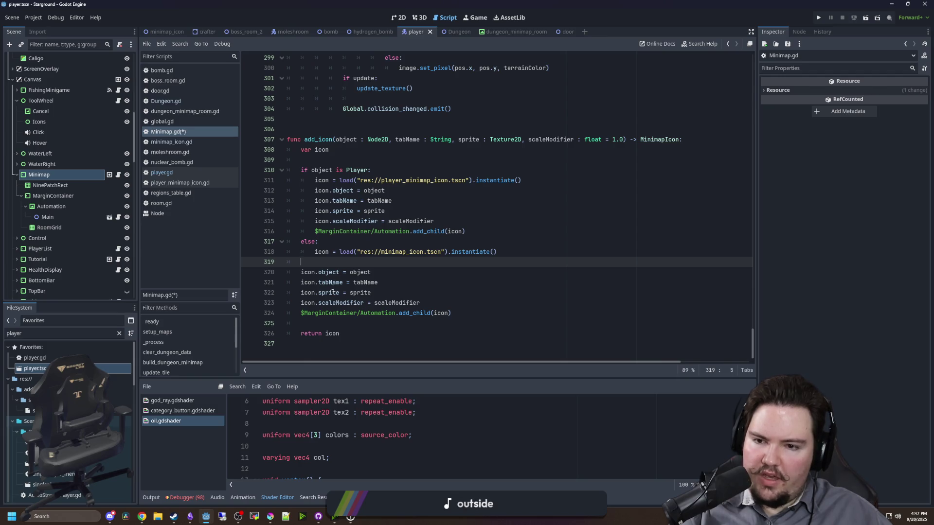
Delete the duplicated icon setup lines in the player branch and save Minimap.gd
left_click_drag(478, 231, 523, 180)
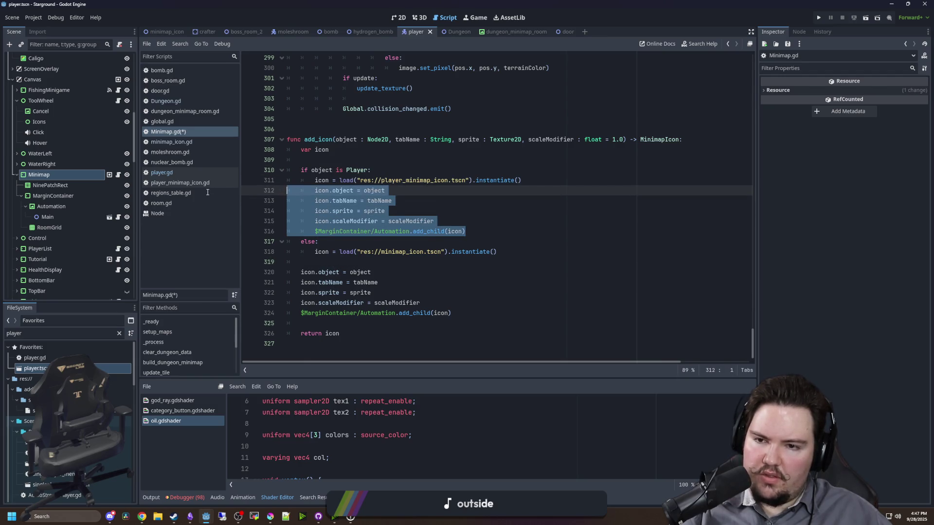
key("BackSpace")
left_click(301, 163)
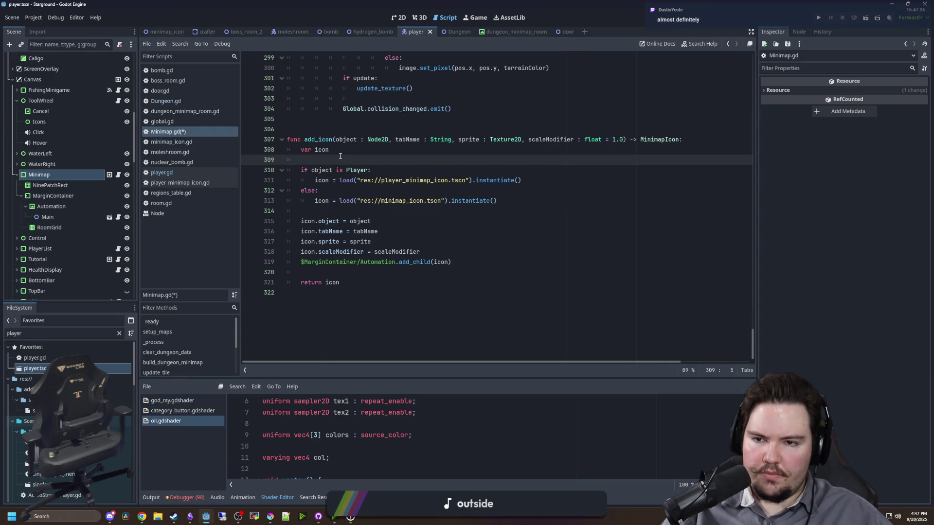
key("ctrl+s")
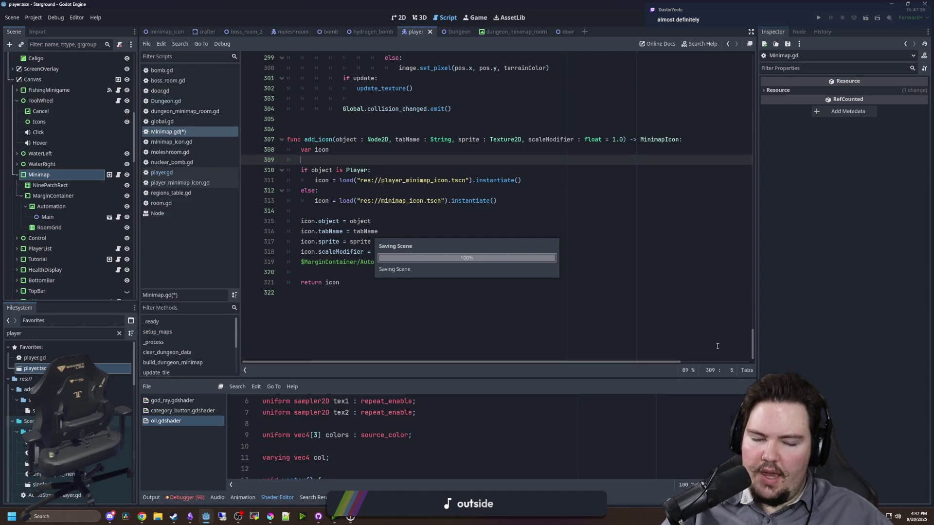
left_click_drag(753, 343, 775, 100)
Review the activeIDs push_back and tree_exited erase lines in the player loop, then save
left_click(438, 263)
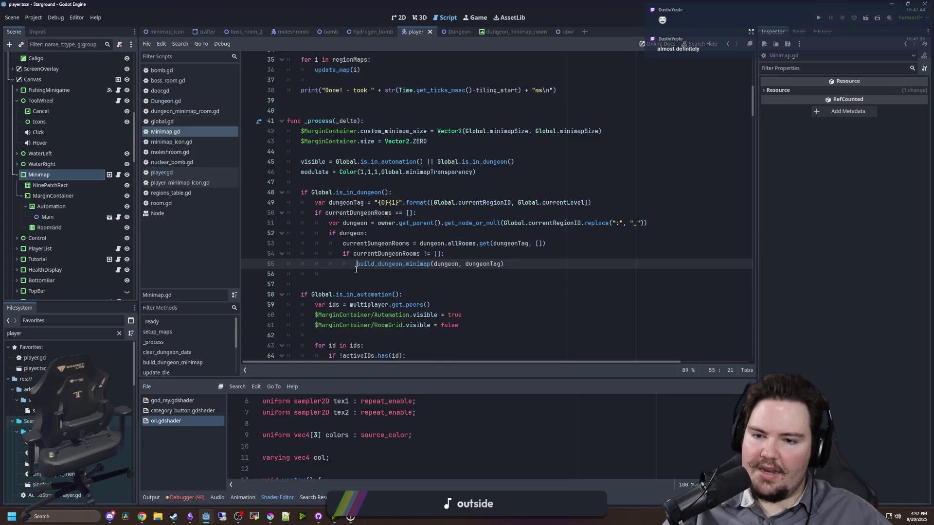
scroll("down", 3)
left_click(354, 210)
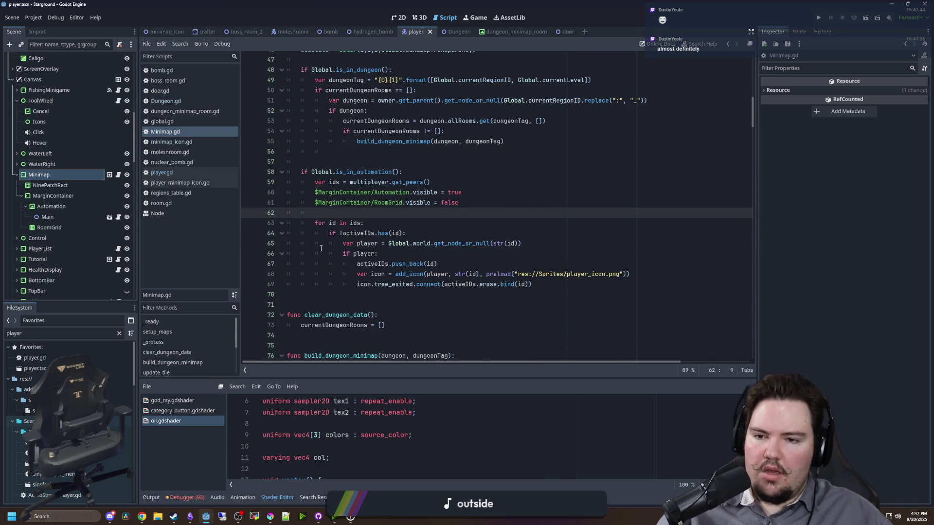
left_click_drag(380, 263, 438, 264)
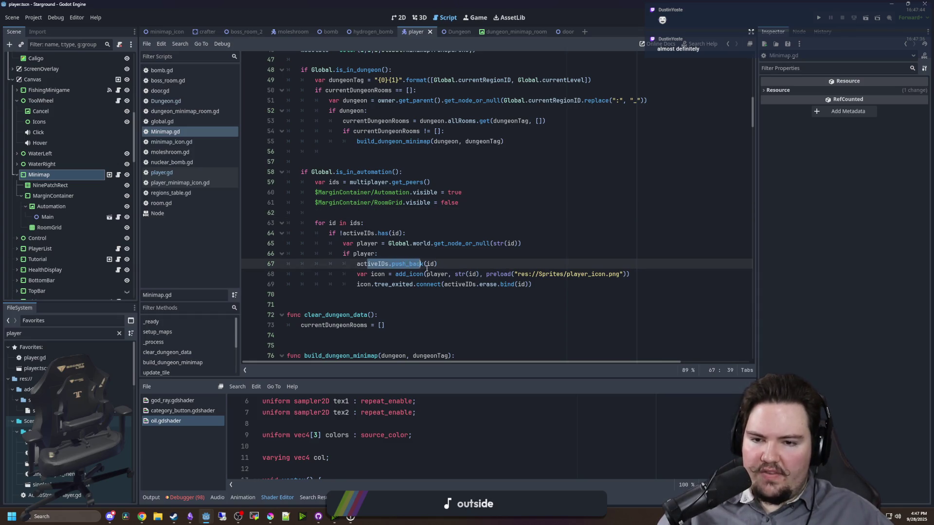
left_click(428, 263)
double_click(427, 264)
left_click(436, 252)
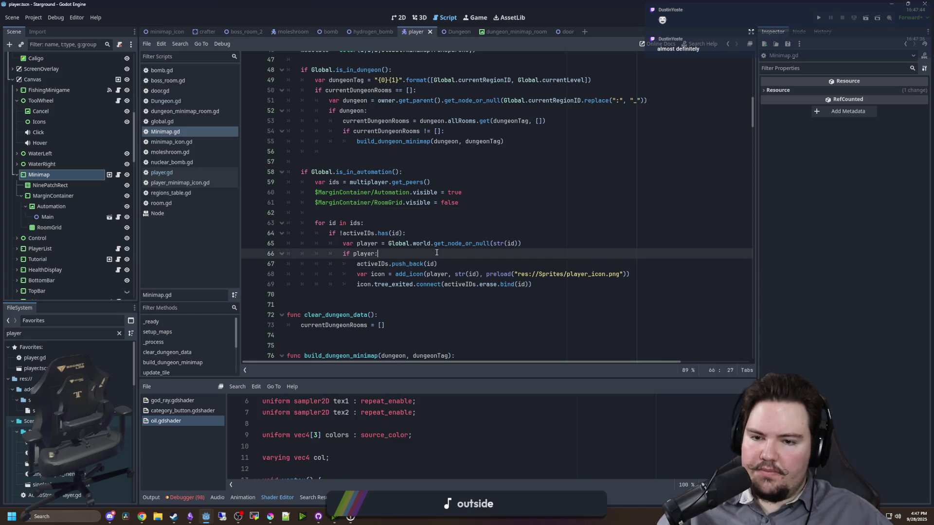
left_click_drag(386, 285, 535, 285)
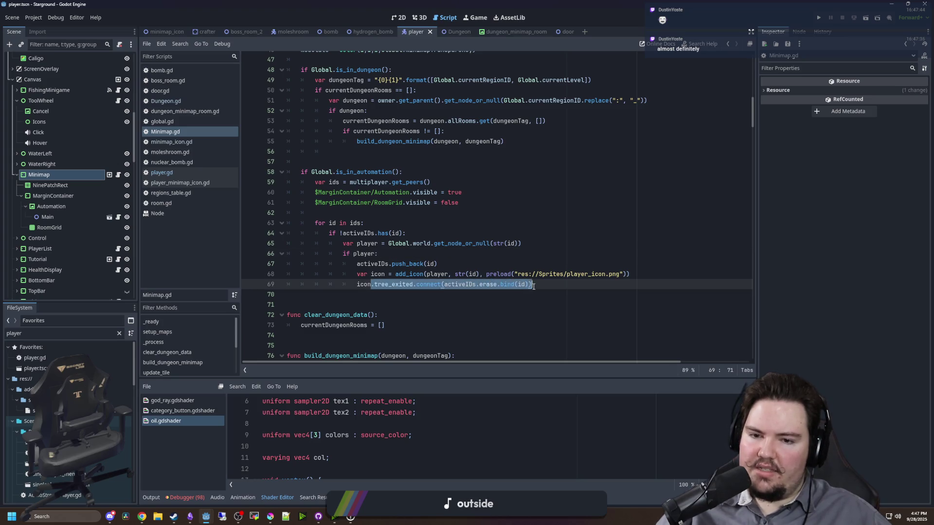
left_click(470, 285)
left_click(399, 253)
left_click(355, 214)
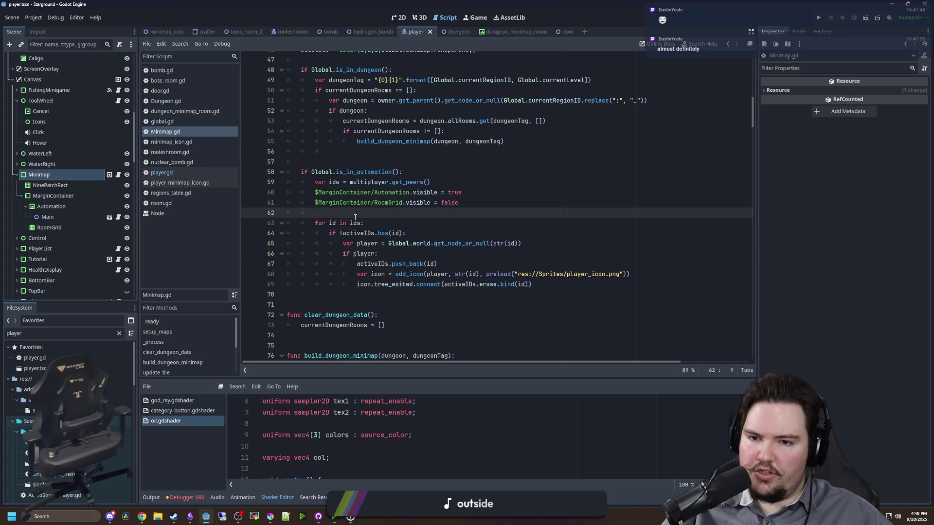
key("ctrl+s")
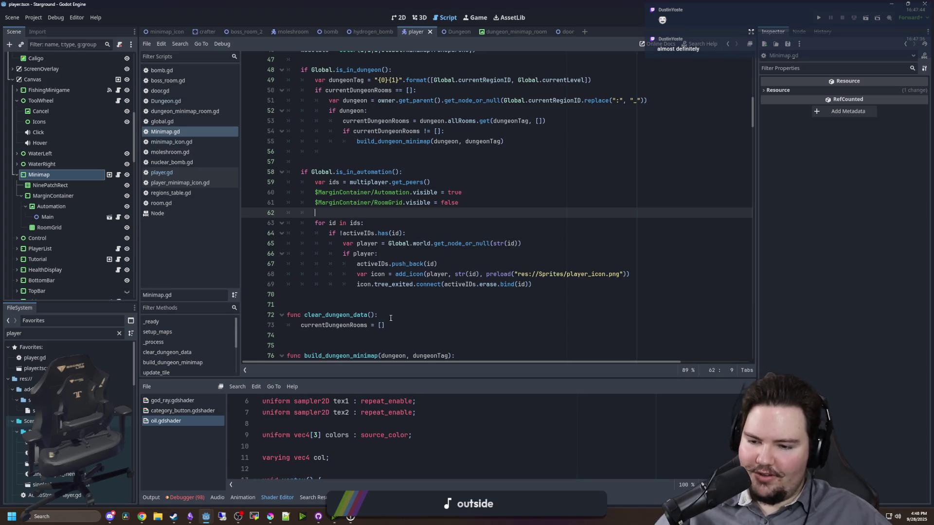
Show the Debugger's Profiler in the bottom panel beside the loop code
left_click(181, 498)
scroll("up", 3)
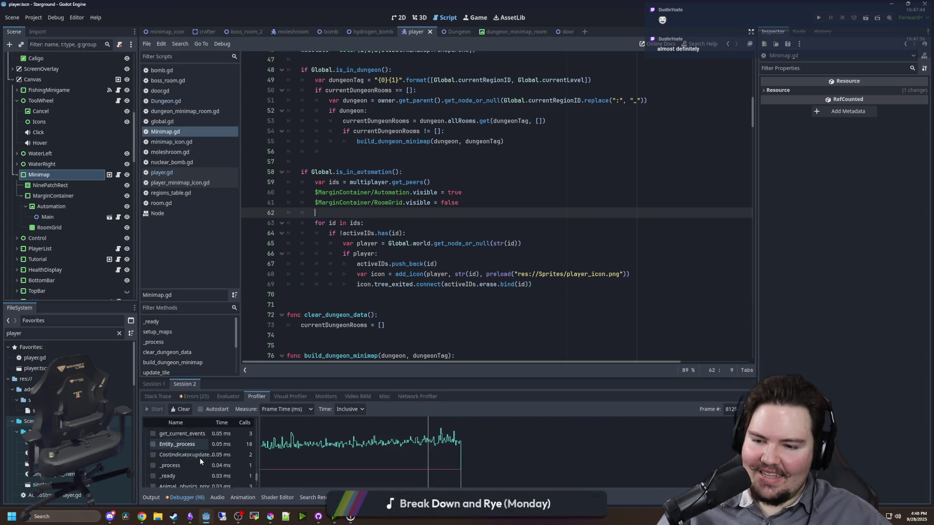
left_click(481, 256)
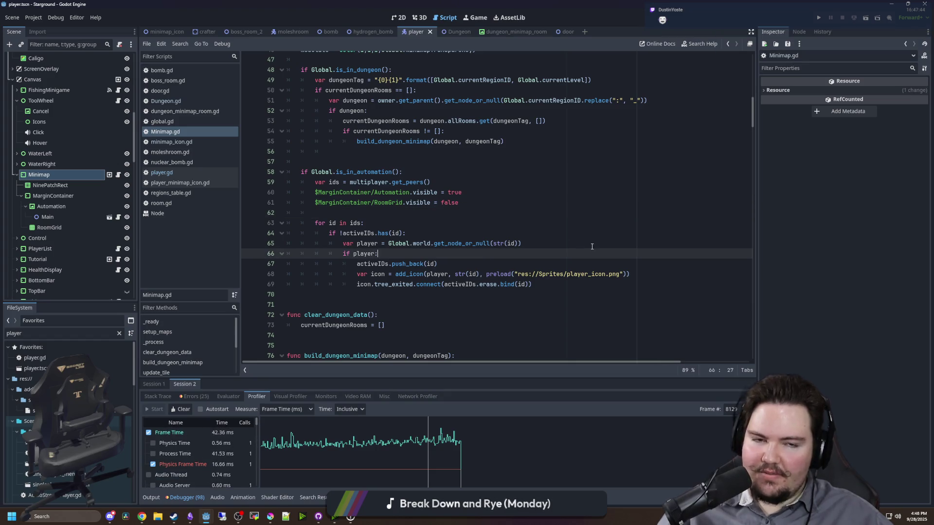
left_click(410, 196)
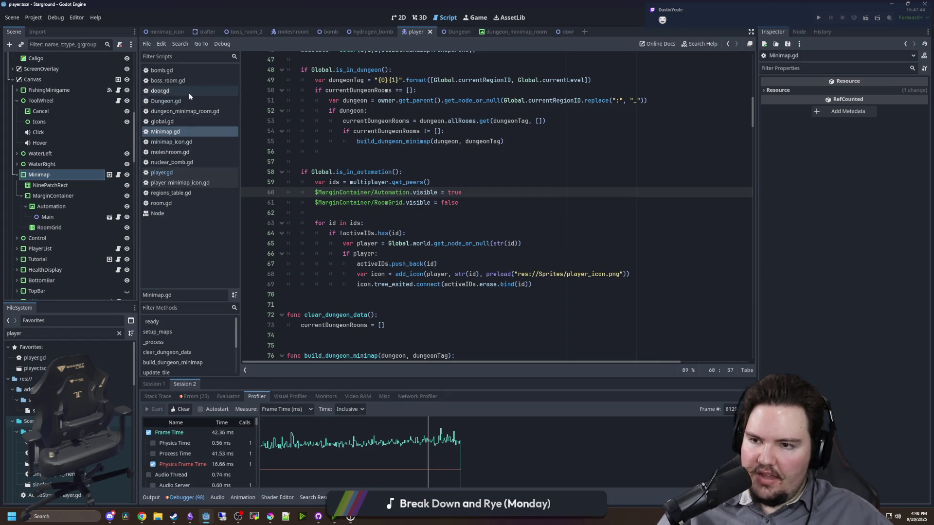
Open door.gd and look at the code above _ready
left_click(184, 92)
scroll("up", 3)
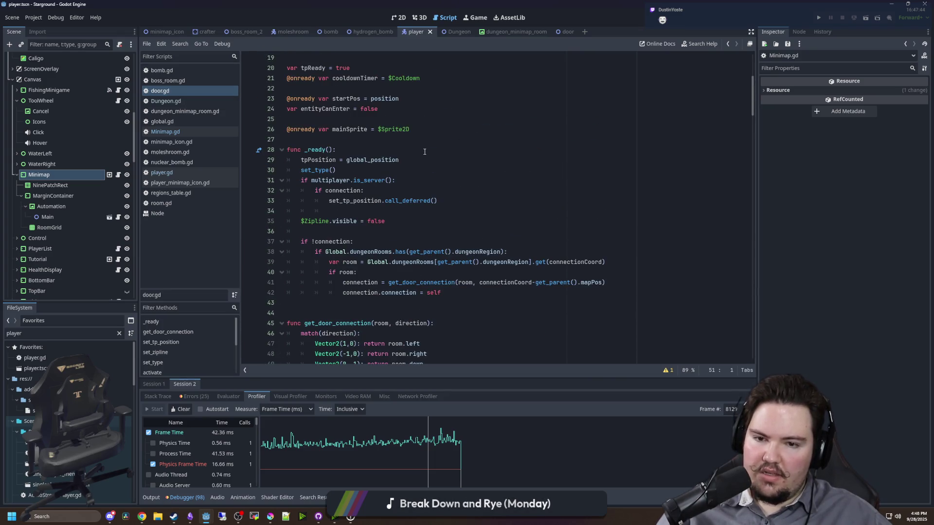
left_click(363, 141)
scroll("up", 3)
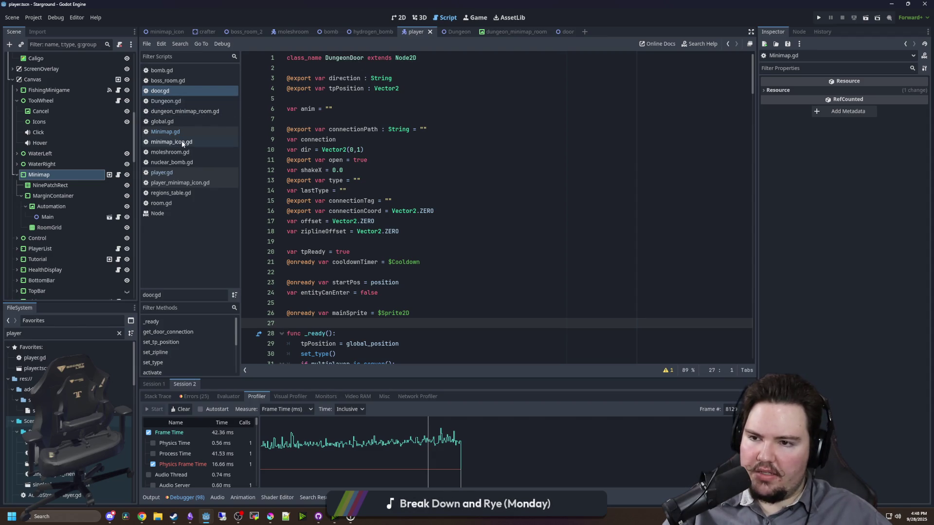
Open room.gd, jump from _init to the mapPos declaration, and save
left_click(160, 203)
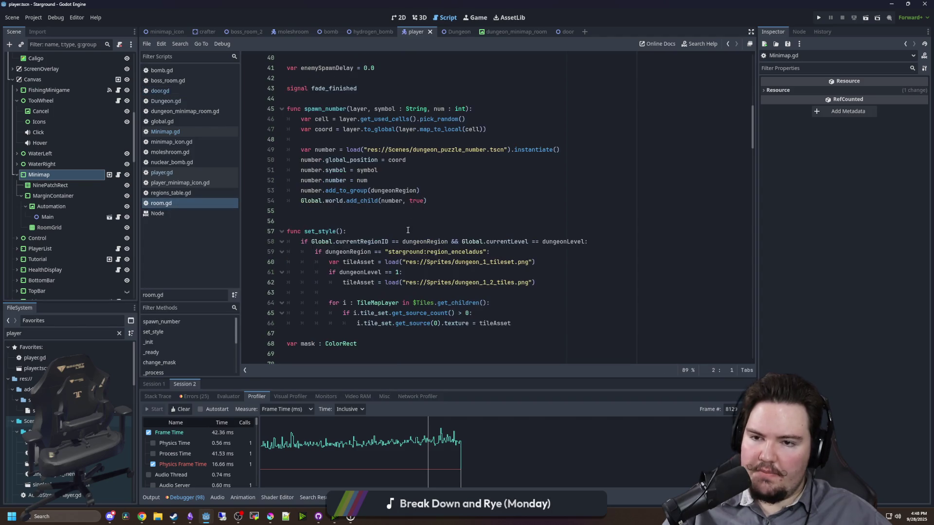
scroll("up", 3)
scroll("down", 3)
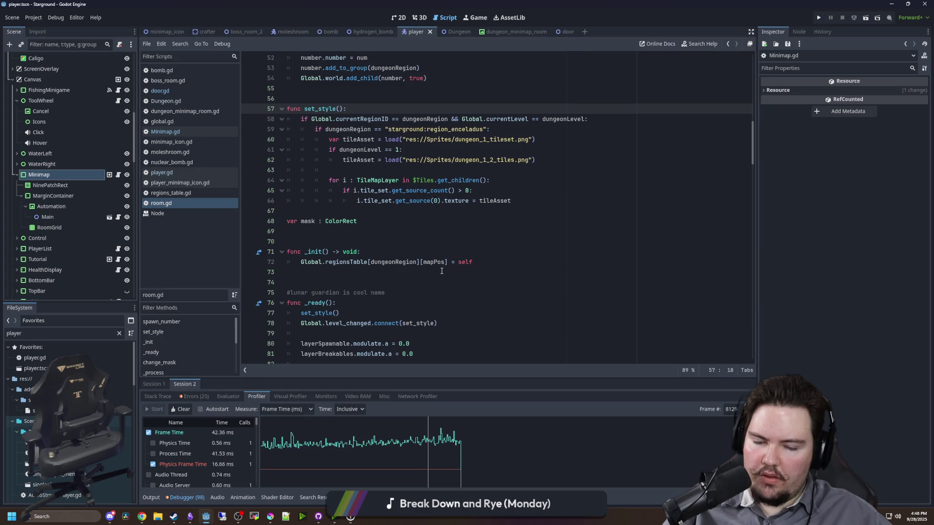
left_click(441, 271)
key("Down")
left_click(427, 263)
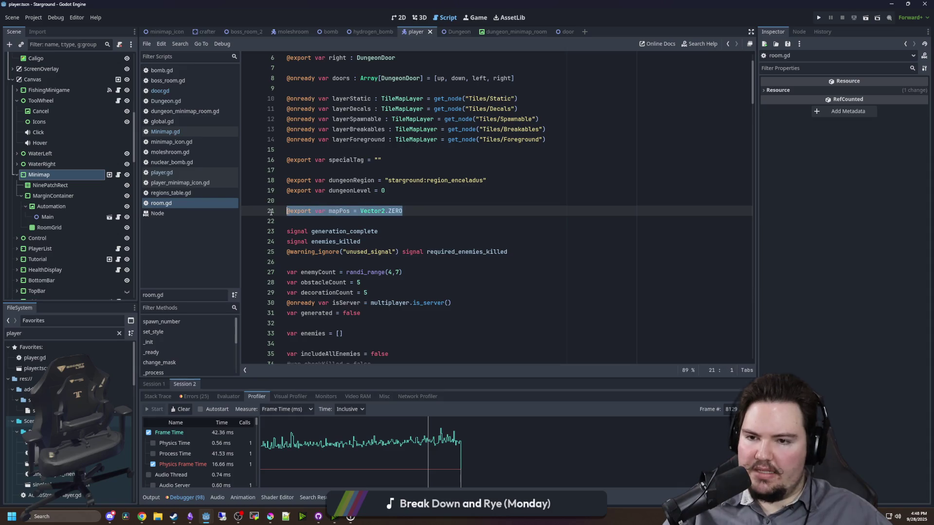
left_click(315, 196)
key("ctrl+s")
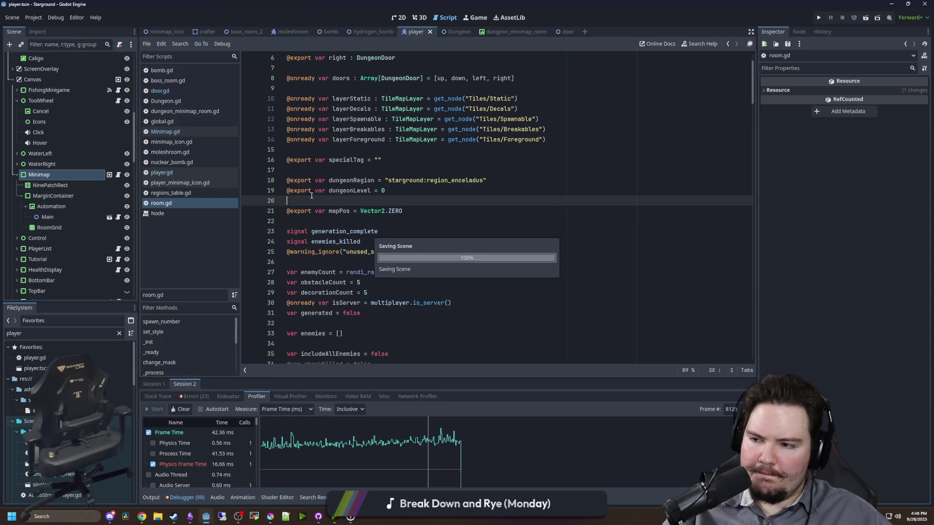
Return to room.gd's _init header, saving along the way
scroll("down", 3)
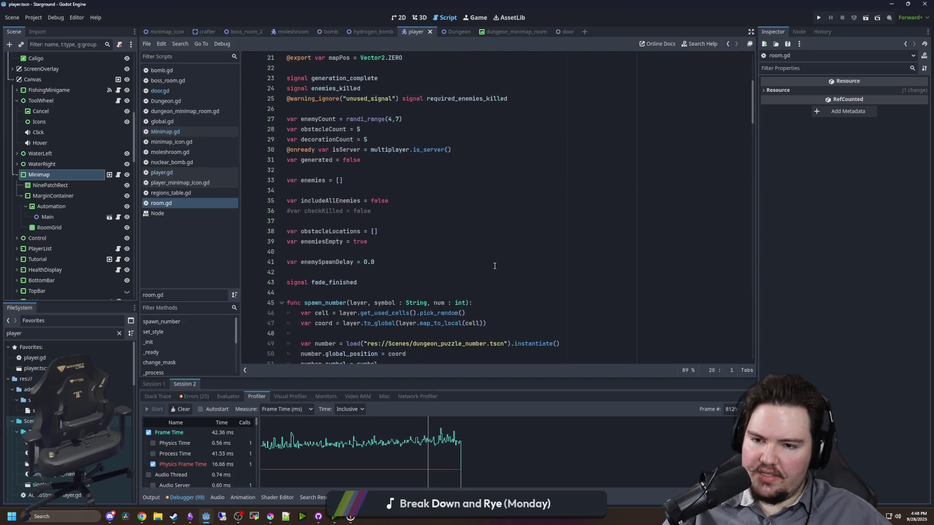
scroll("down", 3)
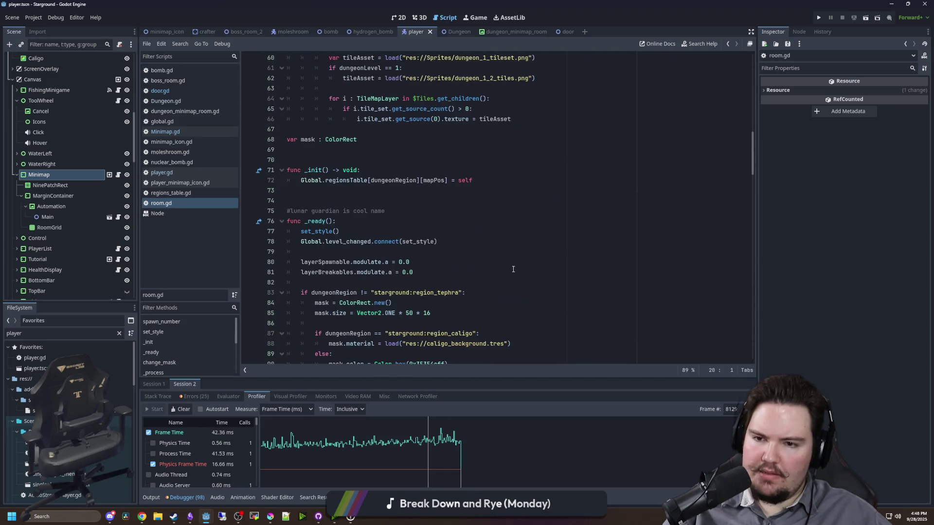
left_click(315, 190)
scroll("up", 3)
left_click(347, 207)
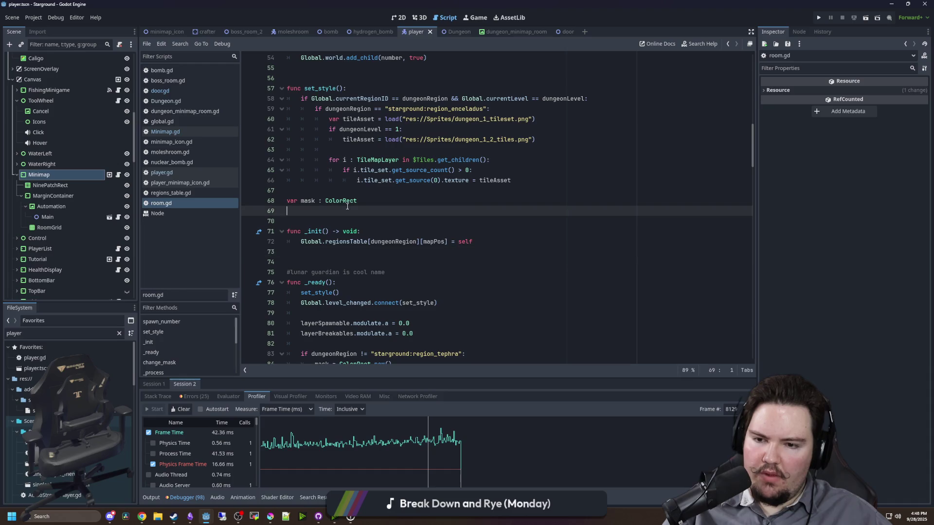
key("ctrl+s")
left_click(355, 223)
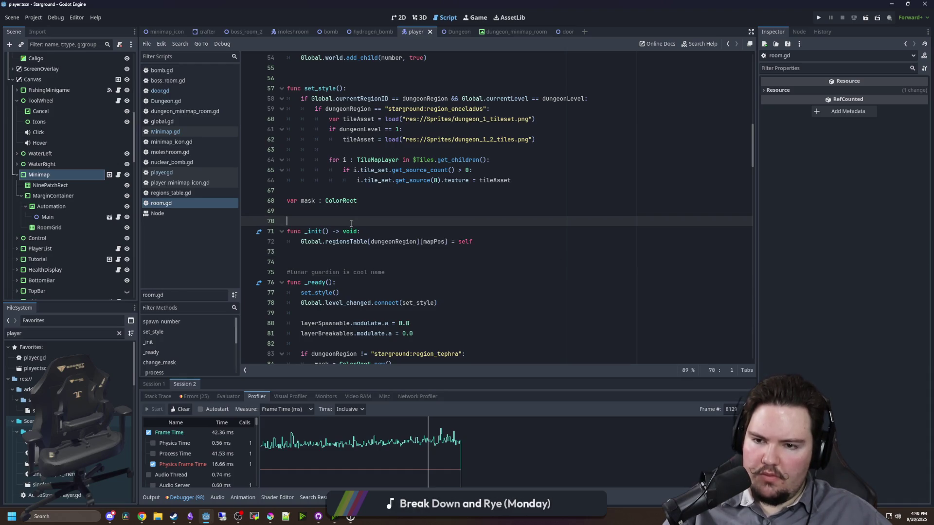
left_click(419, 230)
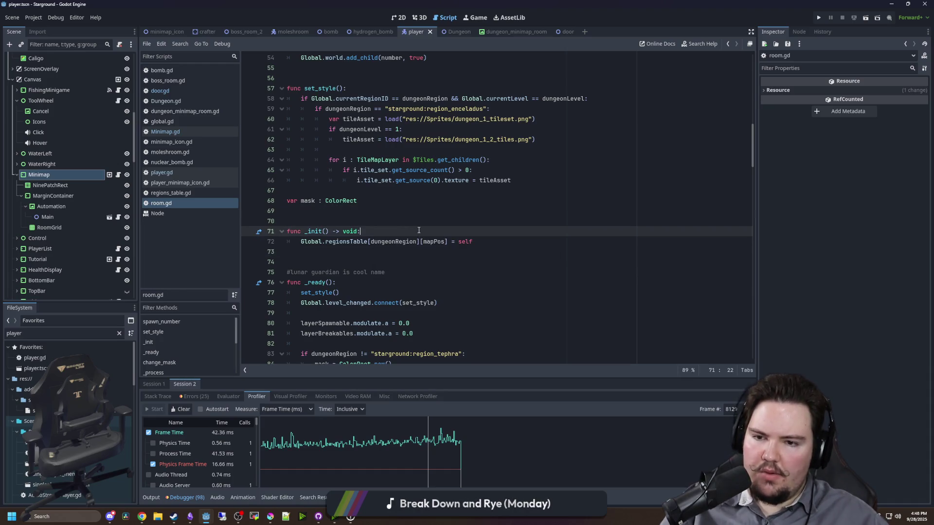
Add 'if !isServer:' with an indented print(mapPos) in _init and save room.gd
key("Return")
key("BackSpace")
key("BackSpace")
key("BackSpace")
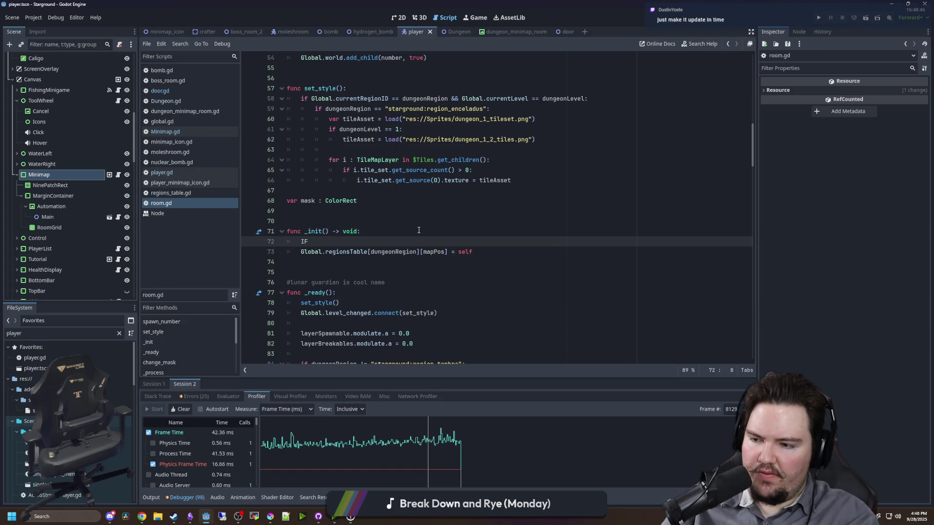
type("!")
key("BackSpace")
key("BackSpace")
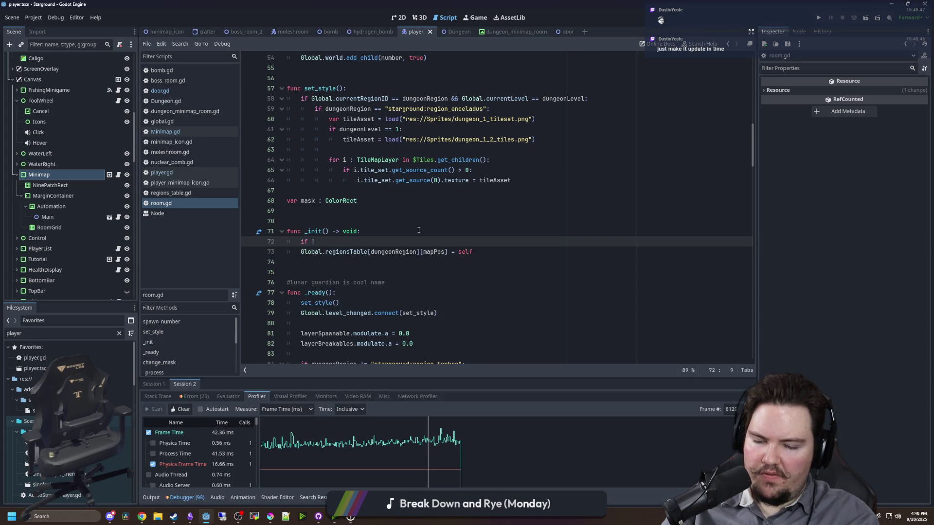
type("isServer")
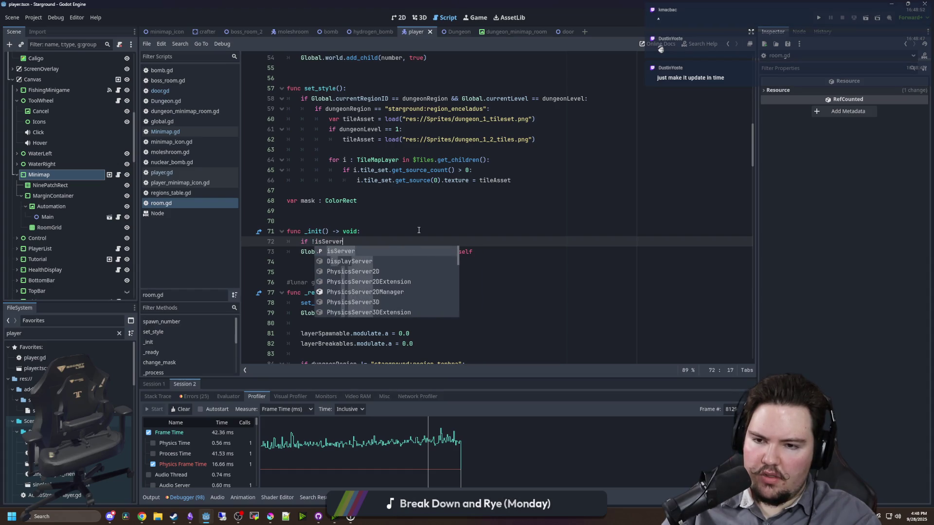
key("Escape")
type(":")
key("Return")
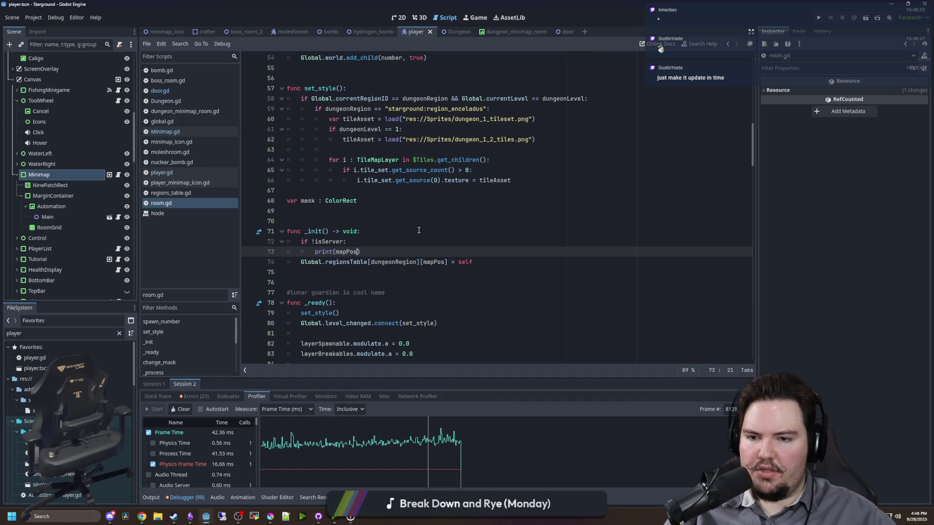
left_click(418, 230)
key("ctrl+s")
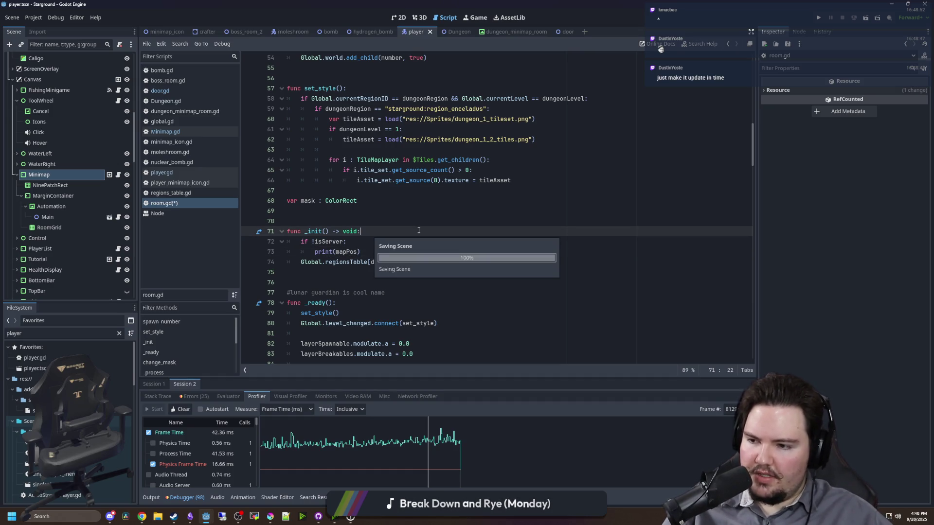
left_click(388, 220)
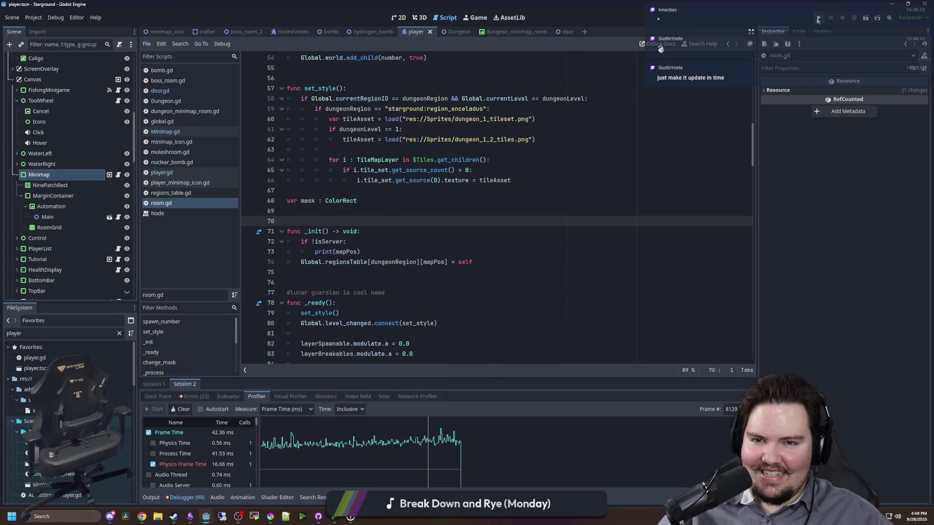
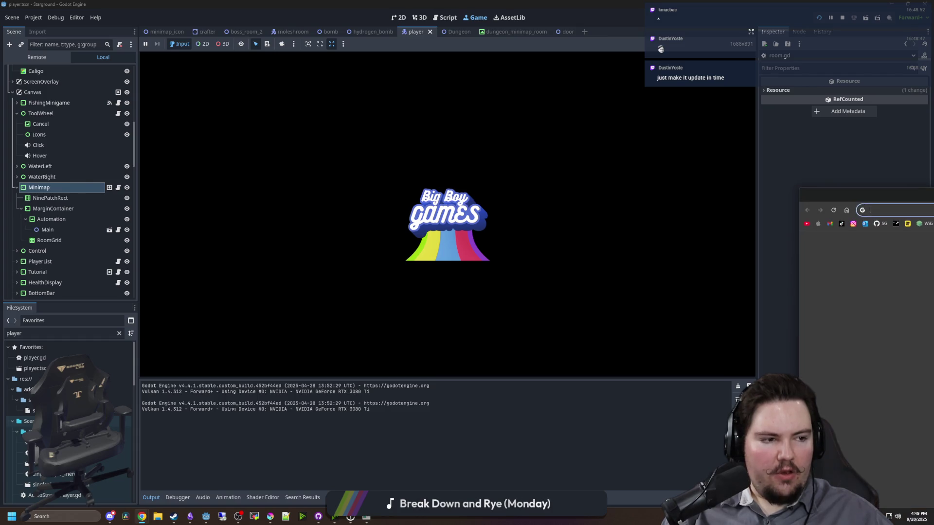
Search Google for 'deep fold planet shader' and open the Pixel Planet Generator by Deep-Fold
left_click_drag(563, 136, 577, 4)
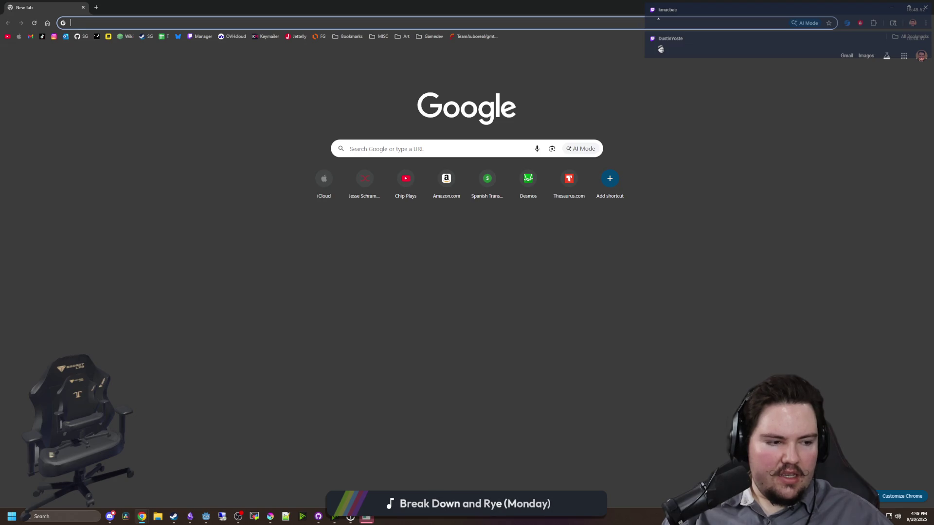
type("deep fold pla")
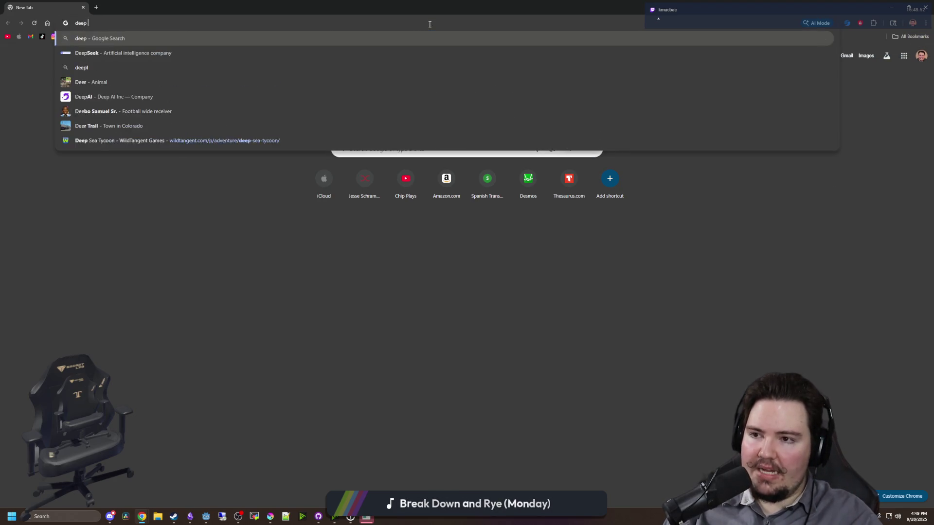
type("net shader")
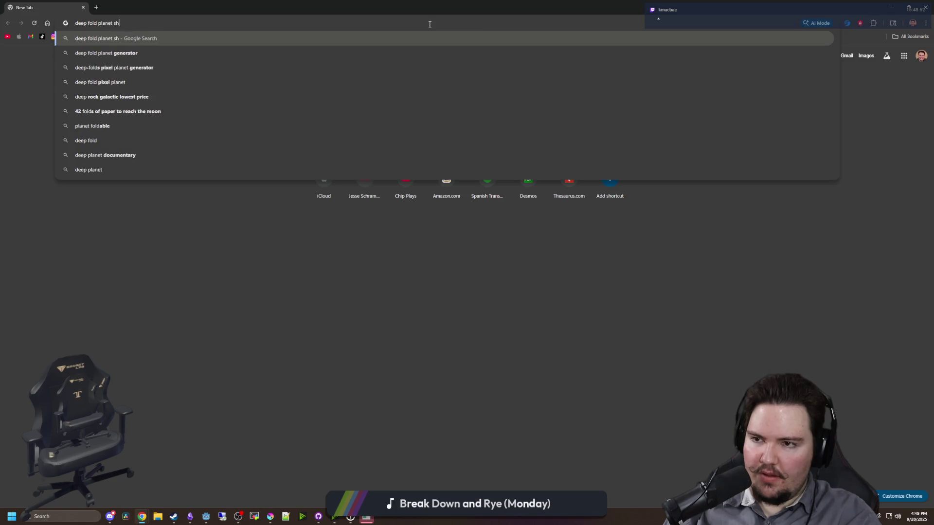
key("Return")
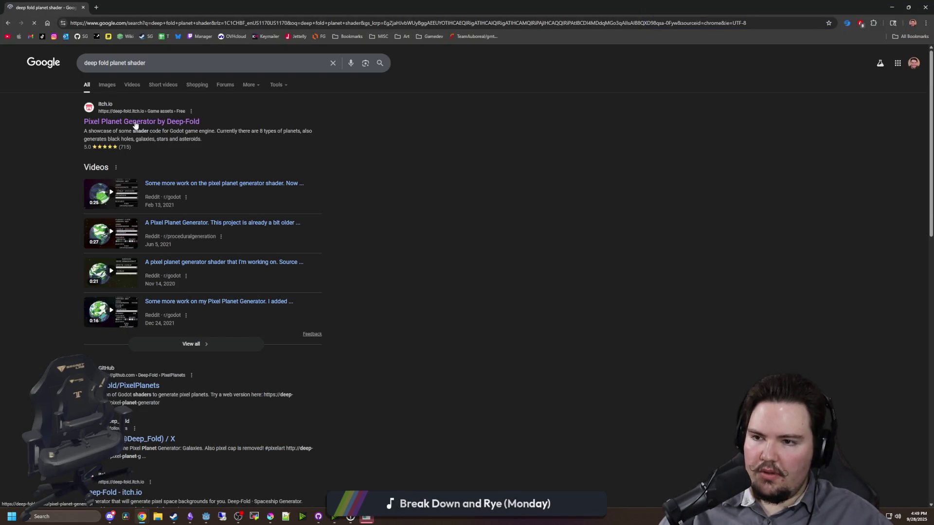
left_click(135, 125)
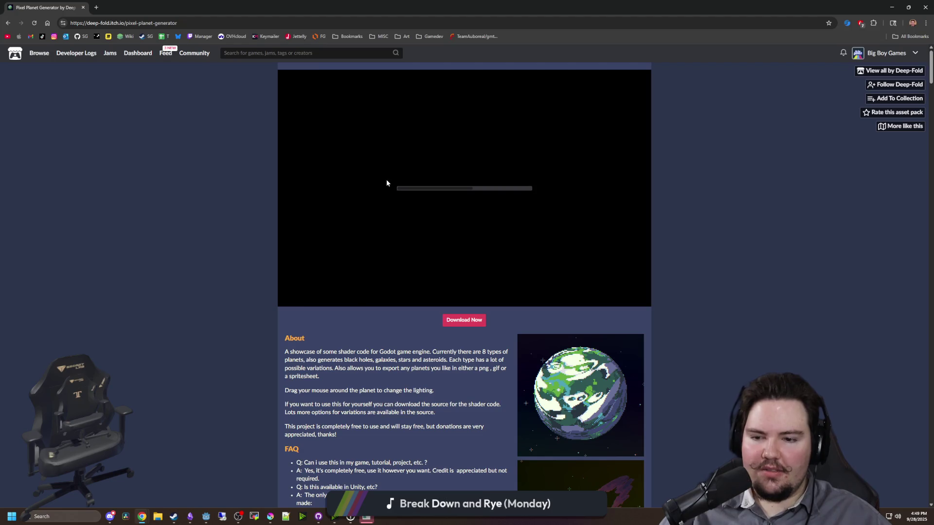
Swing the planet's rotation slider down and back up, then turn dithering off
scroll("down", 3)
scroll("up", 3)
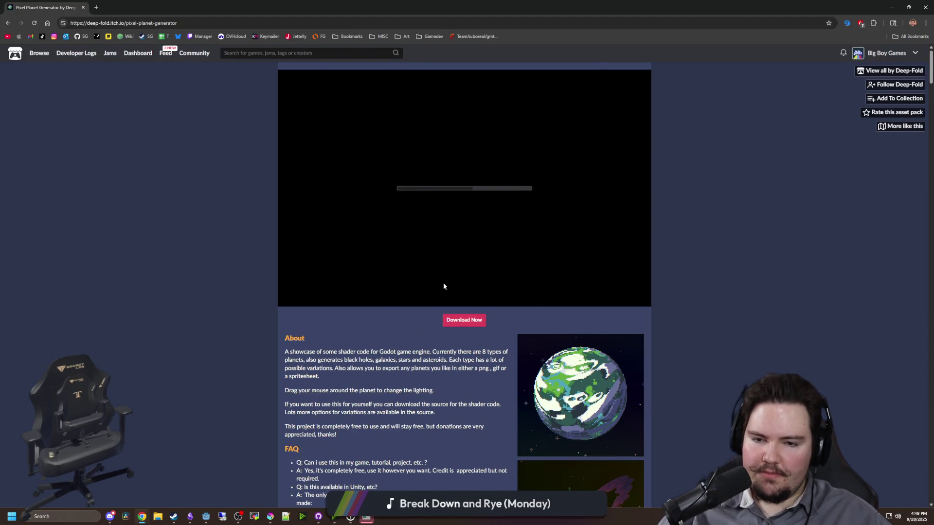
scroll("down", 3)
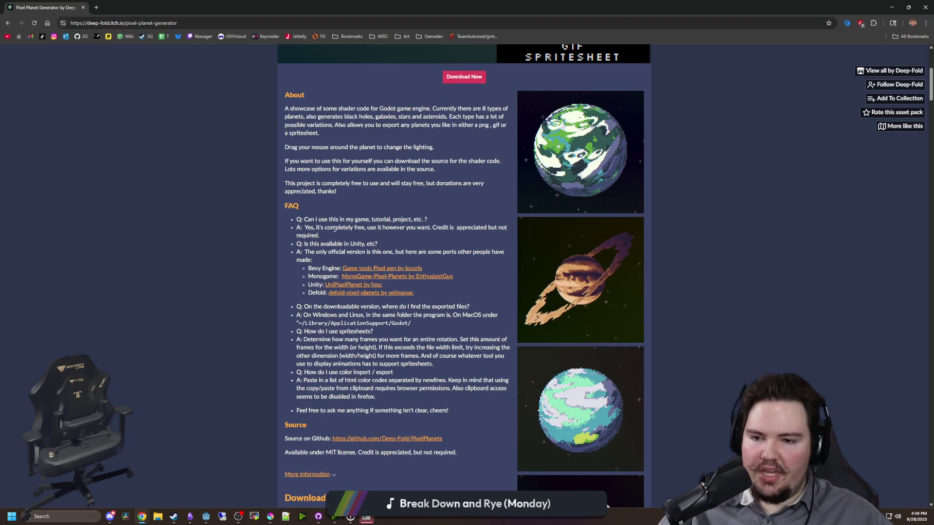
scroll("down", 3)
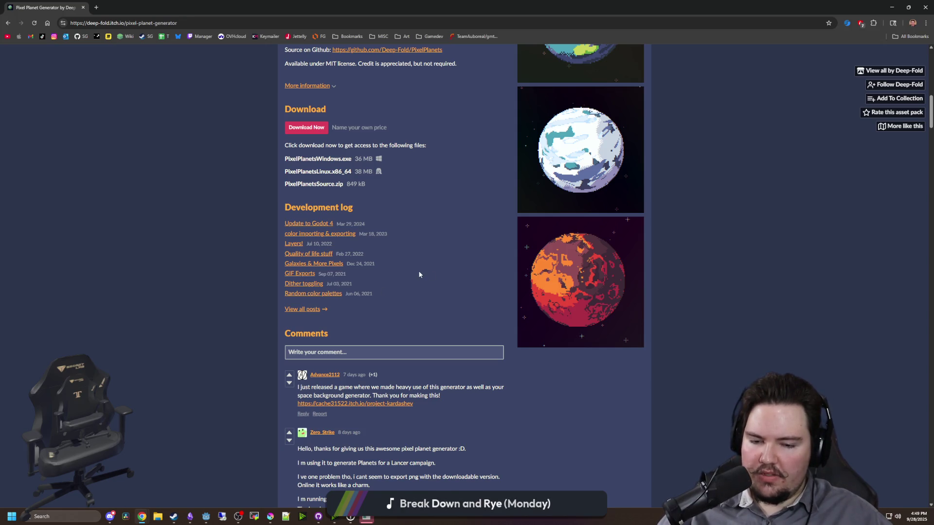
scroll("up", 3)
left_click_drag(645, 172, 498, 173)
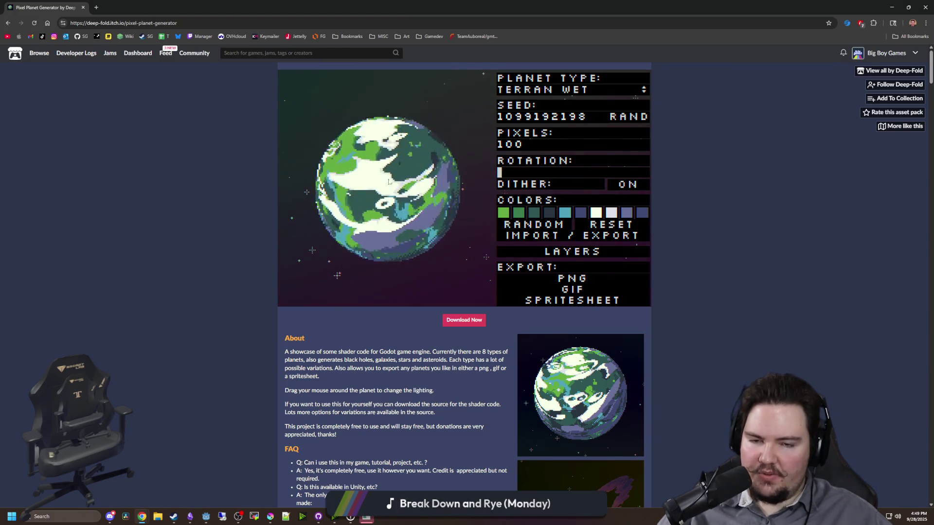
left_click_drag(388, 181, 658, 198)
left_click(632, 187)
left_click(634, 188)
left_click(635, 189)
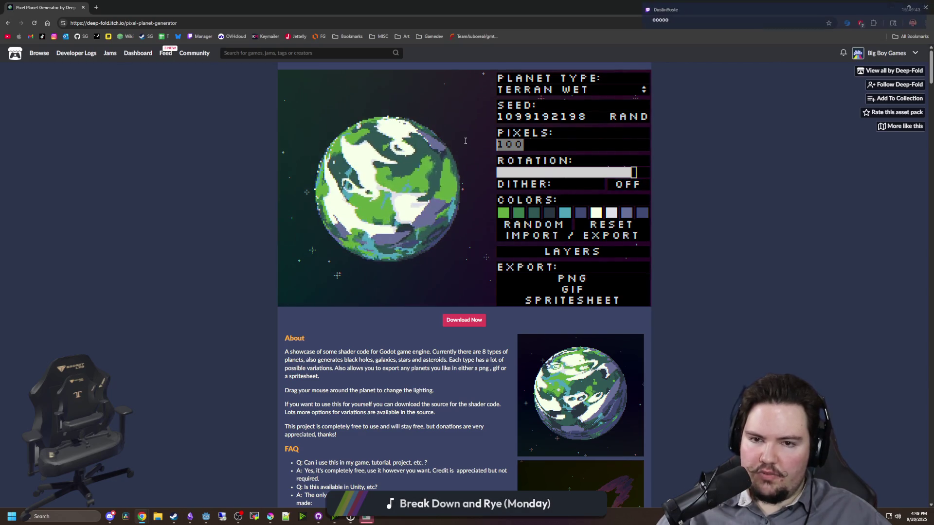
Set Pixels to 1000 and move the planet's lighting toward the lower right
type("200")
key("BackSpace")
key("BackSpace")
key("BackSpace")
type("1000")
left_click_drag(378, 199, 428, 145)
Cycle Planet Type through Star, Galaxy, Black Hole, Asteroid, Lava, Ice, Gas Giants, Islands, back to Terran Wet
left_click(574, 90)
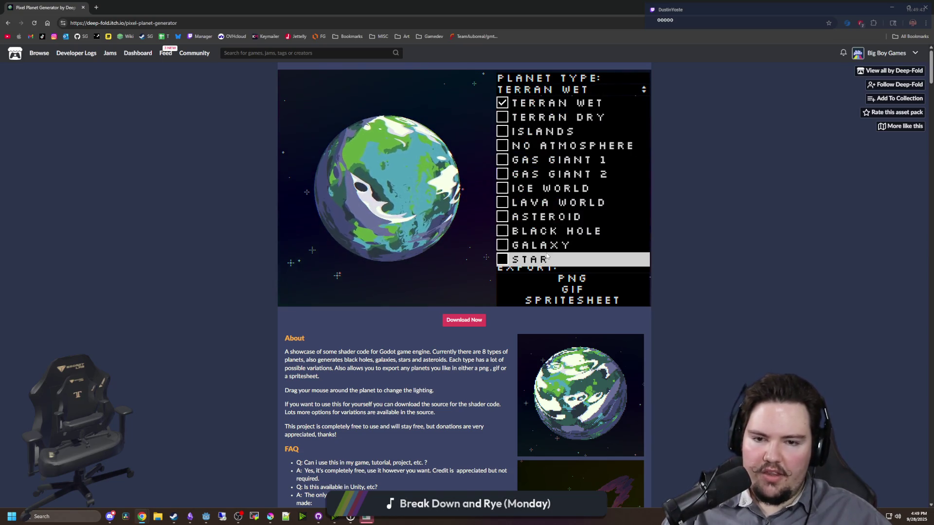
left_click(554, 258)
left_click(554, 89)
left_click(540, 245)
left_click(555, 90)
left_click(539, 231)
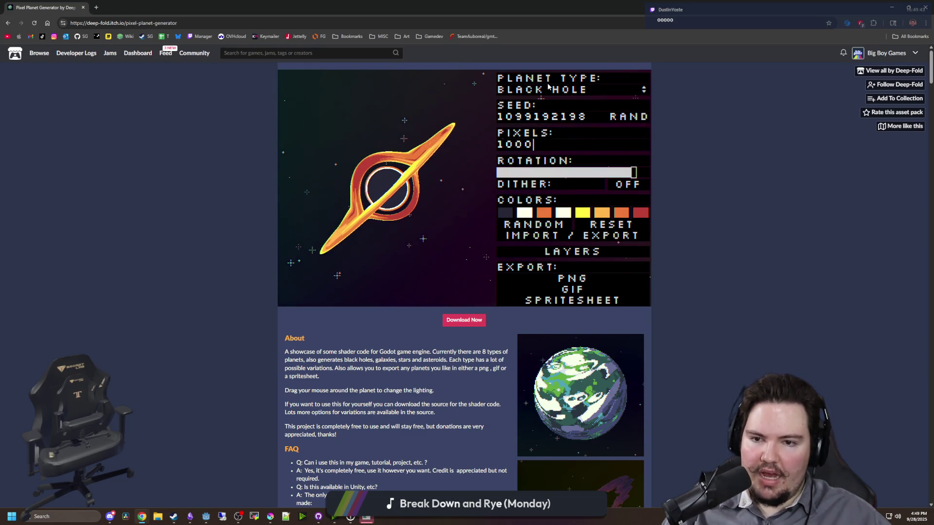
left_click(548, 89)
left_click(548, 216)
left_click(549, 89)
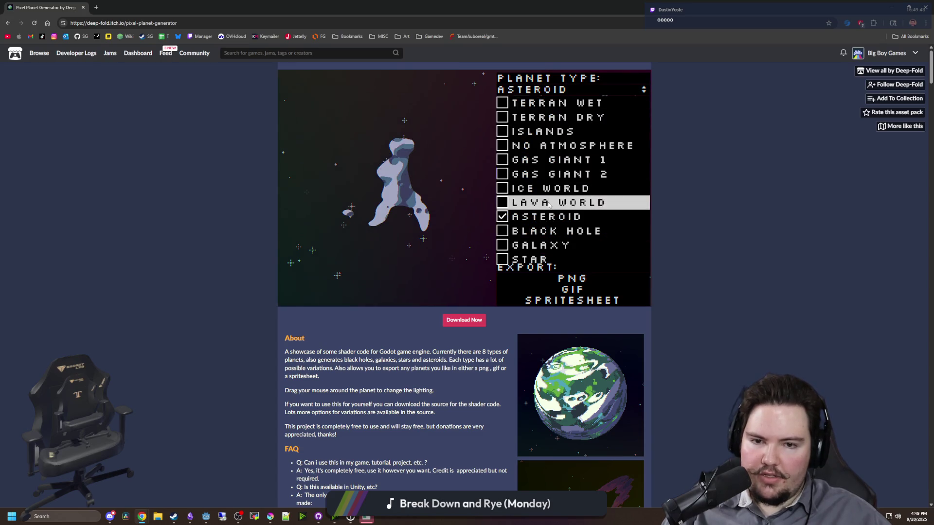
left_click(548, 203)
left_click(555, 89)
left_click(555, 189)
left_click(557, 89)
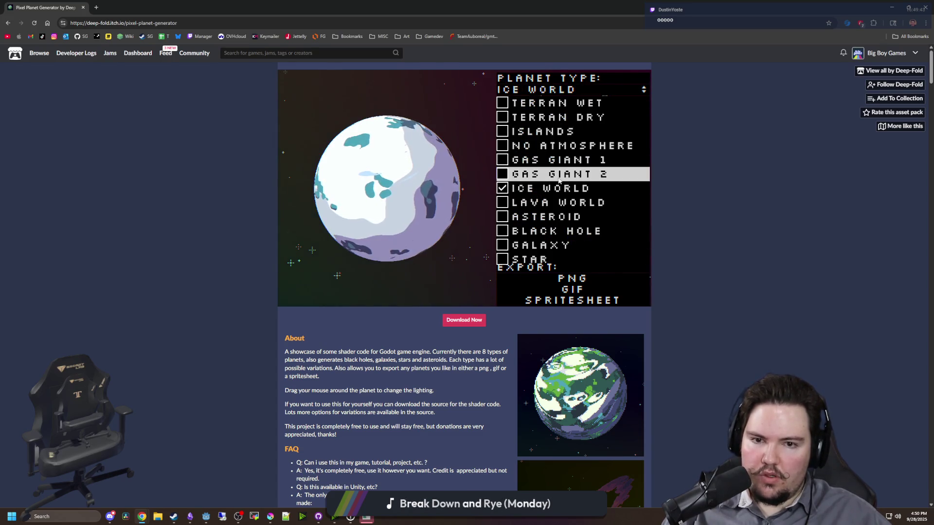
left_click(559, 175)
left_click(559, 89)
left_click(559, 160)
left_click(564, 89)
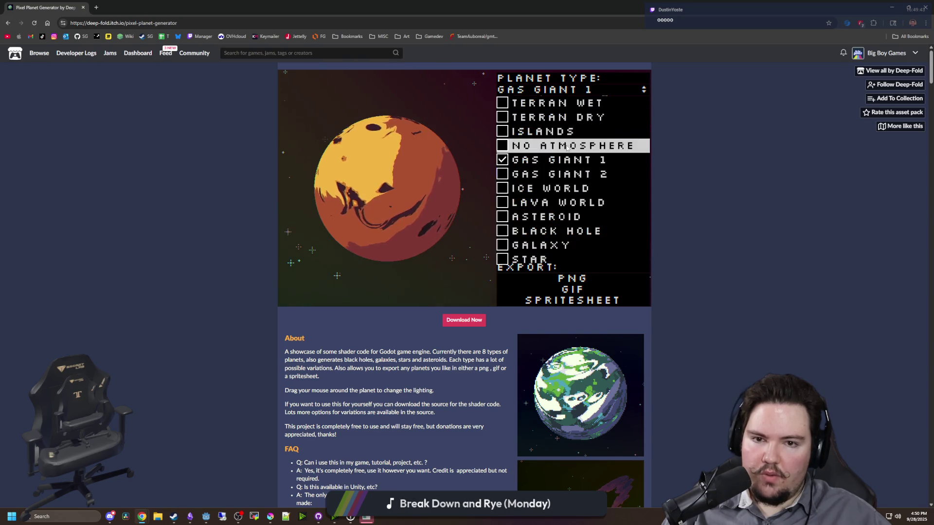
left_click(566, 147)
left_click(564, 89)
left_click(564, 132)
left_click(562, 90)
left_click(562, 117)
left_click(562, 89)
left_click(562, 103)
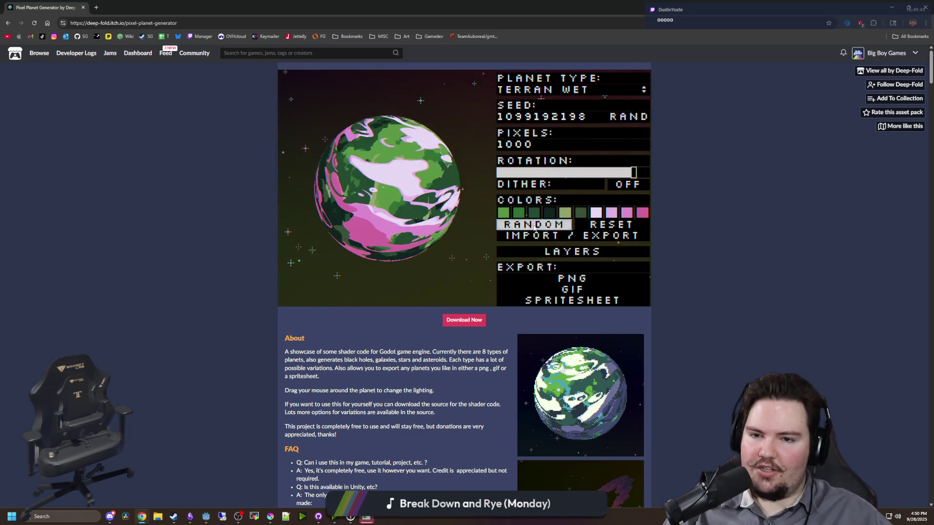
Randomise the Terran Wet planet's colour palette four times
left_click(533, 226)
left_click(533, 225)
left_click(534, 226)
left_click(534, 225)
key("alt+Tab")
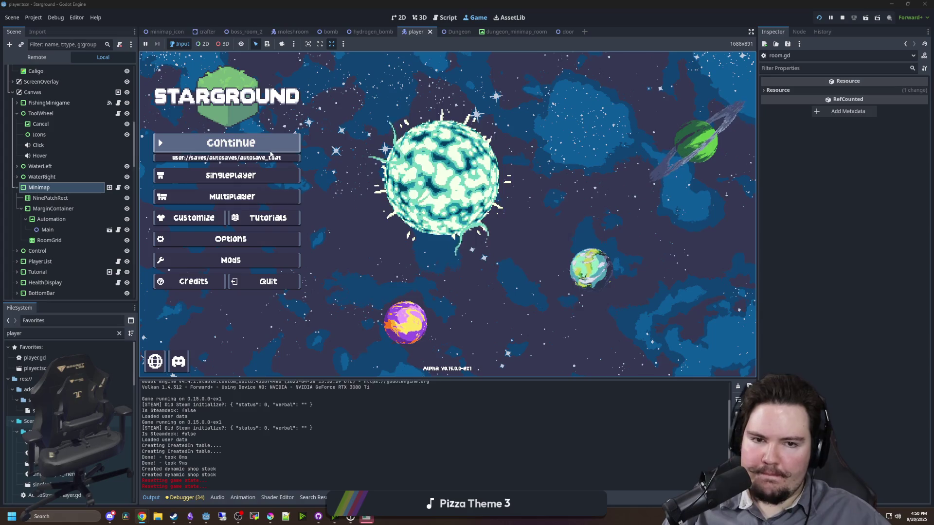
Host a new manual multiplayer game with a trimmed username and start the world
left_click(270, 155)
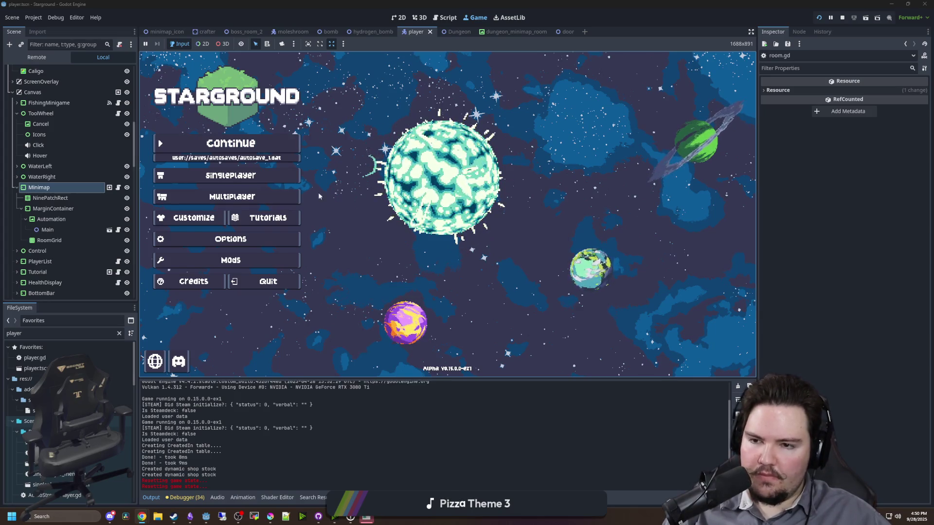
left_click(253, 197)
left_click(550, 166)
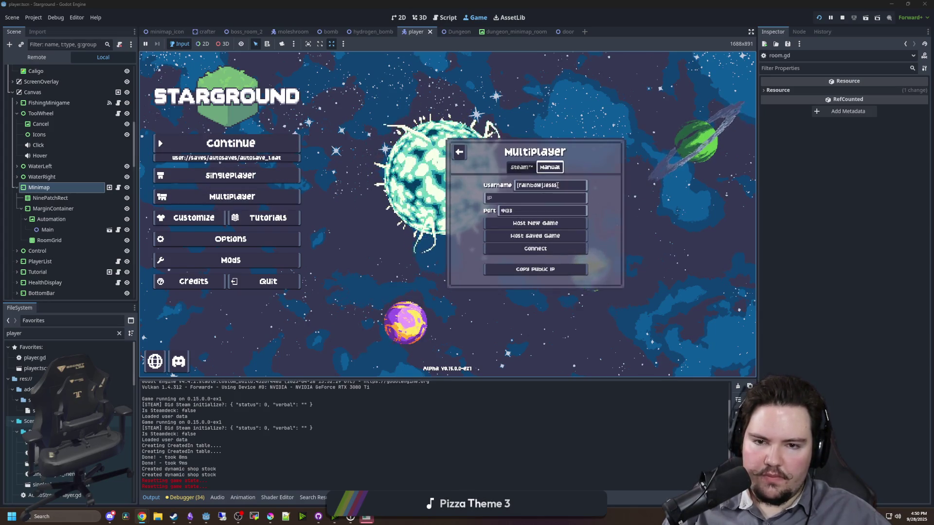
left_click(561, 187)
key("BackSpace")
key("BackSpace")
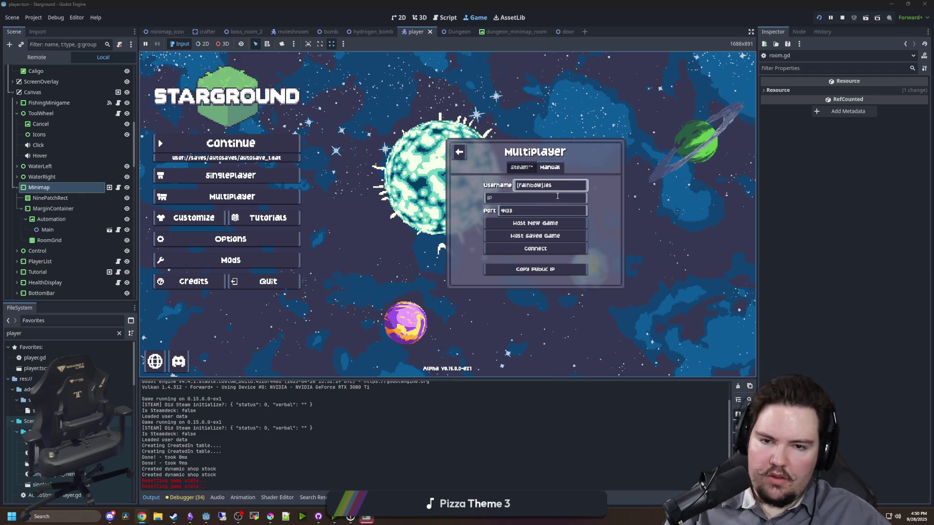
left_click(535, 222)
left_click(535, 270)
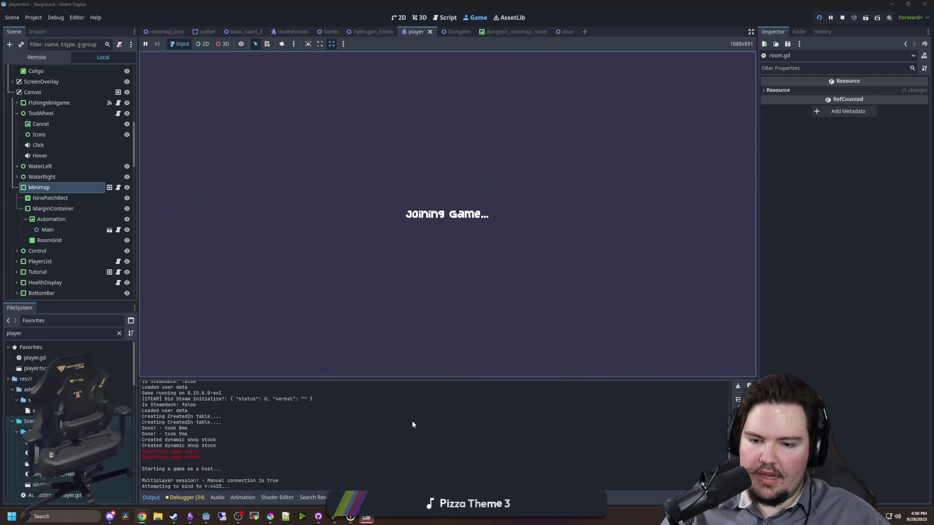
In the second debug instance, enter localhost under Manual multiplayer and connect to the host
left_click(367, 520)
left_click(308, 240)
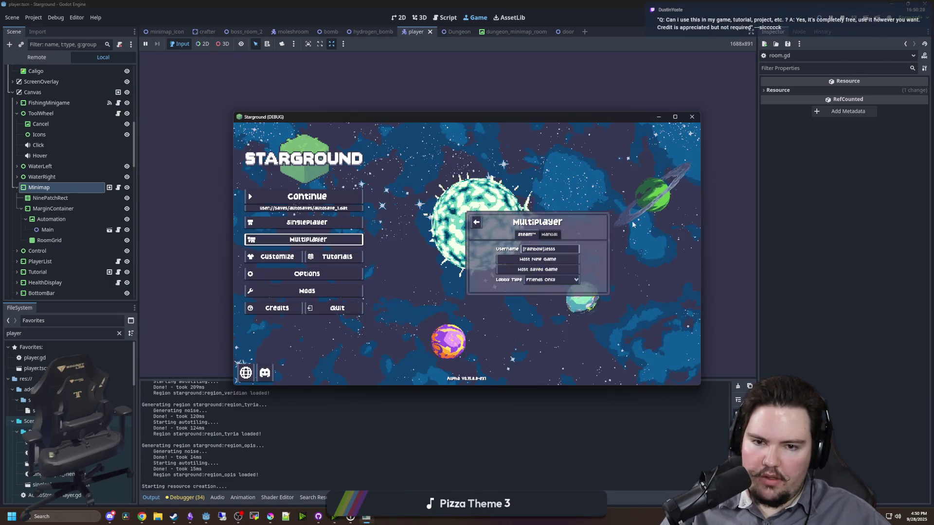
left_click(549, 215)
left_click(535, 241)
type("localhost")
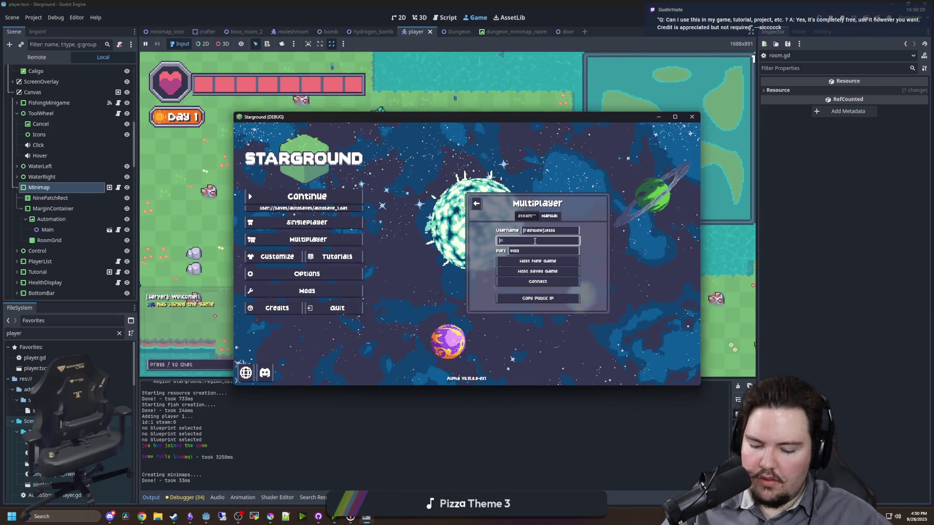
left_click(540, 282)
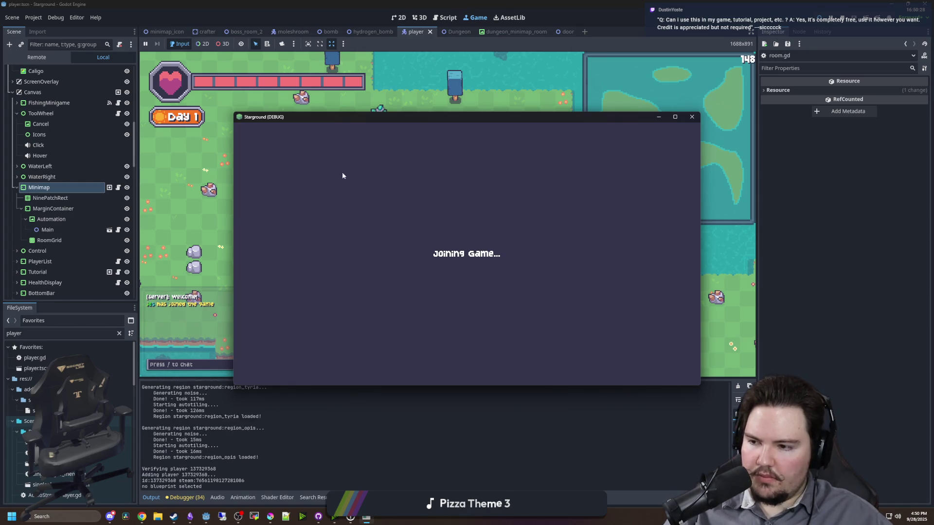
key("alt+Tab")
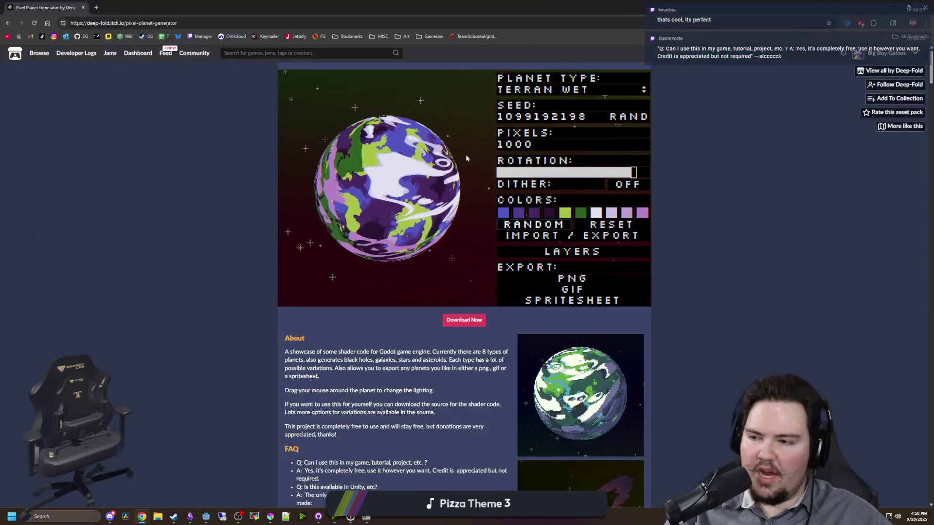
Arrange the two Starground game windows side by side and walk the host player left
scroll("down", 3)
scroll("down", 3)
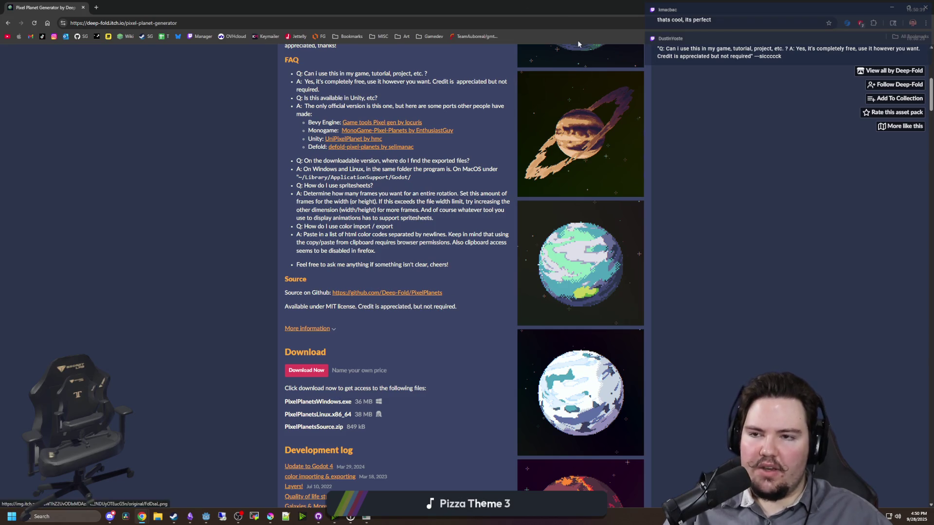
key("alt+Tab")
left_click_drag(532, 123, 653, 281)
left_click(626, 269)
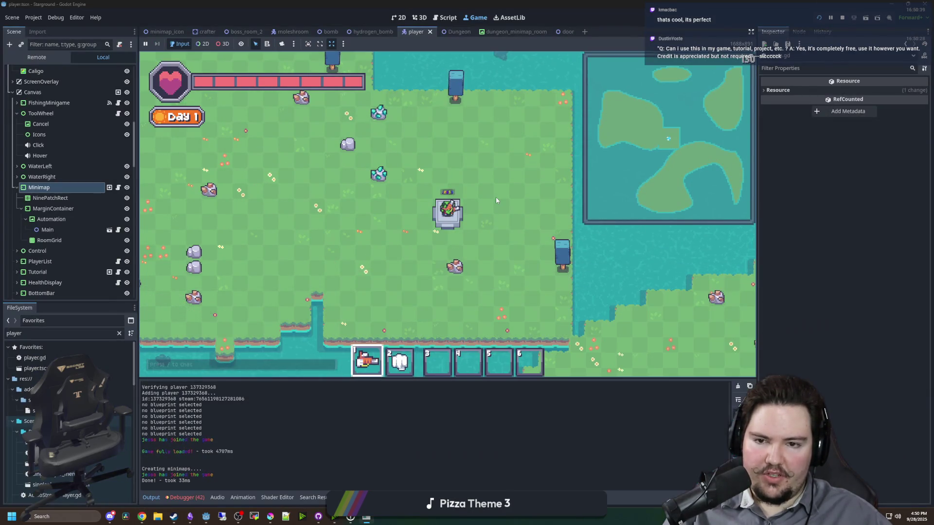
key("a")
key("a")
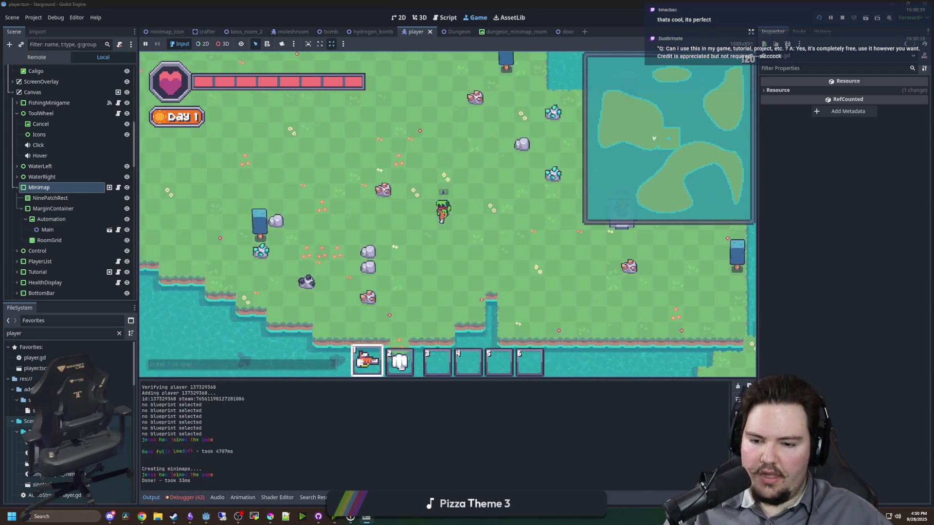
mouse_move(334, 516)
left_click(366, 470)
left_click_drag(642, 280, 461, 228)
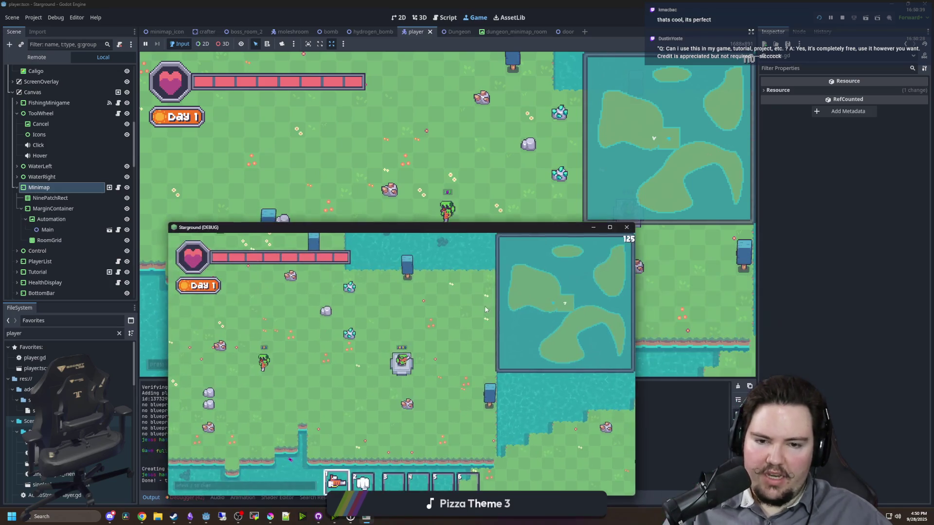
key("alt+Tab")
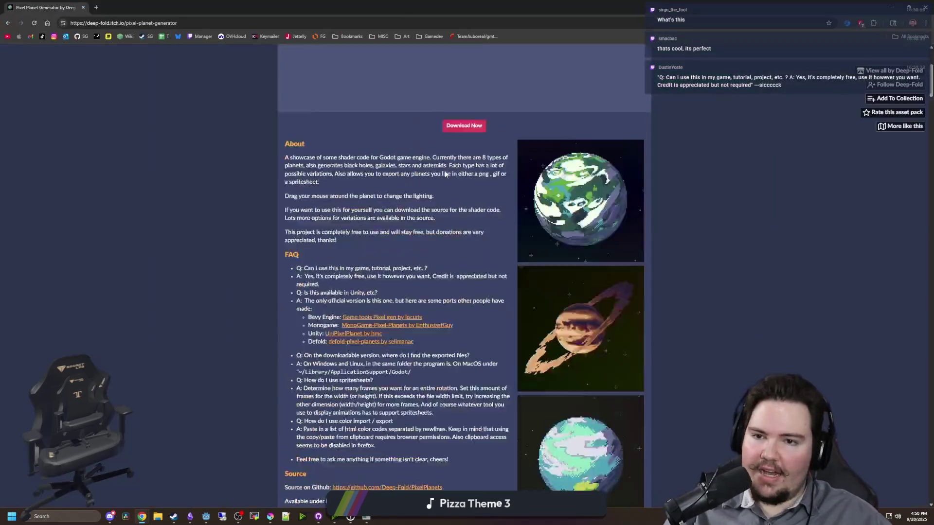
Switch the planet type to Asteroid and rotate it to a new orientation
left_click(561, 90)
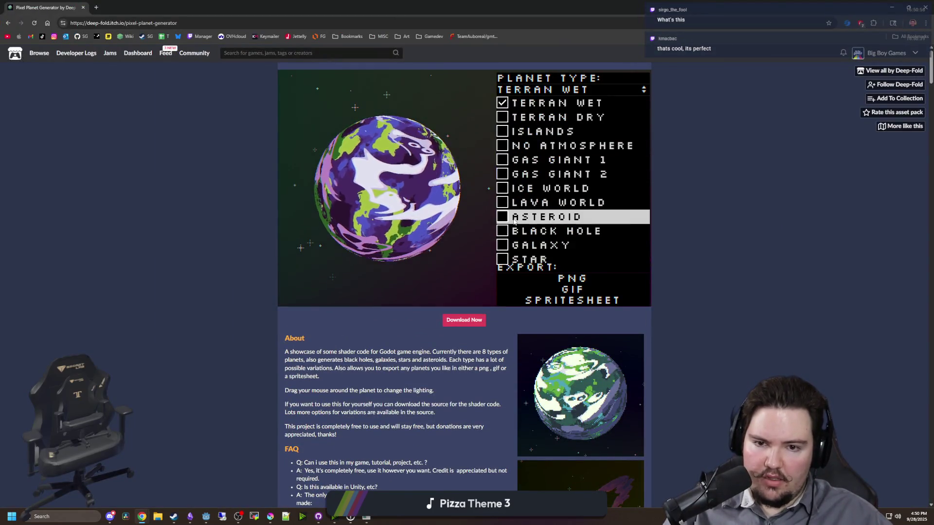
left_click(545, 216)
left_click(574, 176)
left_click_drag(573, 179, 535, 200)
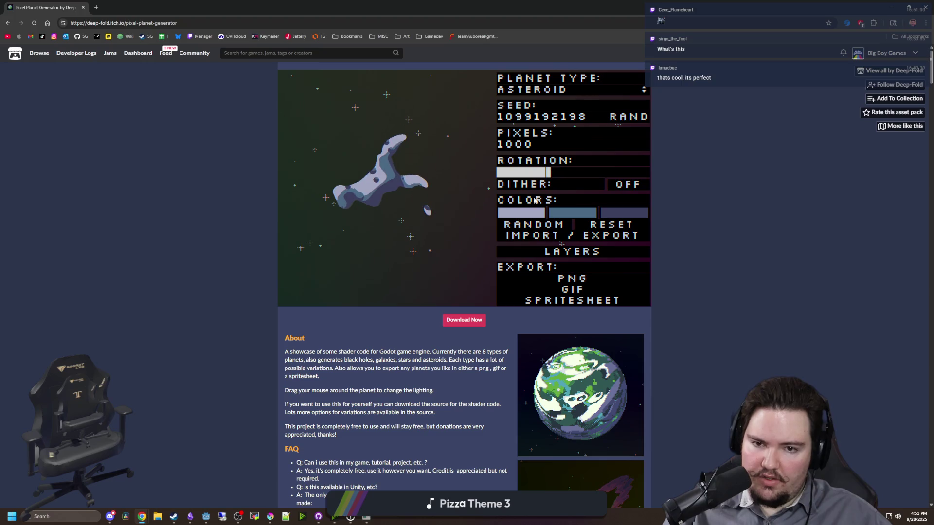
left_click(632, 117)
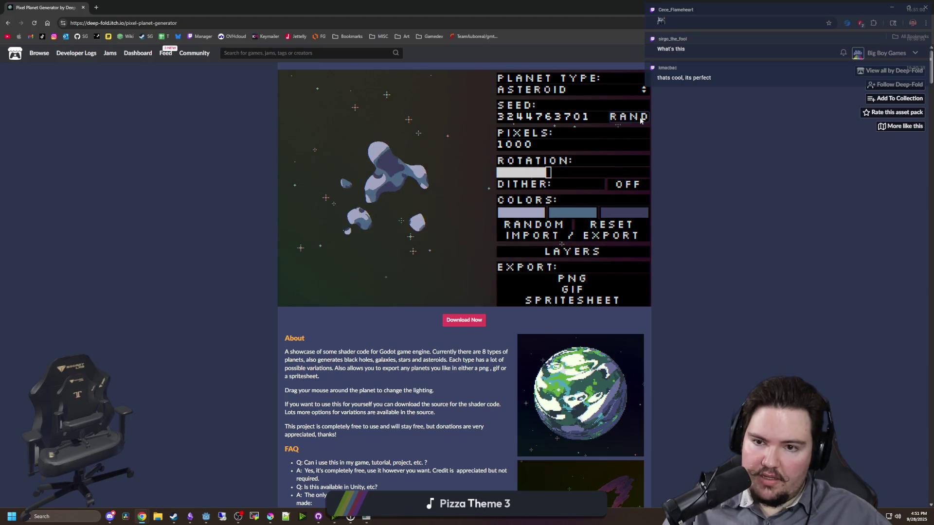
left_click(637, 117)
left_click(638, 118)
left_click(641, 121)
left_click(640, 120)
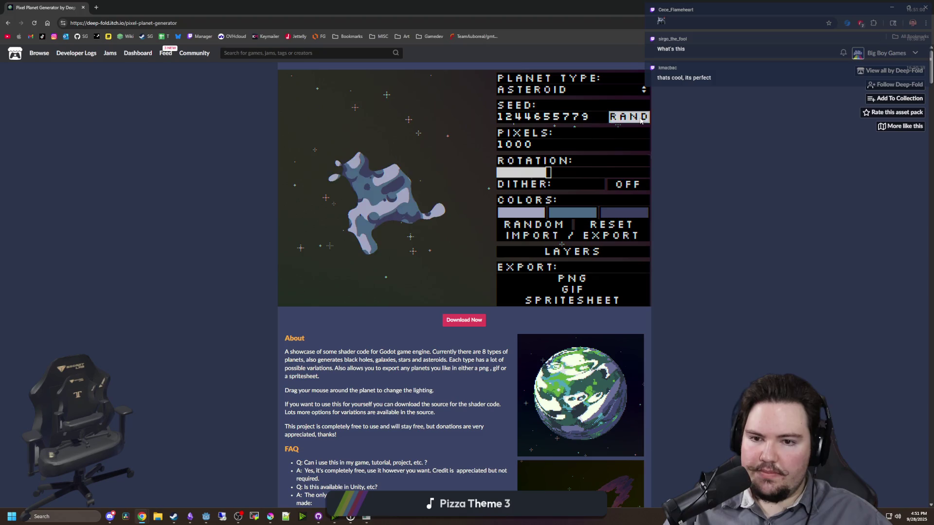
left_click(641, 121)
left_click(641, 121)
left_click(641, 121)
left_click(641, 121)
left_click(640, 120)
left_click(641, 121)
left_click(640, 121)
left_click(640, 120)
left_click(641, 120)
left_click(641, 121)
left_click(640, 121)
left_click(641, 120)
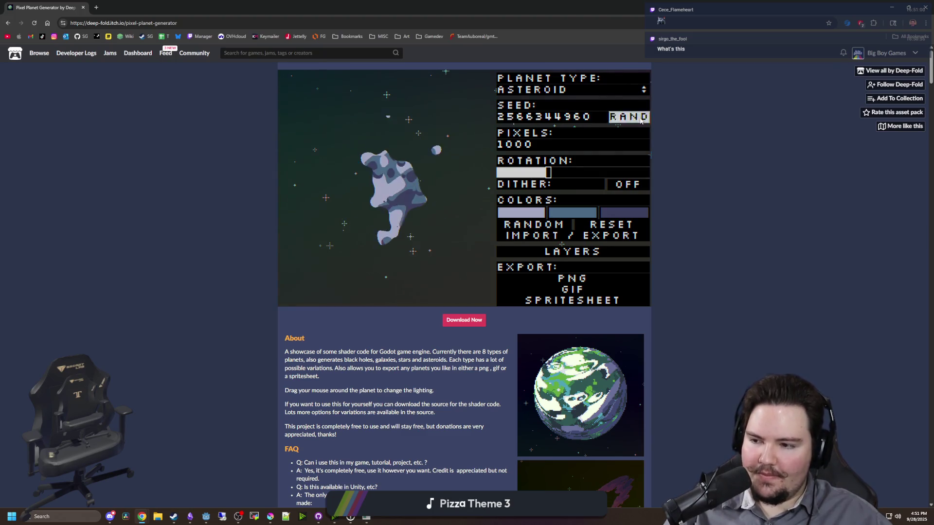
left_click(640, 121)
left_click(641, 121)
left_click(640, 121)
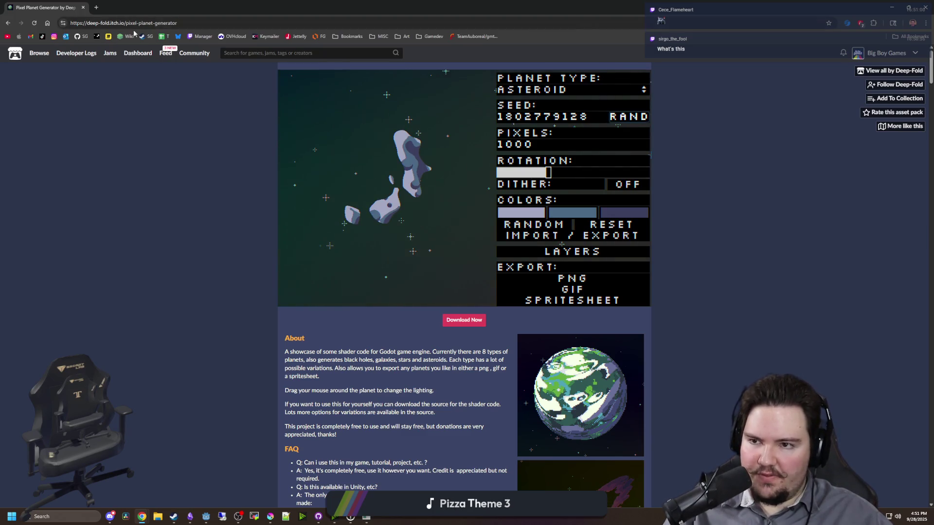
Select the page address, then scroll through the comments below the generator
left_click(129, 24)
left_click(203, 218)
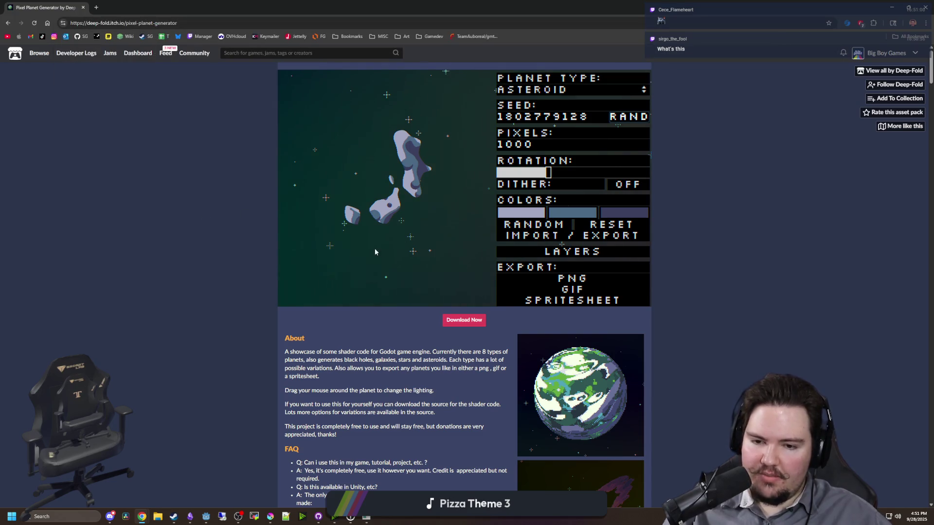
scroll("down", 3)
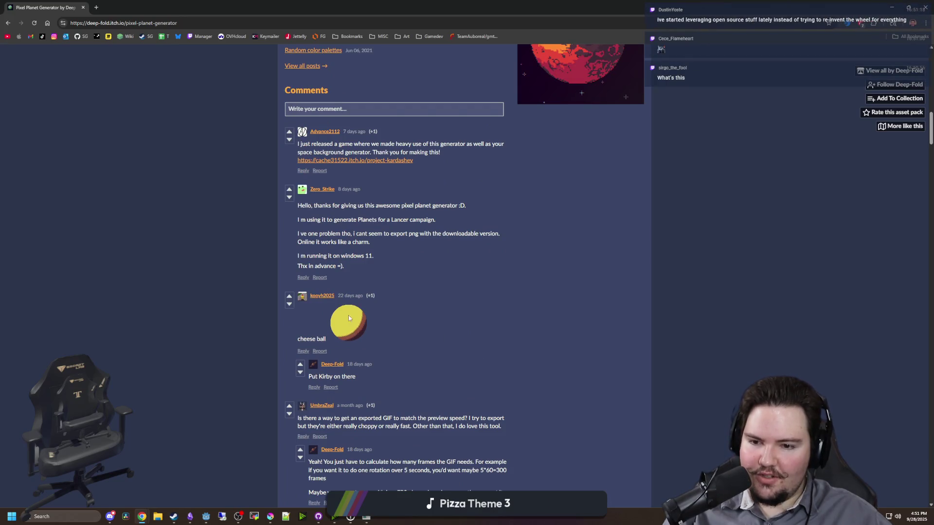
scroll("down", 3)
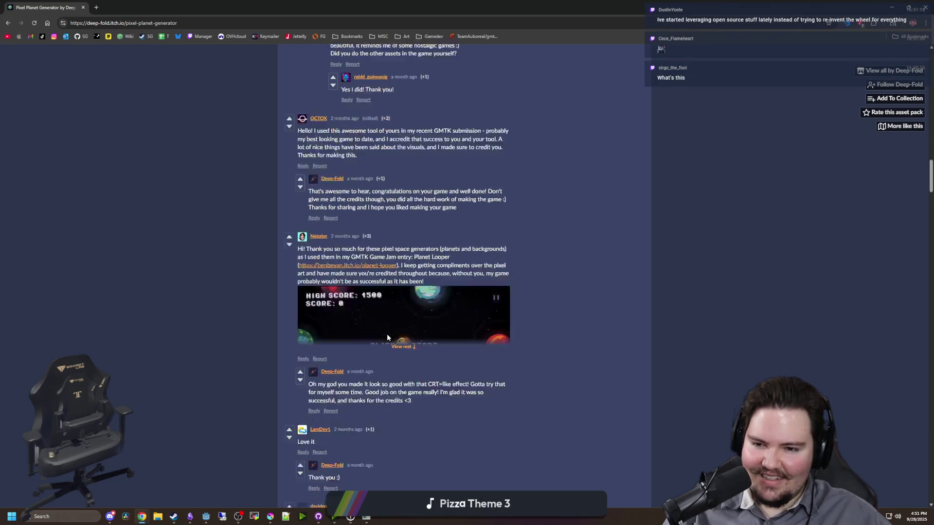
scroll("up", 3)
key("alt+Tab")
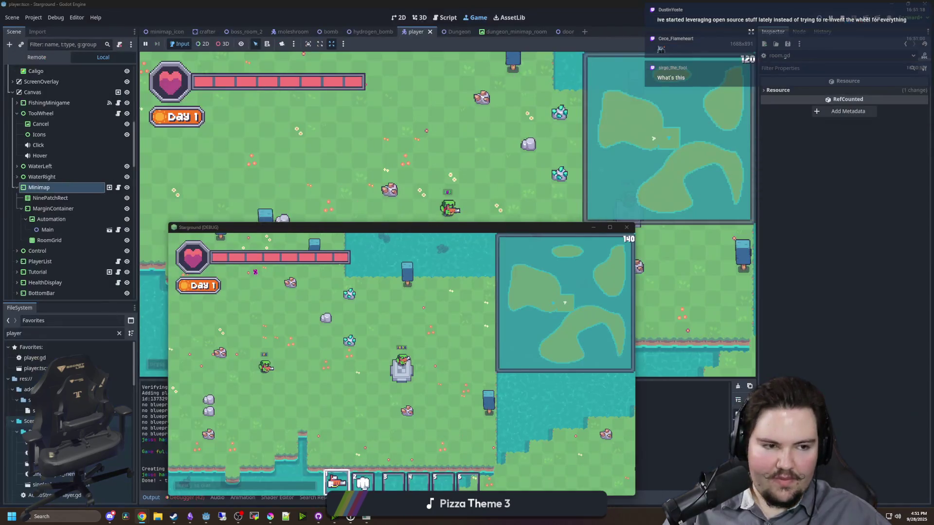
Move the debug window up-right and walk the player to the shore, grassland and water
left_click_drag(470, 228, 641, 168)
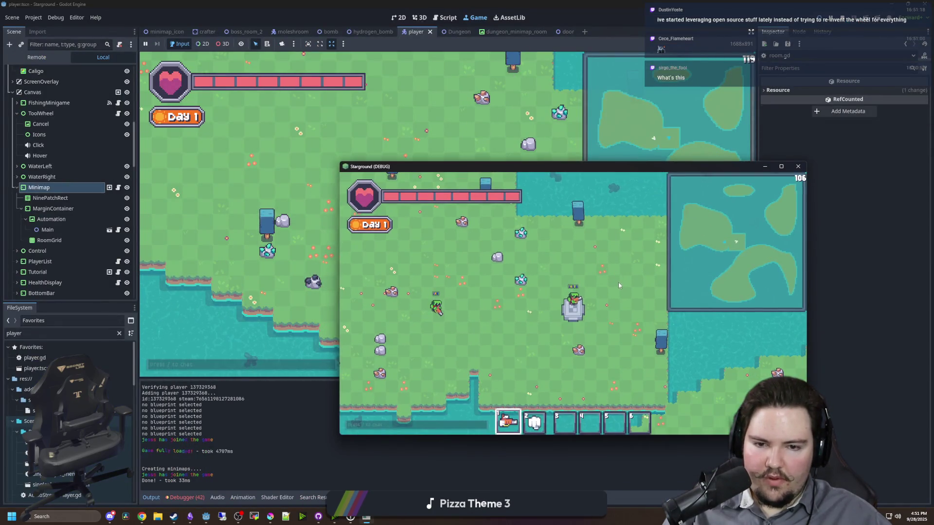
key("s")
key("a")
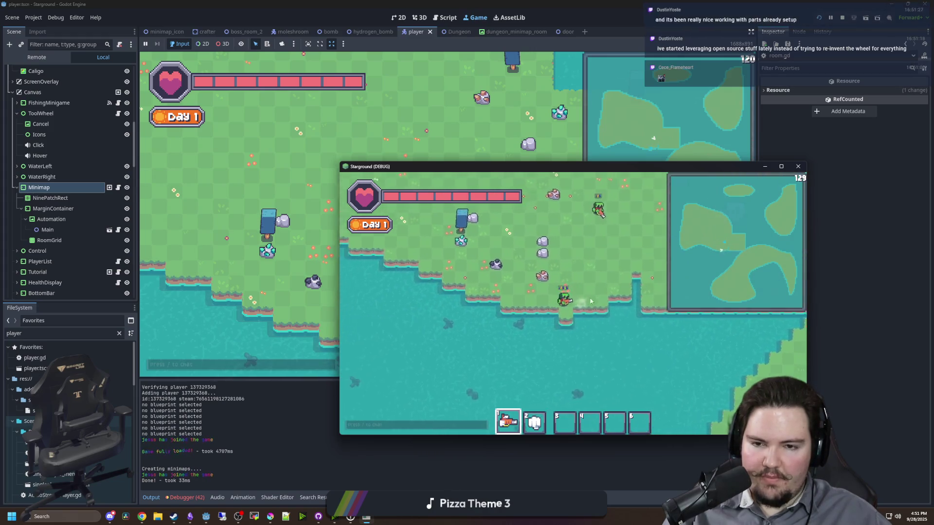
key("w")
key("a")
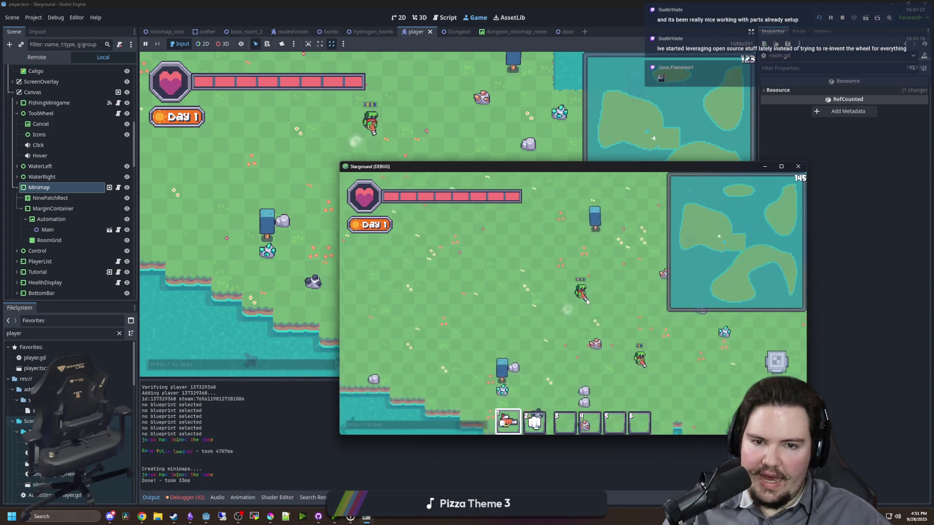
key("d")
key("s")
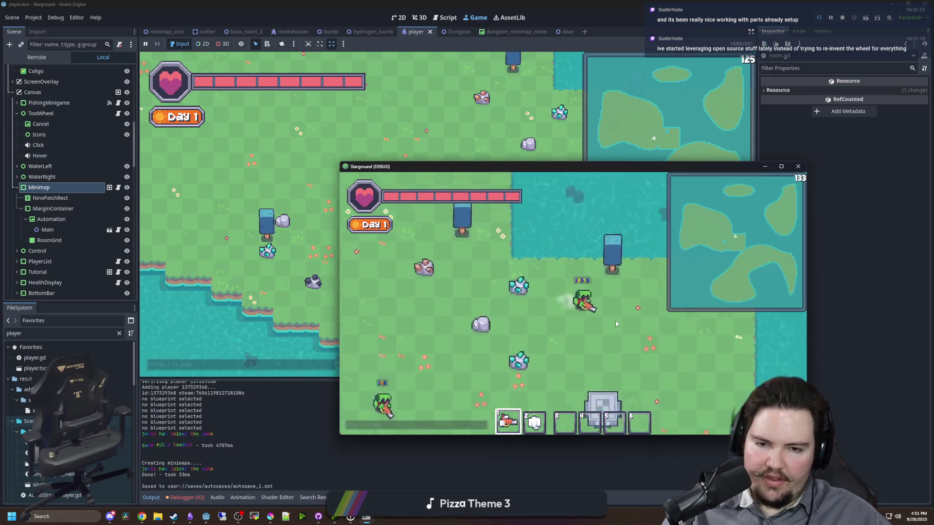
Zoom the game view in and out and walk the player north and west
scroll("up", 3)
scroll("down", 3)
scroll("up", 3)
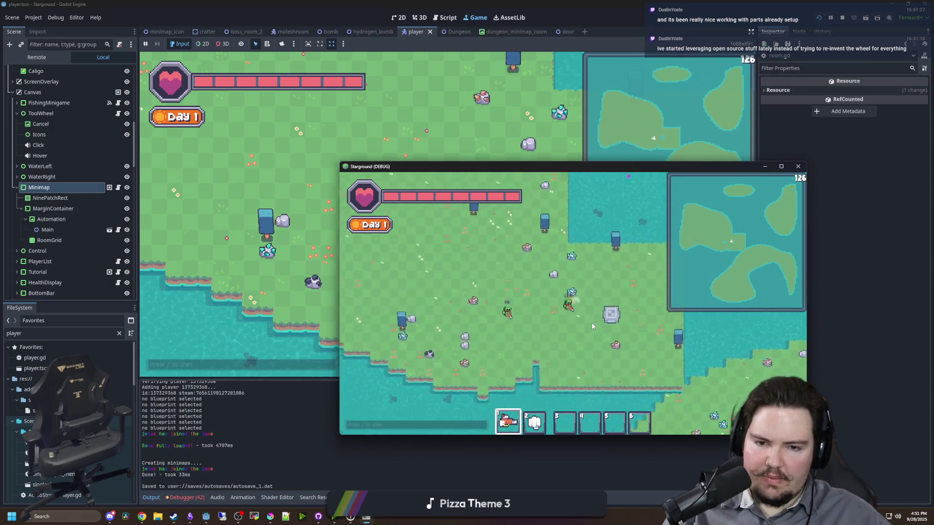
key("w")
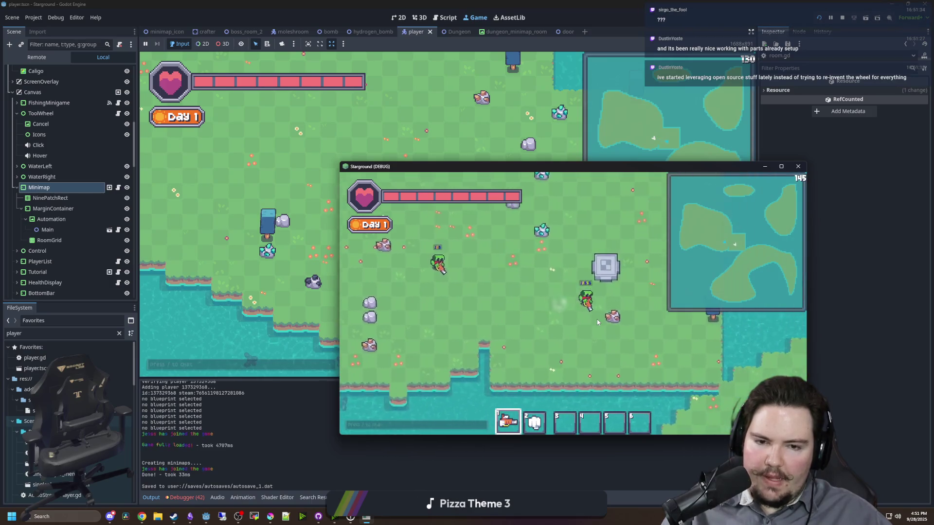
key("a")
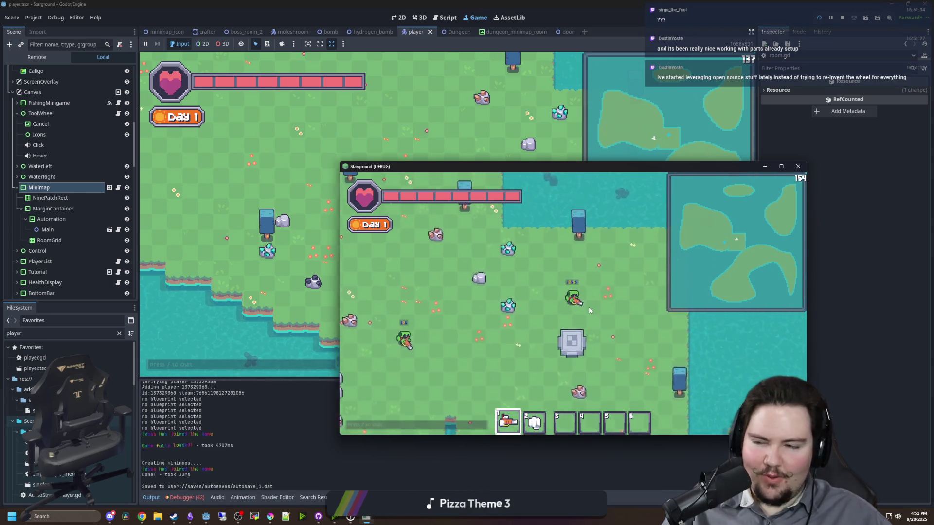
scroll("down", 3)
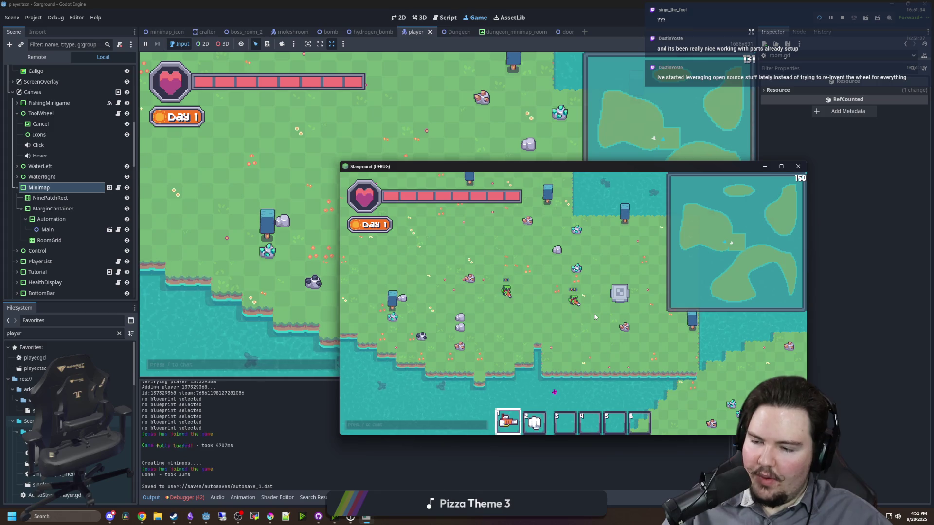
key("alt+Tab")
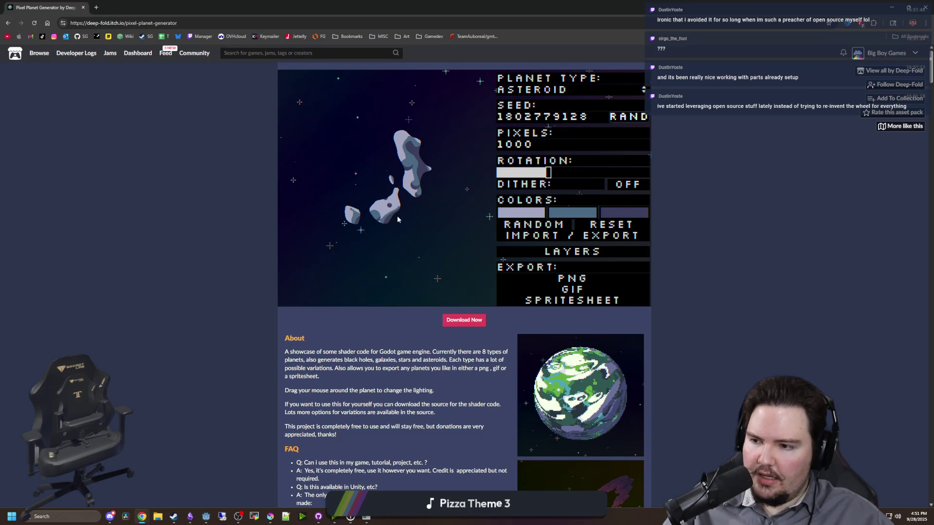
Drag the Rotation slider right to turn the asteroid cluster to a new angle
left_click_drag(549, 173, 599, 173)
key("alt+Tab")
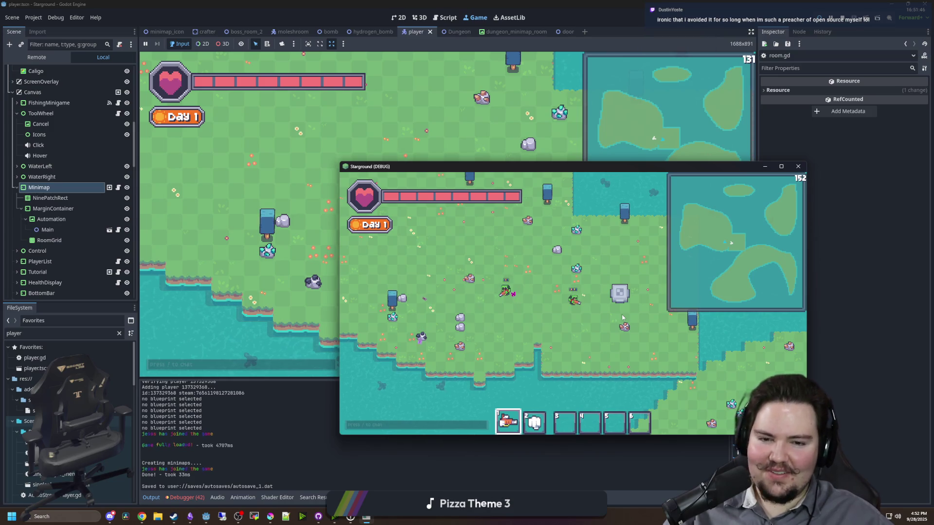
Walk the second client's player up-left, south and east around the island
key("w")
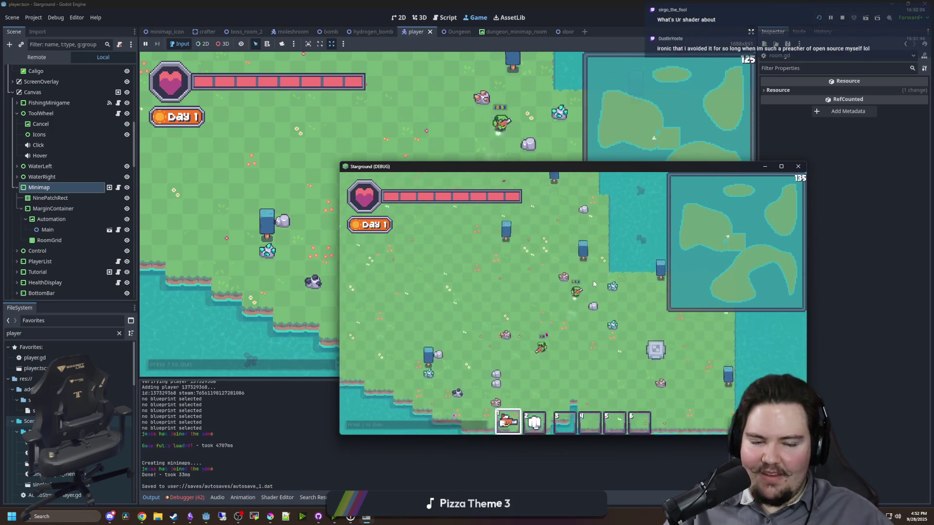
key("a")
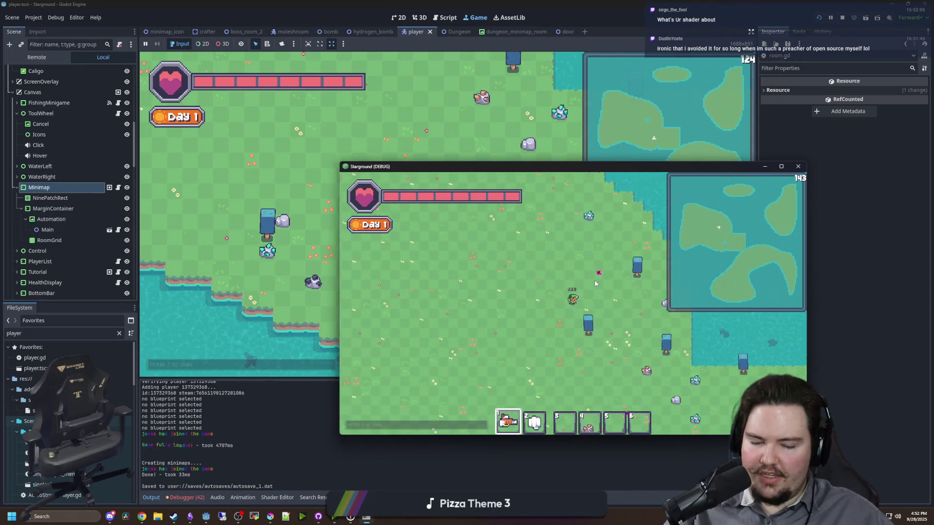
key("s")
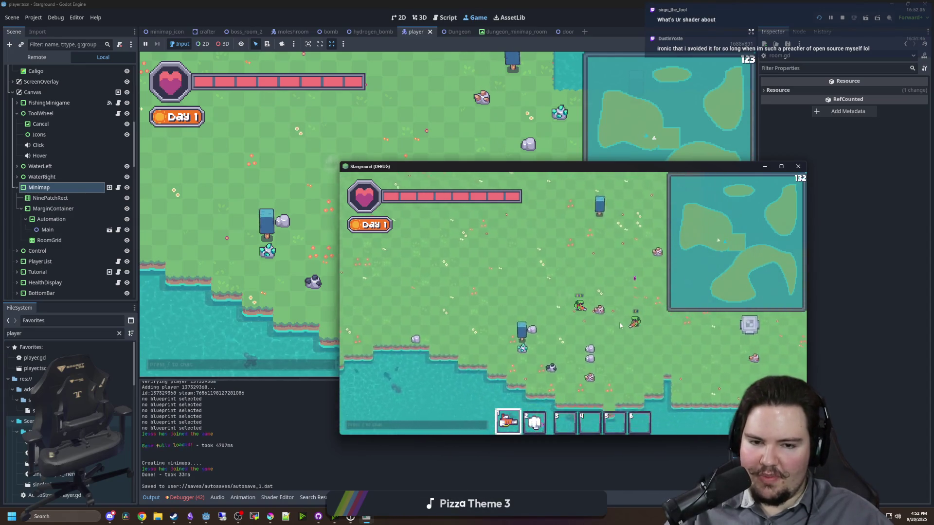
key("d")
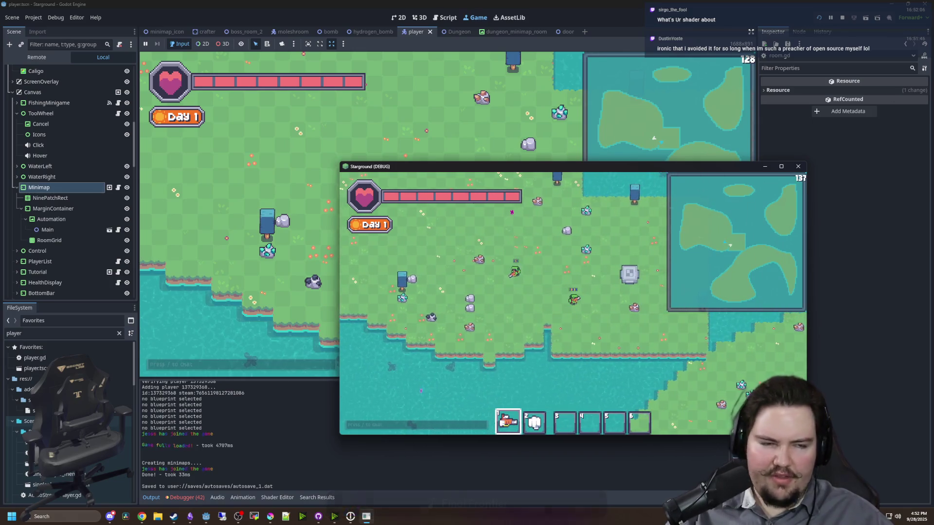
key("alt+Tab")
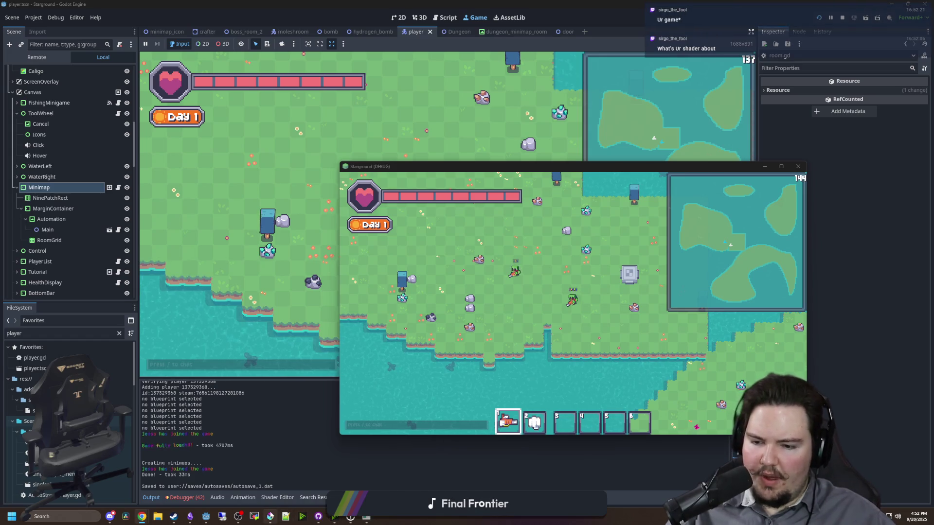
Switch between the game window and the browser, then refocus the second game client
mouse_move(271, 514)
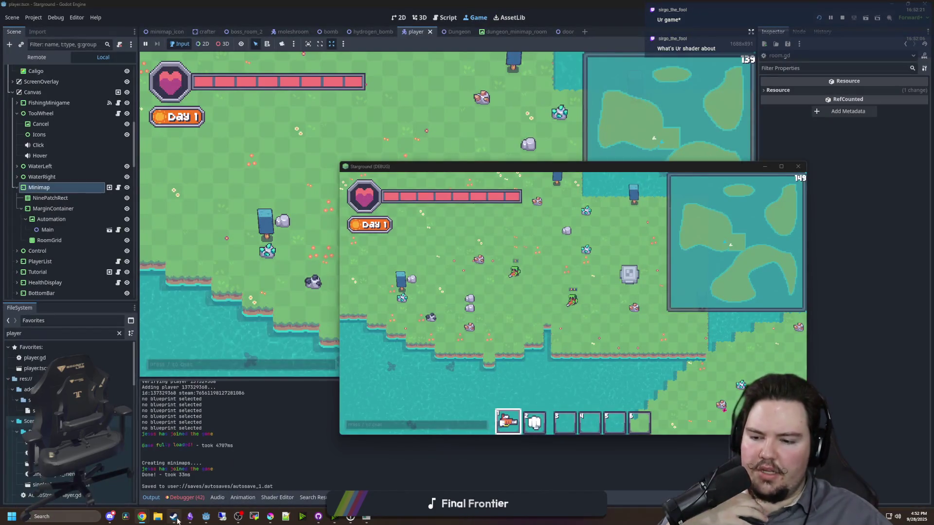
mouse_move(220, 507)
left_click(466, 347)
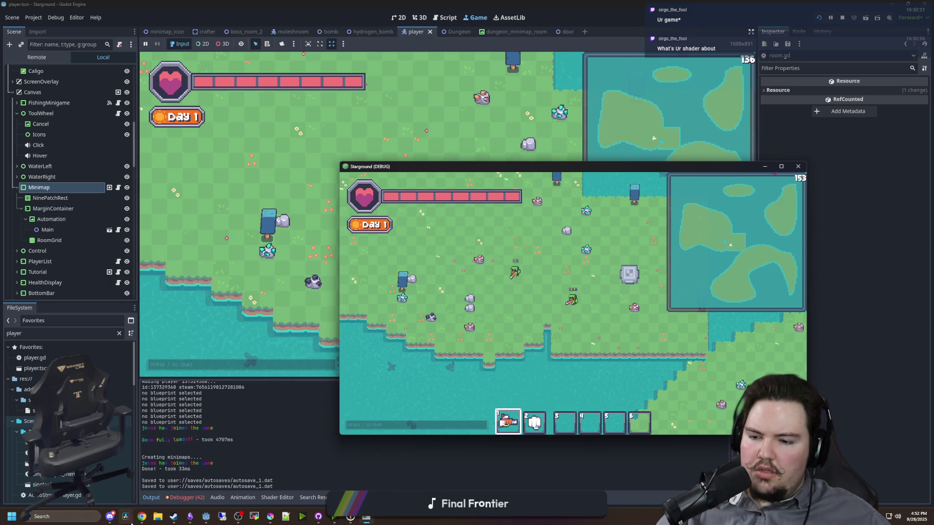
left_click(142, 517)
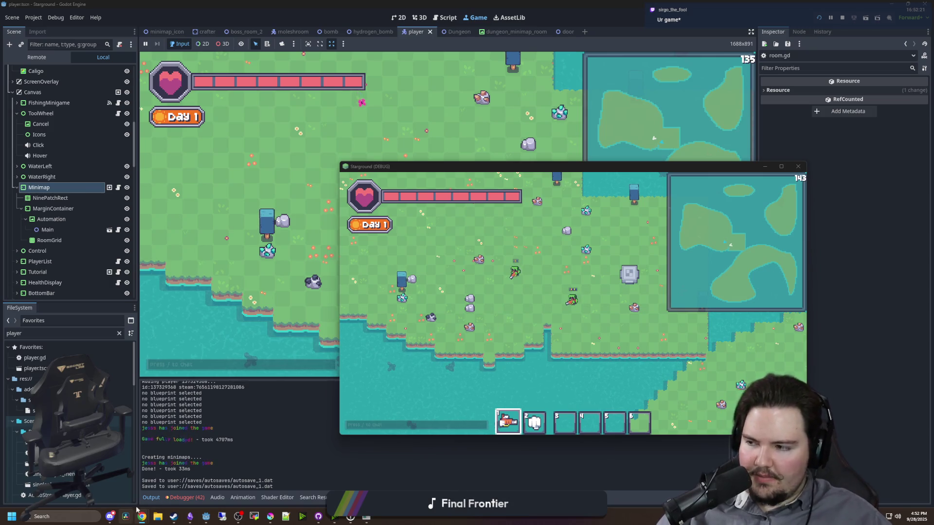
left_click(528, 324)
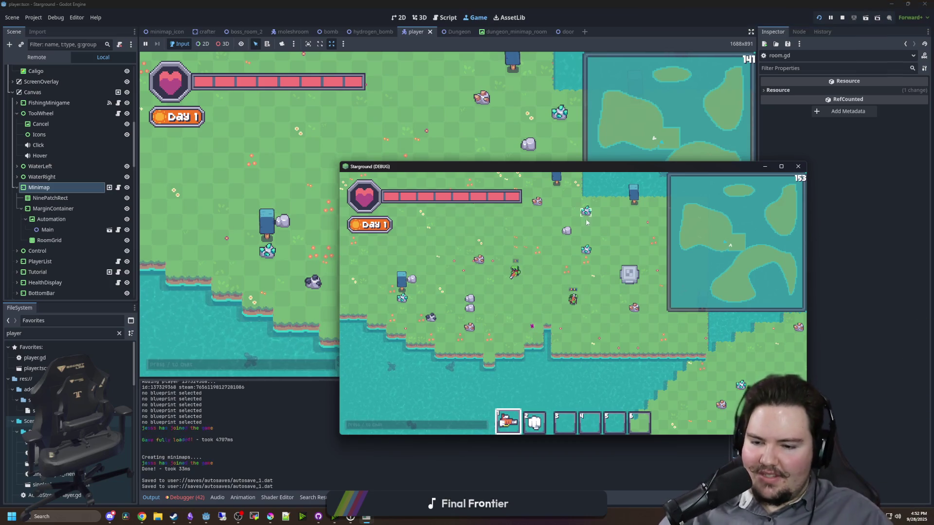
Select hotbar slot 2, walk across the island, and minimize the second client's window
key("2")
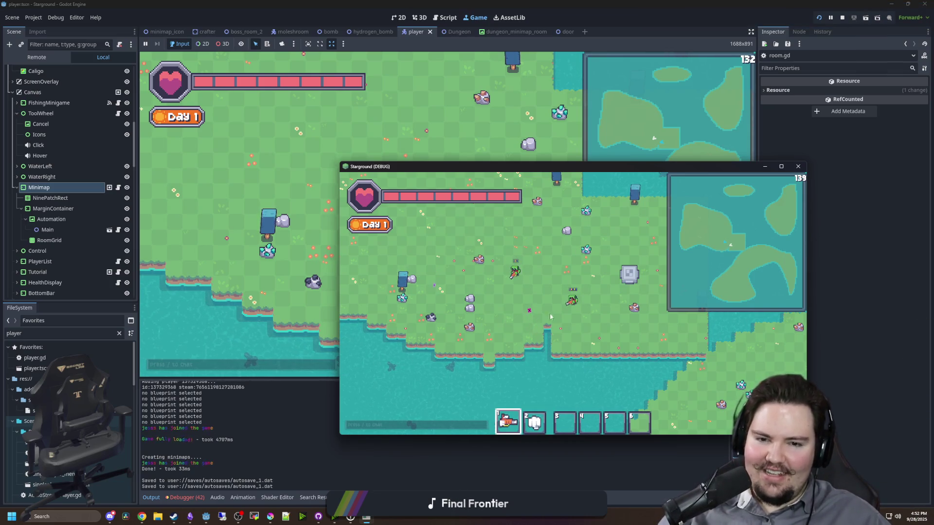
key("w+d")
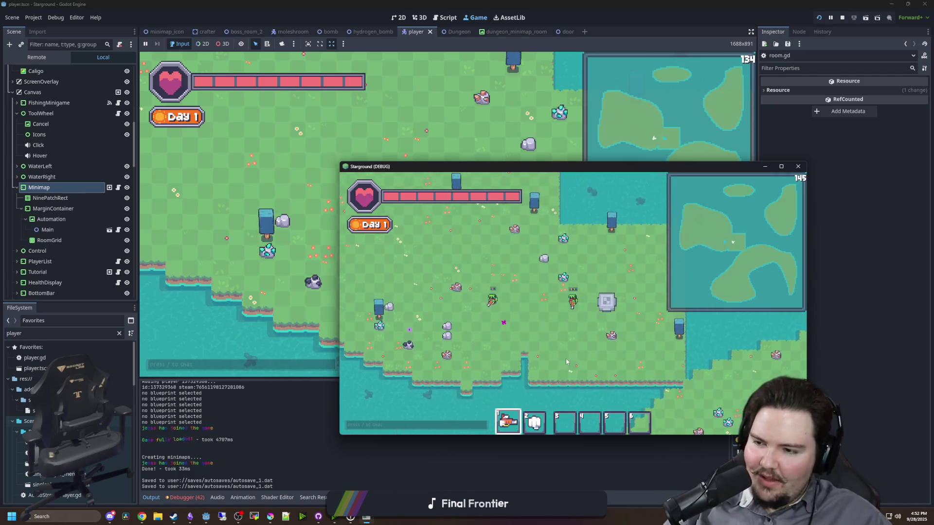
key("w+a")
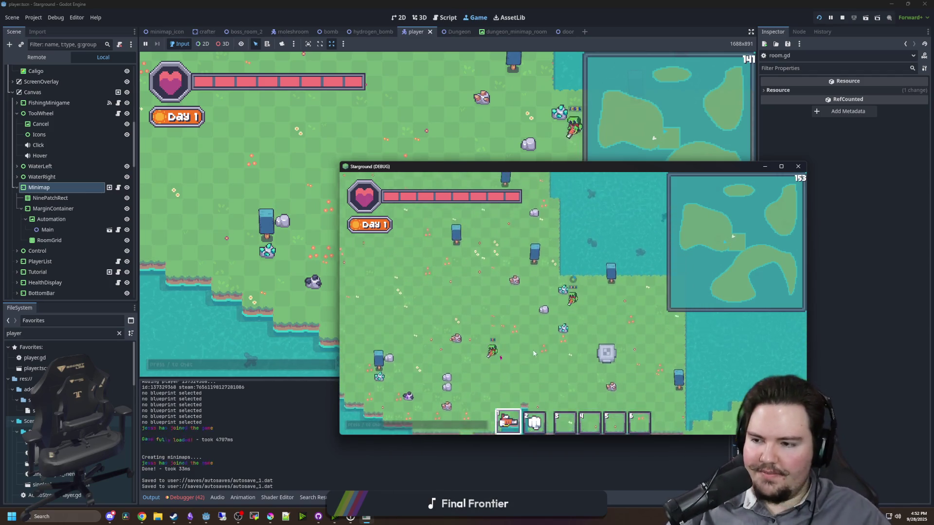
key("w")
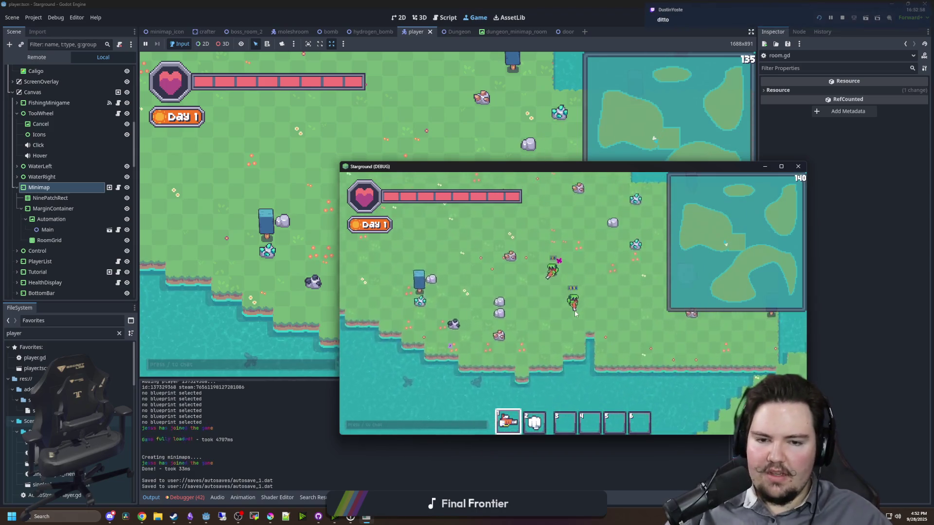
left_click(765, 166)
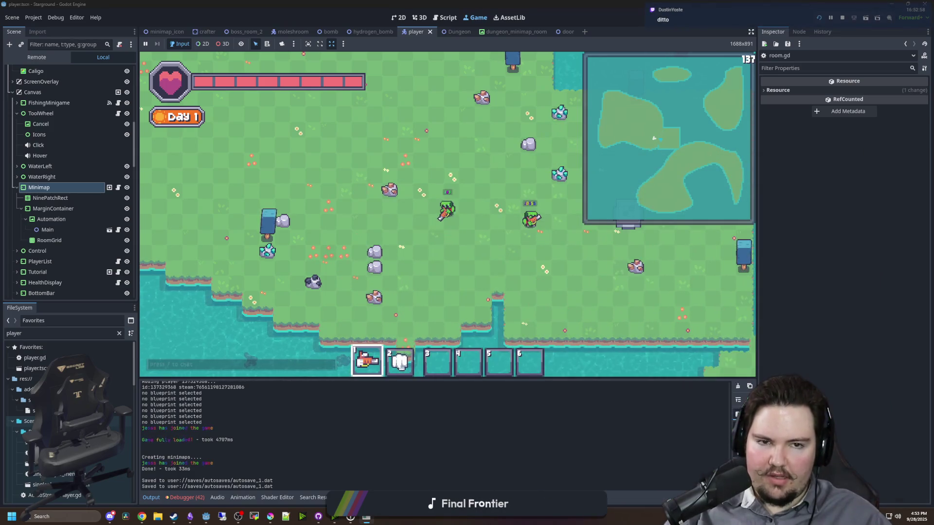
Walk the player around the island, briefly opening and closing the blueprint menu
key("w+a")
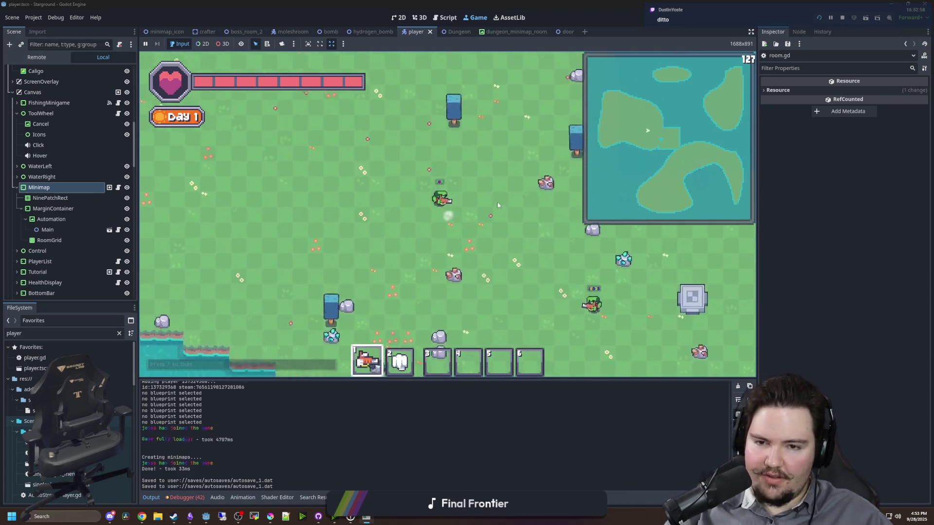
key("s+d")
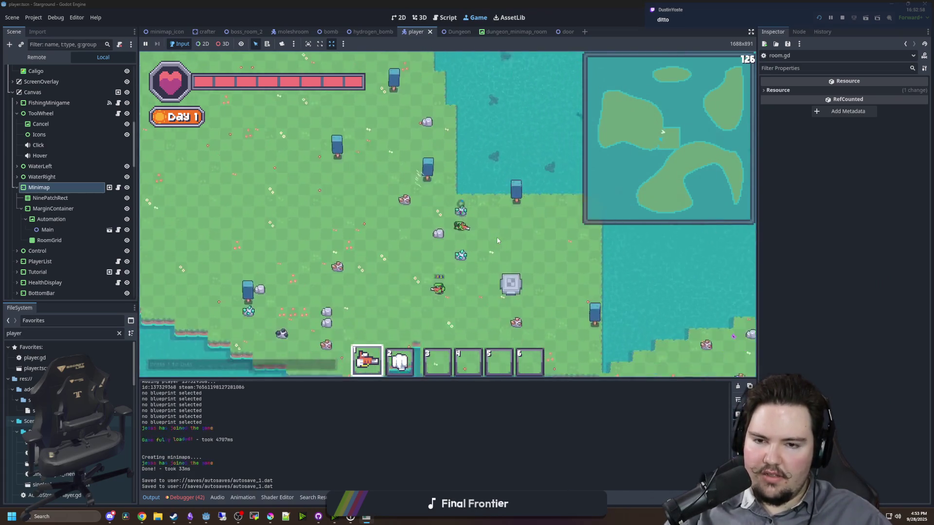
key("s+d")
key("b")
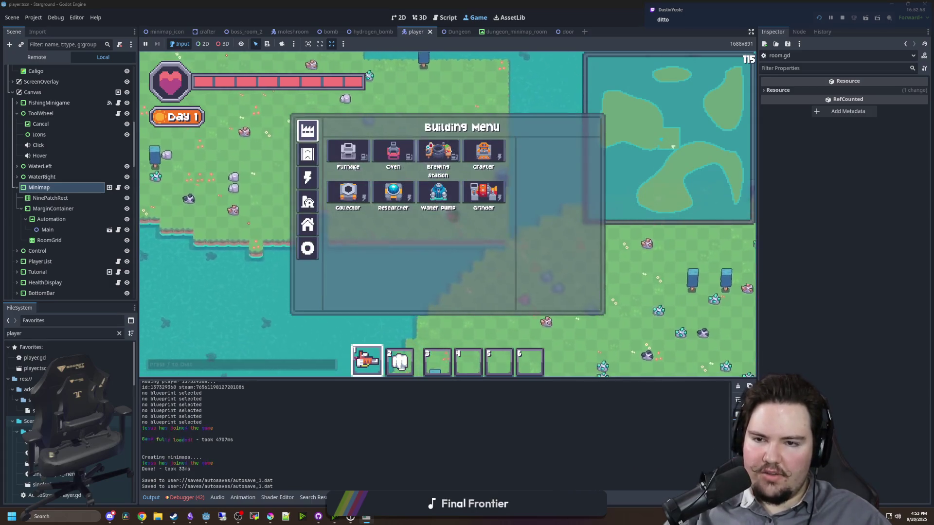
key("b")
key("w+a")
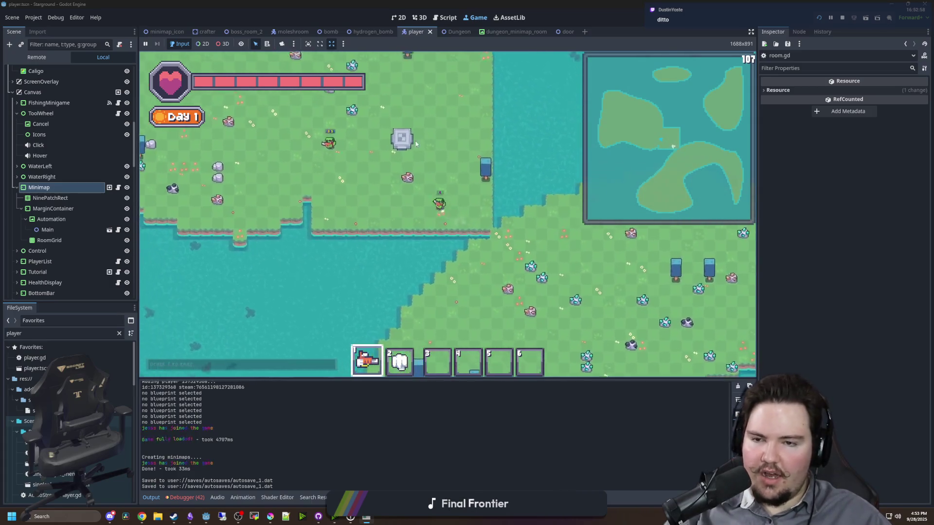
key("w+a")
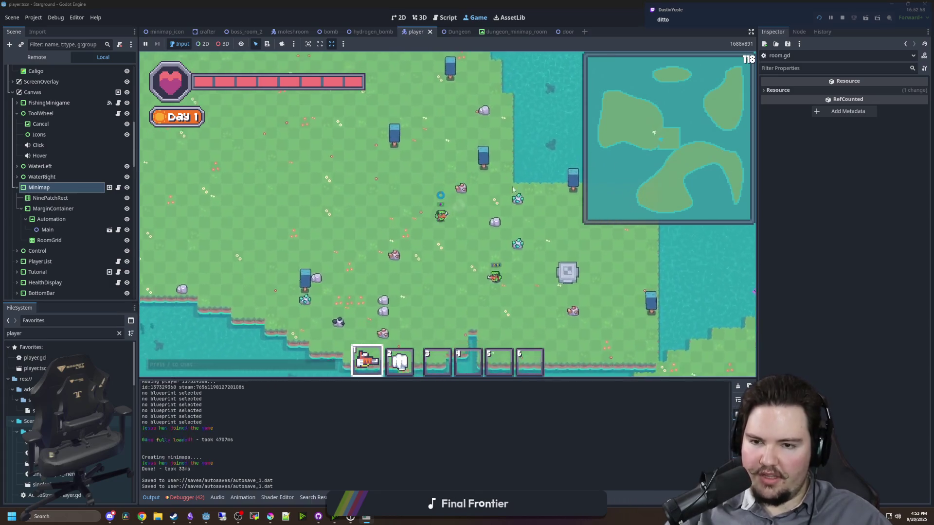
Switch the game to creative mode with the /gamemode creative chat command
key("d")
key("slash")
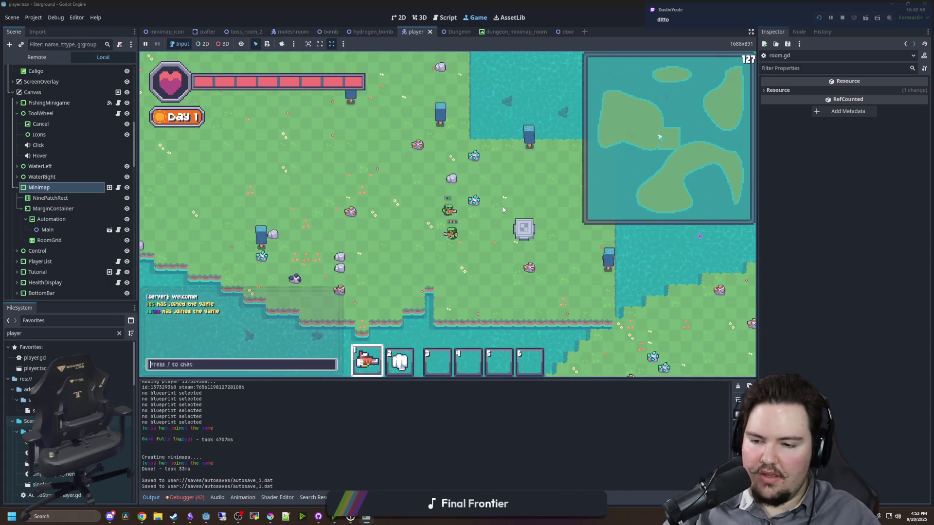
type("tive")
key("Return")
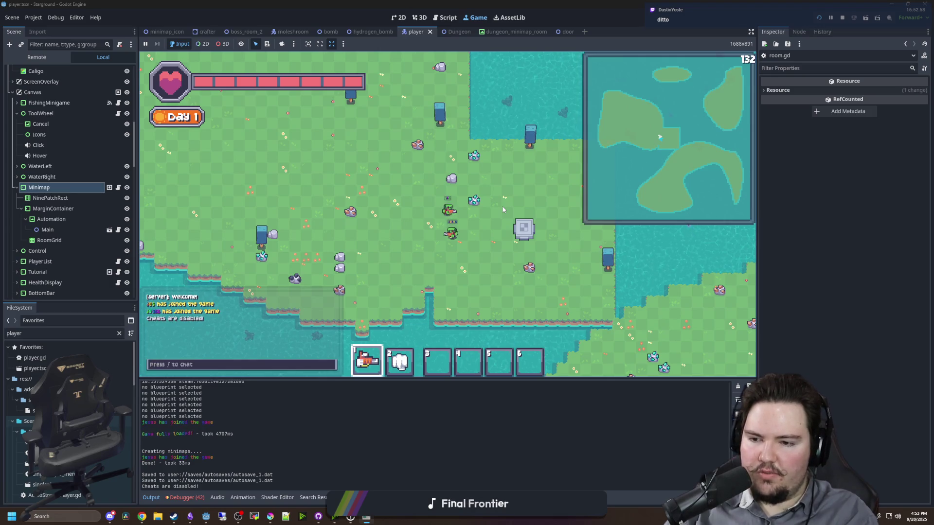
key("b")
Open the pause menu and browse the game's options categories
key("Escape")
key("Escape")
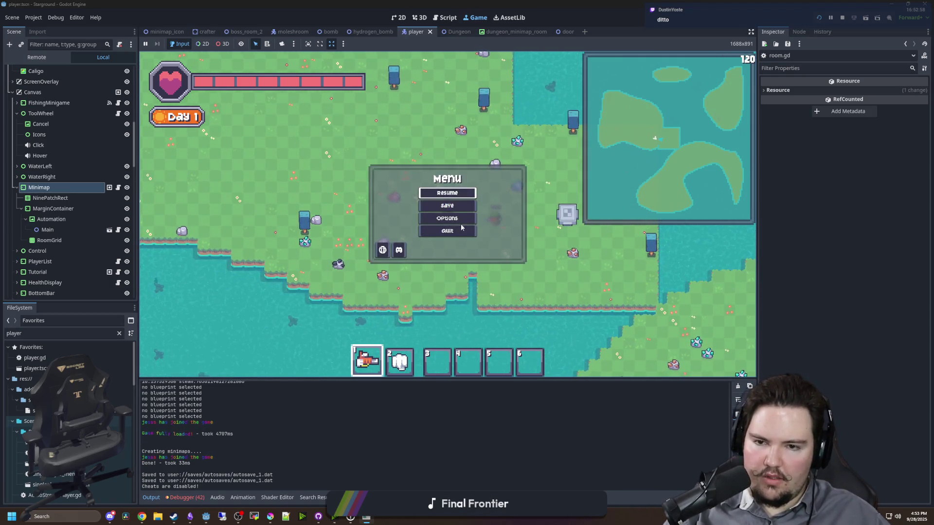
left_click(444, 209)
left_click(415, 156)
key("Escape")
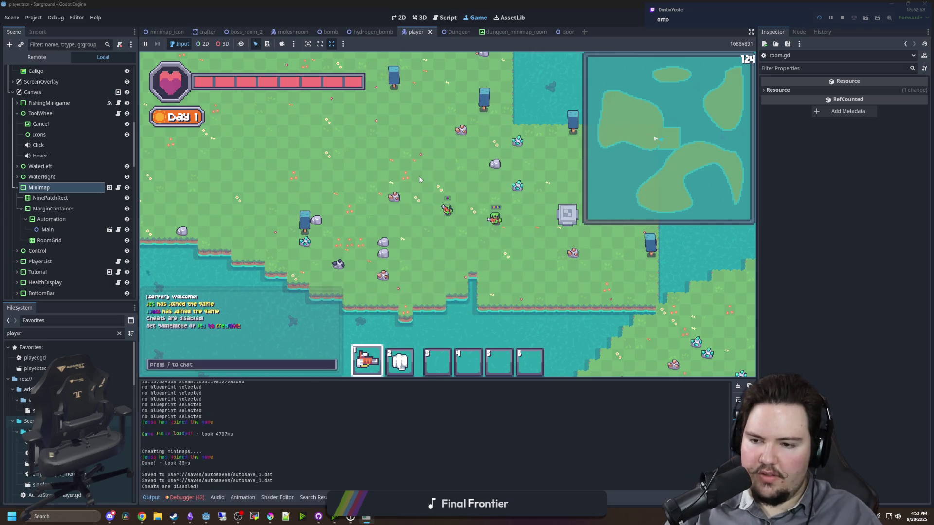
Build a Starlauncher on the grass and launch from it to the small grey planet
key("b")
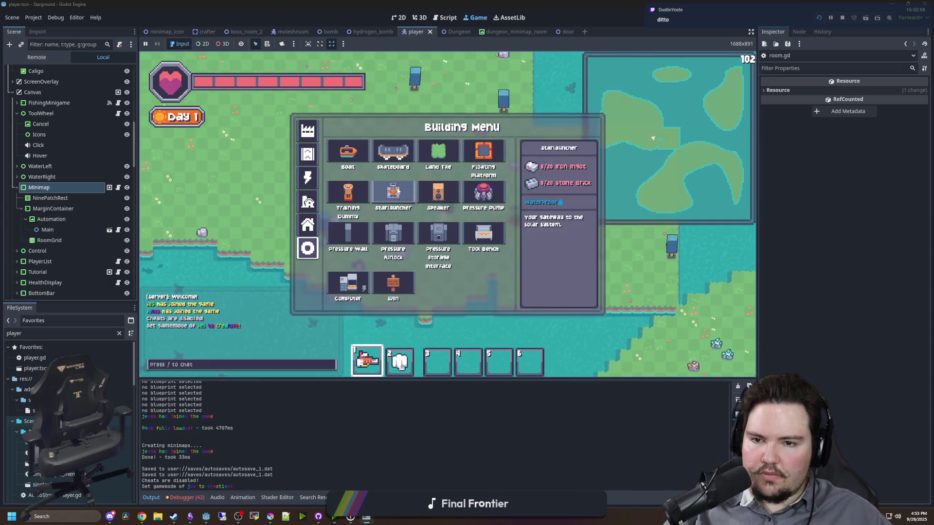
left_click(398, 191)
left_click(460, 173)
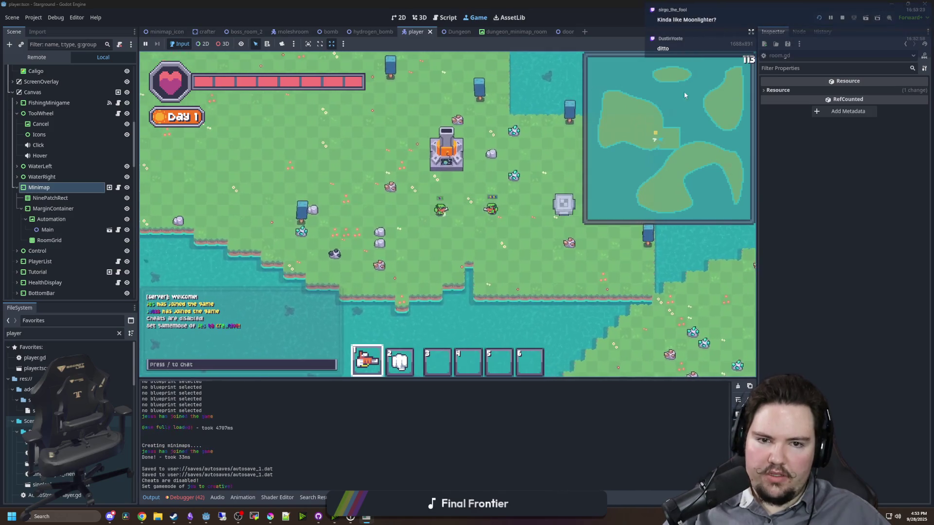
key("a")
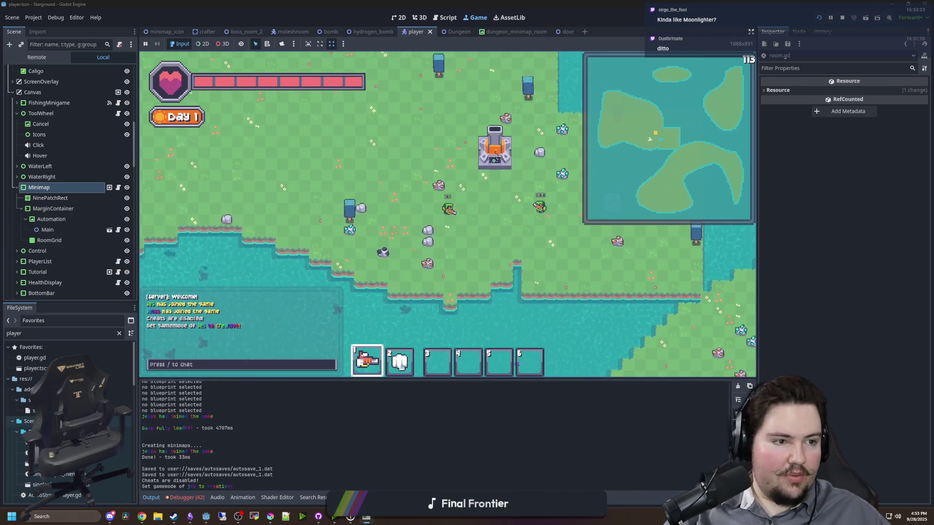
key("a")
key("e")
left_click(478, 335)
left_click(441, 397)
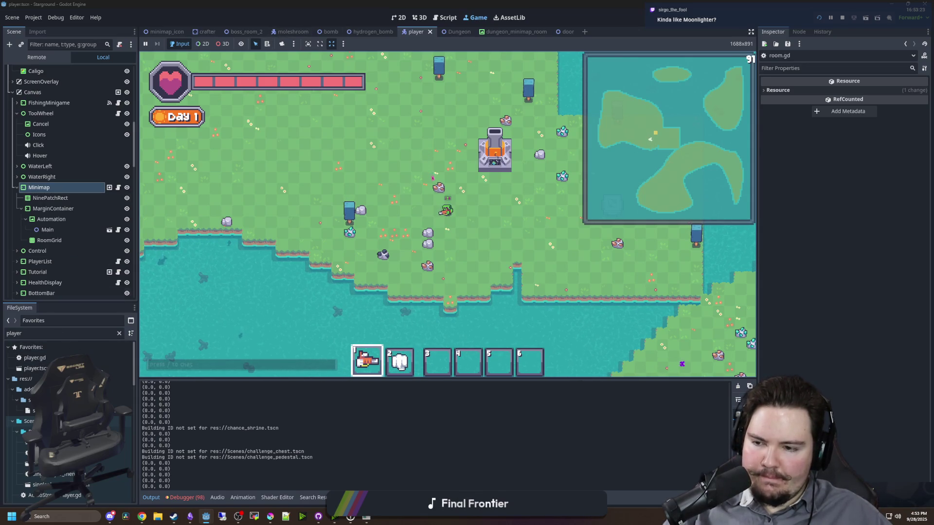
Open room.gd for editing from the door scene's scripts
left_click(558, 32)
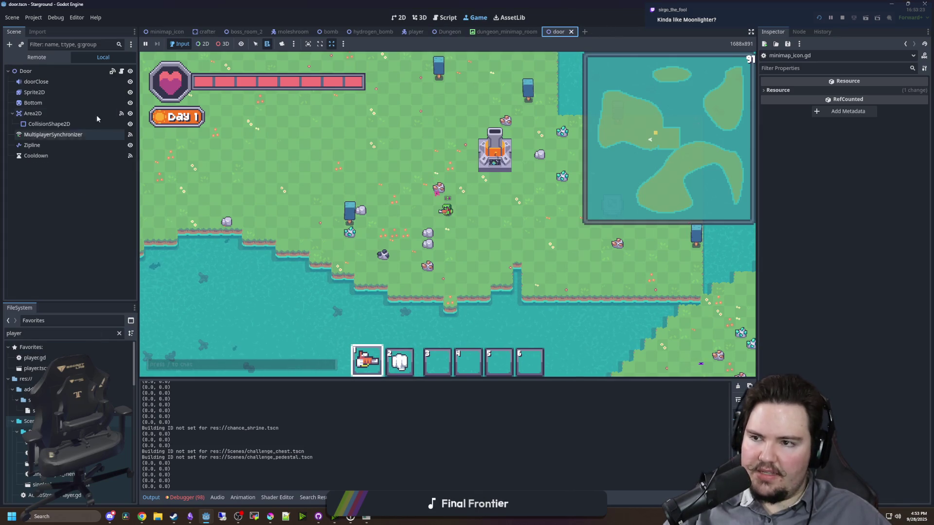
left_click(122, 71)
scroll("down", 3)
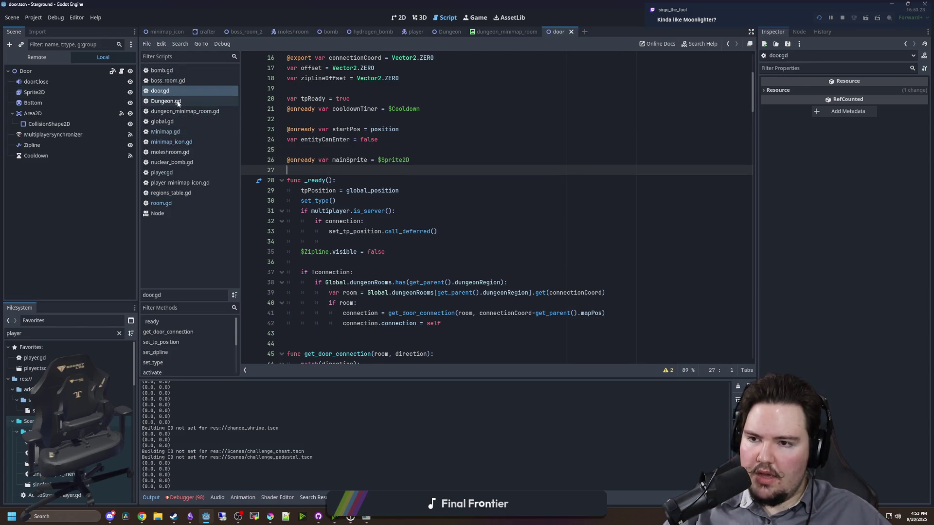
left_click(172, 201)
Paste the 'if !isServer' / print(mapPos) lines into _ready and fix the misspelled function name
left_click(386, 215)
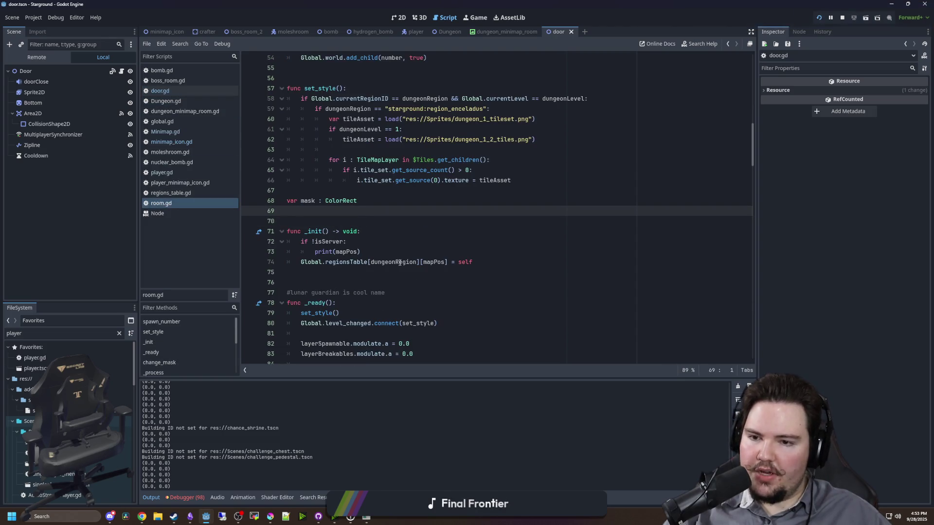
scroll("down", 3)
left_click_drag(365, 222, 276, 216)
left_click(355, 269)
key("Return")
key("Return")
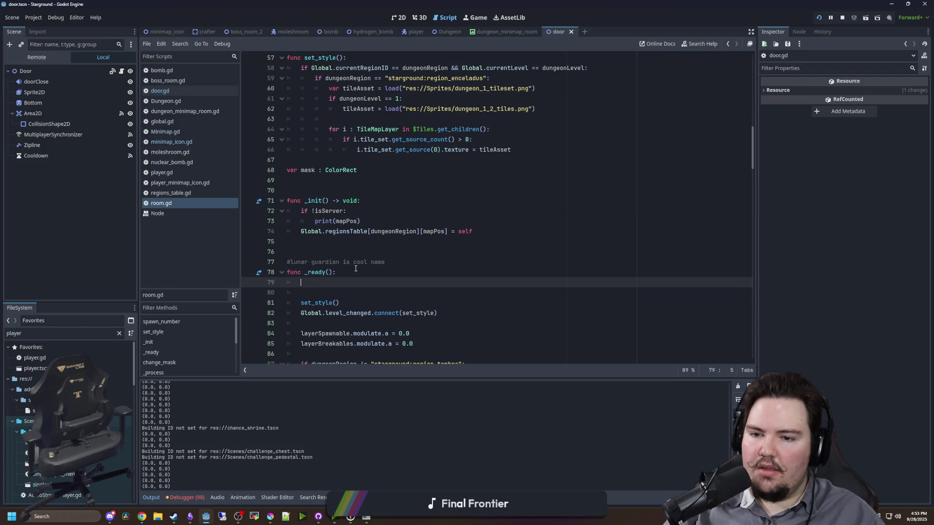
key("Up")
key("ctrl+v")
left_click(312, 275)
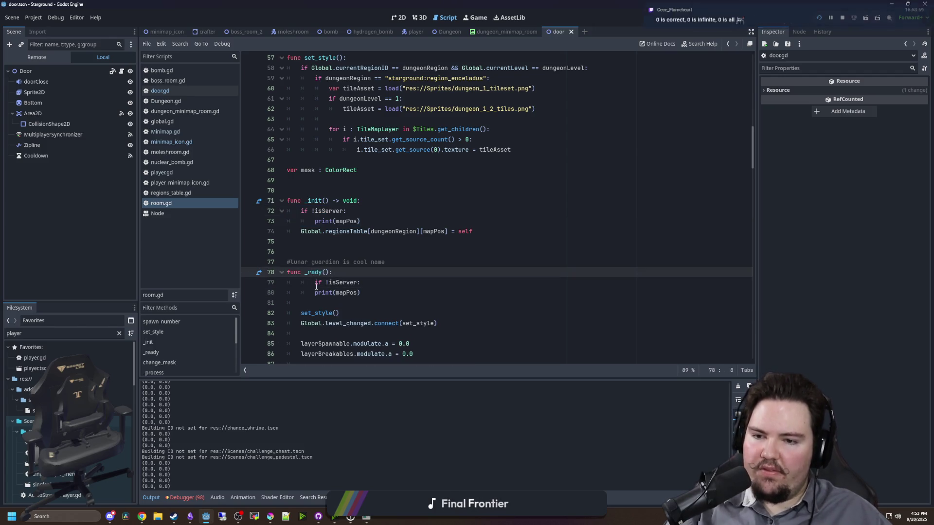
type("e")
left_click(317, 286)
left_click(334, 251)
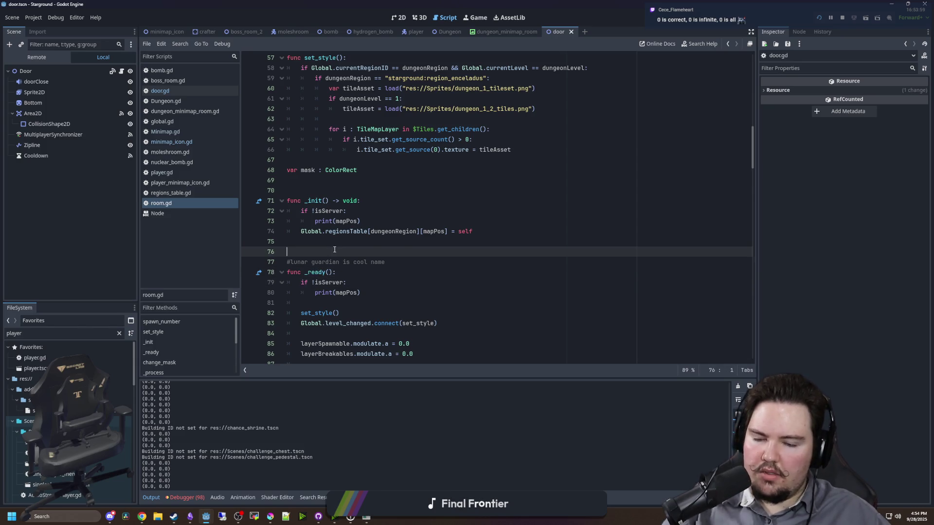
Save room.gd with Ctrl+S and run the game
key("ctrl+s")
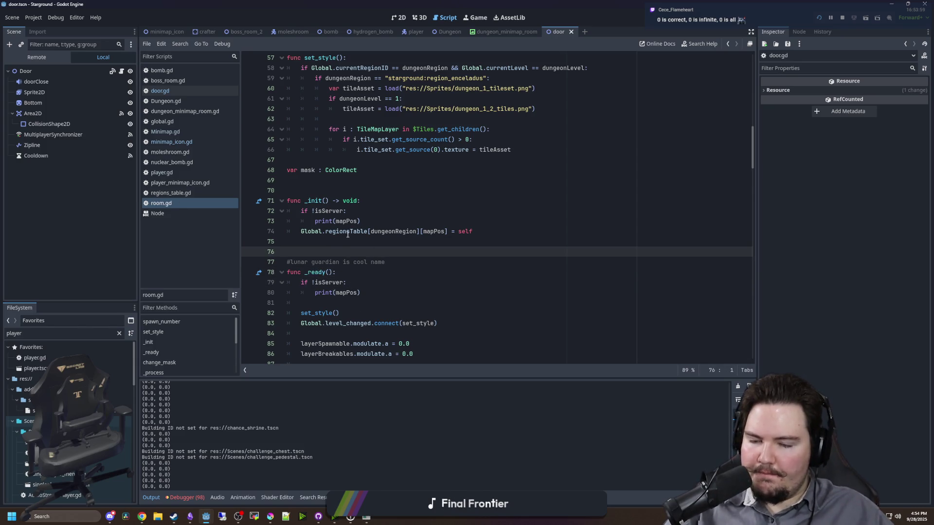
key("Up")
key("ctrl+s")
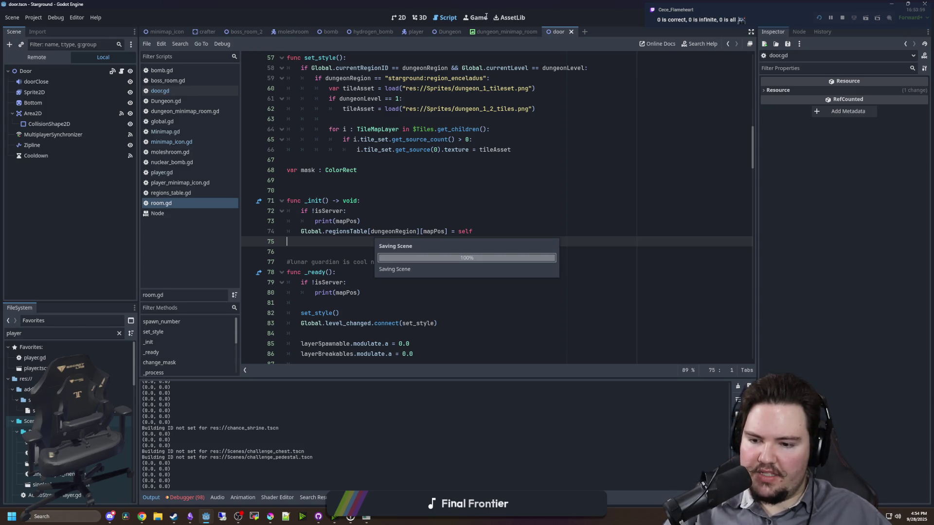
left_click(369, 518)
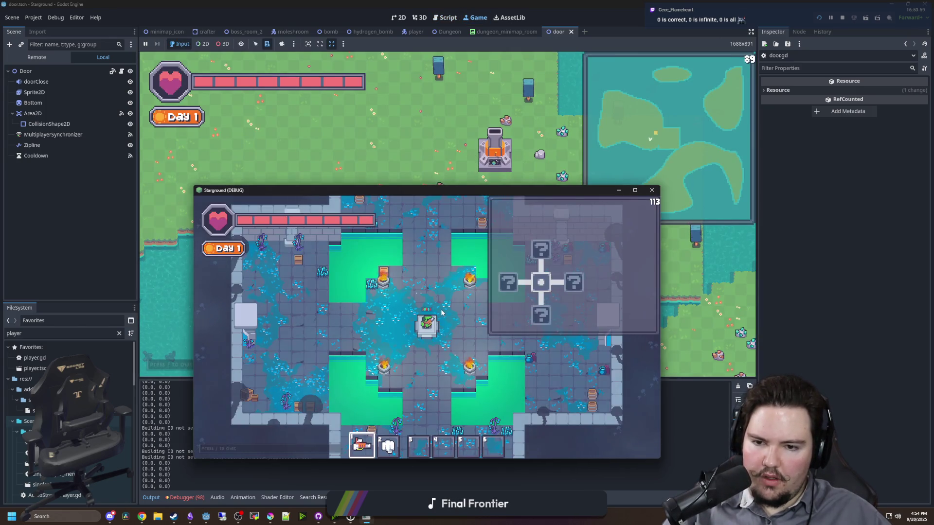
Walk the player through the dungeon room up to the enemy
key("d")
key("d")
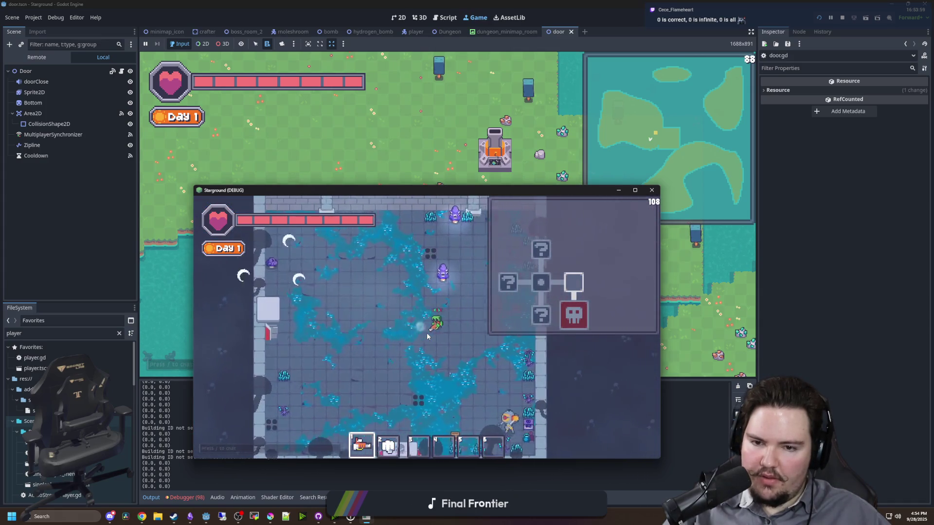
key("s")
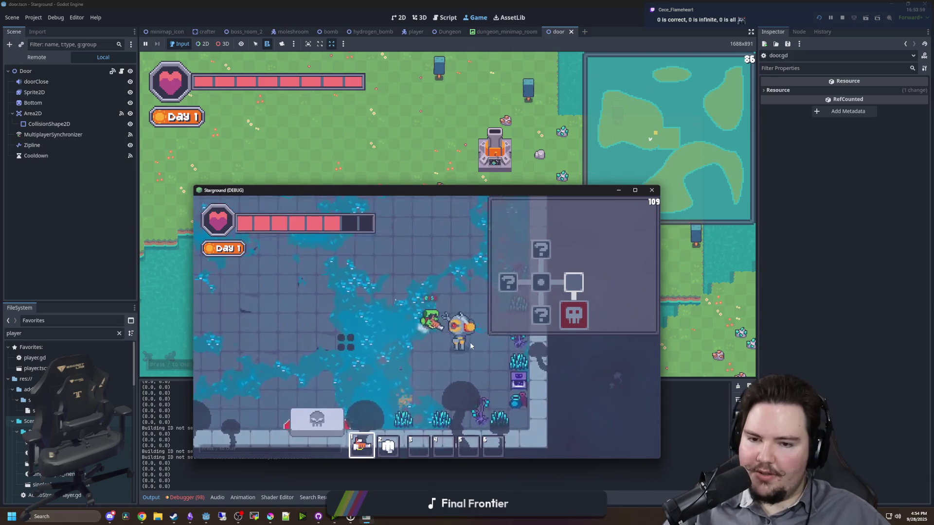
key("a")
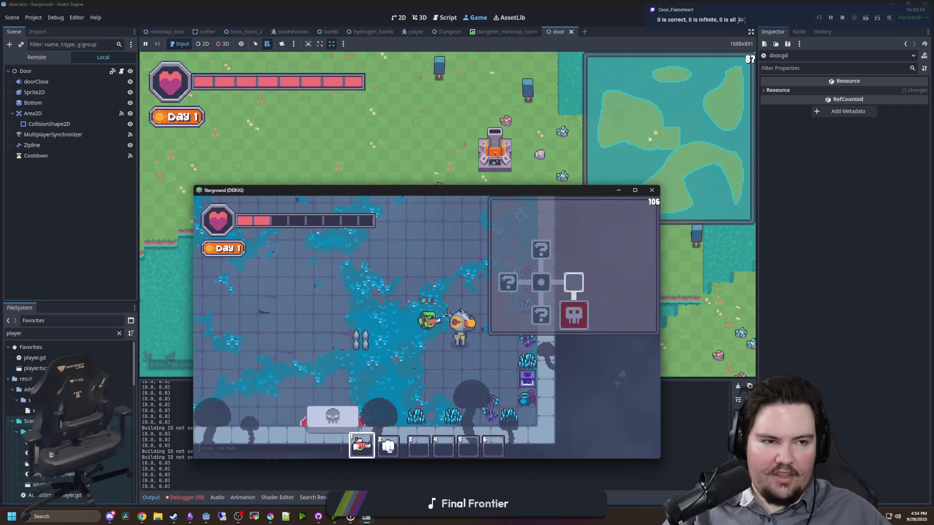
Search the web for 'moonlighter game' in a new browser window
left_click(142, 517)
type("moonlighter game")
key("Return")
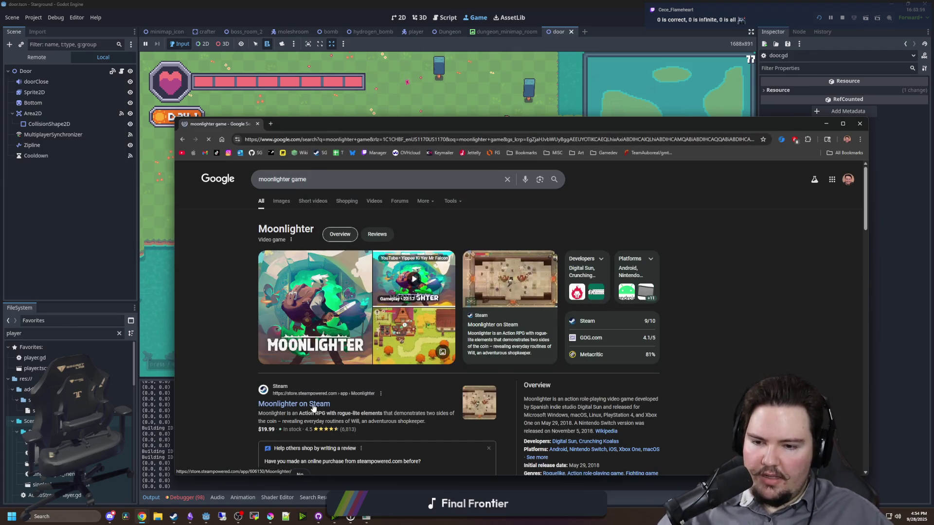
Open Moonlighter's Steam page and step through its first screenshots full size
double_click(554, 121)
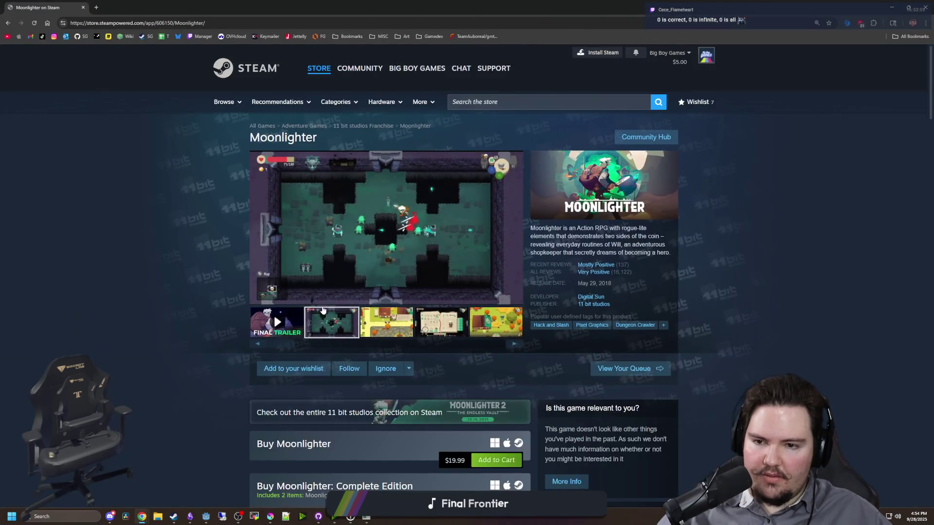
double_click(381, 320)
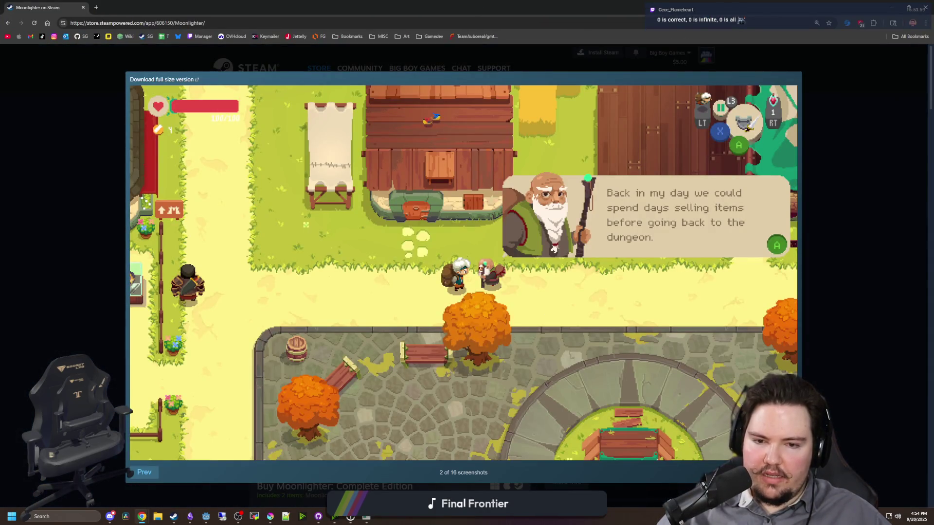
key("Right")
key("Right")
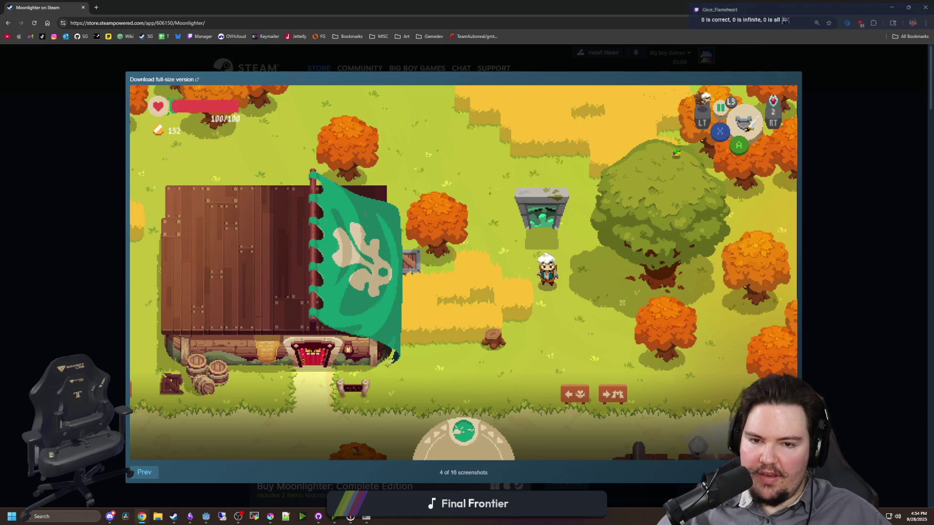
key("Right")
key("Right")
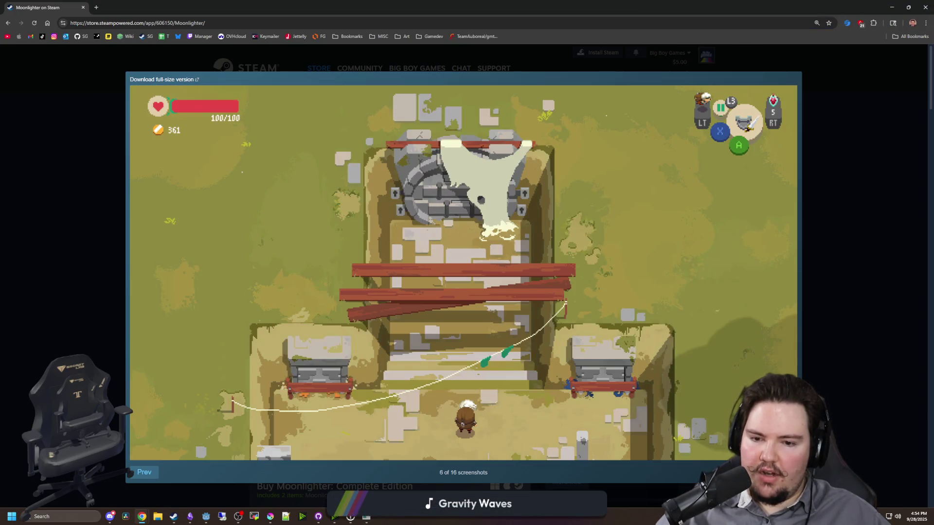
key("Right")
key("Right")
key("Escape")
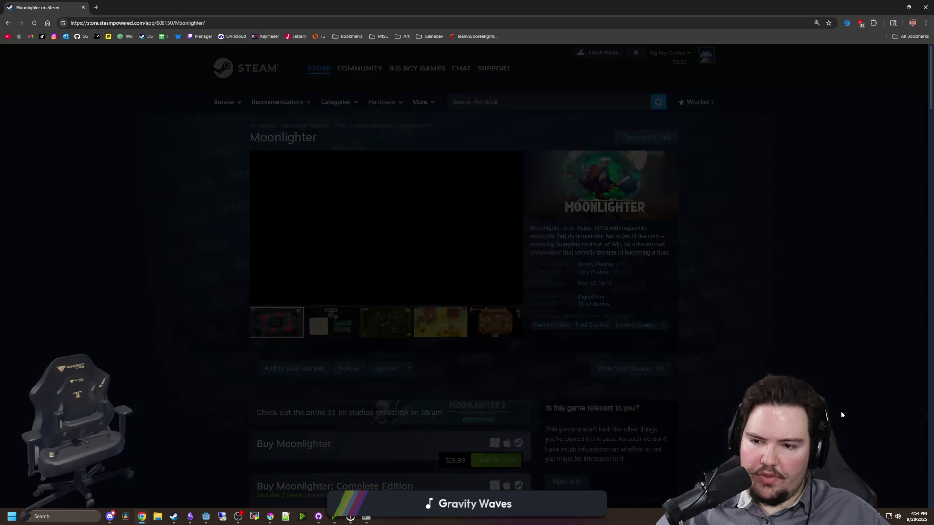
Reopen the screenshot viewer, browse five more screenshots, then return to the store page
left_click(383, 226)
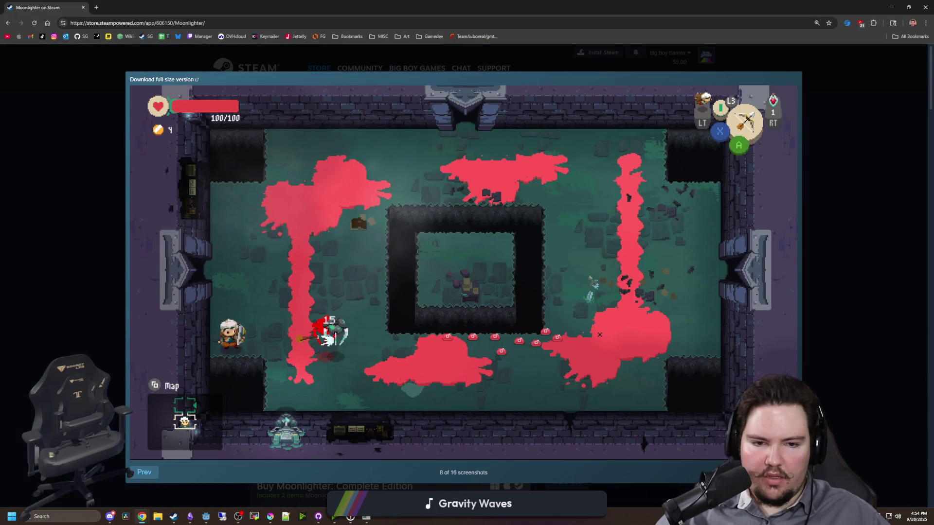
key("Right")
key("Right")
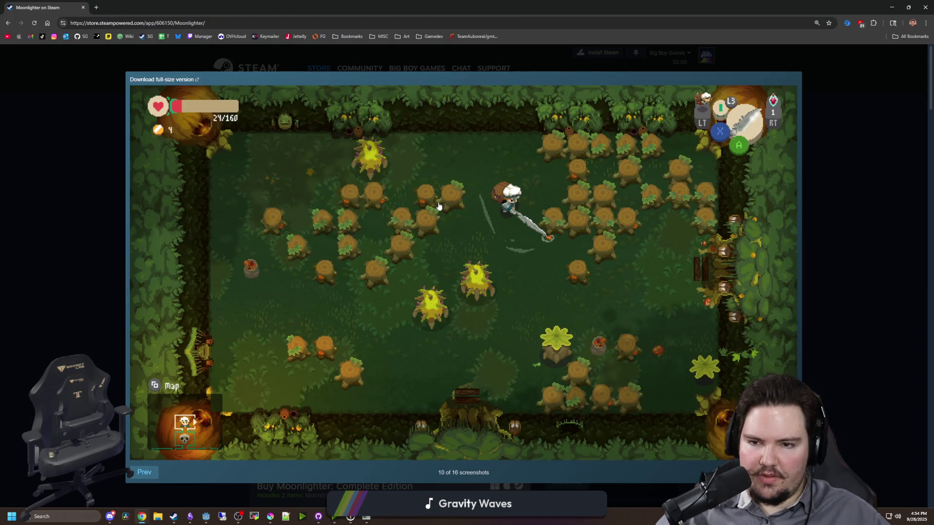
key("Right")
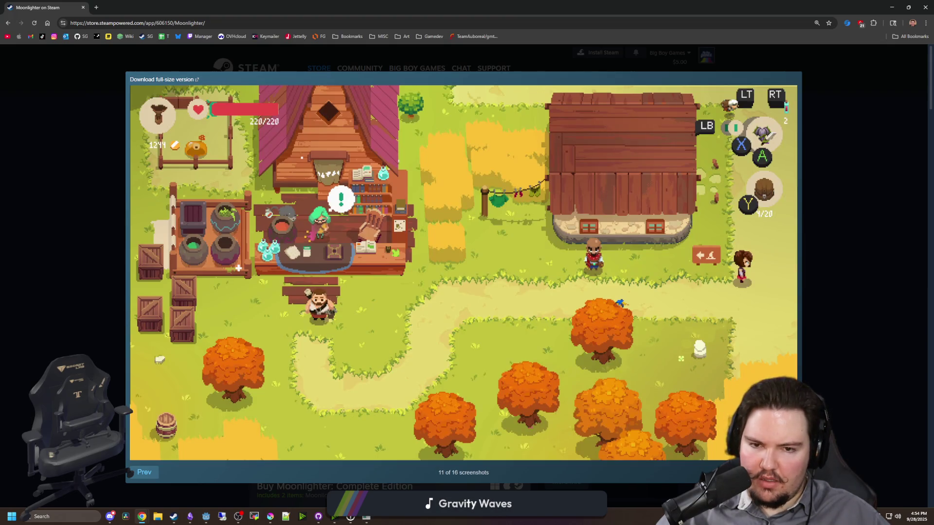
key("Right")
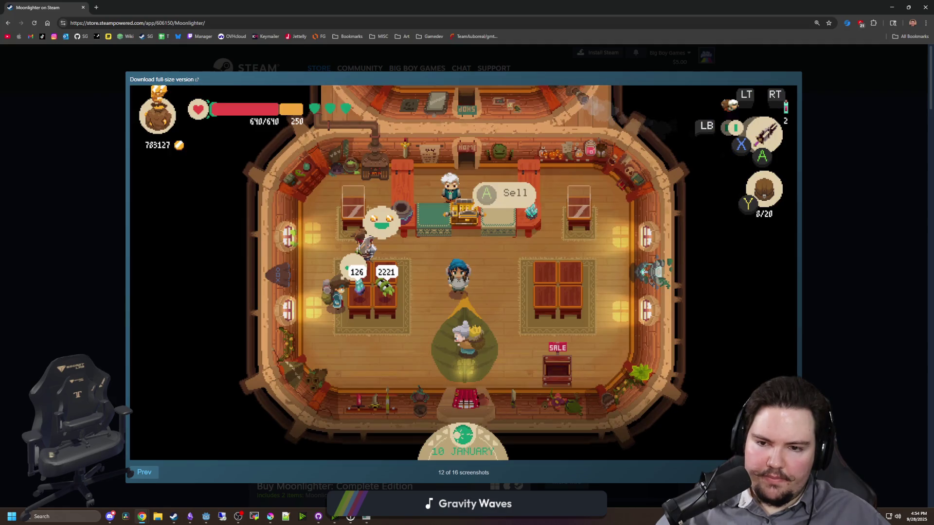
key("Right")
key("Right")
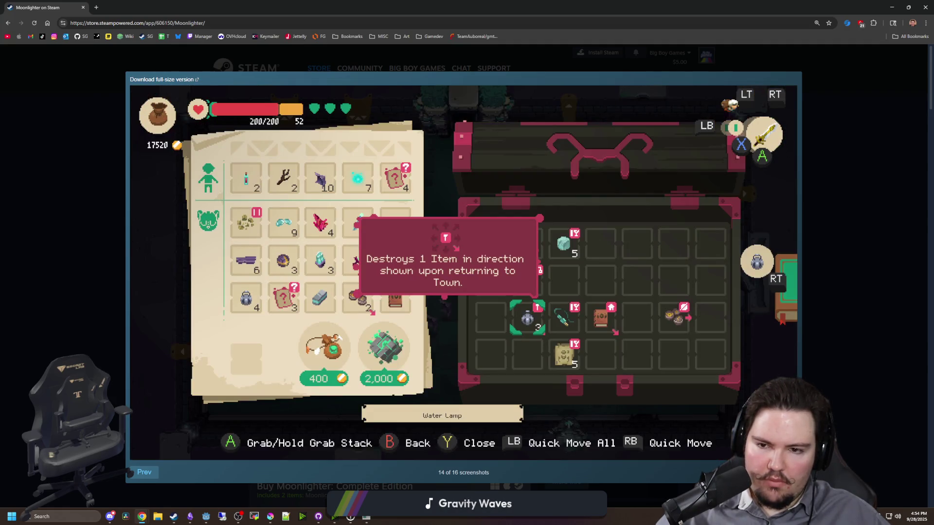
key("Right")
key("Right")
key("Escape")
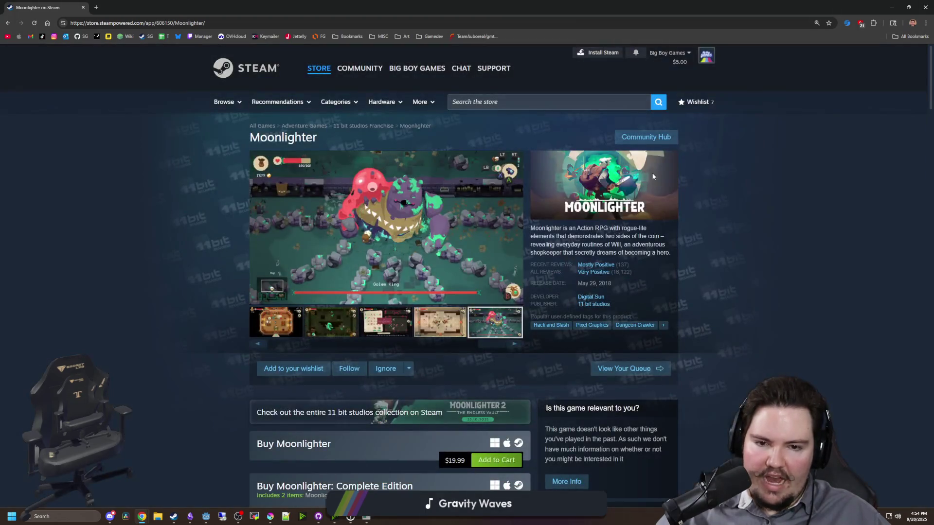
key("alt+Tab")
Respawn the player and launch from the Starlauncher to the moon
left_click(426, 331)
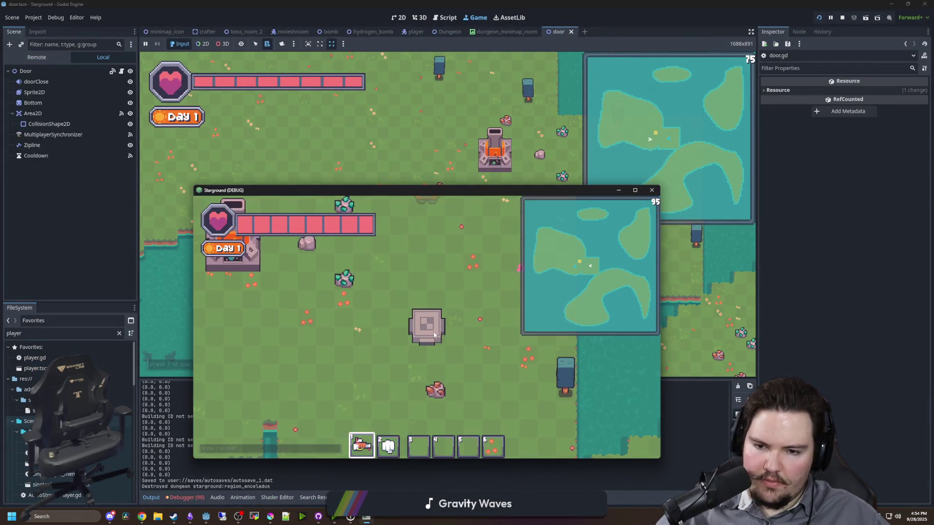
key("a")
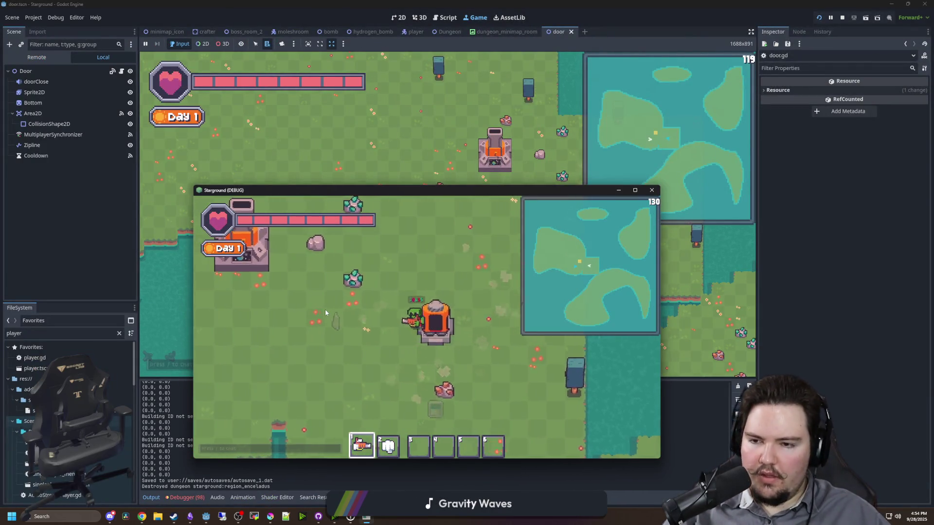
left_click(339, 298)
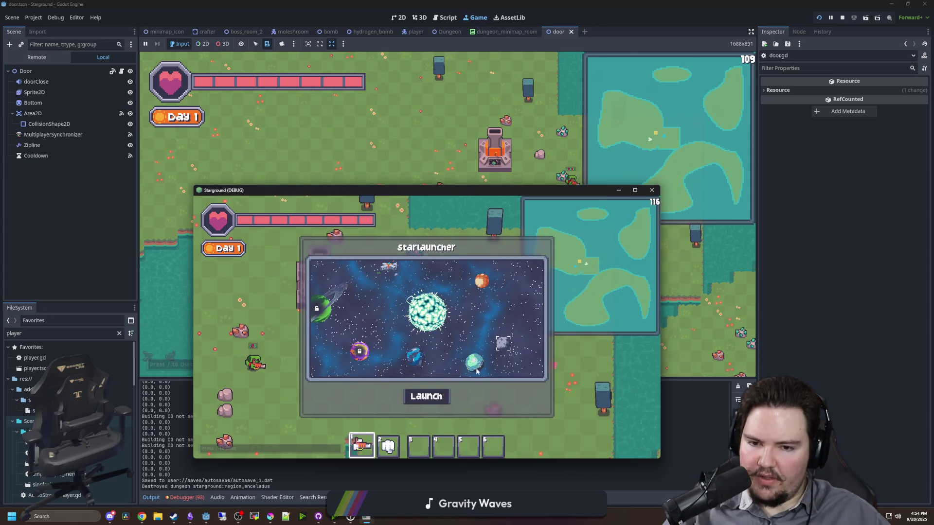
left_click(426, 396)
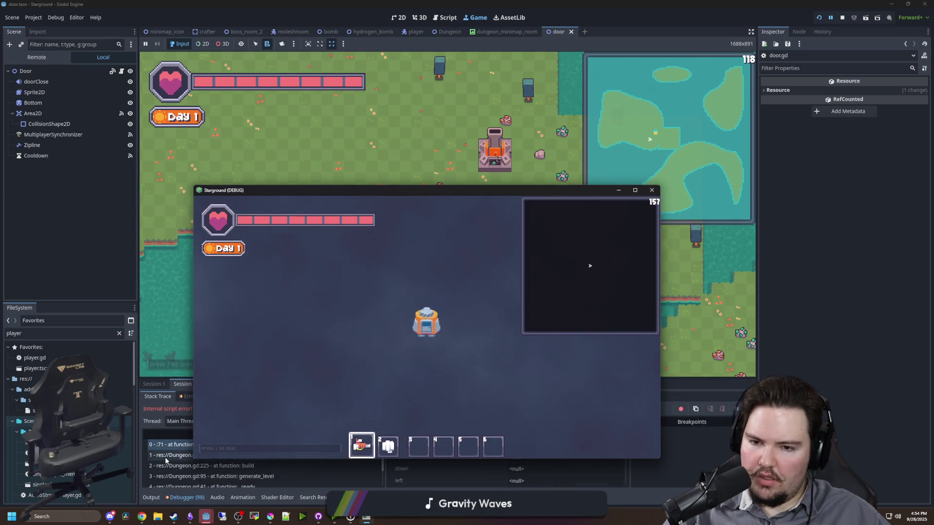
Move the game window aside and inspect the debugger's stack trace down to create_dungeon
left_click_drag(288, 190, 560, 129)
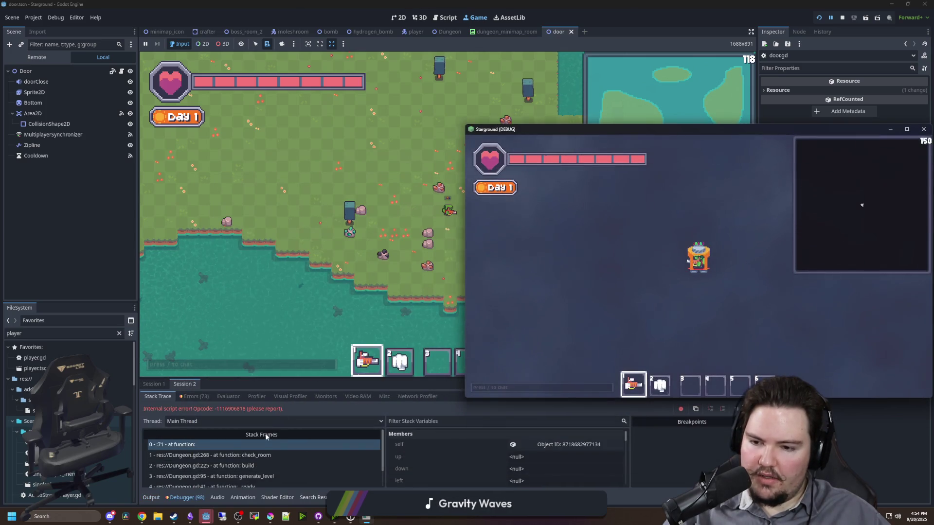
left_click(252, 444)
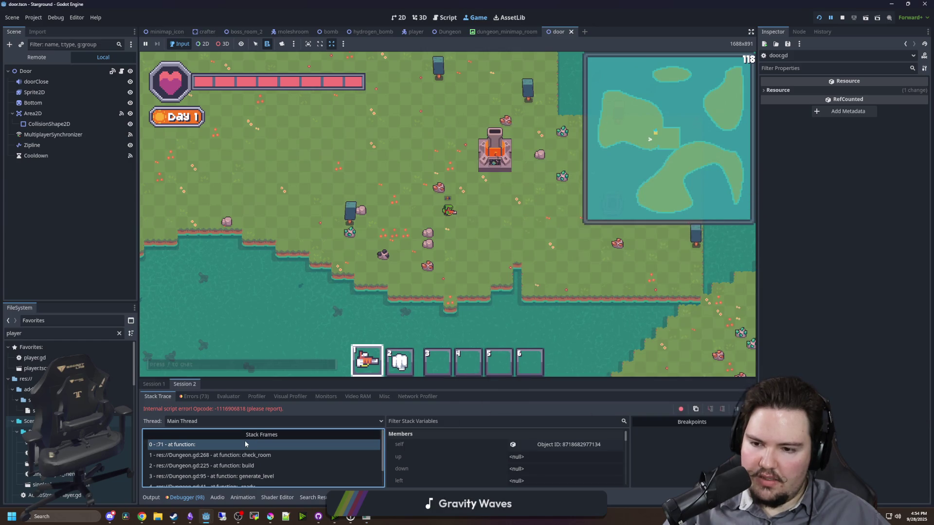
scroll("down", 3)
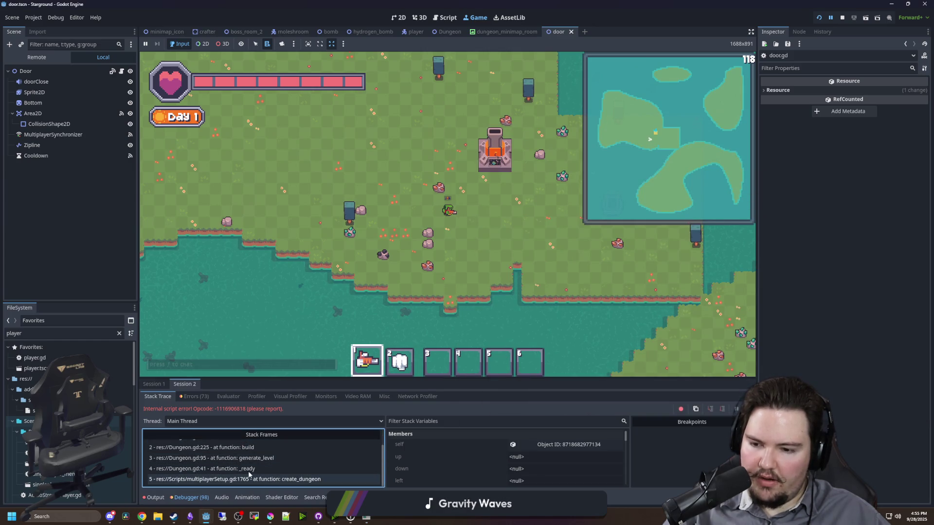
scroll("up", 3)
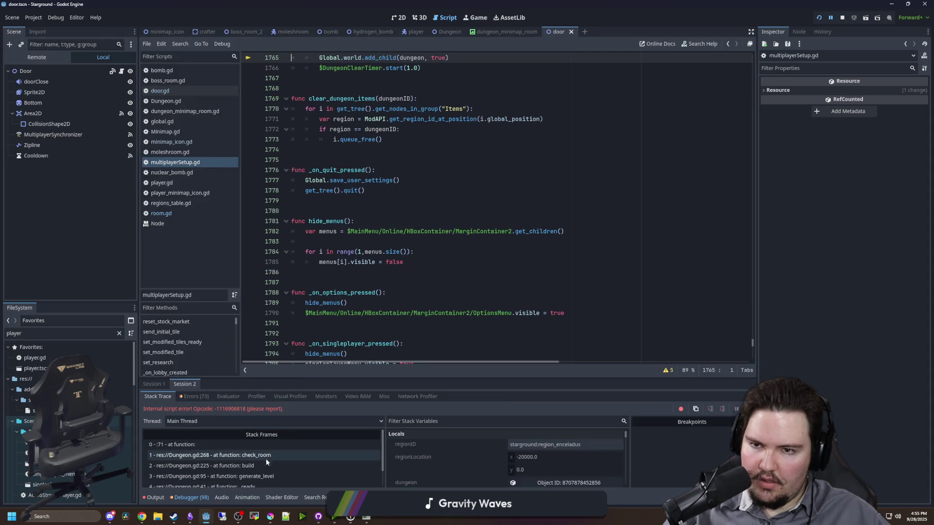
Inspect the top stack frame and stop the crashed debug session
left_click(204, 444)
left_click(393, 313)
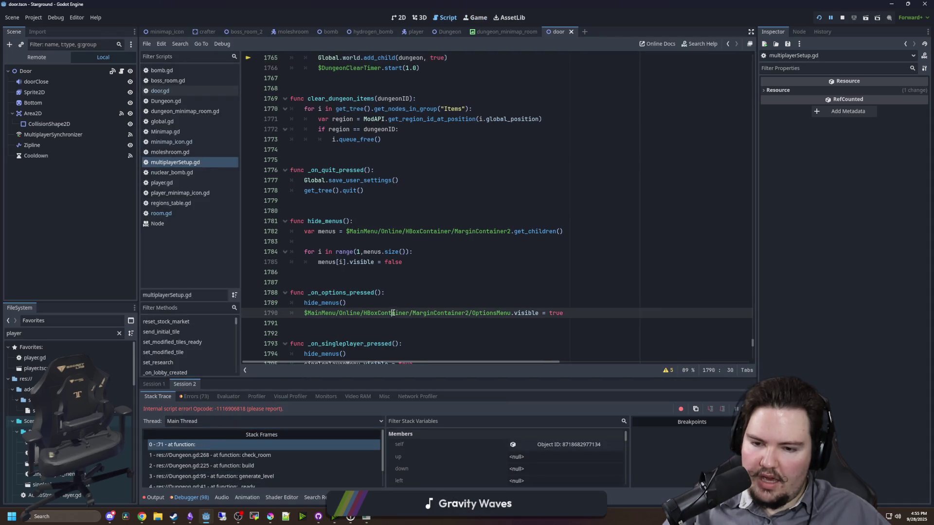
left_click(842, 18)
left_click(340, 221)
scroll("up", 3)
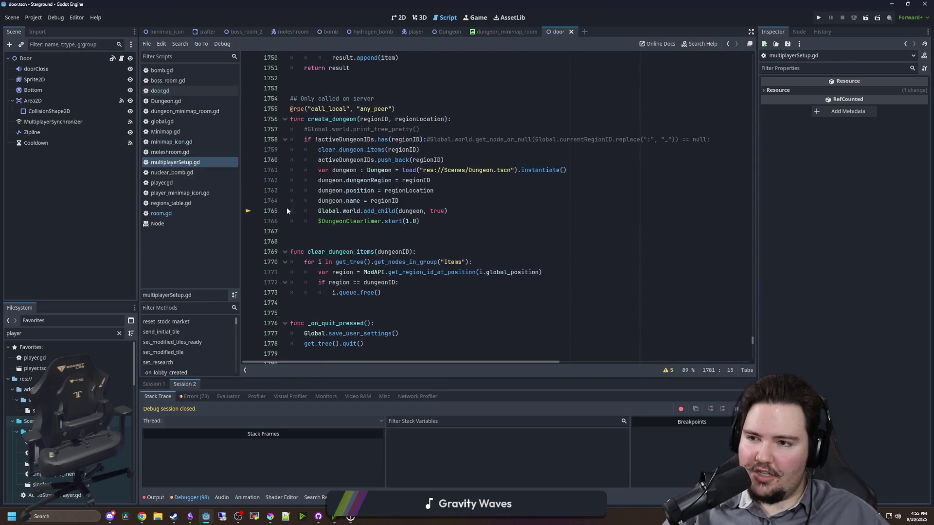
Open room.gd and save, relaunching the game to its main menu
left_click(170, 90)
left_click(179, 215)
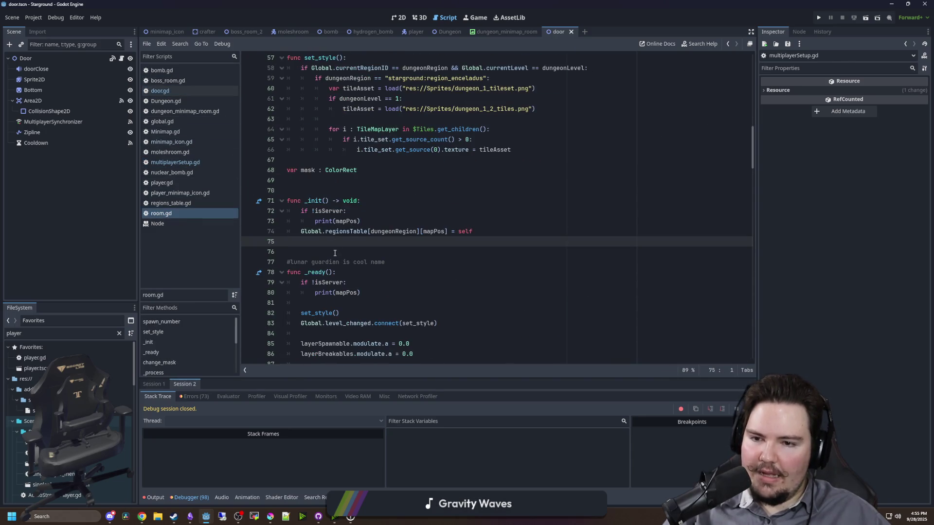
left_click(329, 249)
key("ctrl+s")
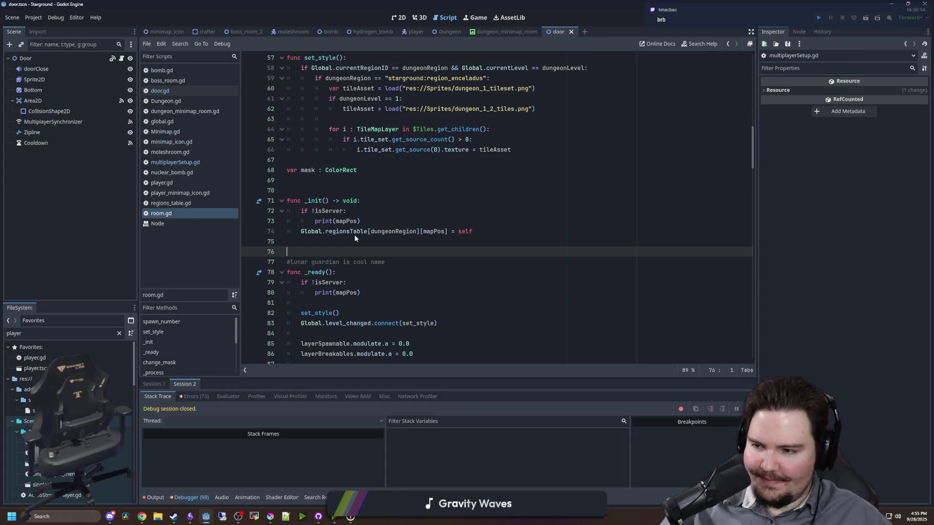
key("ctrl+s")
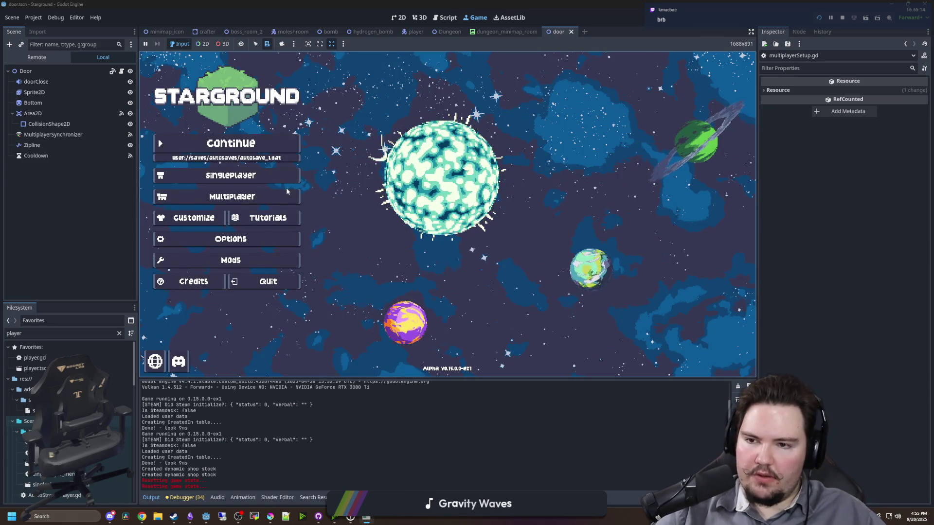
Host a new multiplayer world and start it
left_click(287, 194)
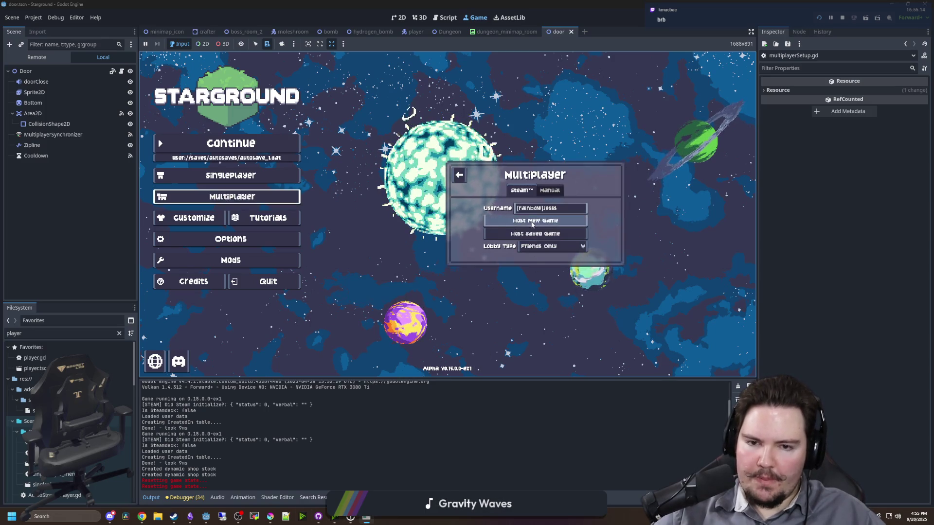
left_click(549, 190)
left_click(535, 221)
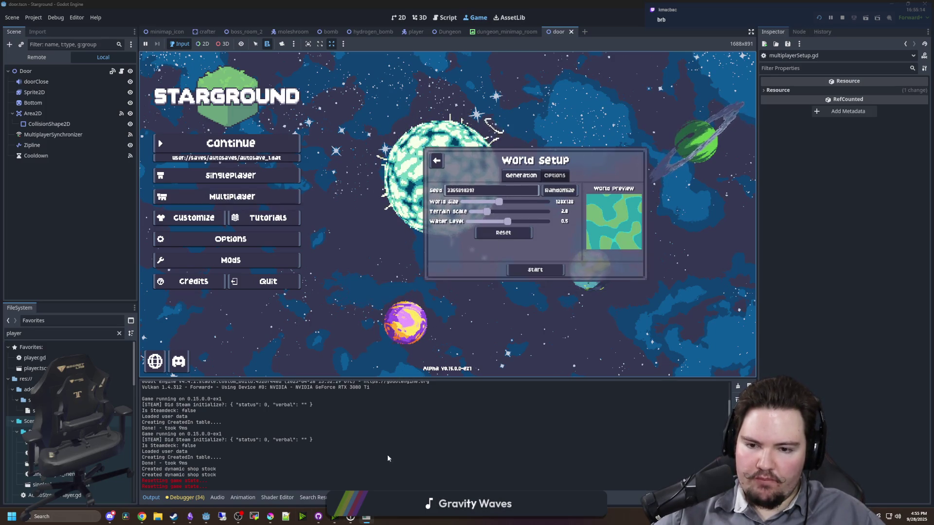
left_click(535, 269)
In the second game instance, connect manually to localhost
left_click(367, 517)
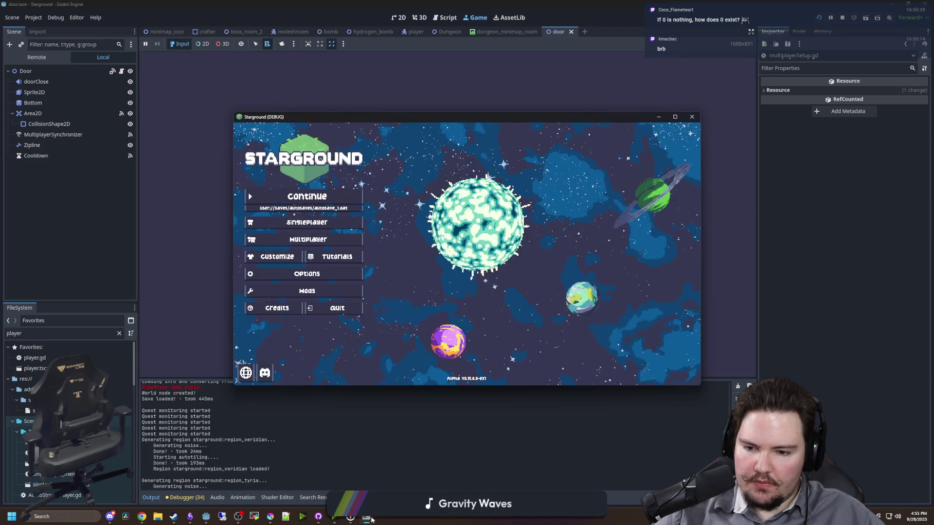
left_click(308, 239)
left_click(550, 215)
left_click(518, 239)
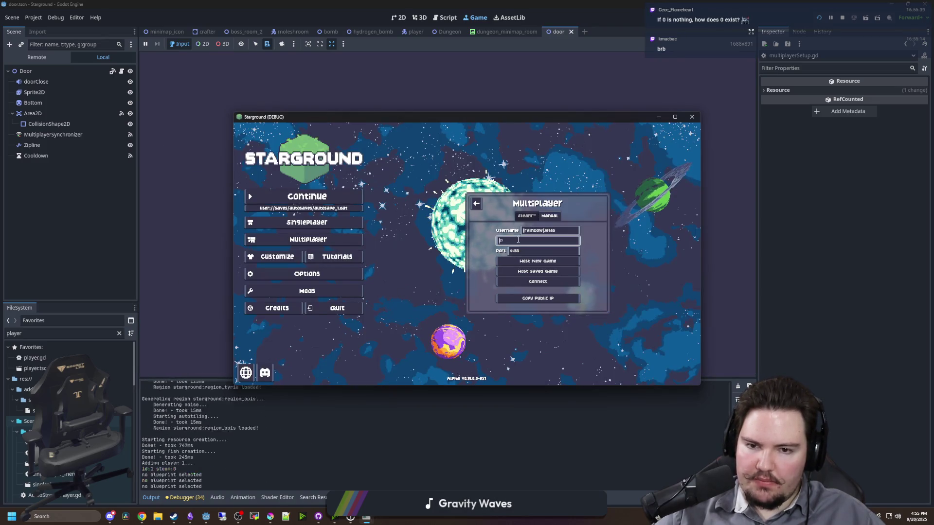
type("localhost")
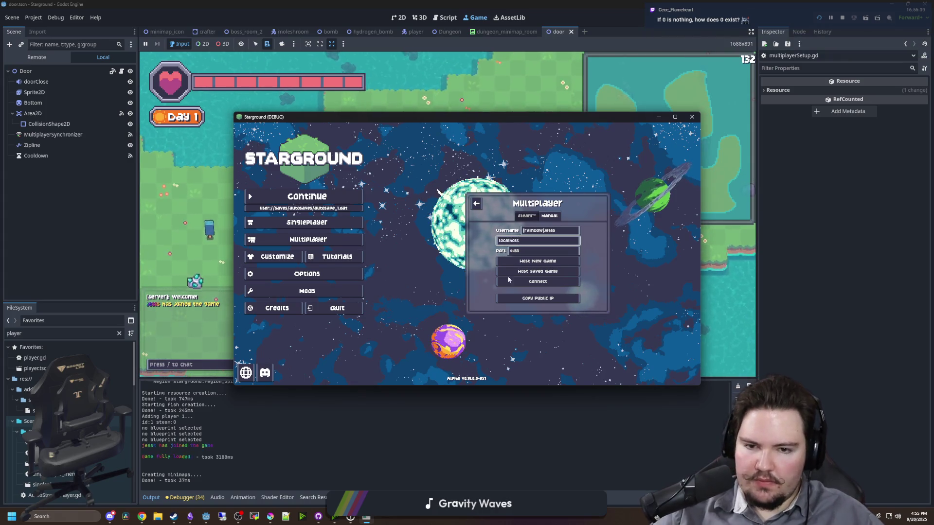
left_click(534, 284)
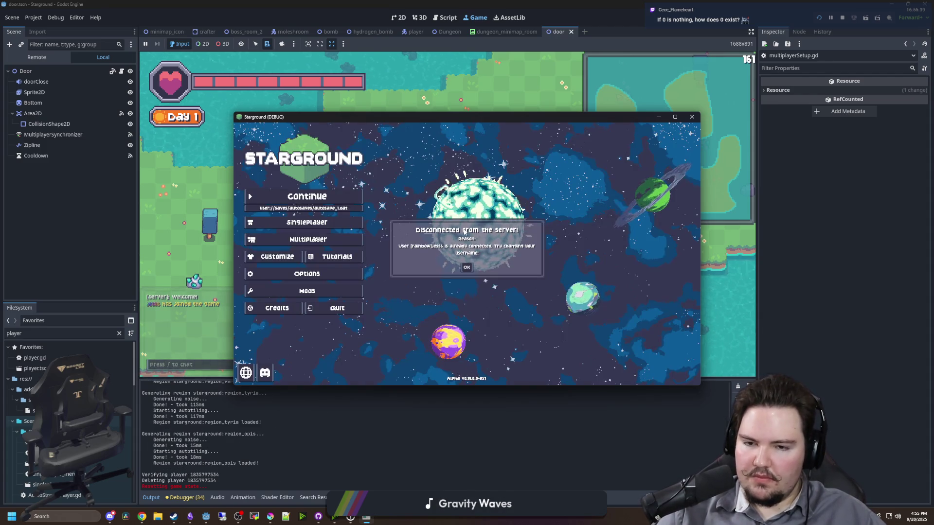
Dismiss the disconnect message and reconnect manually to localhost
left_click(466, 267)
left_click(549, 235)
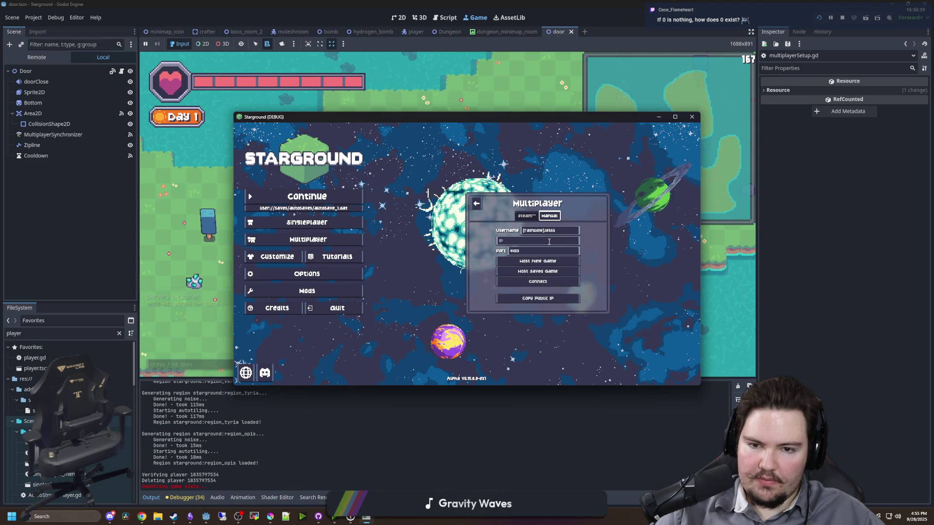
left_click(539, 240)
type("localhost")
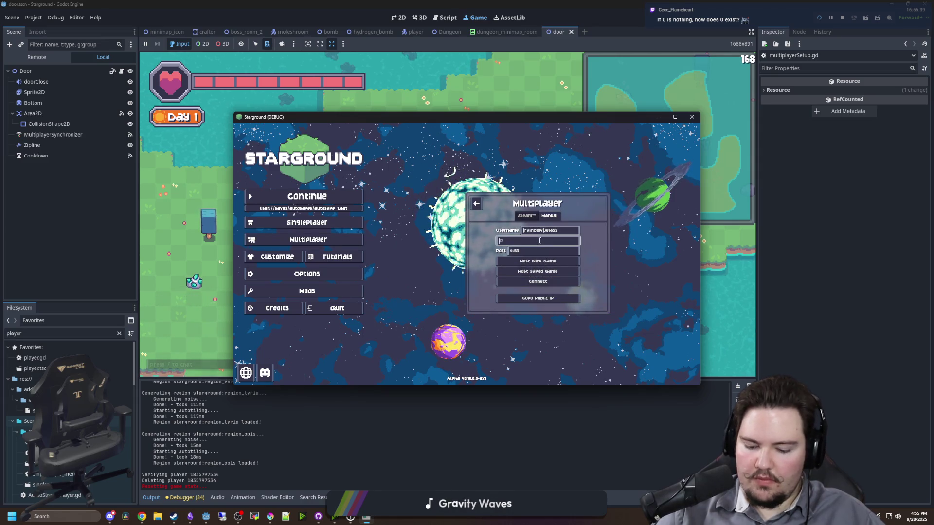
left_click(532, 282)
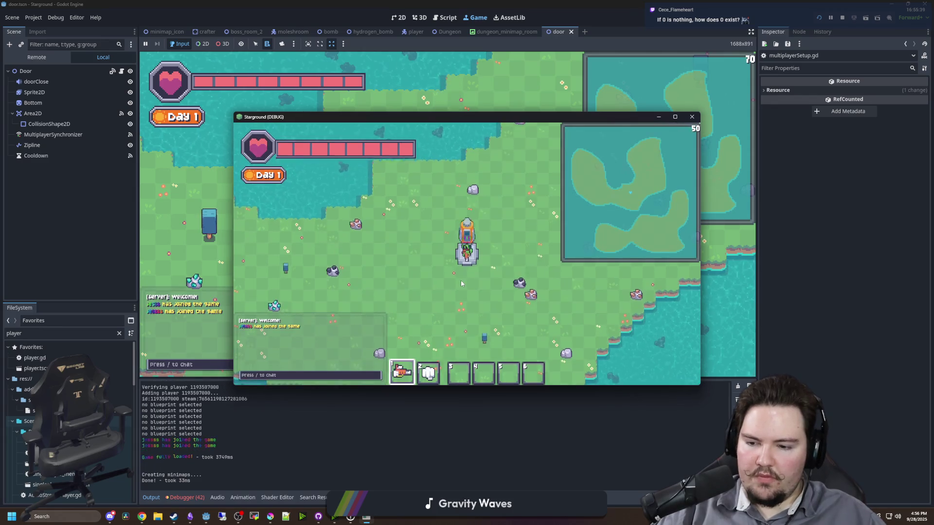
Enable Cheats in the host's World options and switch to creative with /gamemode creative
key("a")
key("s")
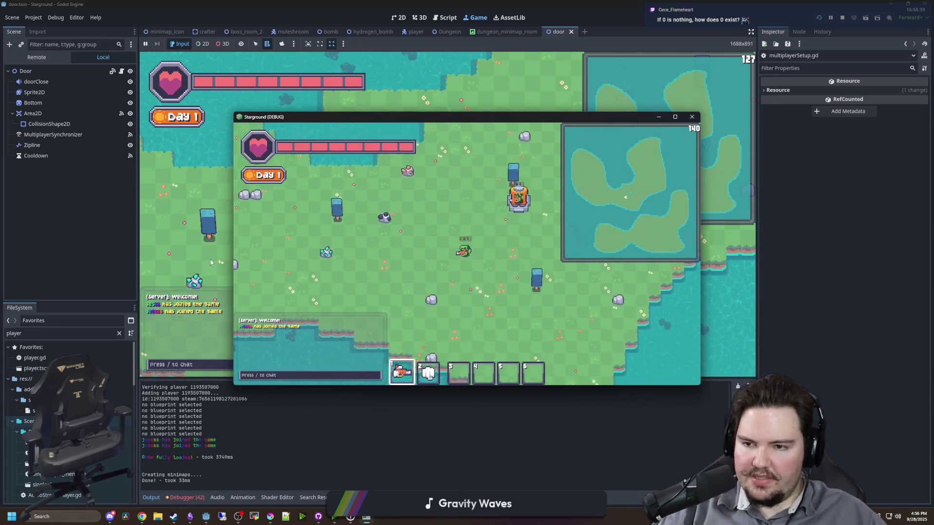
left_click(210, 262)
key("Escape")
left_click(447, 206)
left_click(415, 156)
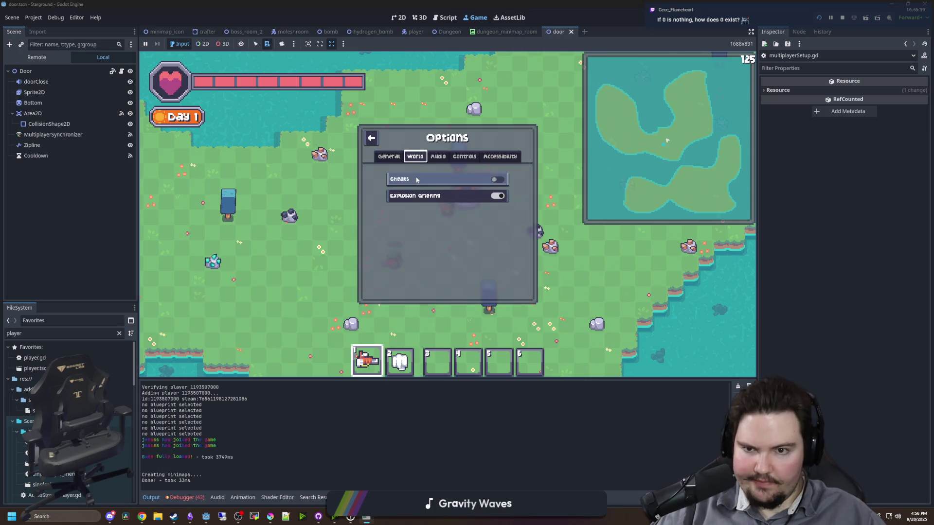
left_click(416, 179)
key("Escape")
type("/gamemode c")
type("reative")
key("Return")
Place a Starlauncher near the player and launch to the dungeon from the second instance
key("b")
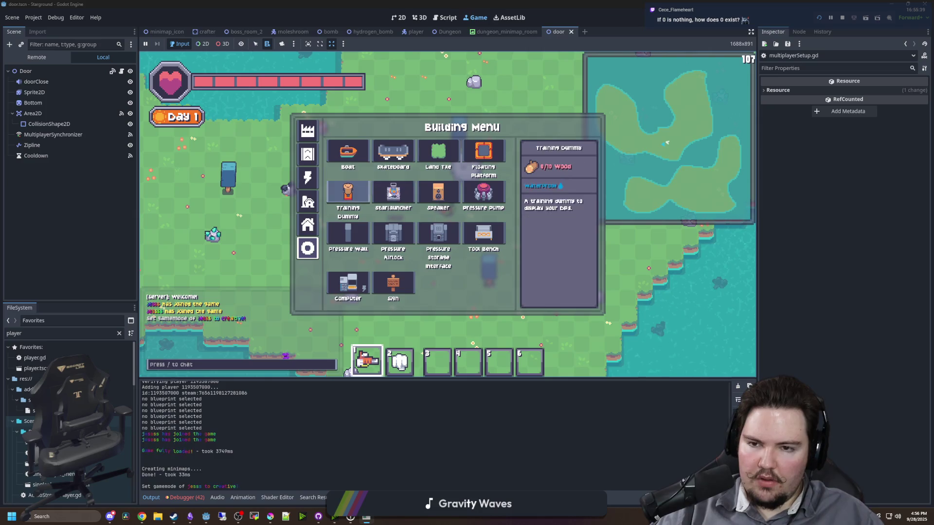
left_click(393, 192)
left_click(396, 197)
mouse_move(366, 516)
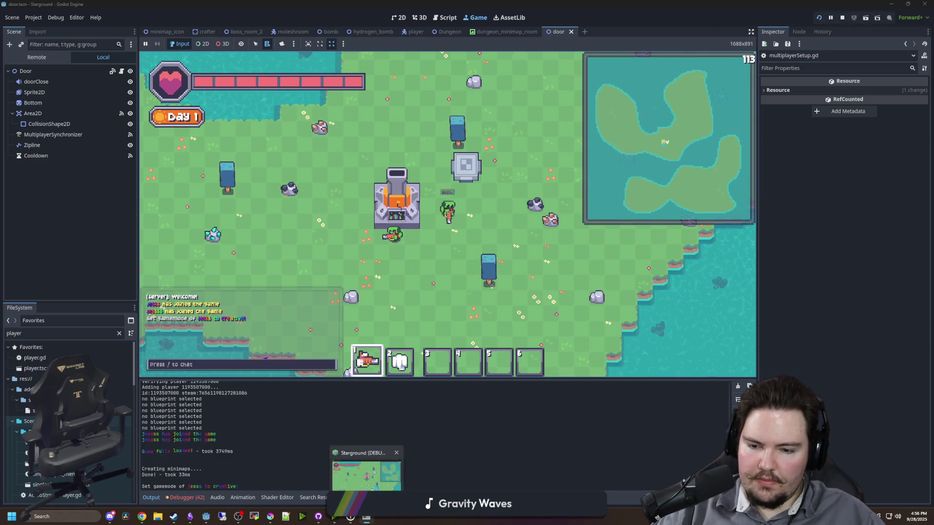
left_click(366, 474)
left_click(469, 222)
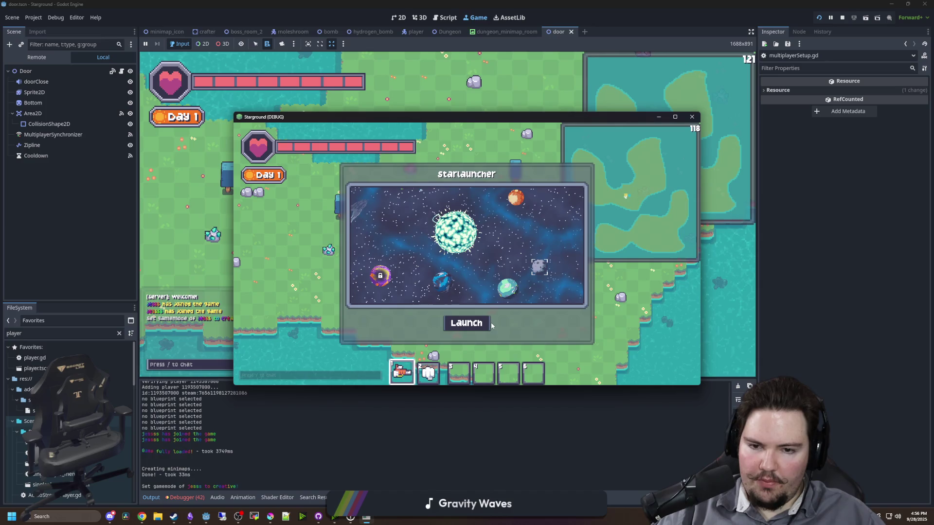
left_click(485, 324)
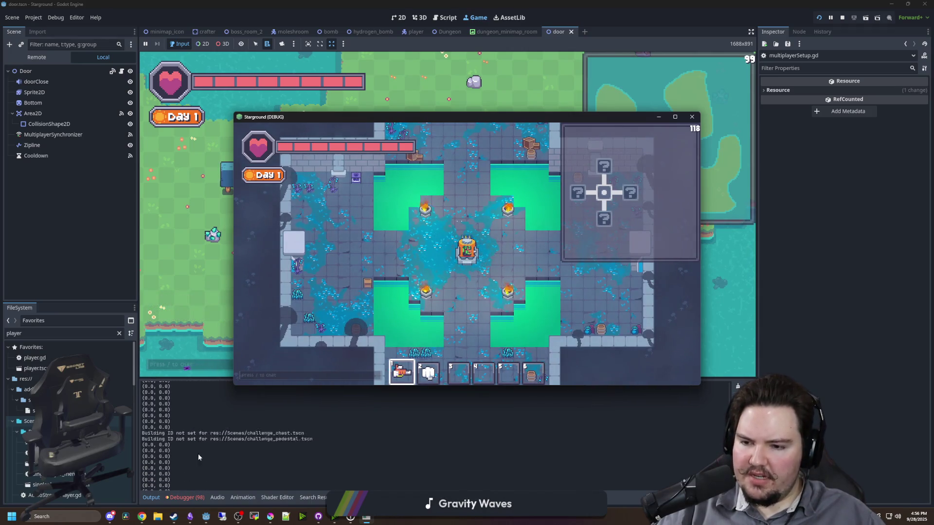
Filter the FileSystem for 'dungeon' and open dungeon_minimap_room.tscn
left_click(199, 456)
double_click(104, 334)
type("dungeon_")
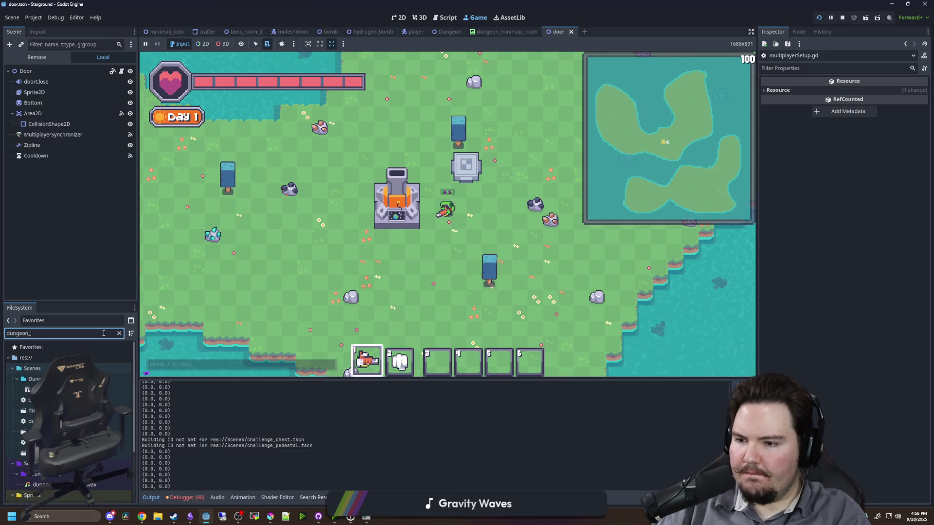
type("room")
key("BackSpace")
key("BackSpace")
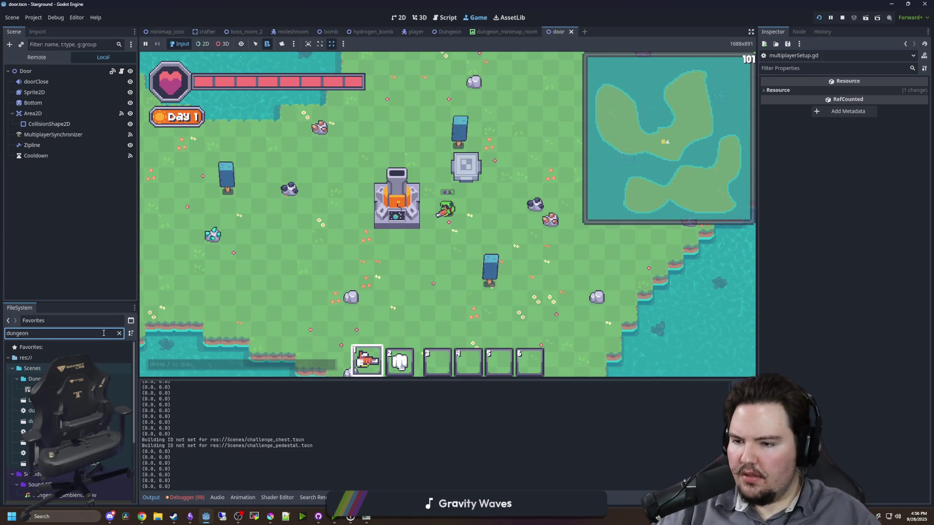
left_click(73, 442)
double_click(73, 442)
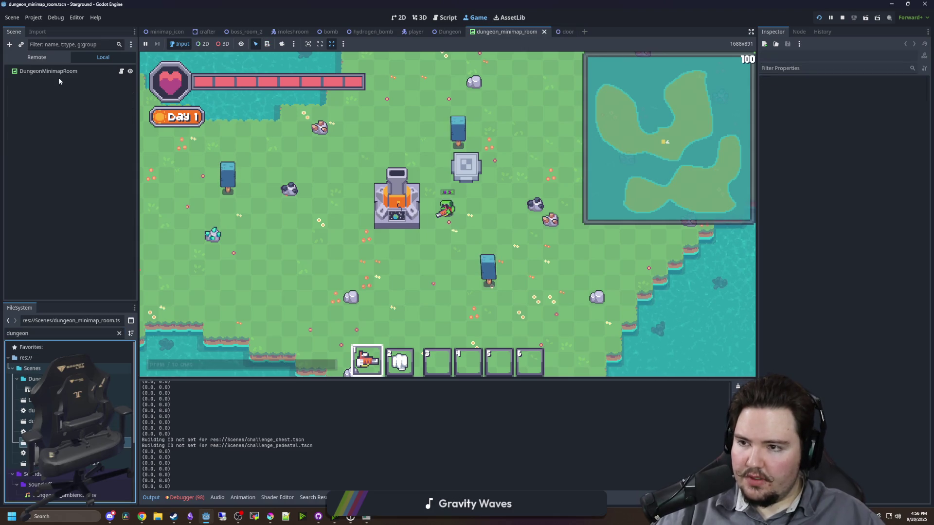
Open dungeon_puzzle_number.tscn, then filter for room_1, open it and select its MultiplayerSynchronizer
double_click(73, 464)
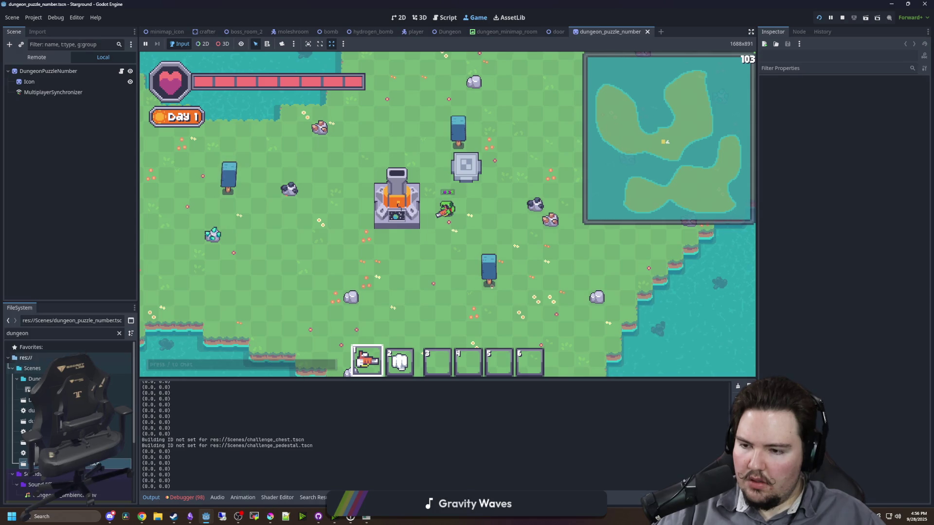
left_click(119, 333)
left_click(99, 338)
type("room_1")
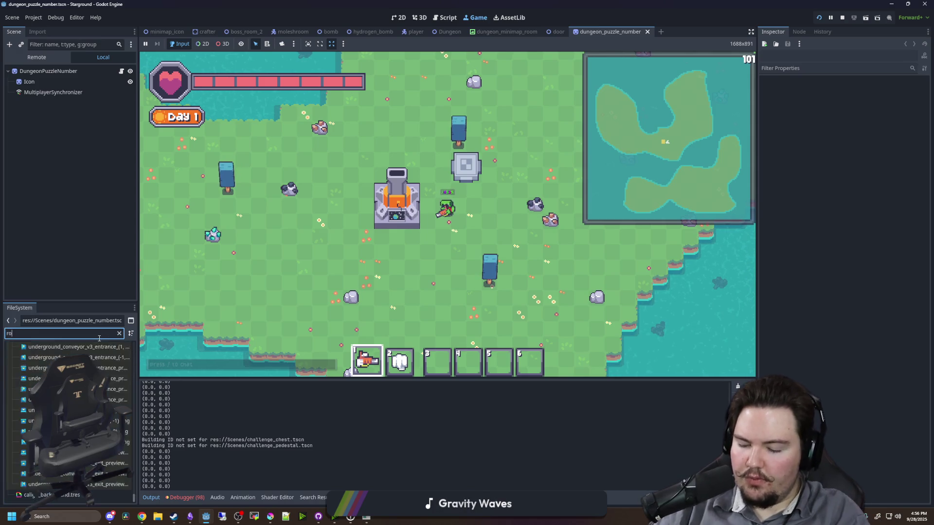
double_click(73, 431)
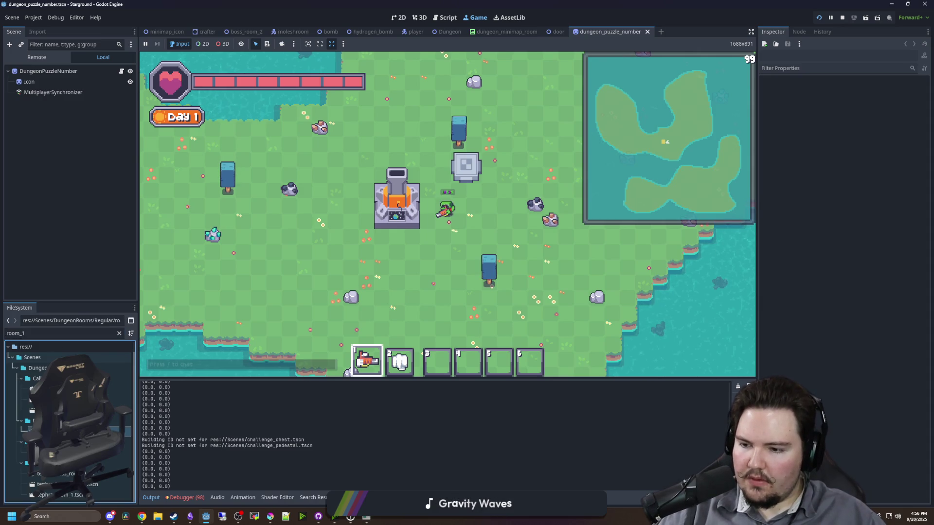
left_click(53, 144)
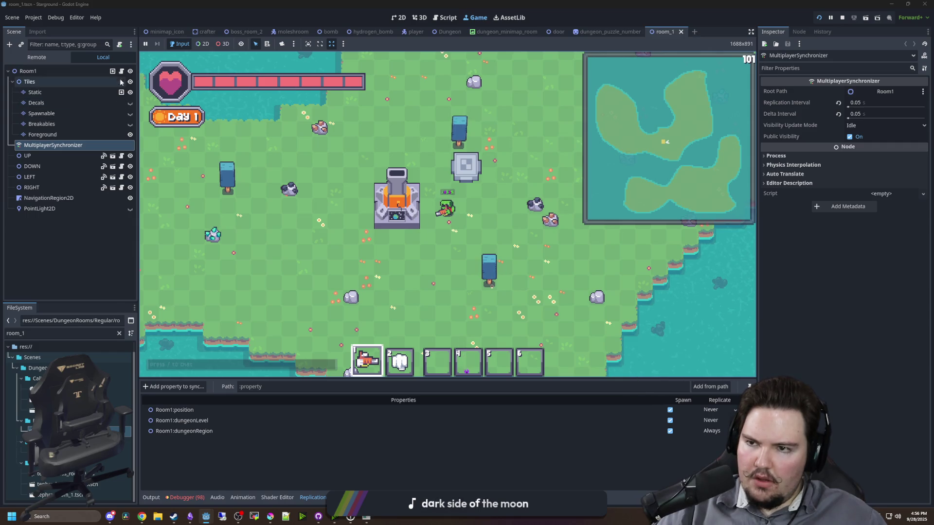
Drag the MultiplayerSynchronizer node into room.gd's _ready as a $MultiplayerSynchronizer reference
left_click(121, 71)
left_click(329, 188)
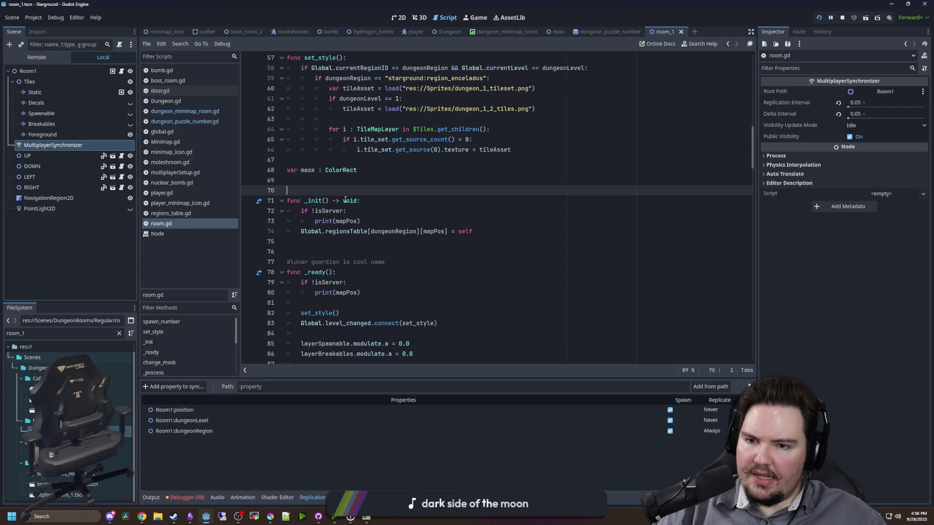
scroll("up", 3)
scroll("up", 3)
scroll("down", 3)
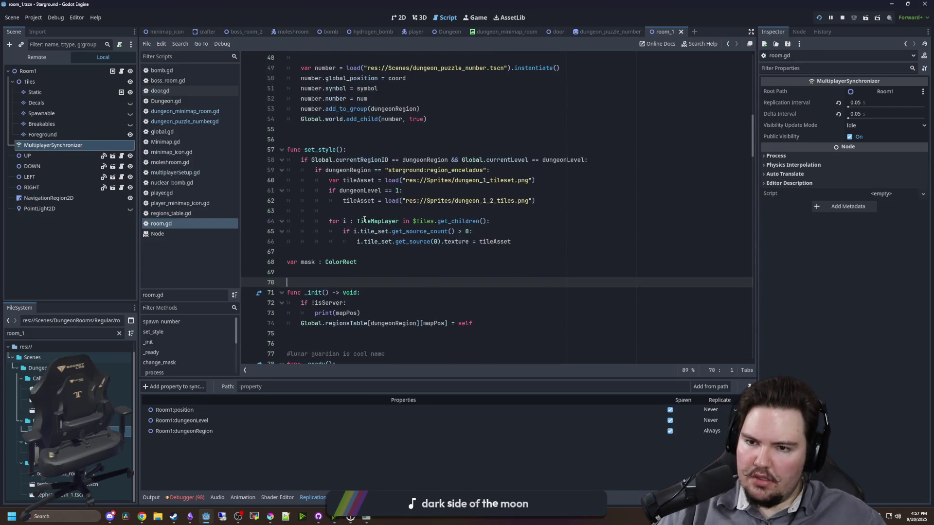
scroll("down", 3)
left_click_drag(45, 149, 315, 242)
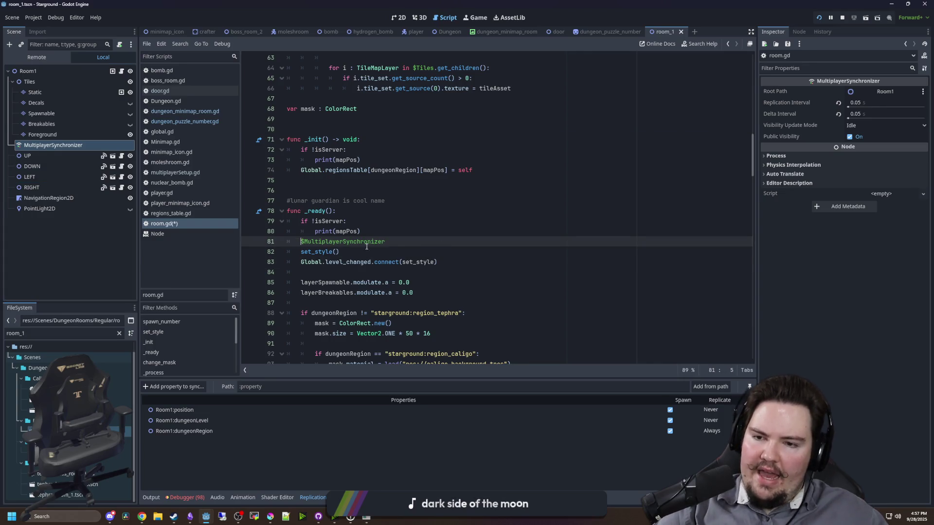
Pad the reference line with blank lines, add a dot, and start a Find in Files search
key("Return")
key("End")
key("Return")
key("Up")
type(".")
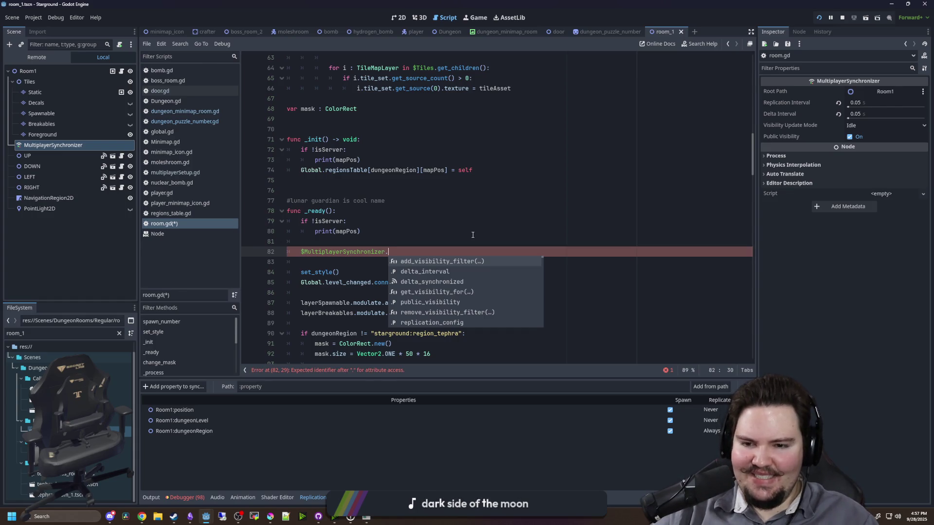
left_click(298, 249)
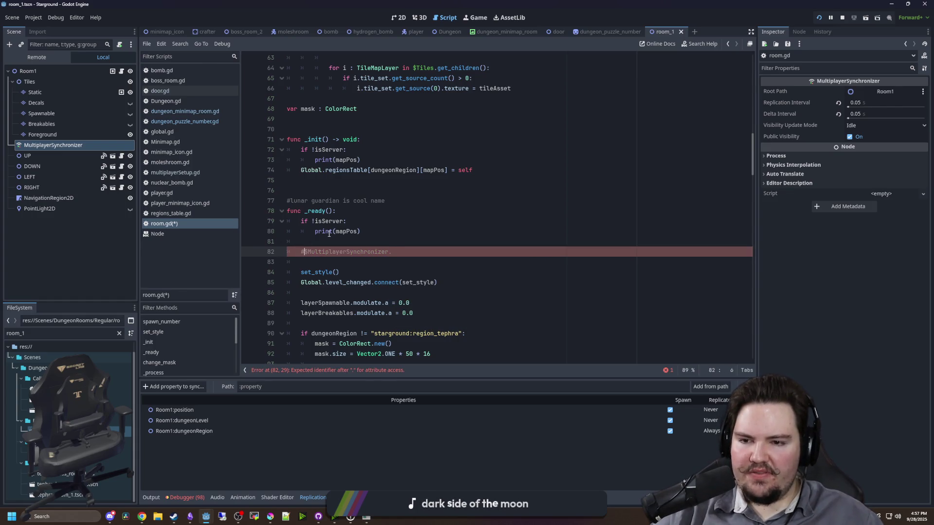
left_click(323, 240)
key("ctrl+shift+f")
type("MultiplayerSync")
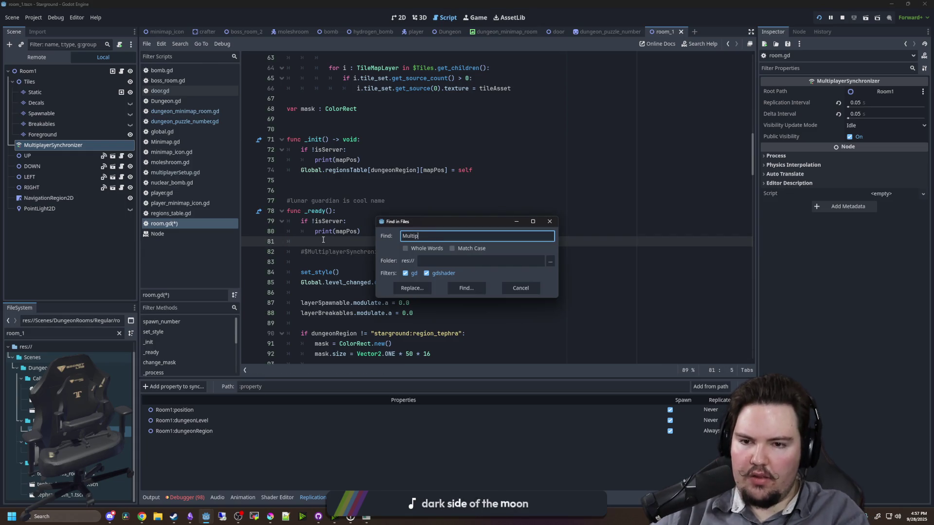
Run a project-wide search and inspect the synchronizer variable line in entity.gd
type("h")
key("Return")
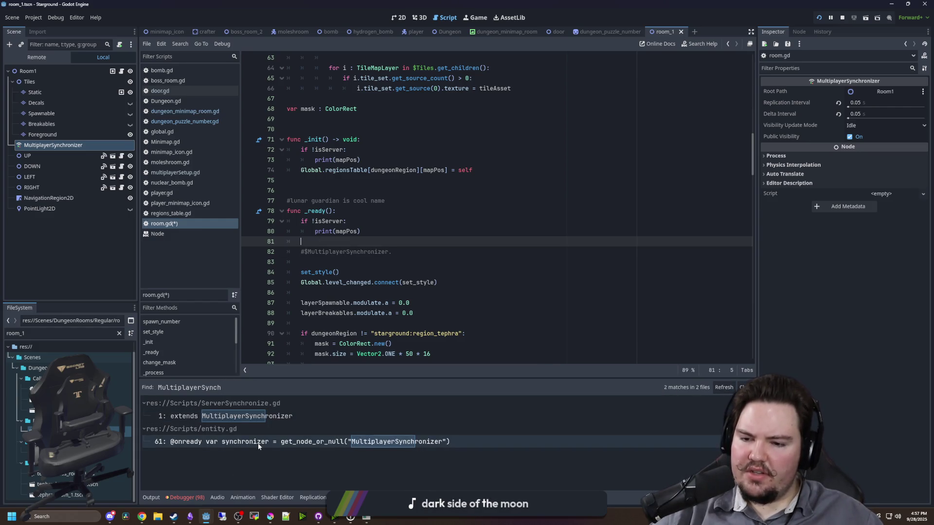
left_click(259, 446)
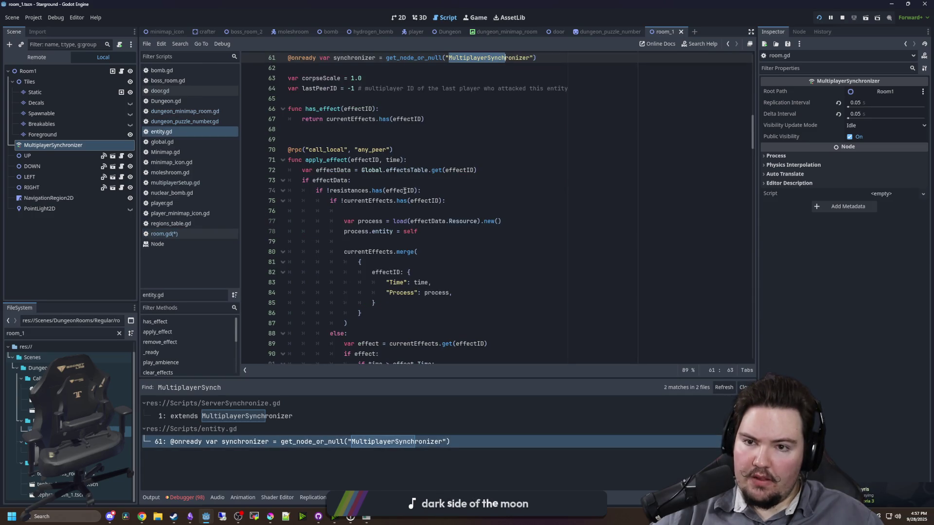
scroll("up", 3)
left_click(384, 181)
left_click(359, 120)
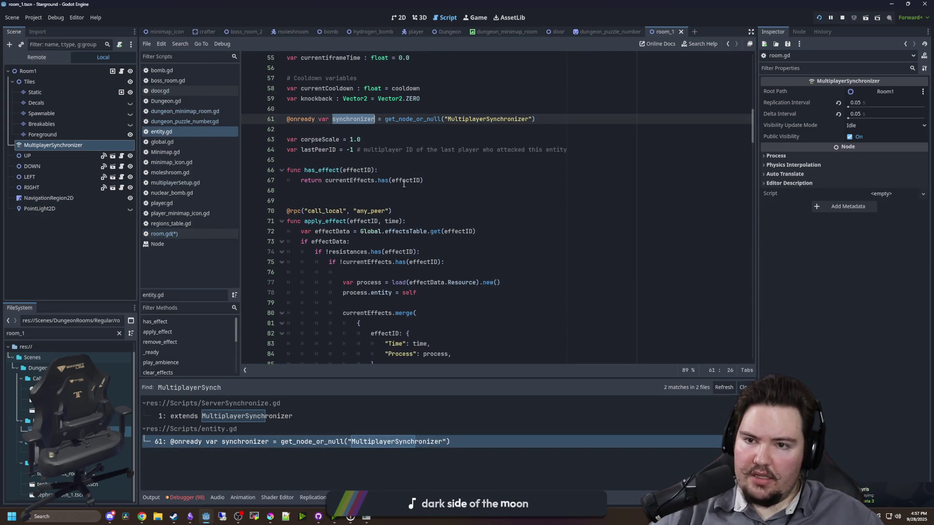
scroll("up", 3)
scroll("down", 3)
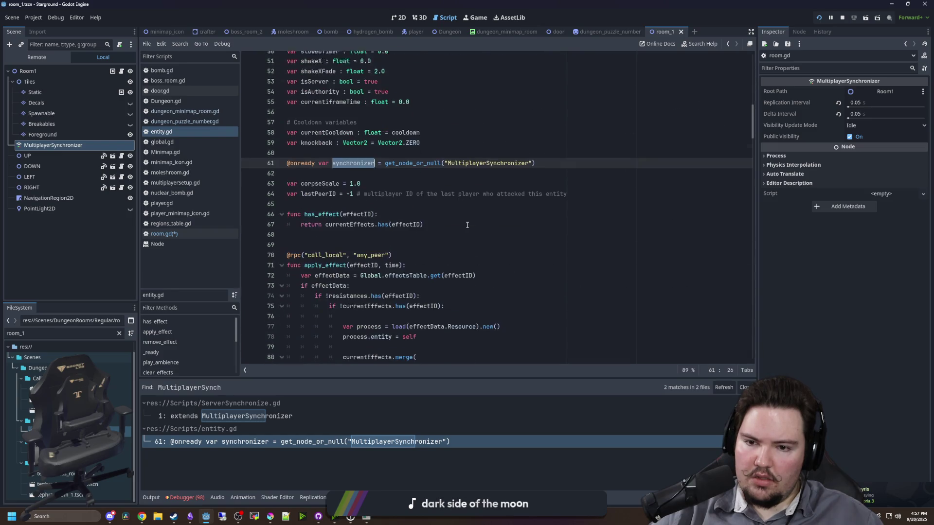
left_click(486, 202)
Search entity.gd for 'synchronizer' to jump to its other synchronizer match
key("ctrl+f")
type("synchronizer")
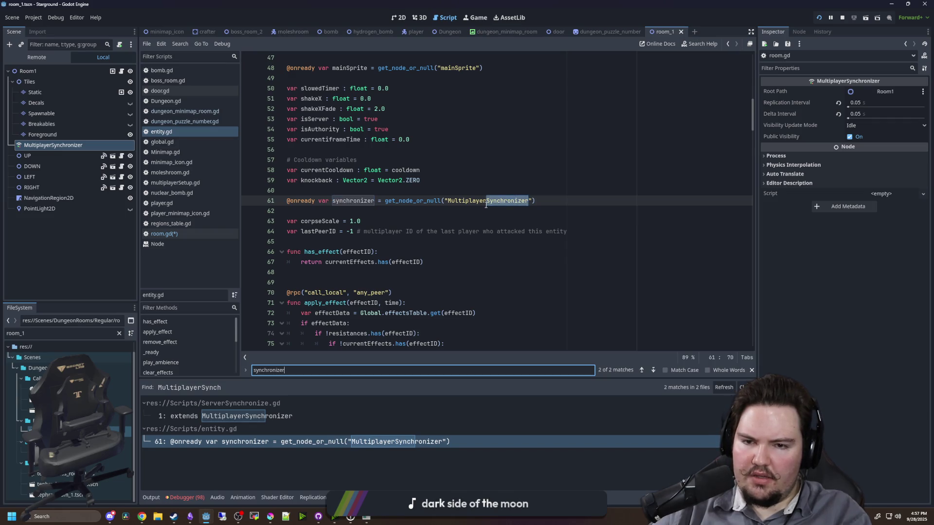
key("Return")
key("Return")
key("Return")
scroll("down", 3)
scroll("up", 3)
scroll("down", 3)
scroll("up", 3)
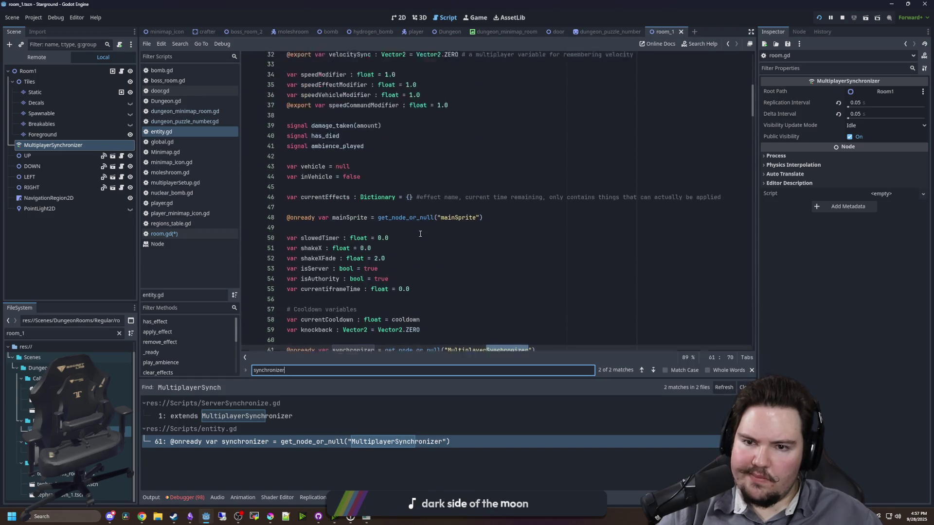
left_click(448, 232)
Find 'synchronizer' across all project files and open the space_elevator_controller.gd match
key("ctrl+shift+f")
type("synchr")
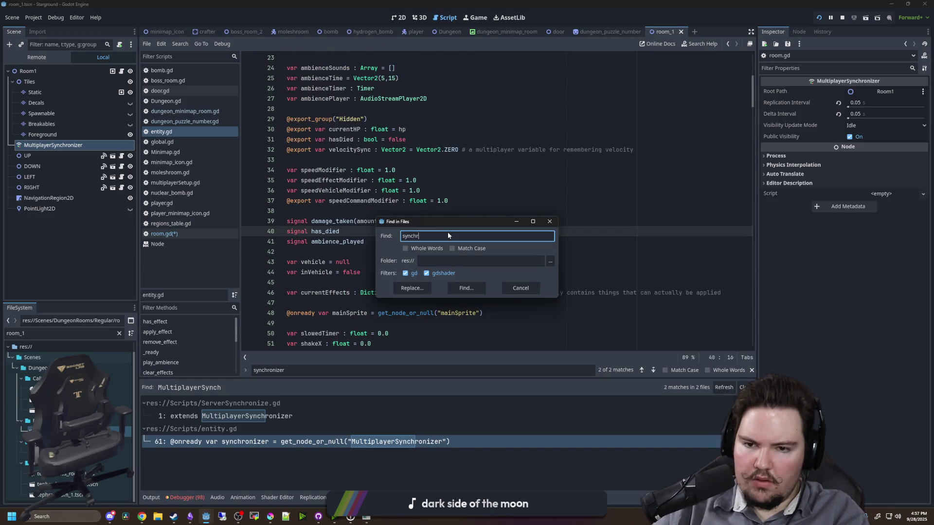
type("onizer")
key("Return")
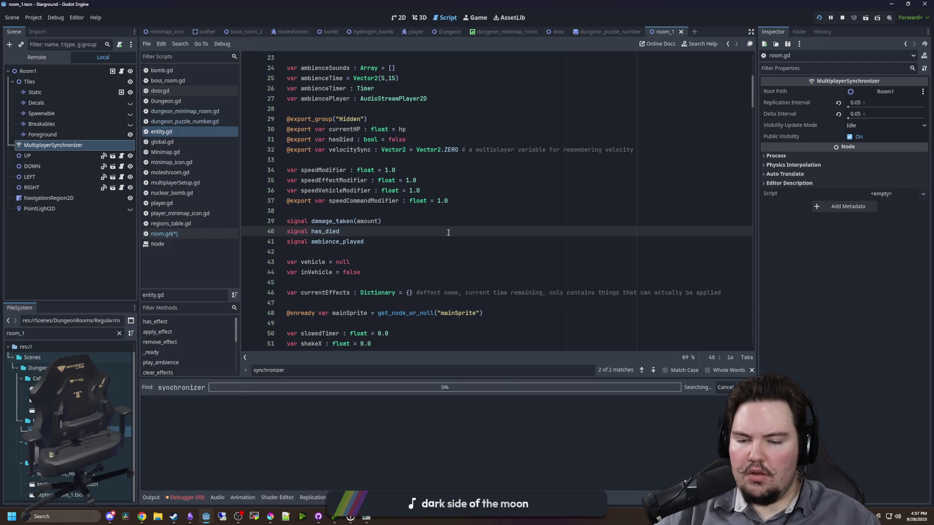
scroll("down", 3)
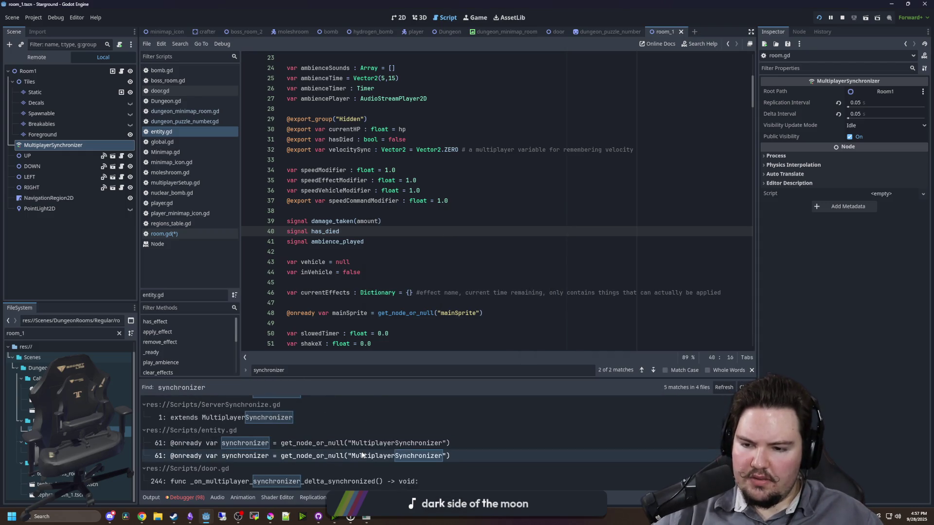
scroll("up", 3)
left_click(235, 418)
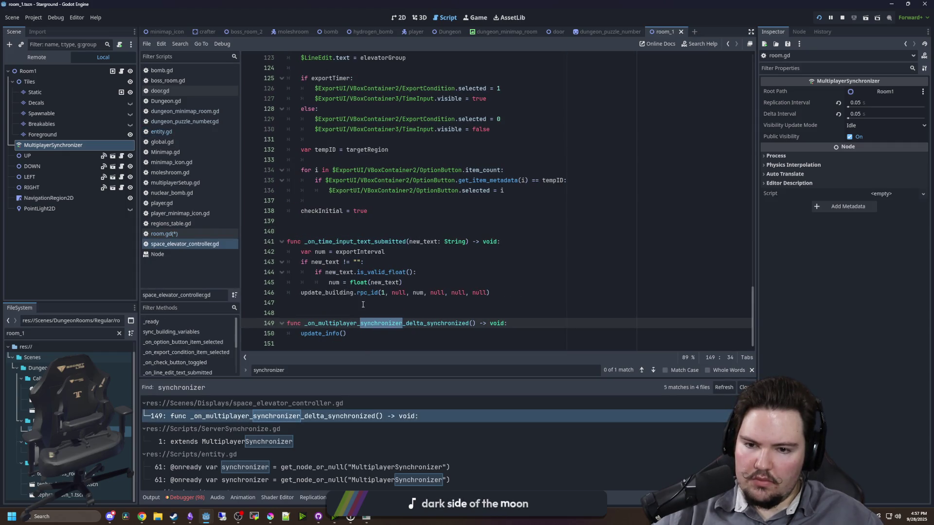
scroll("down", 3)
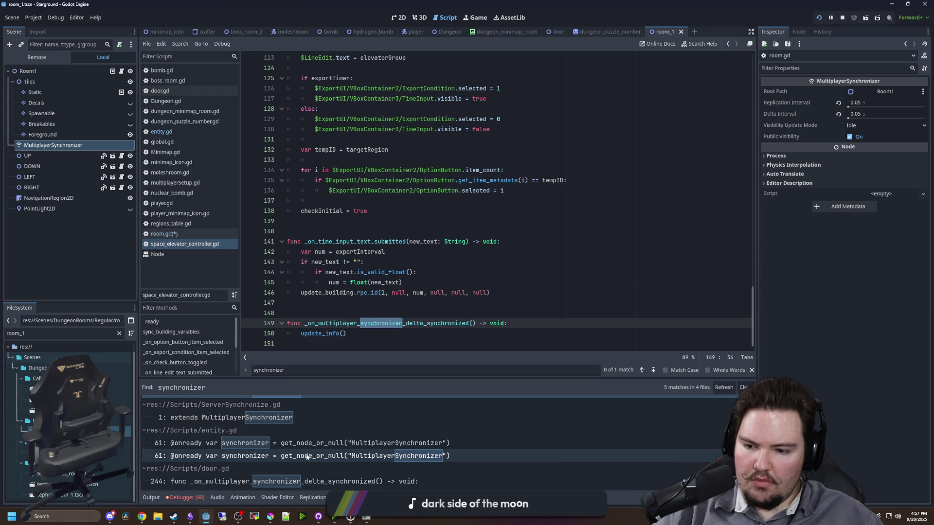
Check the door.gd and entity.gd matches, then return to space_elevator_controller.gd's delta-synchronized handler
left_click(235, 481)
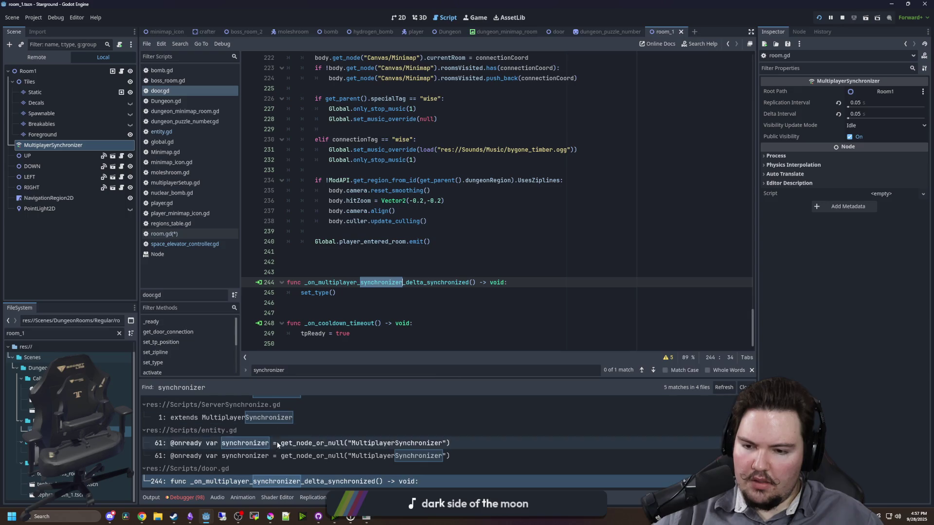
left_click(267, 458)
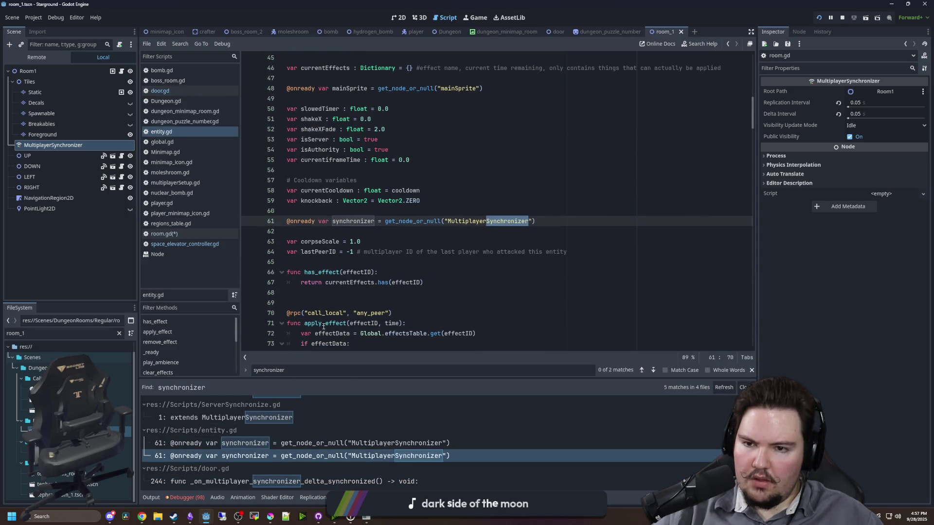
left_click(271, 443)
scroll("up", 3)
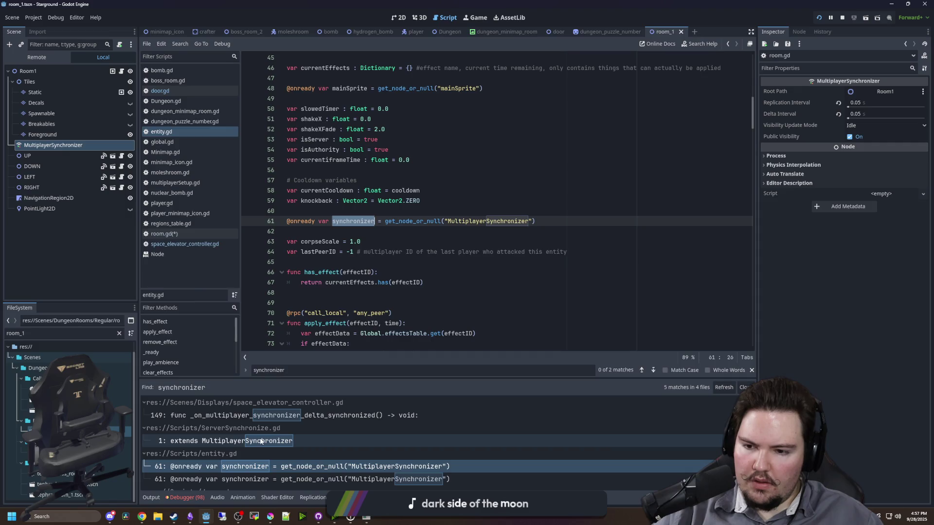
left_click(299, 416)
left_click(370, 310)
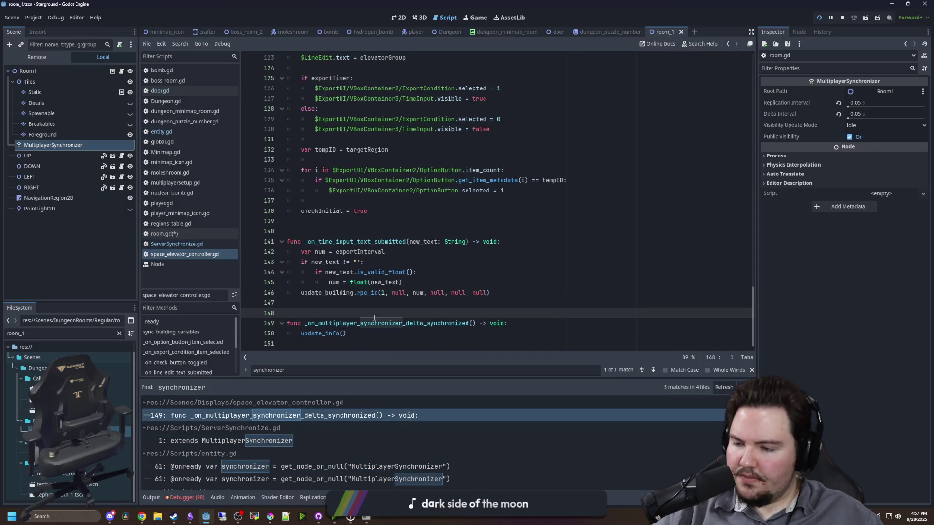
left_click(408, 272)
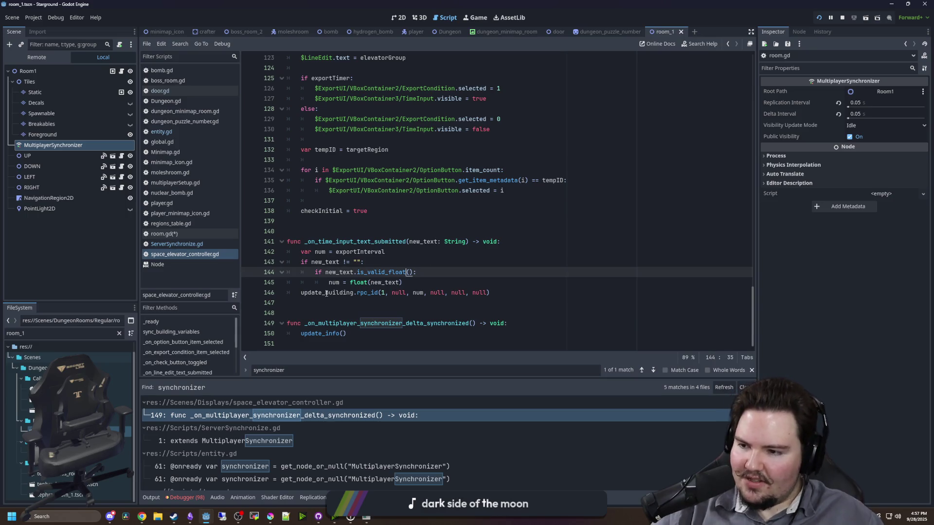
left_click(355, 230)
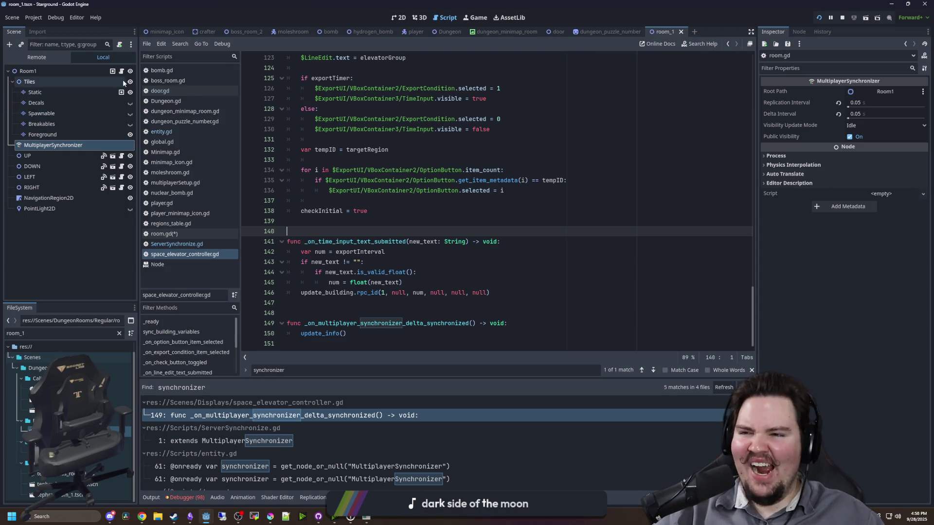
Uncomment room.gd's MultiplayerSynchronizer line 82, begin typing 'add_', and view the GDScript class reference
left_click(122, 72)
left_click(426, 249)
key("ctrl+k")
type("add")
type("_")
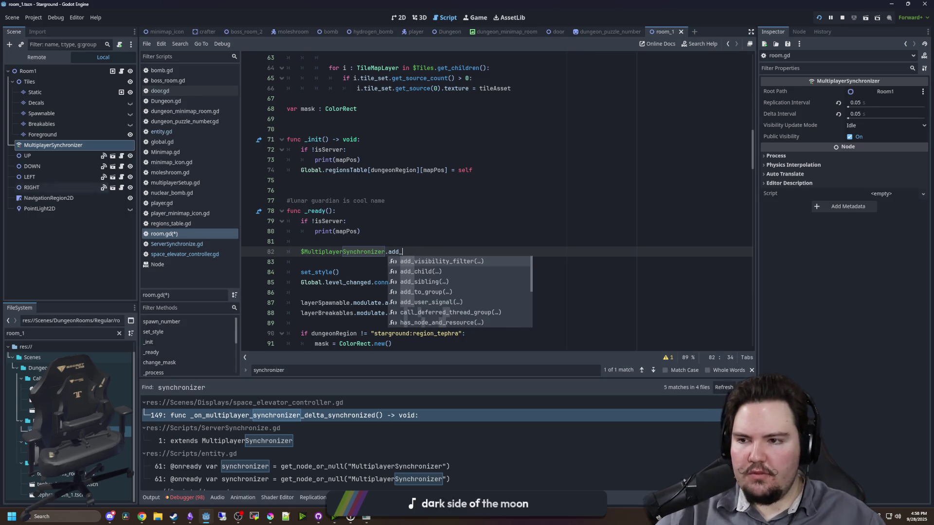
left_click(925, 54)
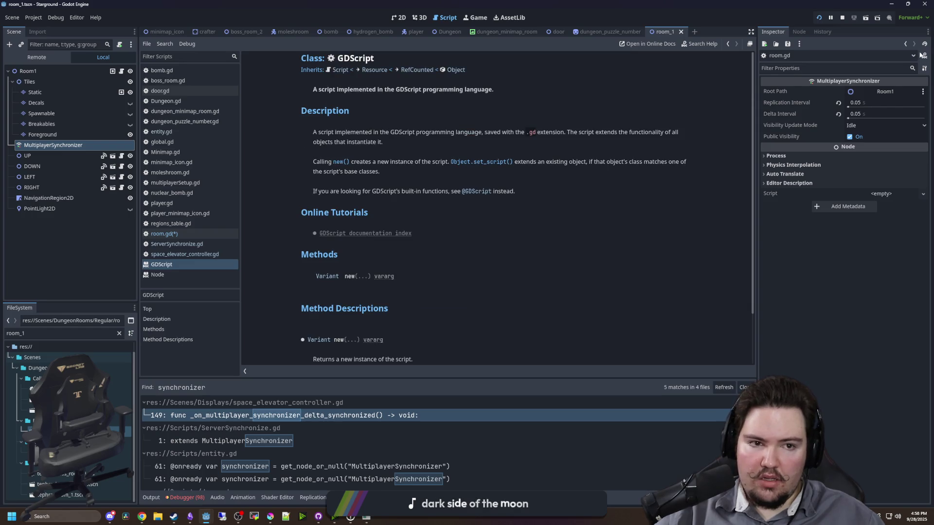
Follow the MultiplayerSynchronizer docs' replication_config property to the SceneReplicationConfig reference, then return to room.gd
left_click(48, 145)
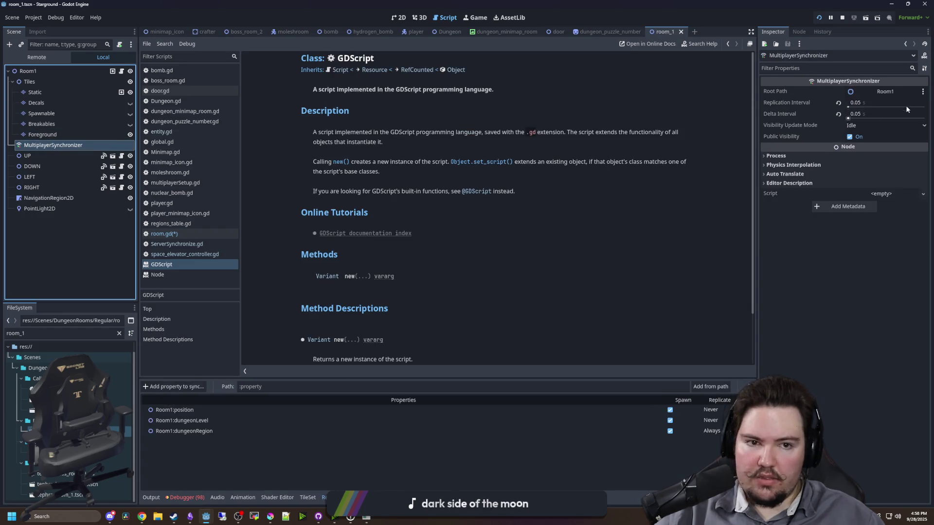
left_click(924, 54)
scroll("down", 3)
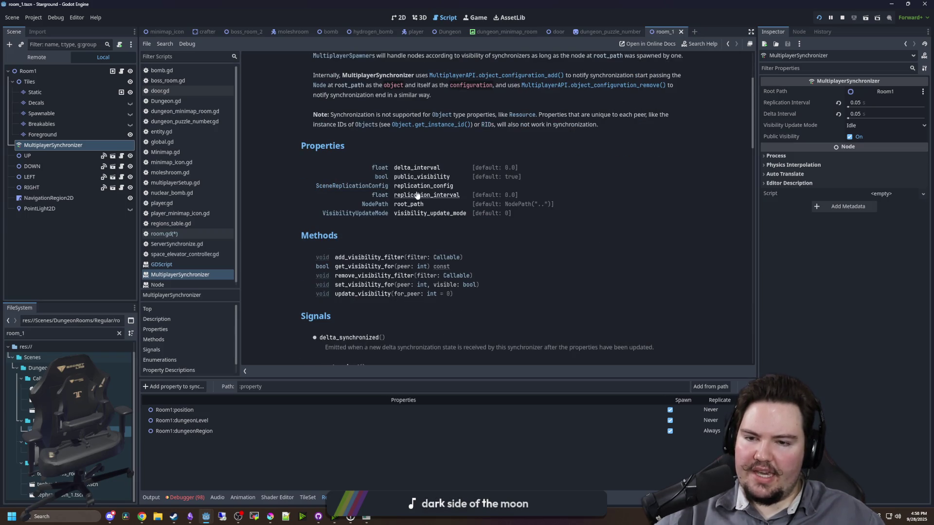
scroll("down", 3)
scroll("up", 3)
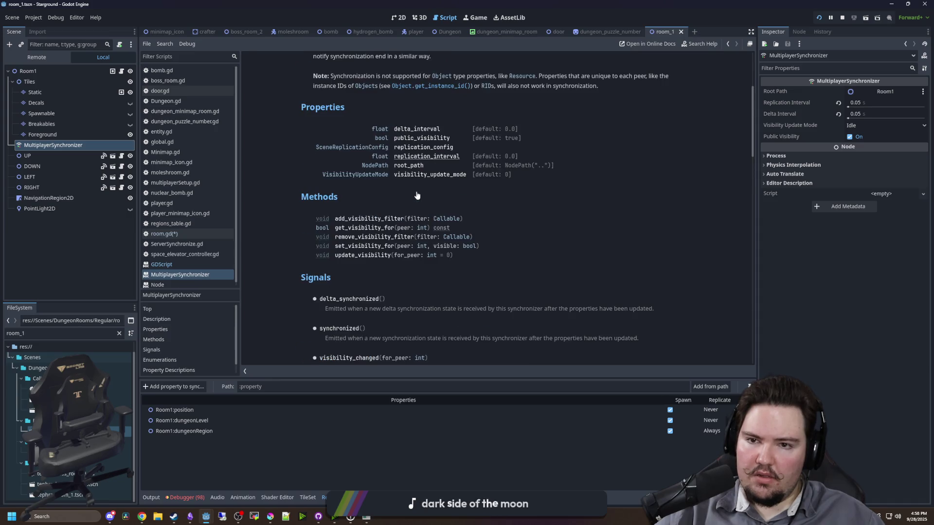
left_click(431, 147)
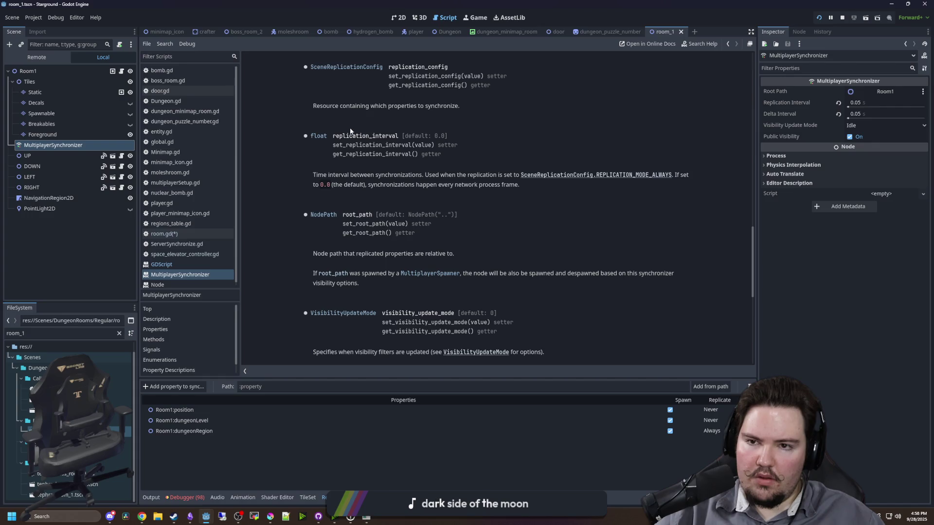
left_click(344, 68)
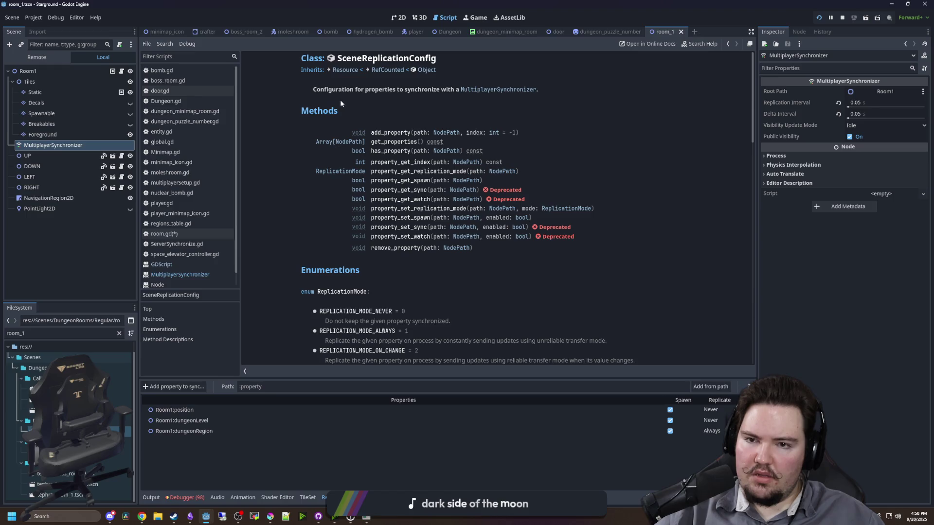
left_click(381, 237)
Rewrite line 82 as 'var rep = $MultiplayerSynchronizer.replication_config'
key("alt+Left")
key("alt+Left")
left_click(381, 235)
key("Down")
key("Down")
key("End")
key("ctrl+shift+Left")
type("re")
type("pl")
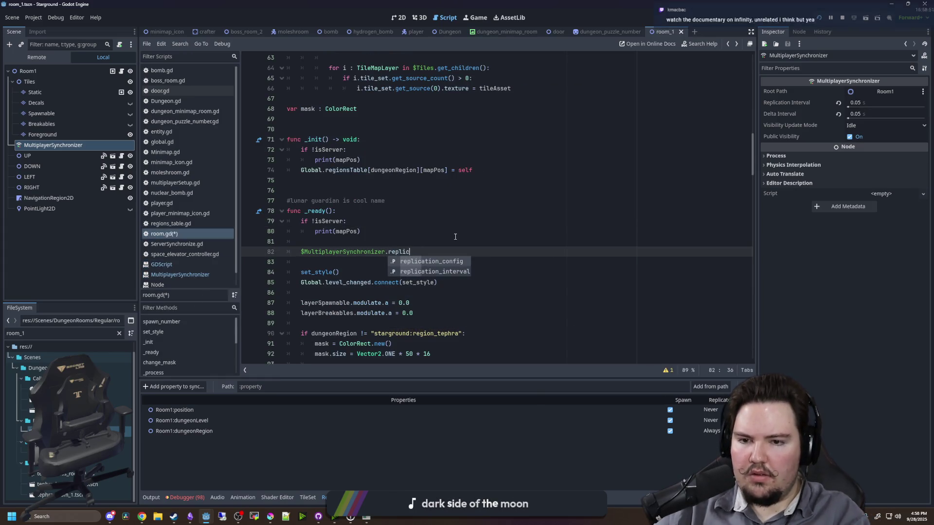
key("Return")
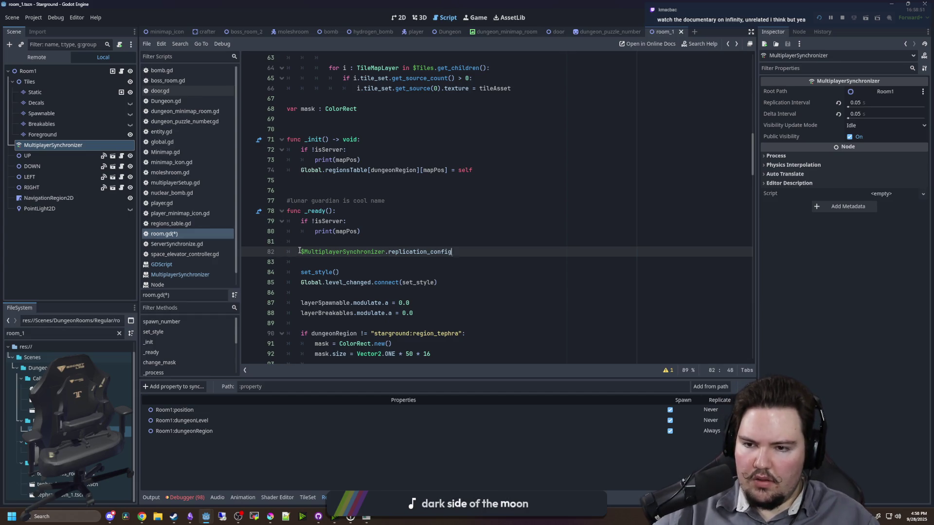
key("Home")
type("var rep =")
Start 'rep.' on line 84 and type-annotate rep as SceneReplicationConfig
left_click(514, 248)
key("Return")
key("Return")
key("Return")
key("Up")
type("rep.")
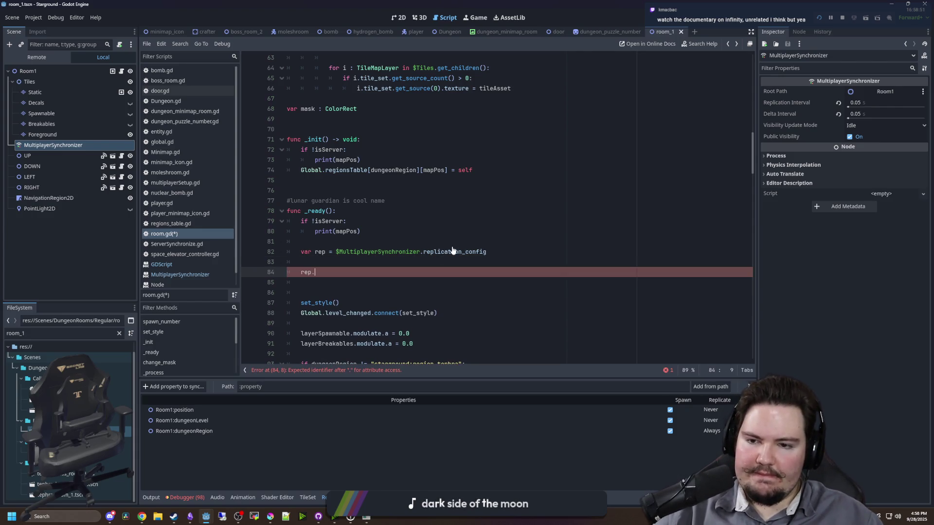
left_click(329, 252)
type(": SceneR")
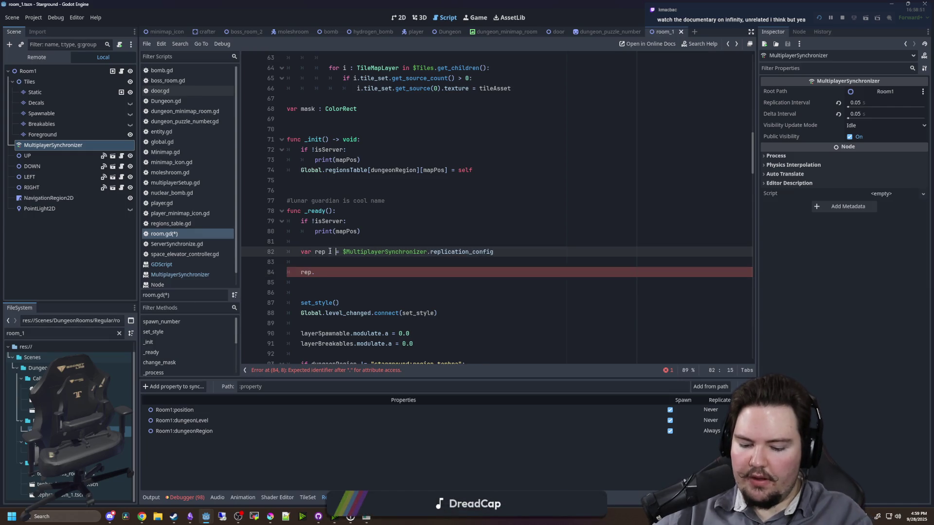
type("eplic")
key("Return")
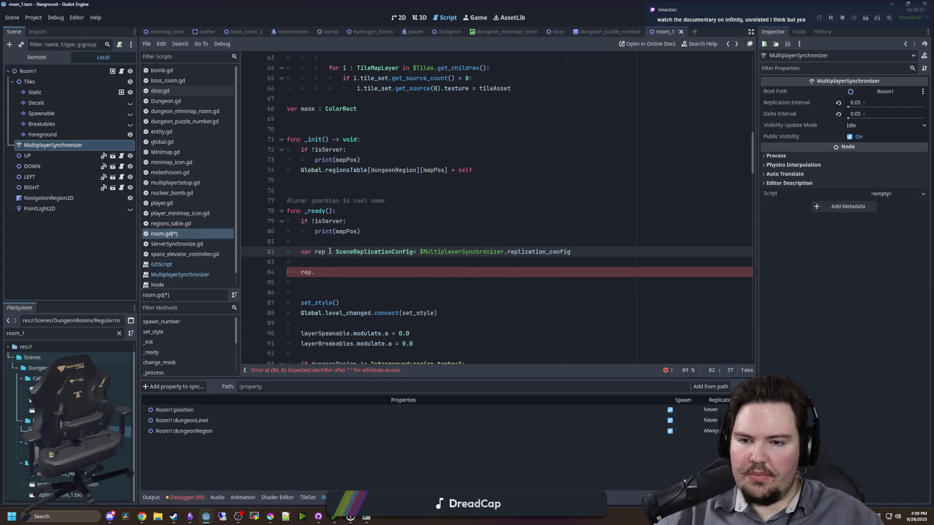
Retype the dot after rep to browse its method suggestions such as add_property()
left_click(340, 270)
type(".")
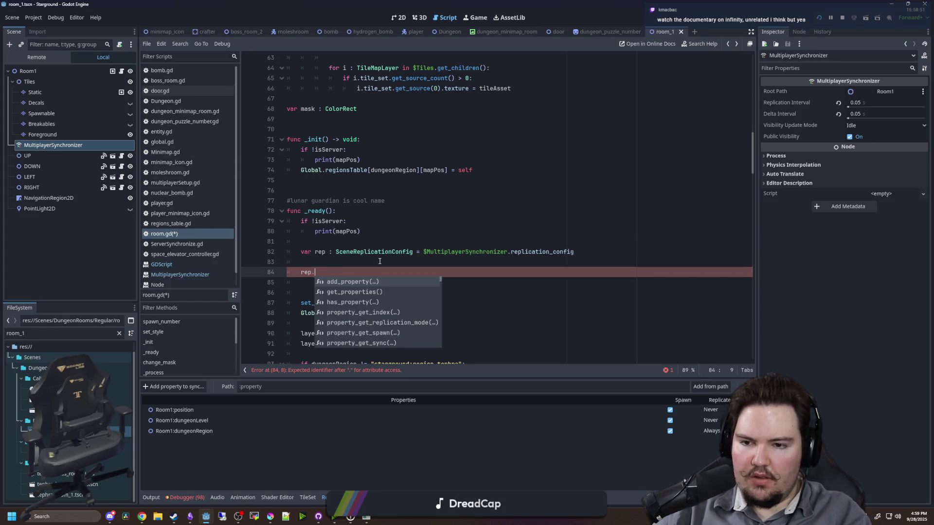
key("Down")
key("Down")
key("Down")
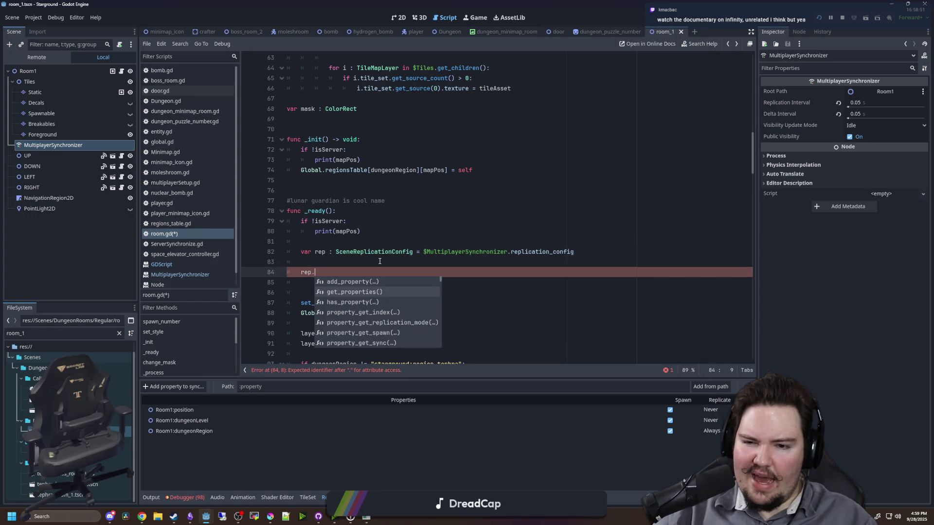